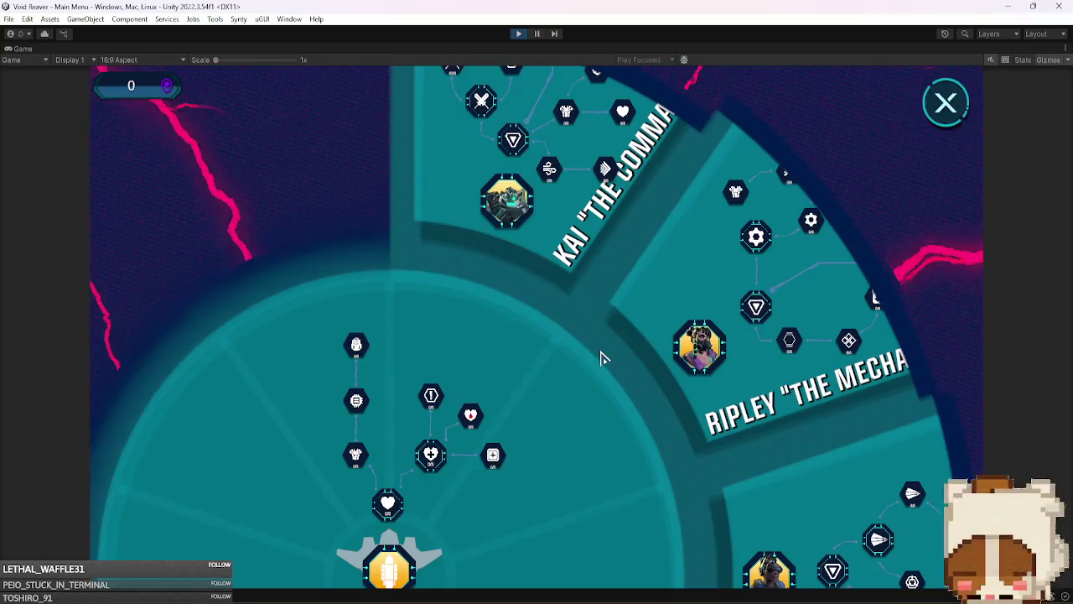
- Close the tech tree and the Mission Log, then exit Play mode back to PreloadScene
{"action": "left_click", "coordinate": [939, 114]}
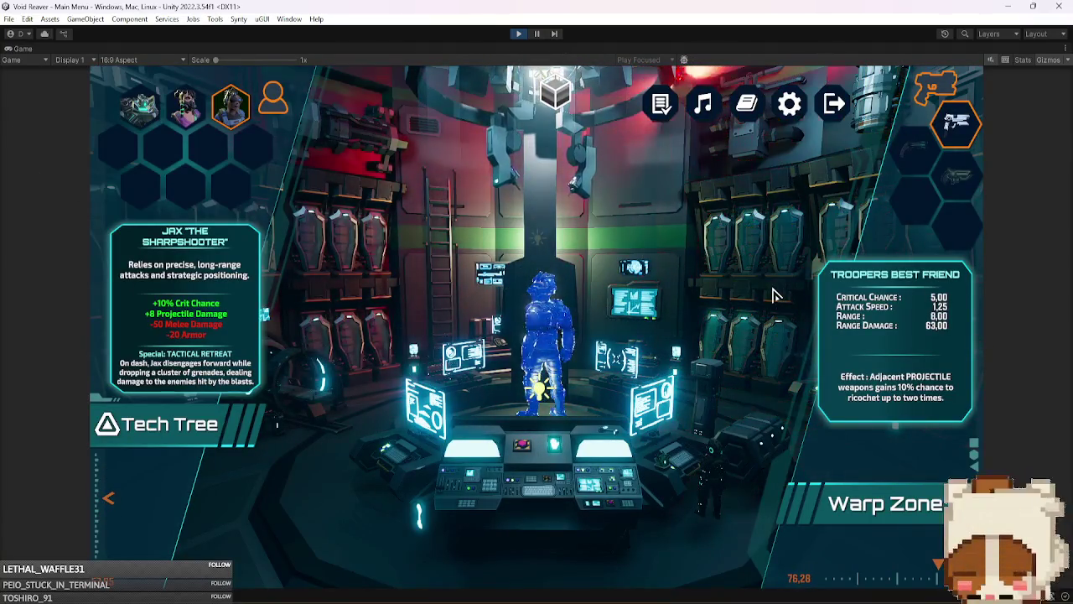
{"action": "left_click", "coordinate": [661, 103]}
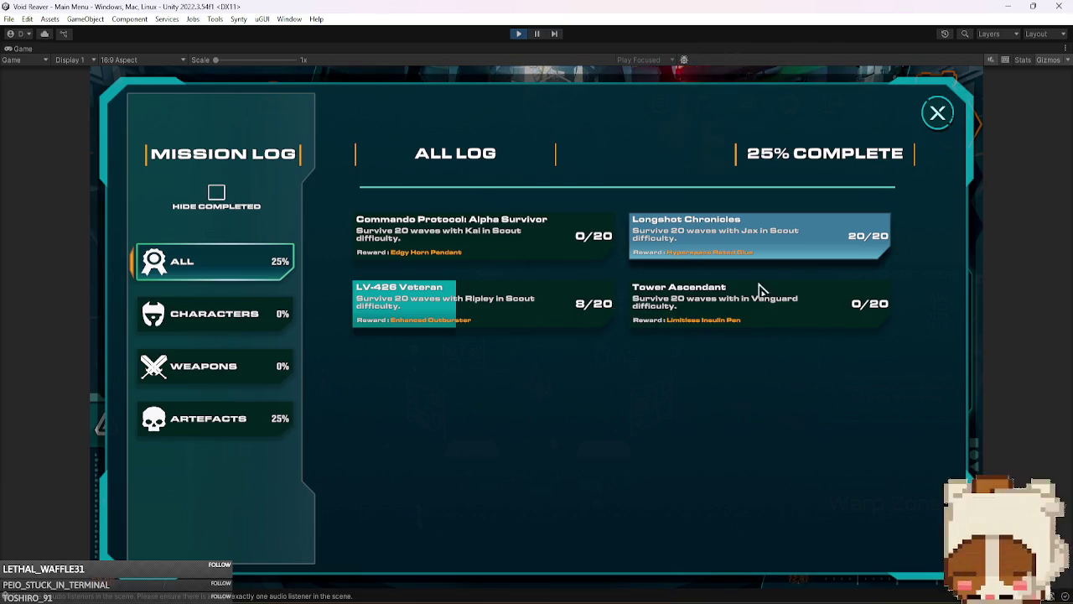
{"action": "left_click", "coordinate": [935, 113]}
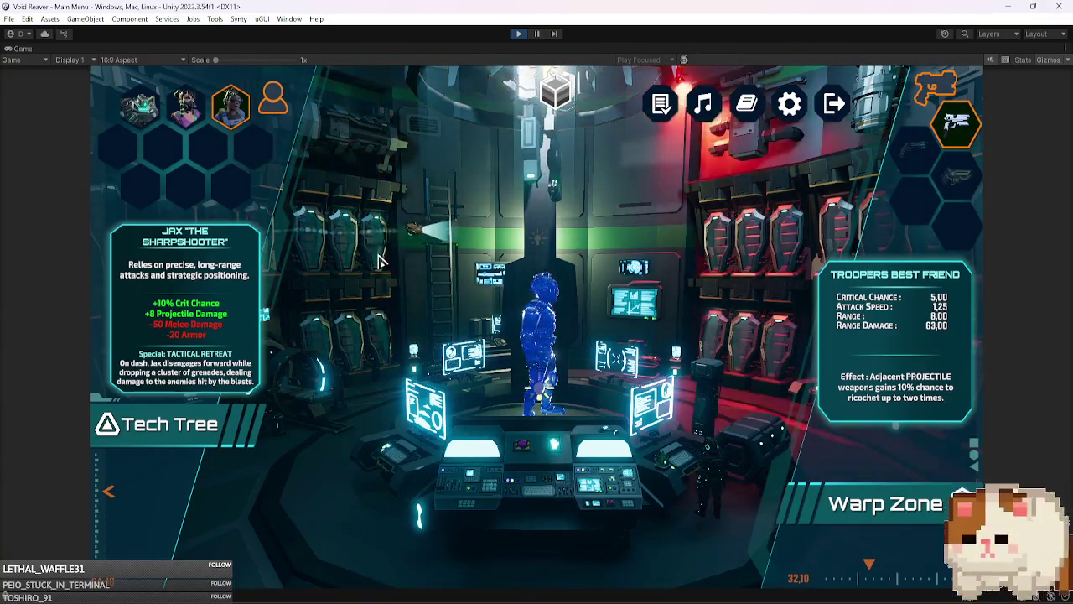
{"action": "key", "text": "ctrl+p"}
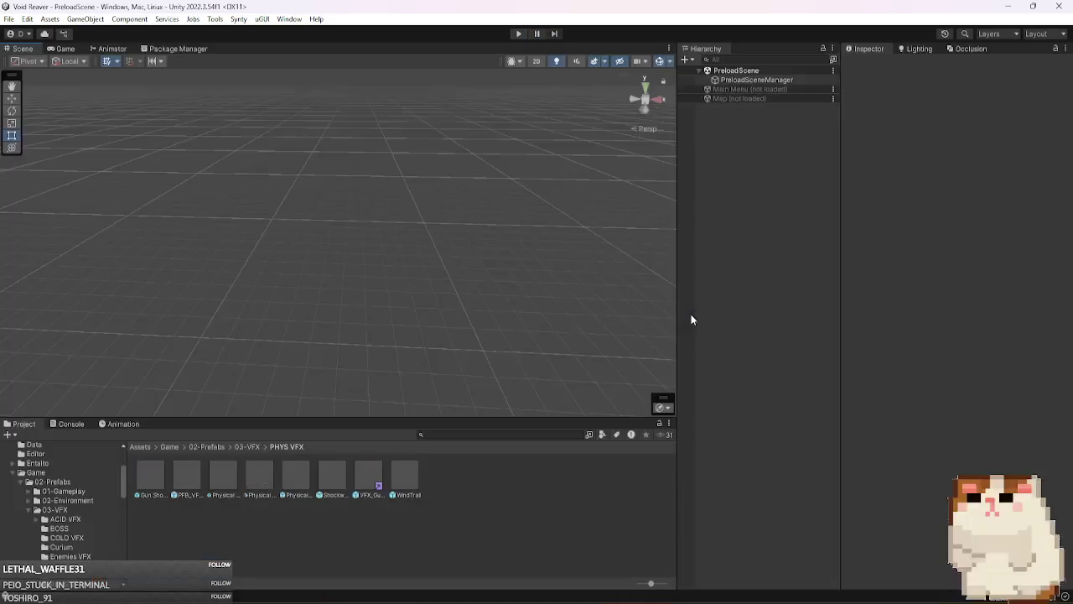
- Load the Map scene and frame Inventory Stats Infos under IG CANVAS > Inventory Canvas in 2D
{"action": "right_click", "coordinate": [758, 97]}
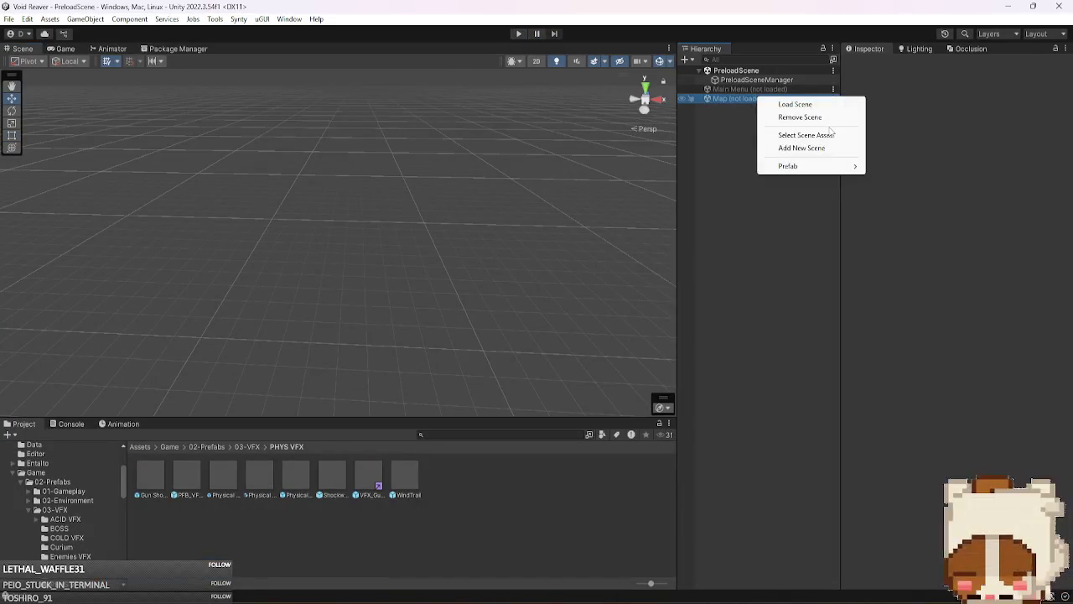
{"action": "left_click", "coordinate": [812, 106]}
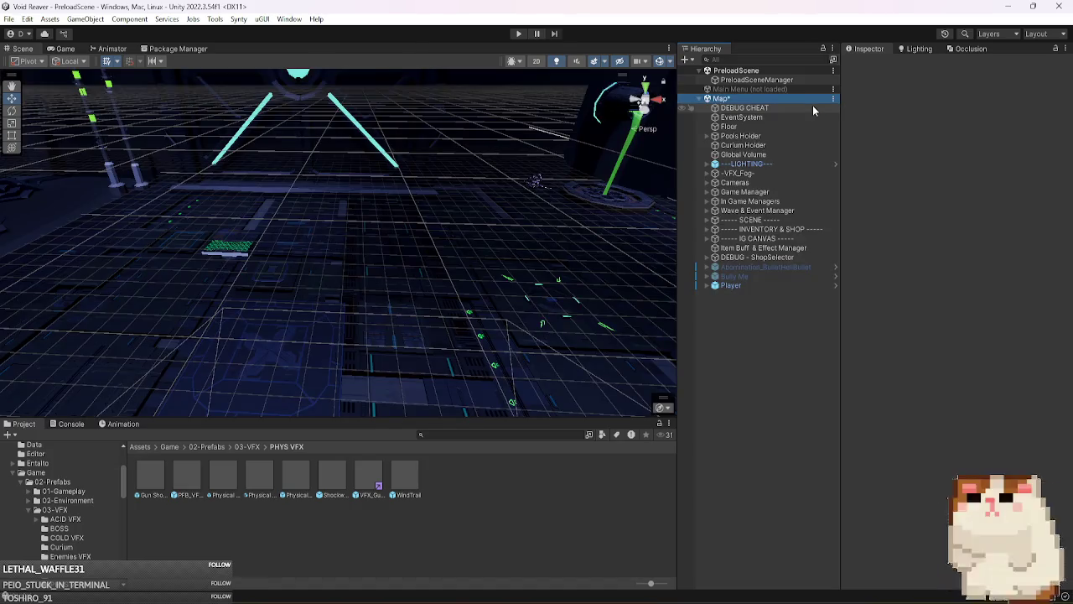
{"action": "left_click", "coordinate": [776, 239]}
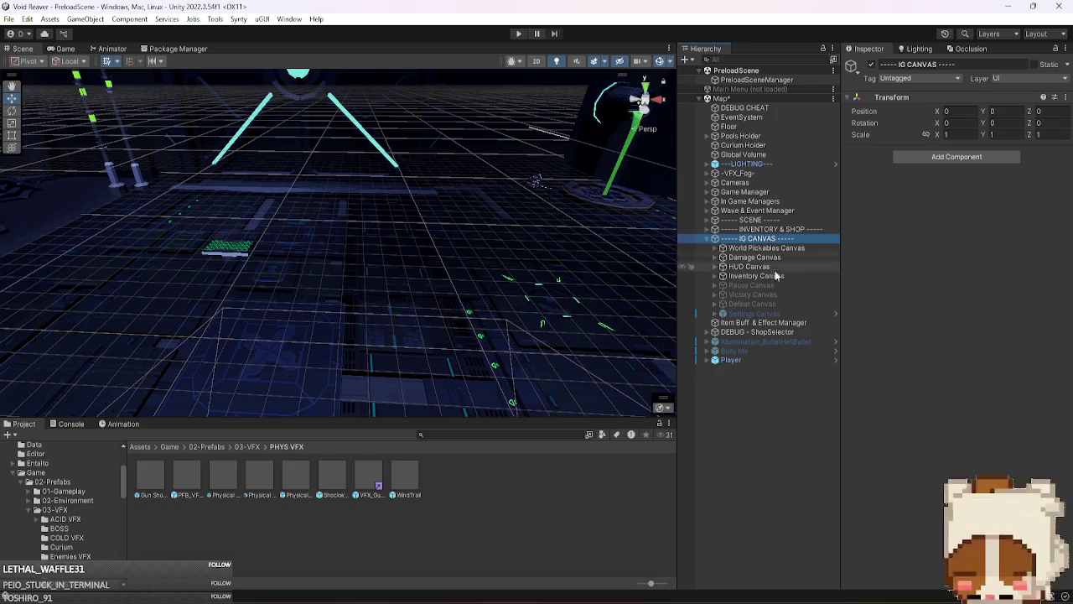
{"action": "left_click", "coordinate": [776, 276]}
{"action": "key", "text": "Right"}
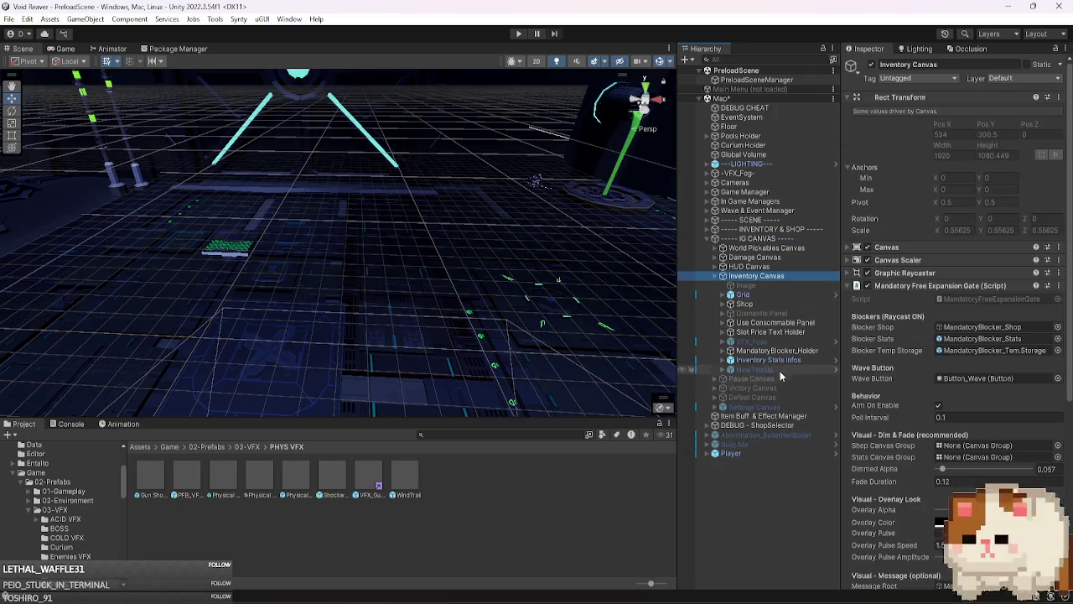
{"action": "double_click", "coordinate": [779, 357]}
{"action": "left_click", "coordinate": [536, 60]}
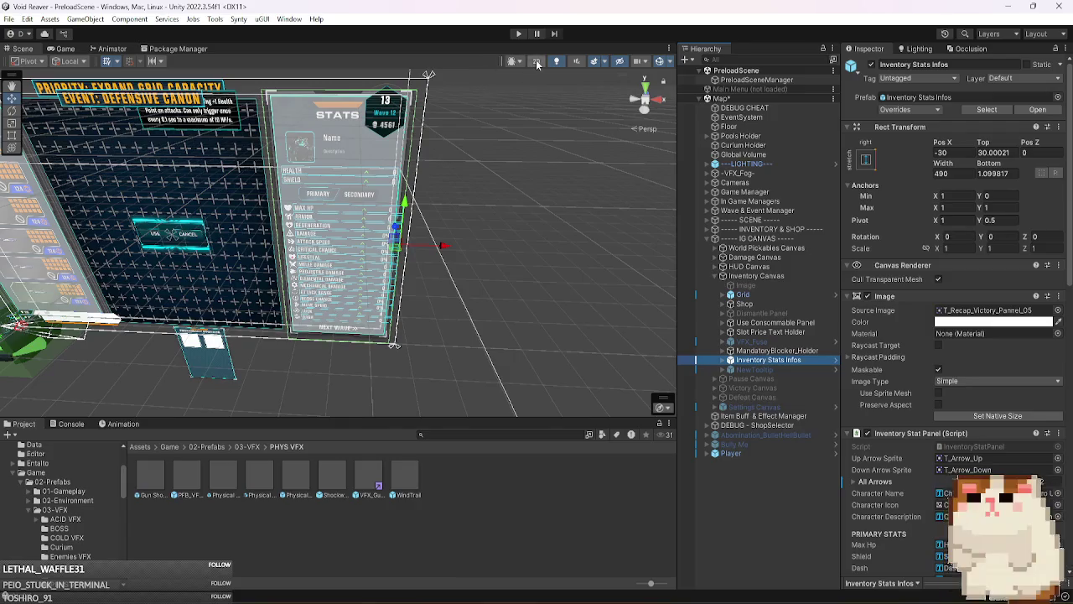
- Expand Inventory Stats Infos > Primary Stats > Max Hp Stat in the Hierarchy to show Stats Holder
{"action": "scroll", "coordinate": [367, 250], "scroll_direction": "up", "scroll_amount": 3}
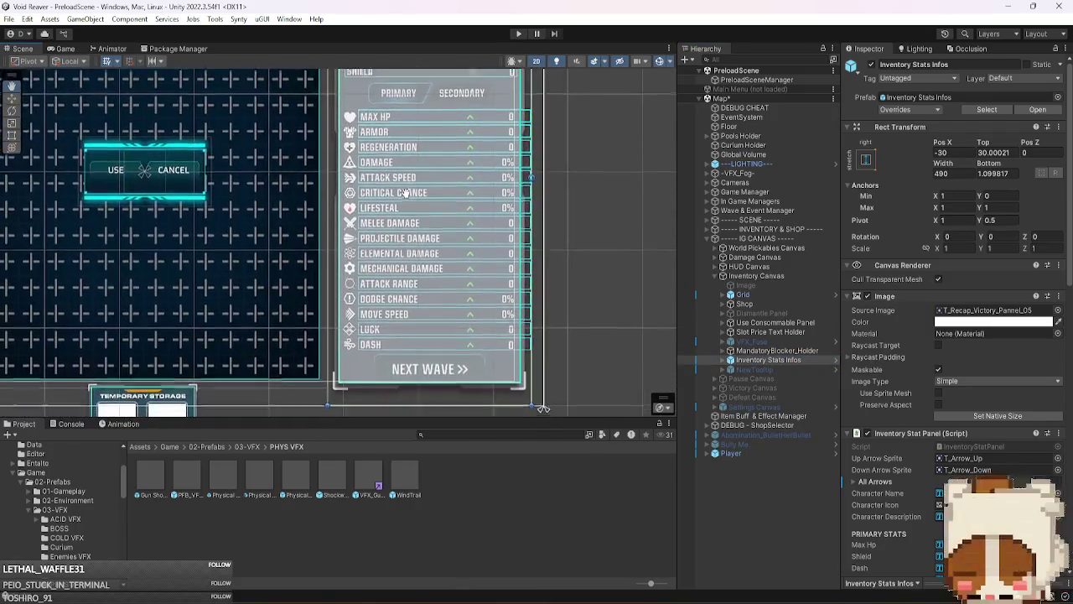
{"action": "left_click", "coordinate": [762, 360]}
{"action": "key", "text": "Right"}
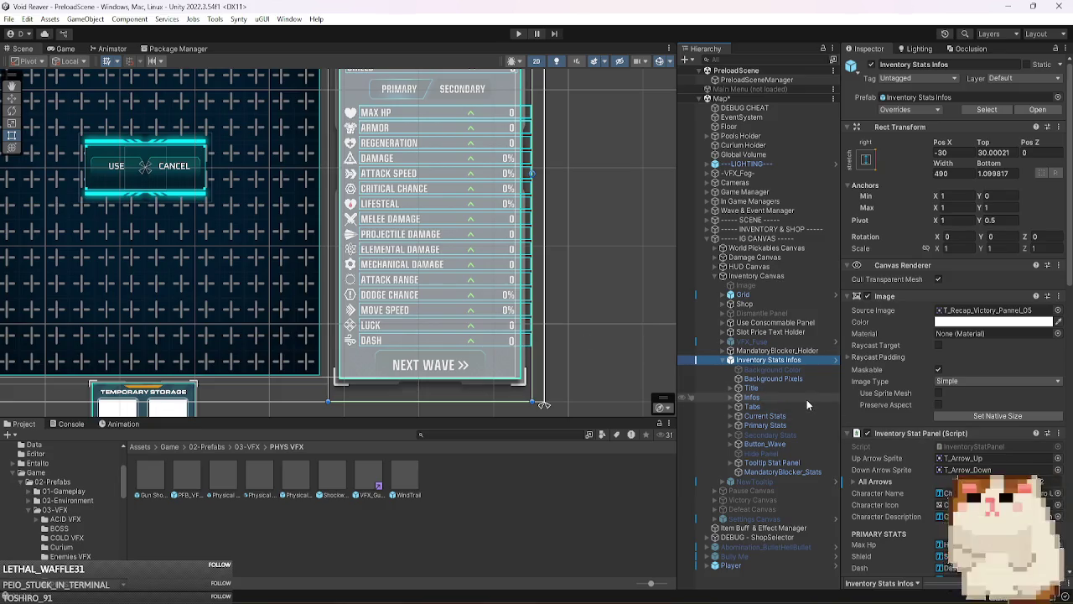
{"action": "left_click", "coordinate": [801, 422]}
{"action": "key", "text": "Right"}
{"action": "key", "text": "Down"}
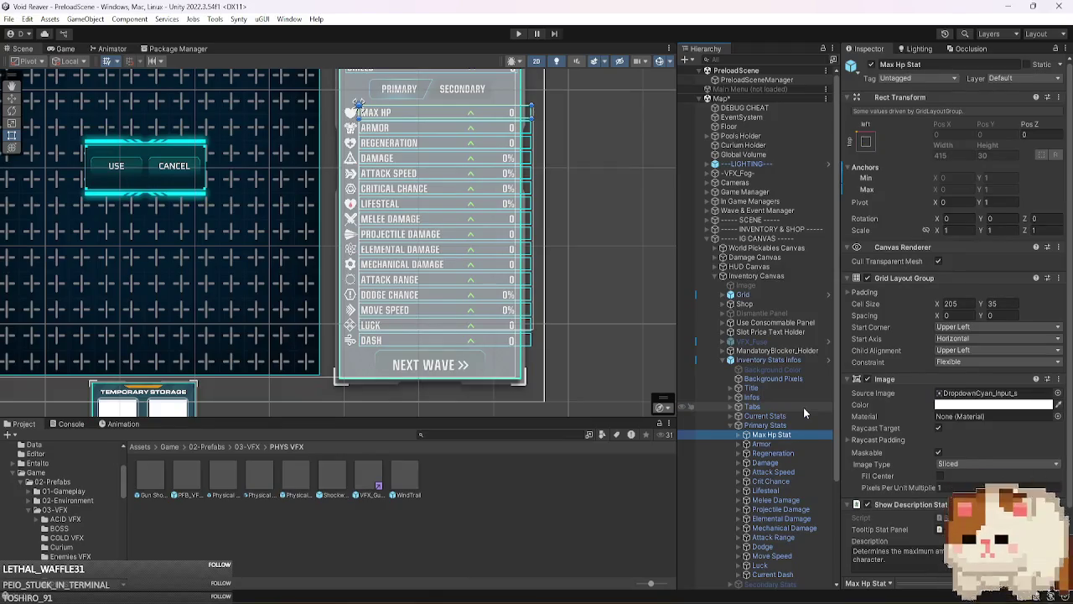
{"action": "key", "text": "Right"}
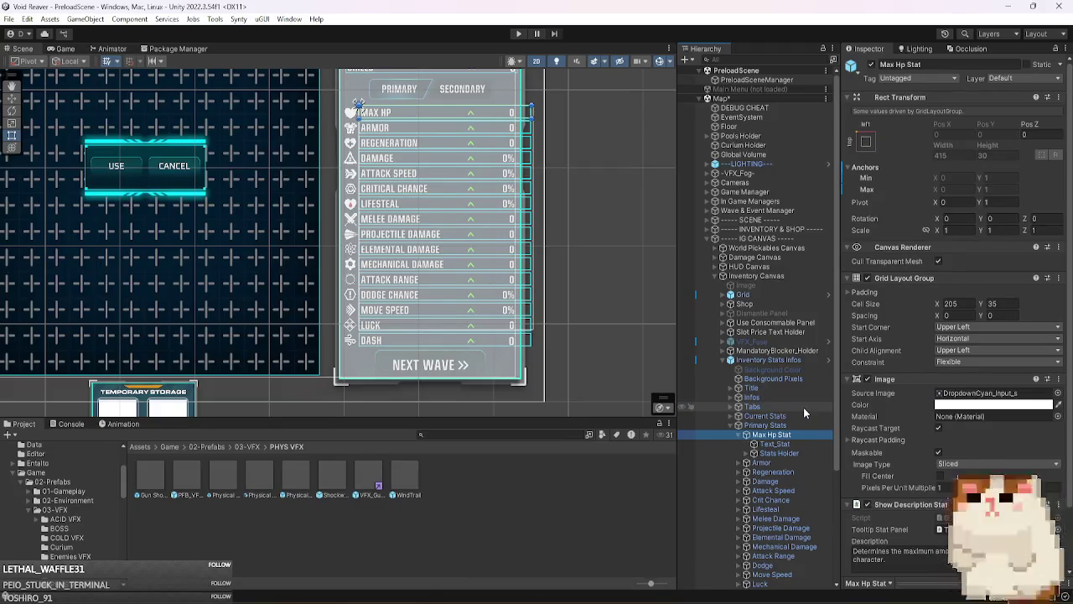
{"action": "key", "text": "Down"}
{"action": "key", "text": "Down"}
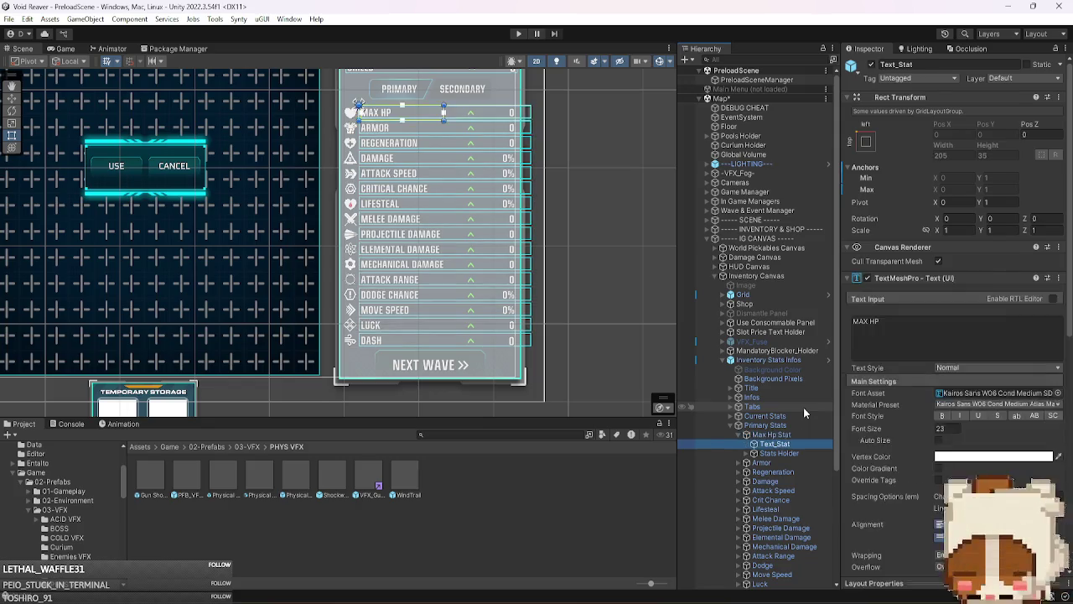
{"action": "key", "text": "Right"}
{"action": "key", "text": "Left"}
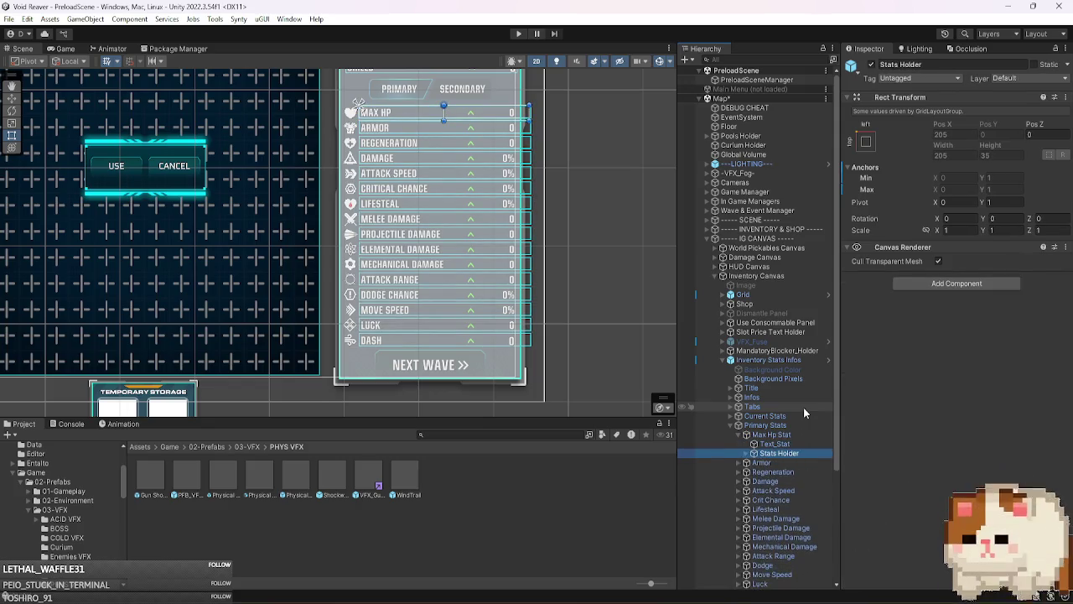
{"action": "key", "text": "Left"}
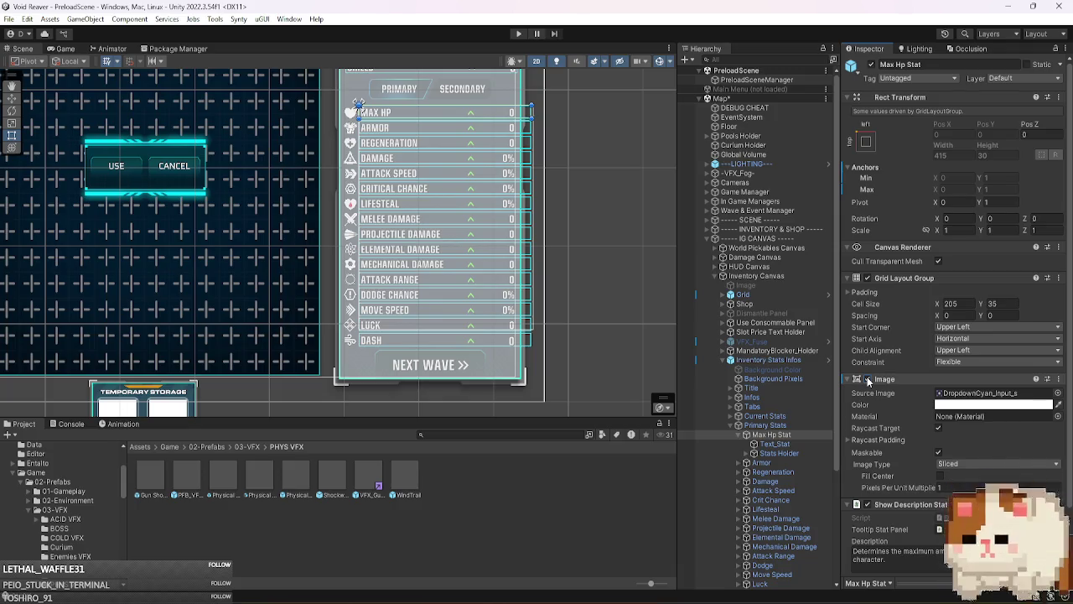
- Narrow the Primary Stats grid cell width from 415 to 368.64
{"action": "left_click_drag", "start_coordinate": [532, 112], "coordinate": [519, 114]}
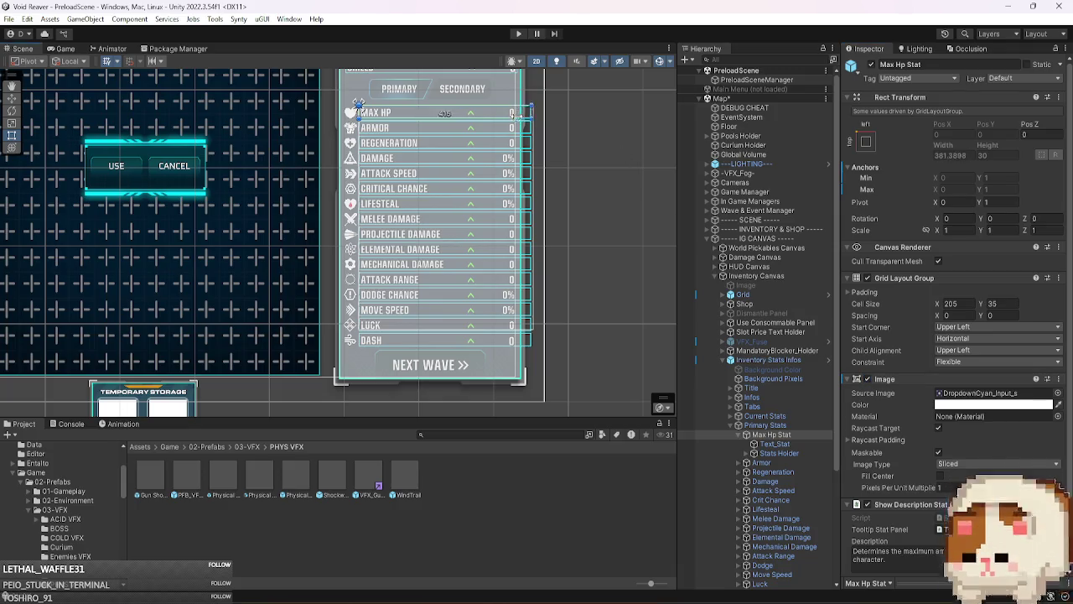
{"action": "left_click", "coordinate": [767, 424]}
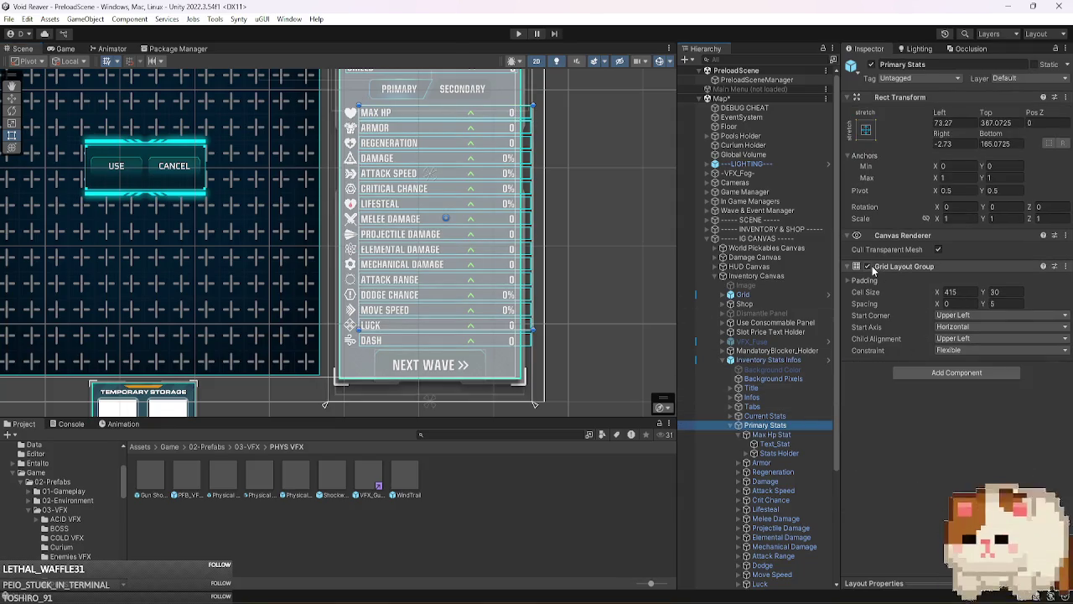
{"action": "left_click", "coordinate": [790, 434]}
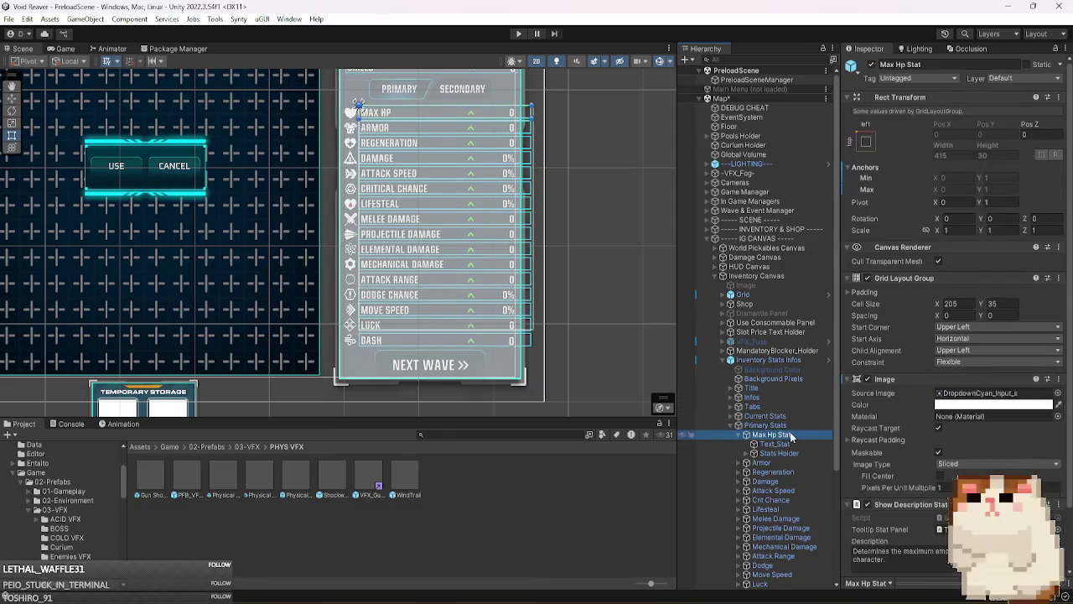
{"action": "left_click", "coordinate": [793, 427]}
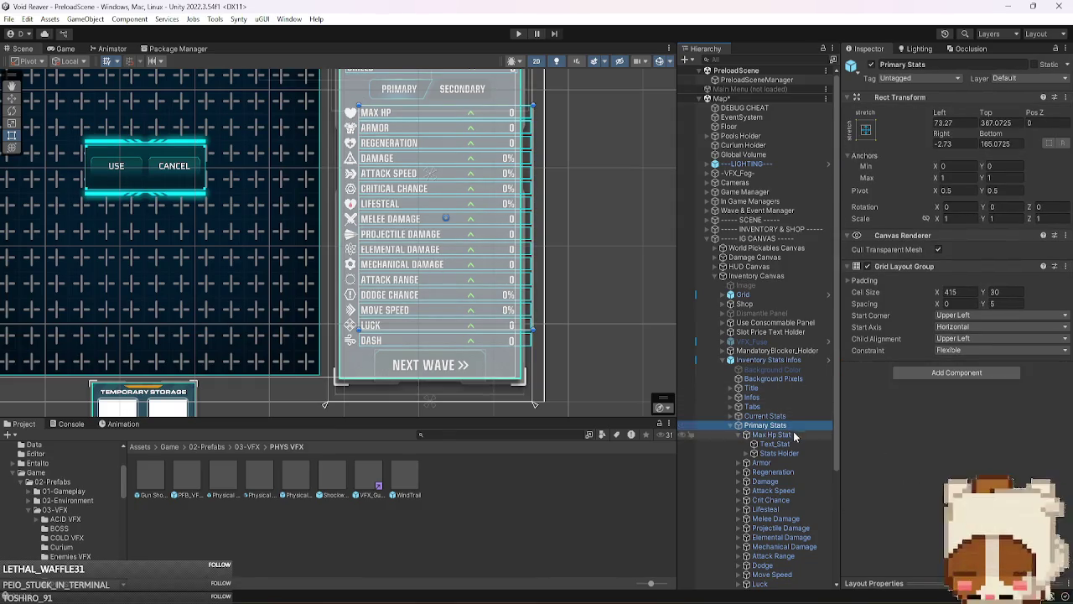
{"action": "left_click", "coordinate": [793, 435]}
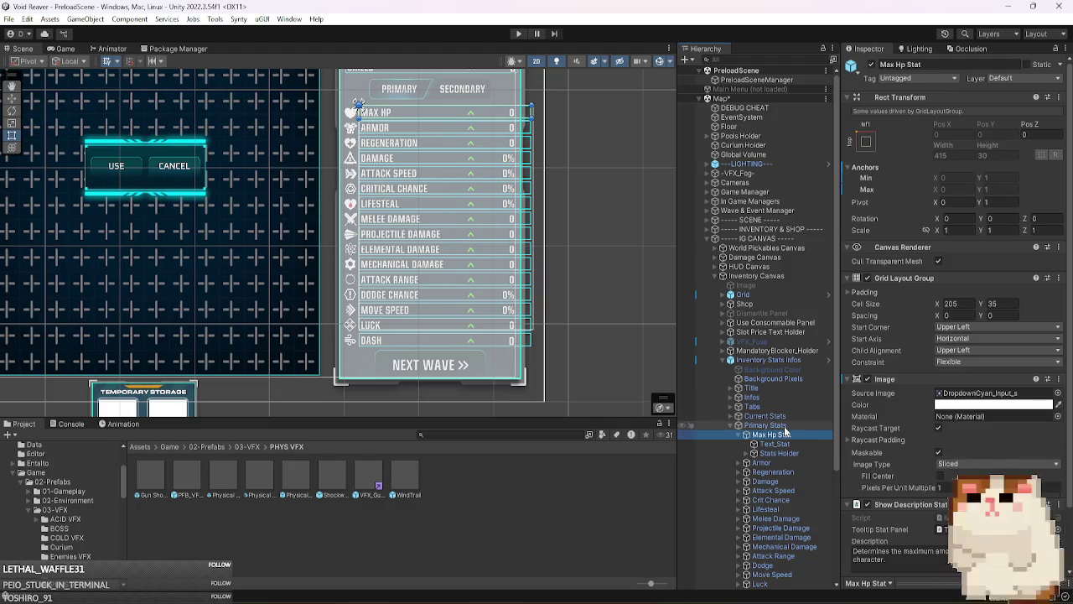
{"action": "left_click", "coordinate": [784, 426]}
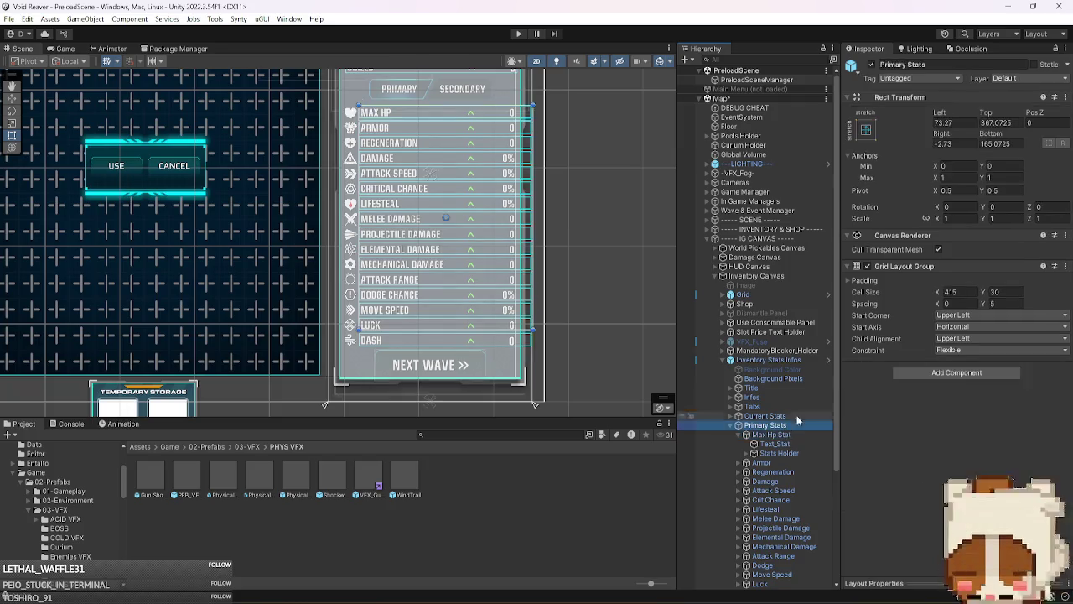
{"action": "mouse_move", "coordinate": [905, 292]}
{"action": "left_mouse_down"}
{"action": "mouse_move", "coordinate": [256, 324]}
{"action": "mouse_move", "coordinate": [72, 320]}
{"action": "left_mouse_up"}
- Select the Max Hp Stat's Stats Holder > Stat Icone in the Hierarchy
{"action": "left_click", "coordinate": [739, 433]}
{"action": "left_click", "coordinate": [731, 416]}
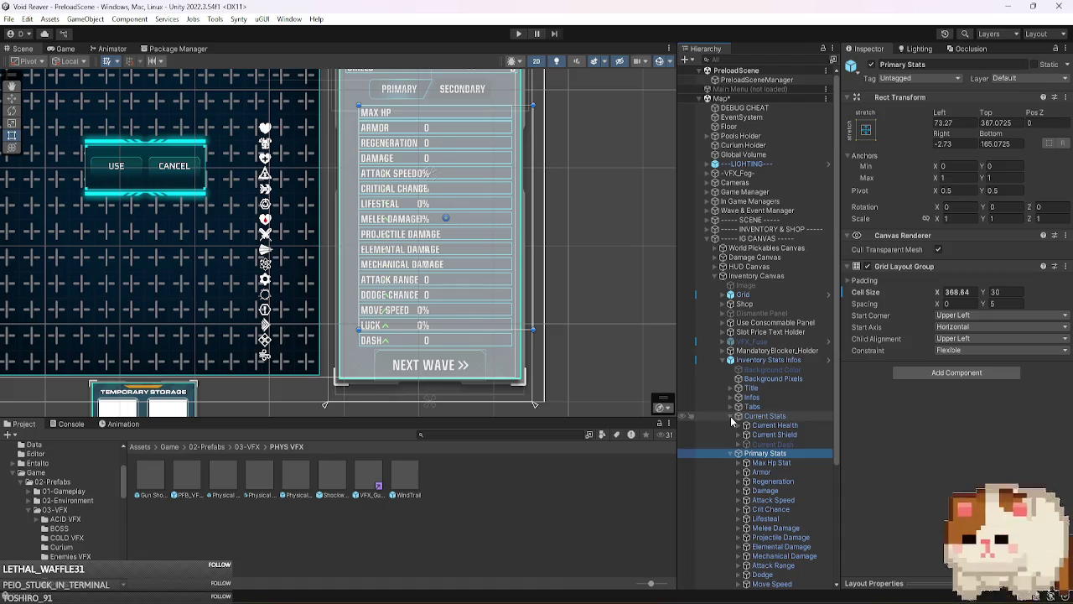
{"action": "left_click", "coordinate": [731, 415]}
{"action": "left_click", "coordinate": [743, 435]}
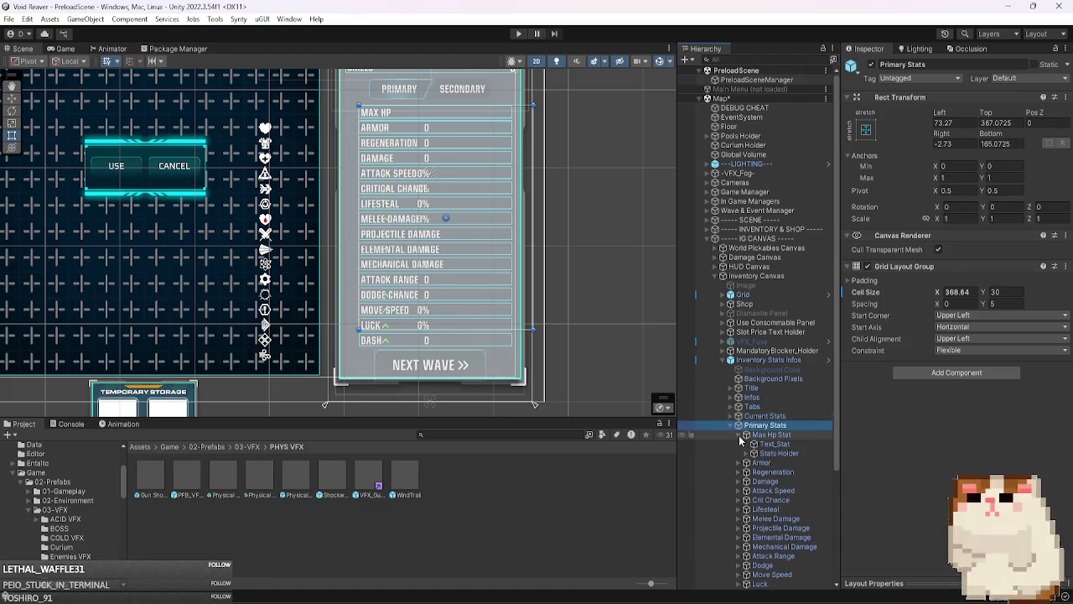
{"action": "left_click", "coordinate": [748, 456]}
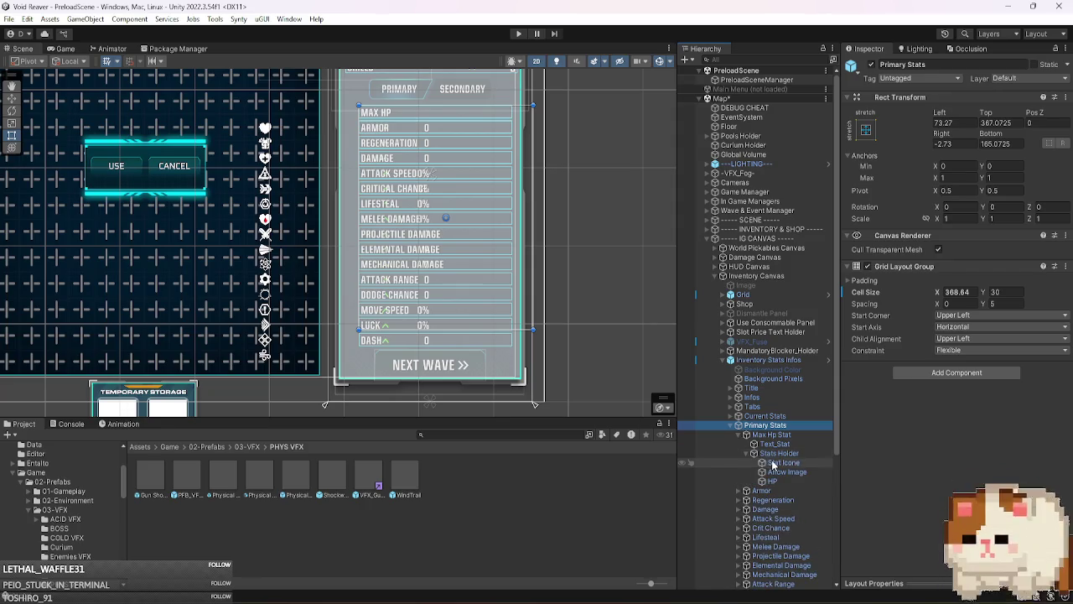
{"action": "left_click", "coordinate": [775, 464]}
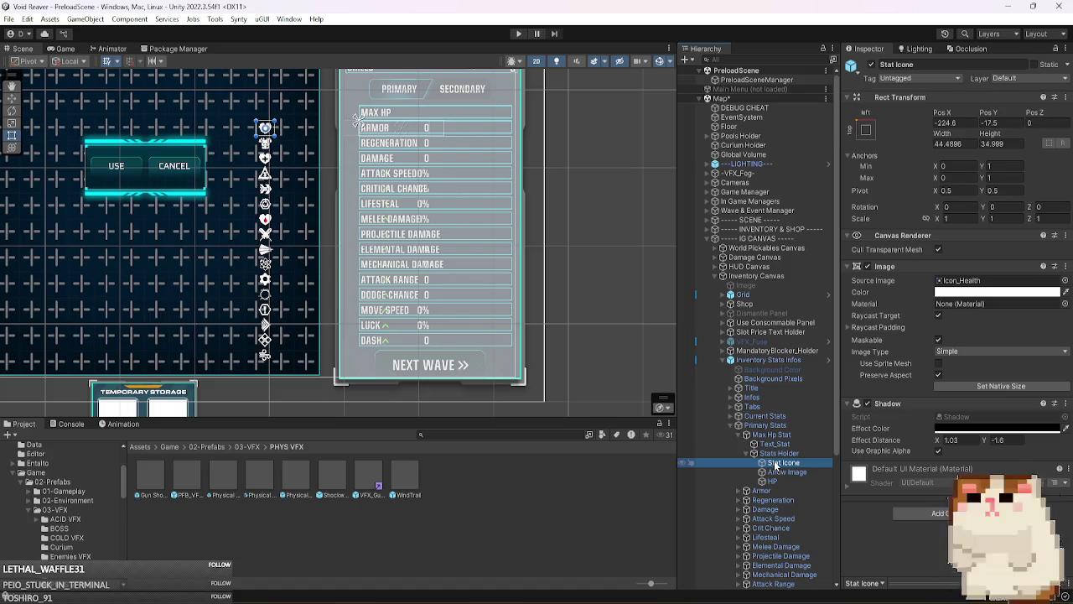
- Set the Max Hp icon's Pos X to -20 and check it in the Game view
{"action": "double_click", "coordinate": [952, 123]}
{"action": "type", "text": "0"}
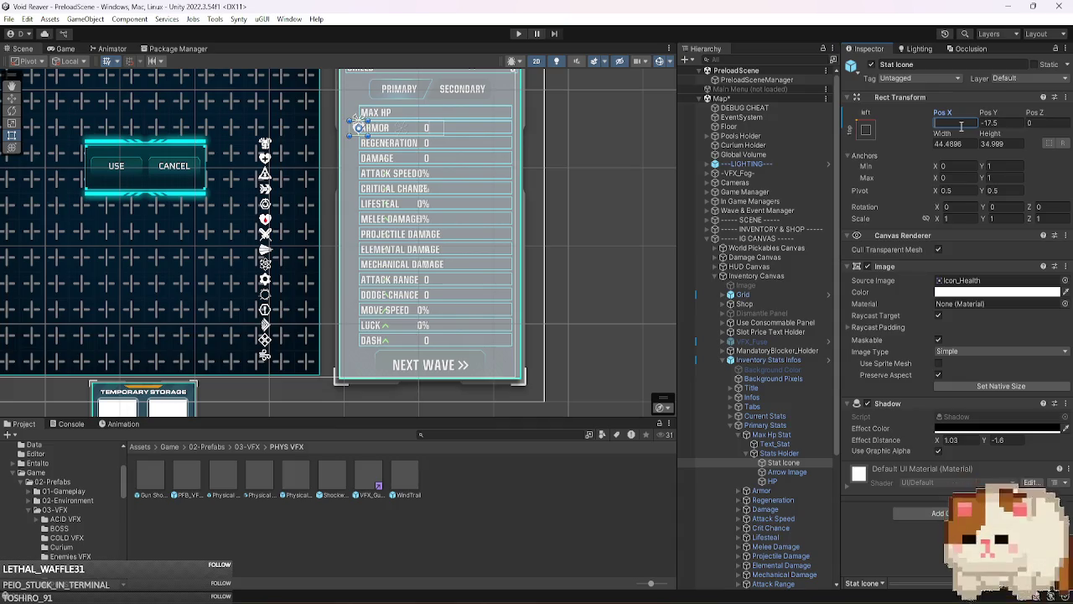
{"action": "key", "text": "Escape"}
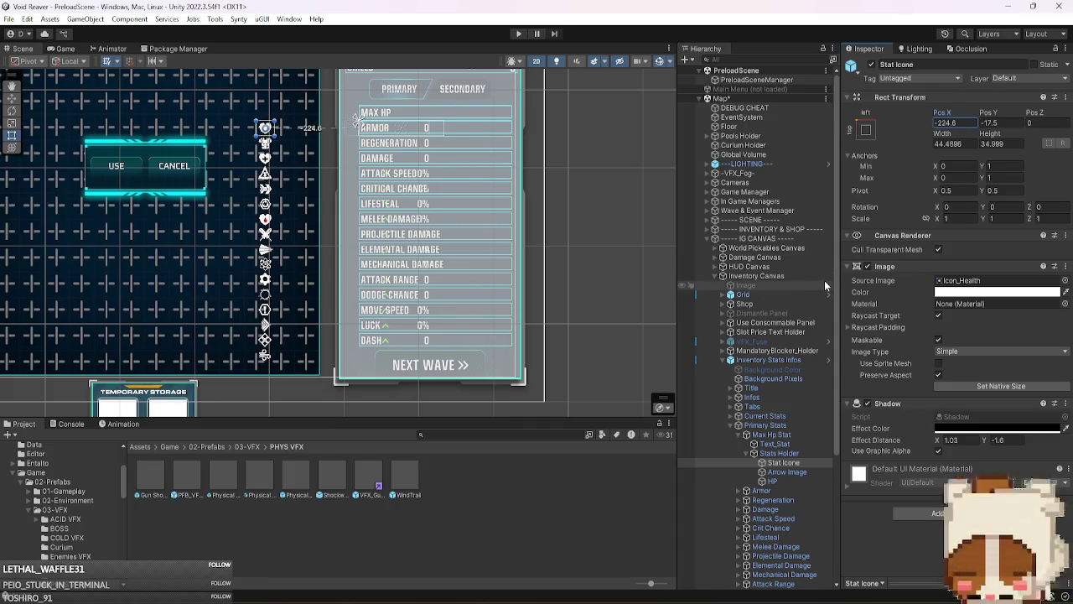
{"action": "double_click", "coordinate": [965, 123]}
{"action": "type", "text": "0-10"}
{"action": "key", "text": "BackSpace"}
{"action": "key", "text": "BackSpace"}
{"action": "type", "text": "20"}
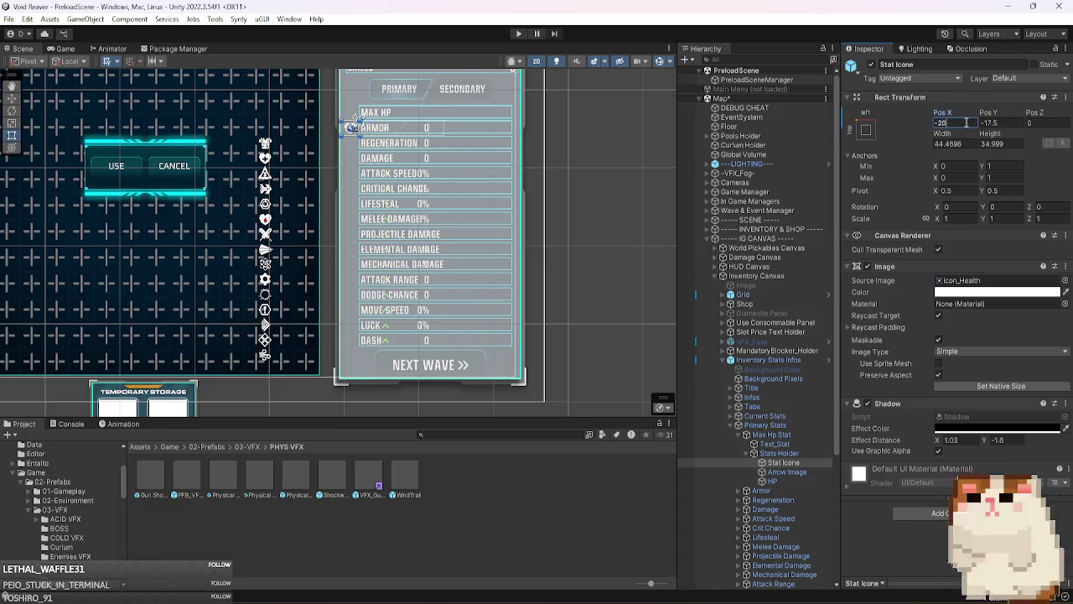
{"action": "left_click", "coordinate": [57, 50]}
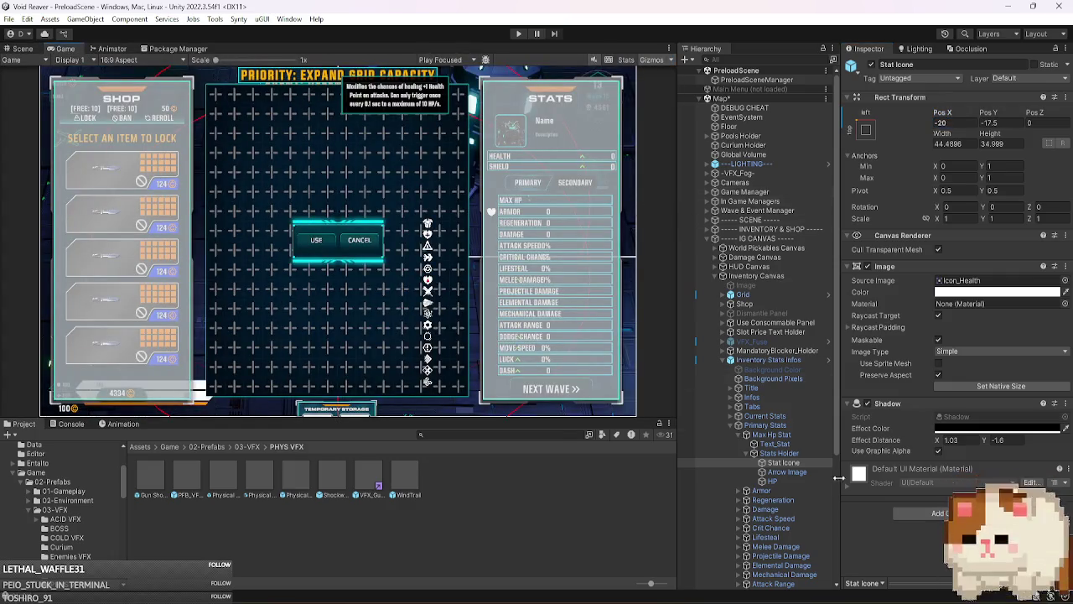
- Collapse the Max Hp Stat's Stats Holder and the Max Hp Stat entry
{"action": "left_click", "coordinate": [786, 456]}
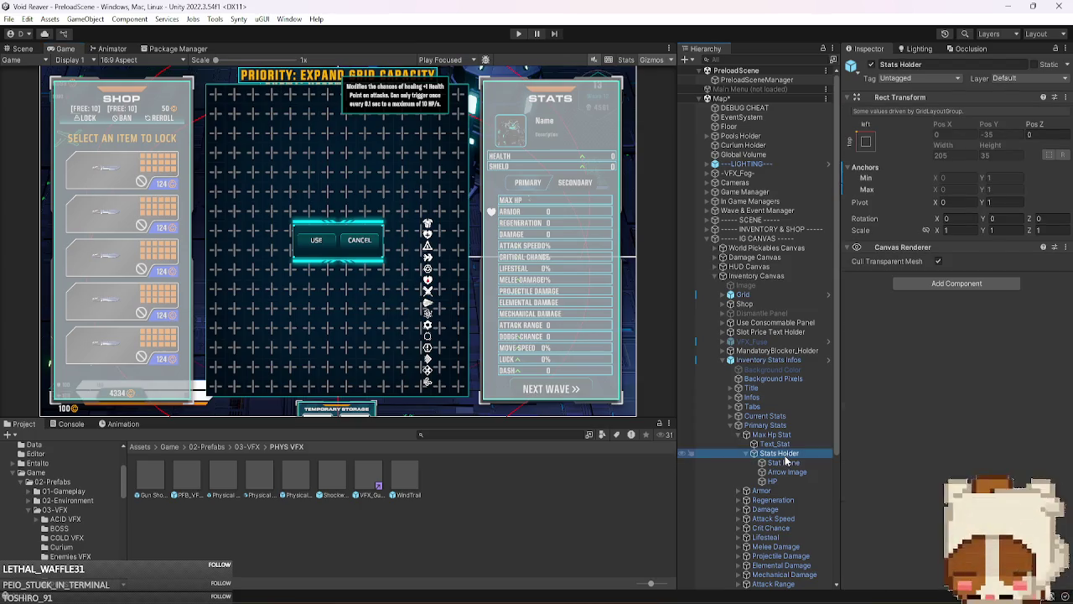
{"action": "key", "text": "Left"}
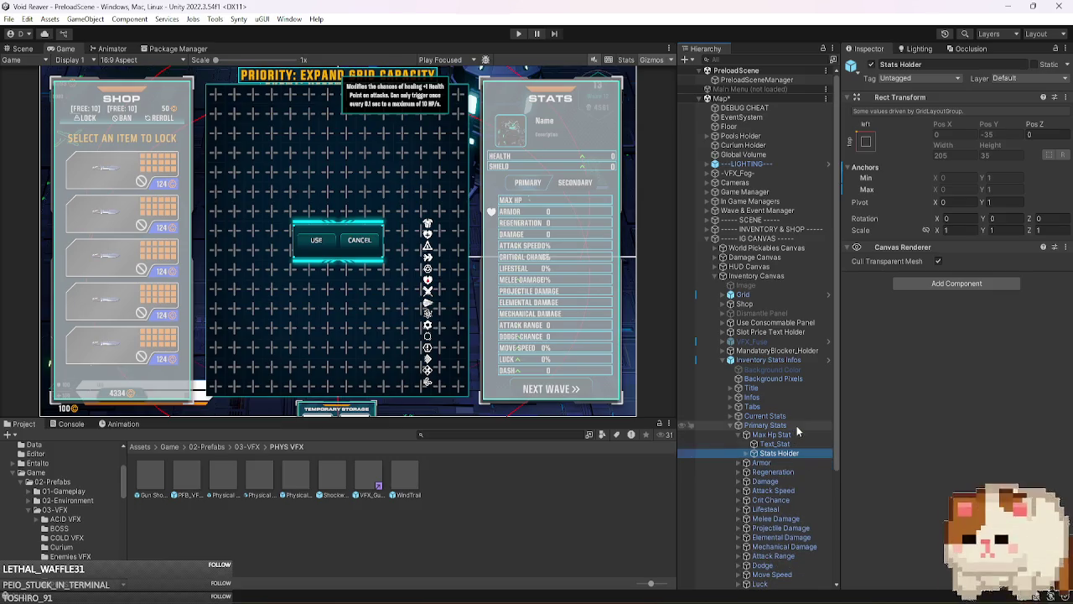
{"action": "key", "text": "Left"}
{"action": "key", "text": "Left"}
{"action": "scroll", "coordinate": [796, 441], "scroll_direction": "down", "scroll_amount": 5}
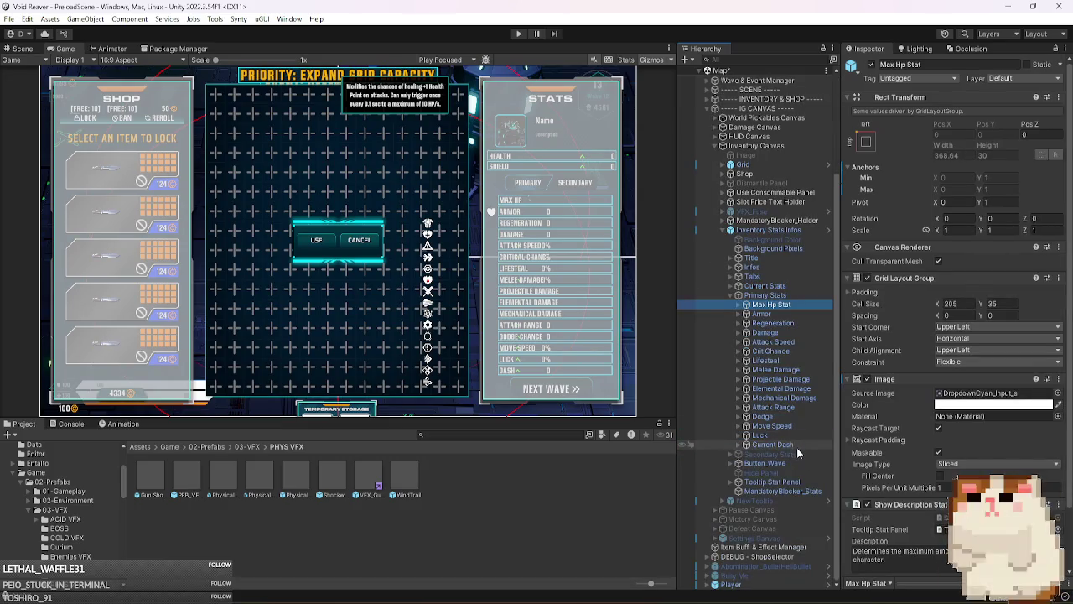
- Expand every Primary Stats entry from Current Dash up to Armor, then view the Scene
{"action": "left_click", "coordinate": [798, 445]}
{"action": "key", "text": "Right"}
{"action": "key", "text": "Up"}
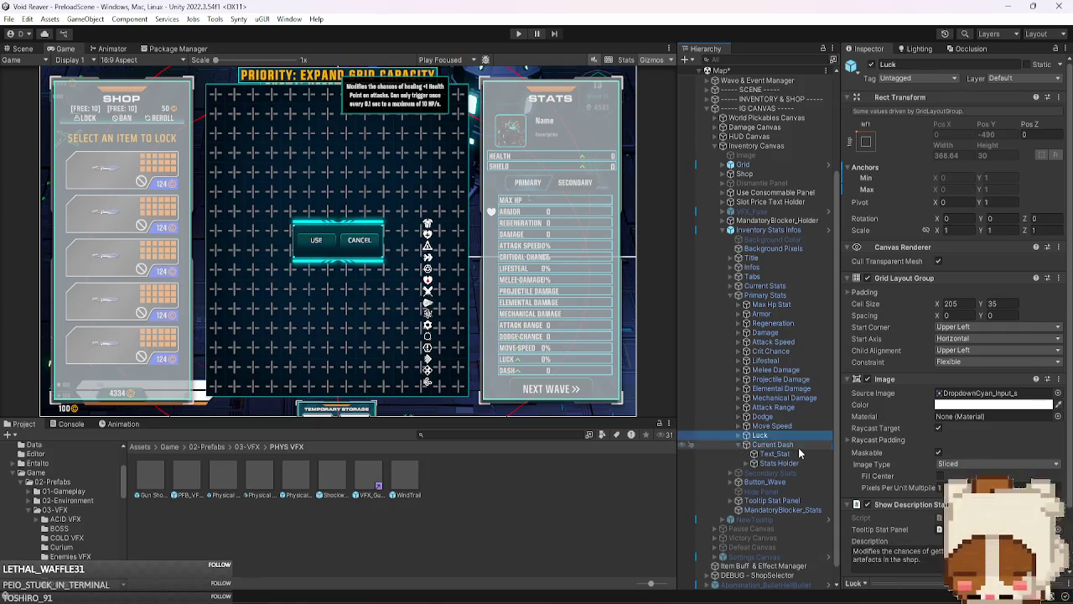
{"action": "key", "text": "Right"}
{"action": "key", "text": "Up"}
{"action": "key", "text": "Right"}
{"action": "key", "text": "Up"}
{"action": "key", "text": "Right"}
{"action": "key", "text": "Up"}
{"action": "key", "text": "Right"}
{"action": "key", "text": "Up"}
{"action": "key", "text": "Right"}
{"action": "key", "text": "Up"}
{"action": "key", "text": "Right"}
{"action": "key", "text": "Up"}
{"action": "key", "text": "Right"}
{"action": "key", "text": "Up"}
{"action": "key", "text": "Right"}
{"action": "key", "text": "Up"}
{"action": "key", "text": "Right"}
{"action": "key", "text": "Up"}
{"action": "key", "text": "Right"}
{"action": "key", "text": "Up"}
{"action": "key", "text": "Right"}
{"action": "key", "text": "Up"}
{"action": "key", "text": "Right"}
{"action": "key", "text": "Up"}
{"action": "key", "text": "Right"}
{"action": "key", "text": "Up"}
{"action": "key", "text": "Right"}
{"action": "key", "text": "Up"}
{"action": "key", "text": "Right"}
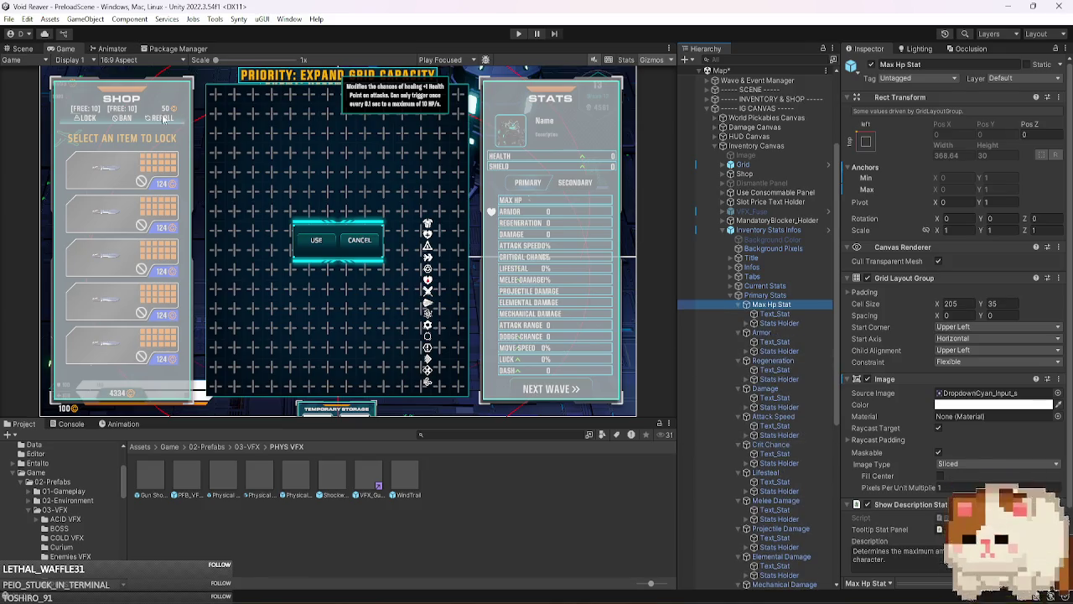
{"action": "left_click", "coordinate": [22, 49]}
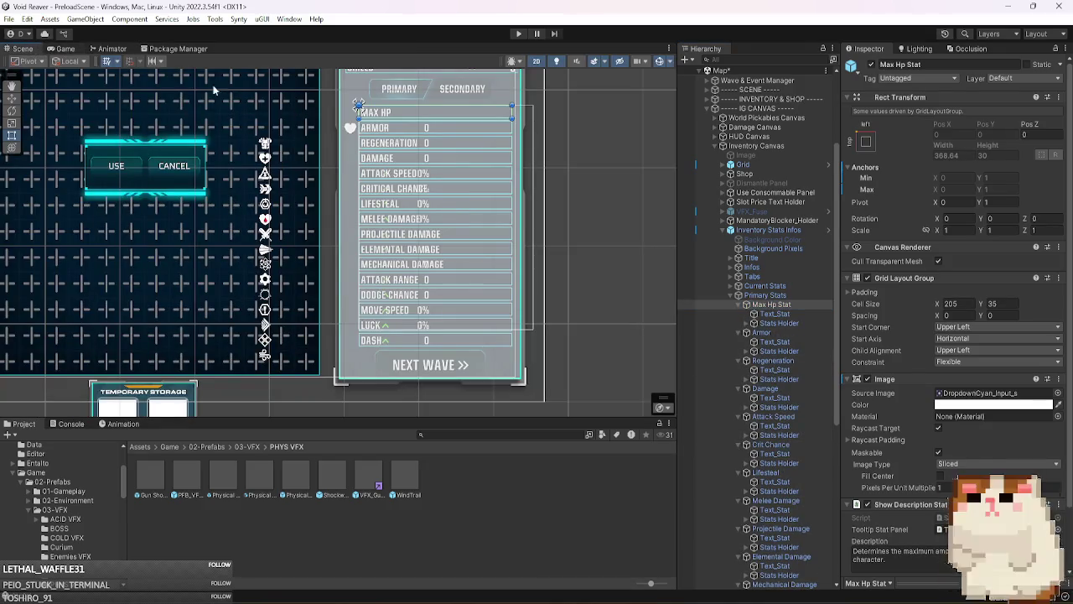
{"action": "left_click", "coordinate": [789, 326]}
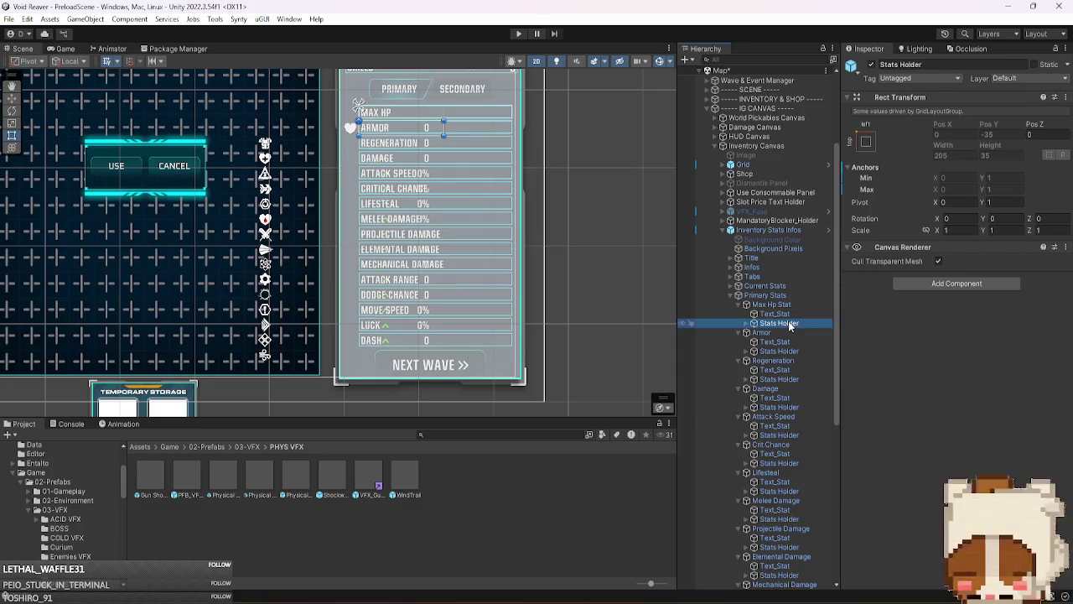
{"action": "key", "text": "Up"}
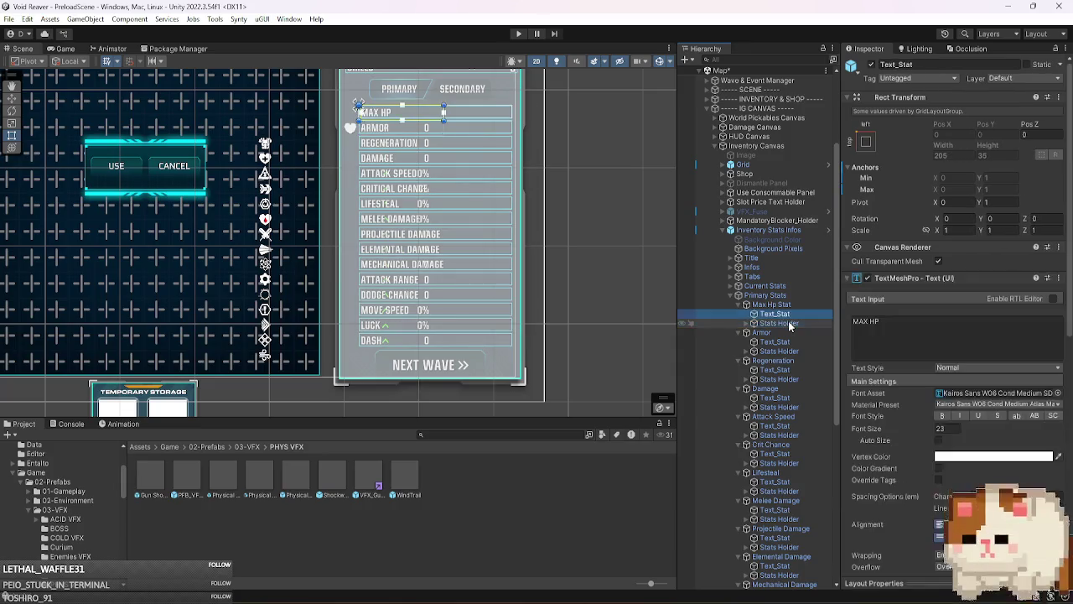
{"action": "key", "text": "Up"}
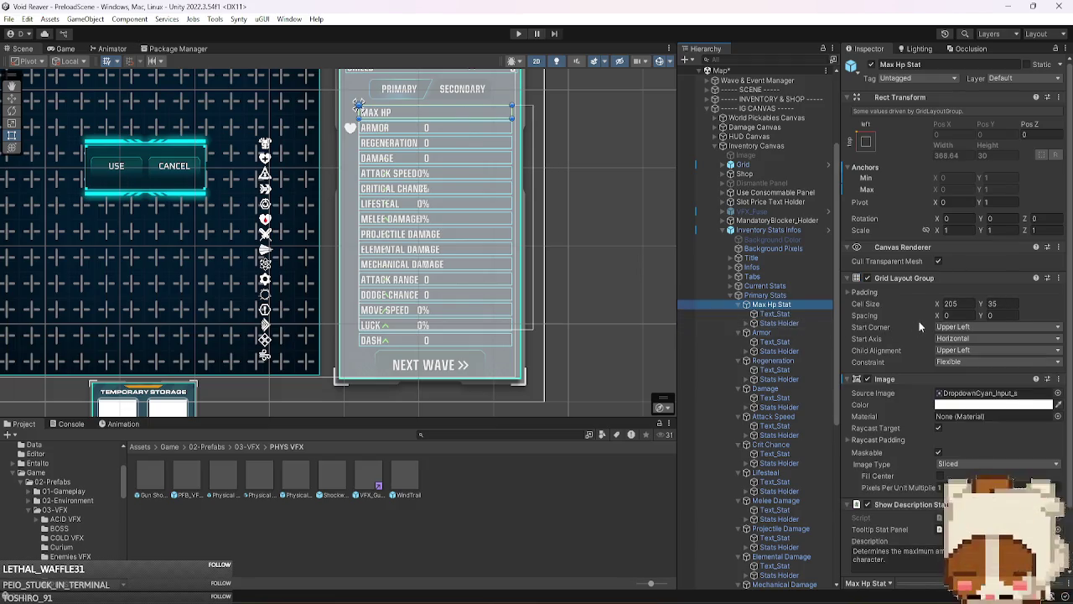
{"action": "mouse_move", "coordinate": [939, 315]}
{"action": "left_mouse_down"}
{"action": "mouse_move", "coordinate": [972, 315]}
{"action": "mouse_move", "coordinate": [804, 267]}
{"action": "mouse_move", "coordinate": [544, 293]}
{"action": "mouse_move", "coordinate": [638, 302]}
{"action": "left_mouse_up"}
{"action": "left_click", "coordinate": [797, 333]}
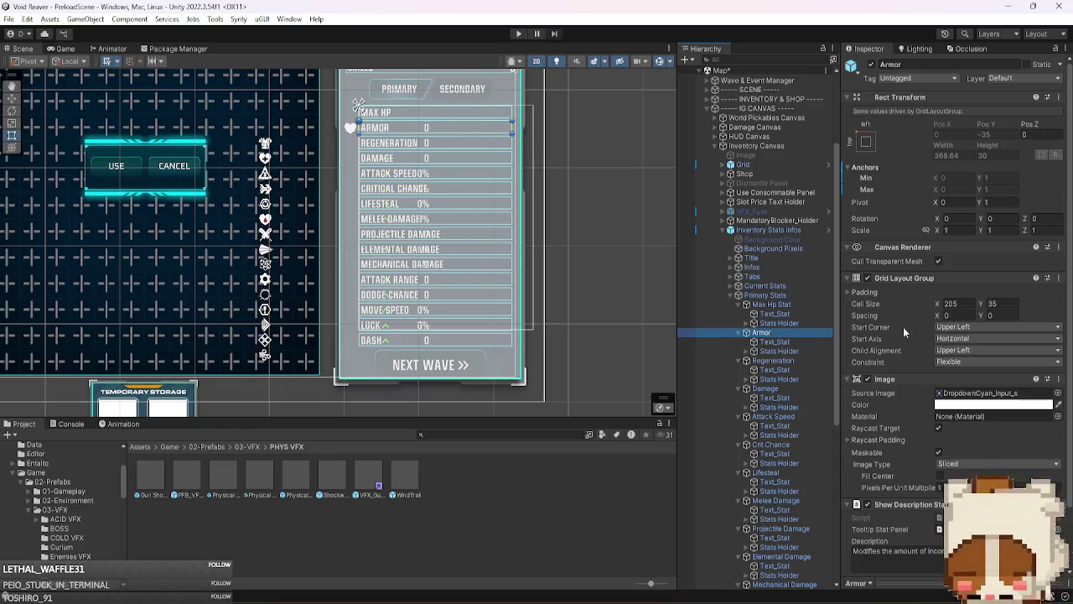
{"action": "mouse_move", "coordinate": [938, 315]}
{"action": "left_mouse_down"}
{"action": "mouse_move", "coordinate": [964, 317]}
{"action": "mouse_move", "coordinate": [70, 317]}
{"action": "mouse_move", "coordinate": [381, 313]}
{"action": "mouse_move", "coordinate": [94, 307]}
{"action": "mouse_move", "coordinate": [200, 298]}
{"action": "left_mouse_up"}
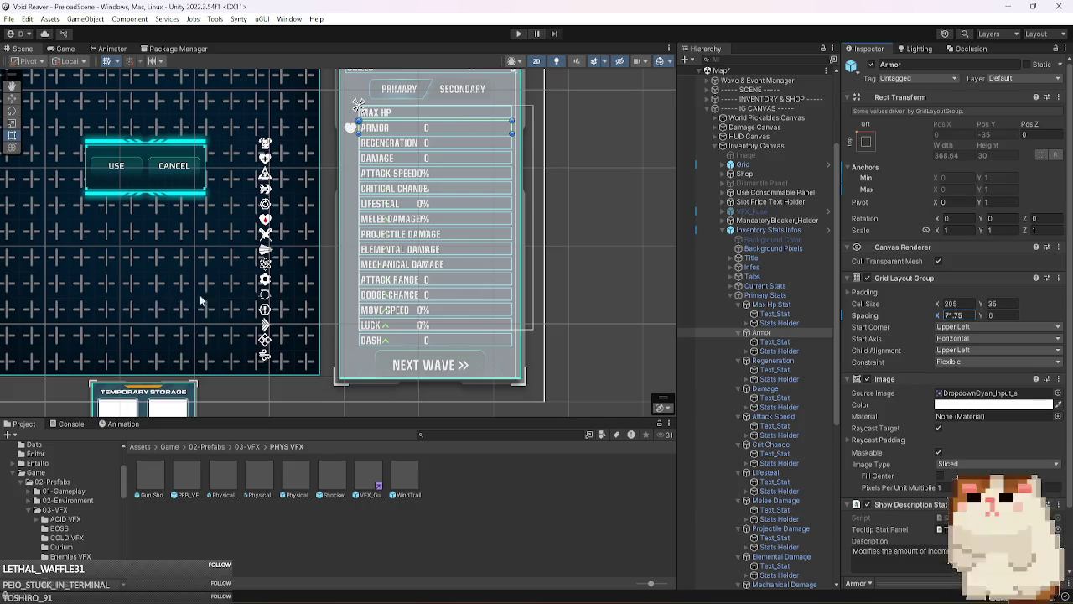
- Try zeroing the Armor row's spacing and cell width, then undo the changes
{"action": "left_click_drag", "start_coordinate": [398, 293], "coordinate": [900, 304]}
{"action": "key", "text": "Escape"}
{"action": "left_click", "coordinate": [937, 304]}
{"action": "left_click", "coordinate": [805, 341]}
{"action": "left_click", "coordinate": [805, 351]}
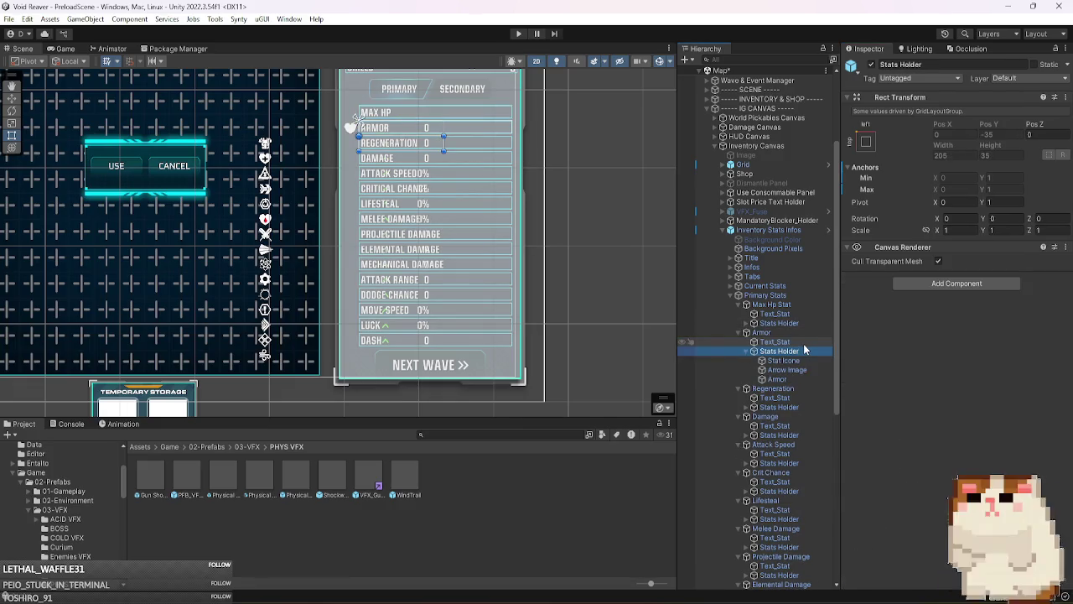
{"action": "key", "text": "Left"}
{"action": "key", "text": "Left"}
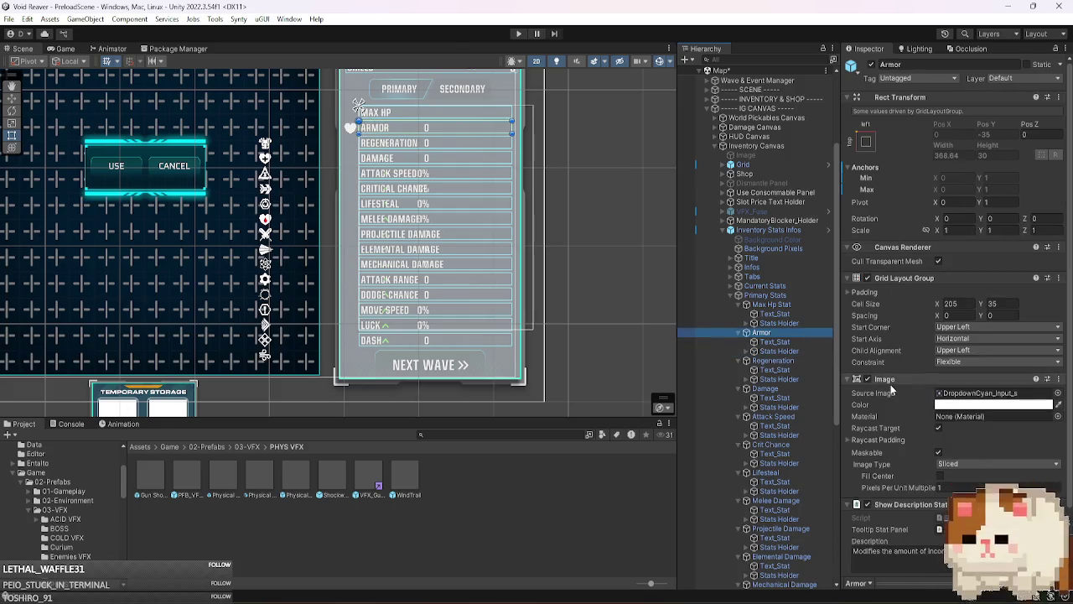
{"action": "left_click", "coordinate": [869, 292]}
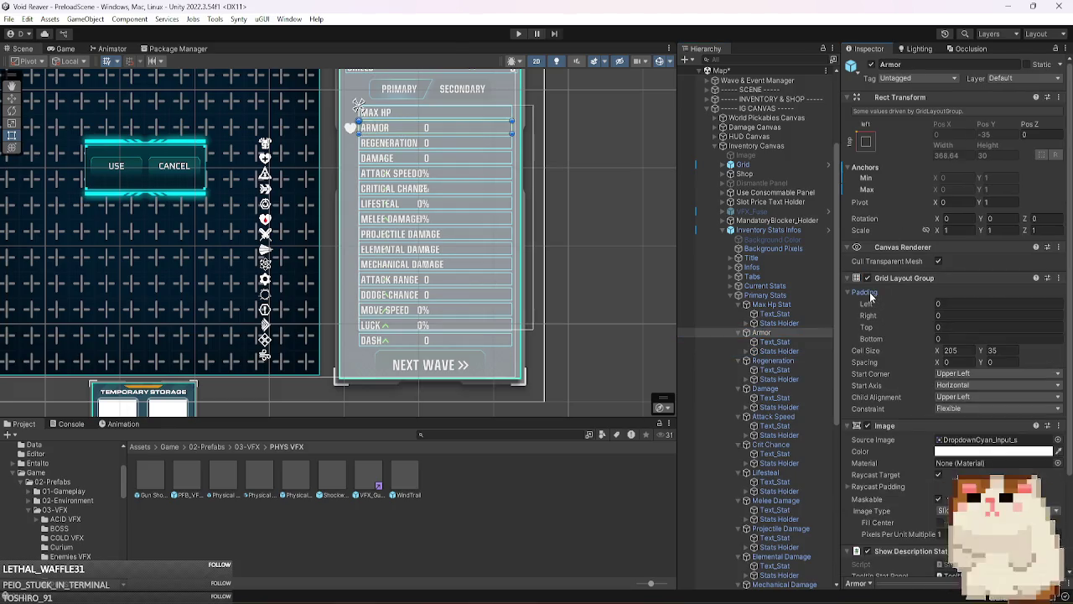
{"action": "type", "text": "0"}
{"action": "left_click", "coordinate": [1007, 349]}
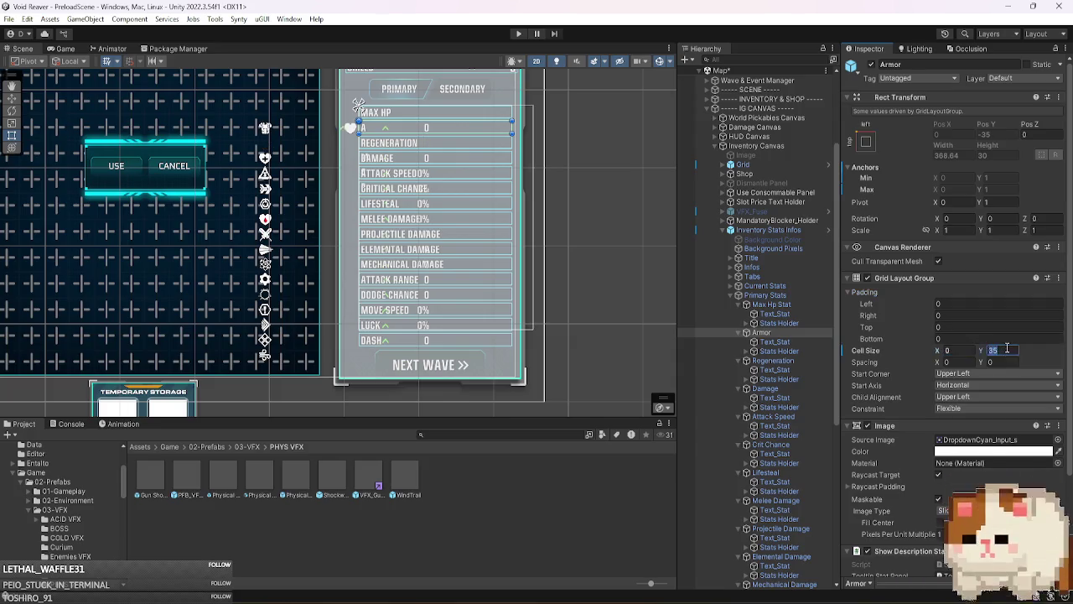
{"action": "key", "text": "ctrl+z"}
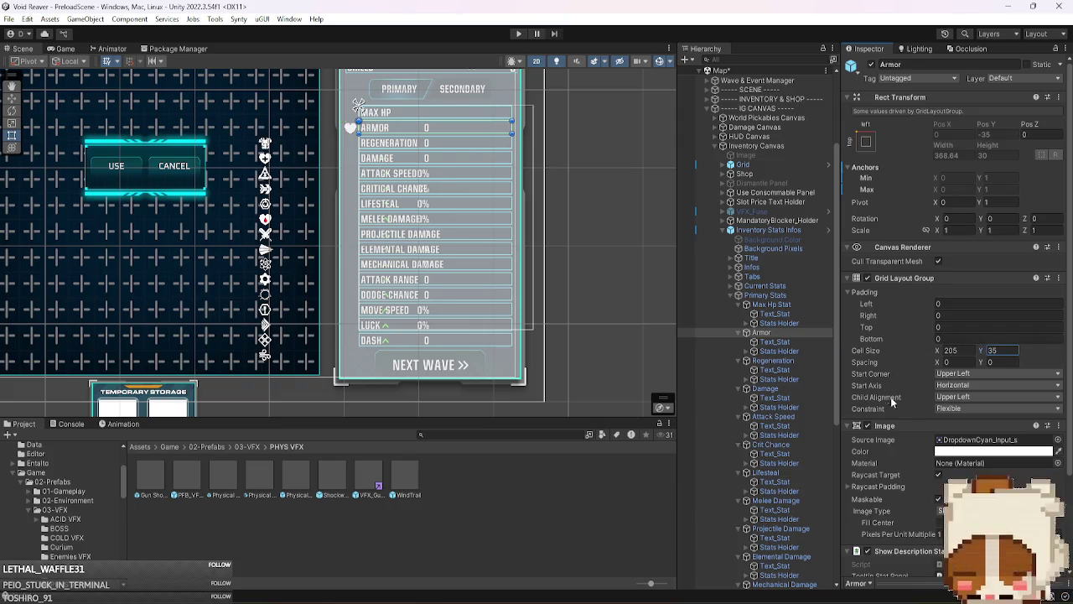
- Undo Armor's centred alignment and spacing tweaks, restoring Primary Stats cell width to 415
{"action": "left_click", "coordinate": [975, 400]}
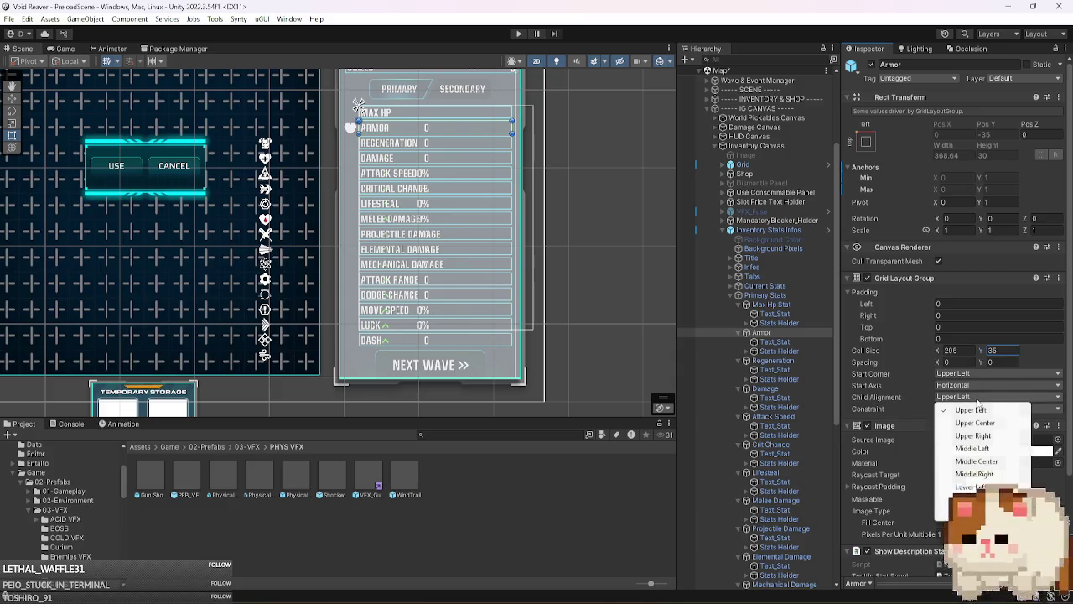
{"action": "left_click", "coordinate": [976, 461]}
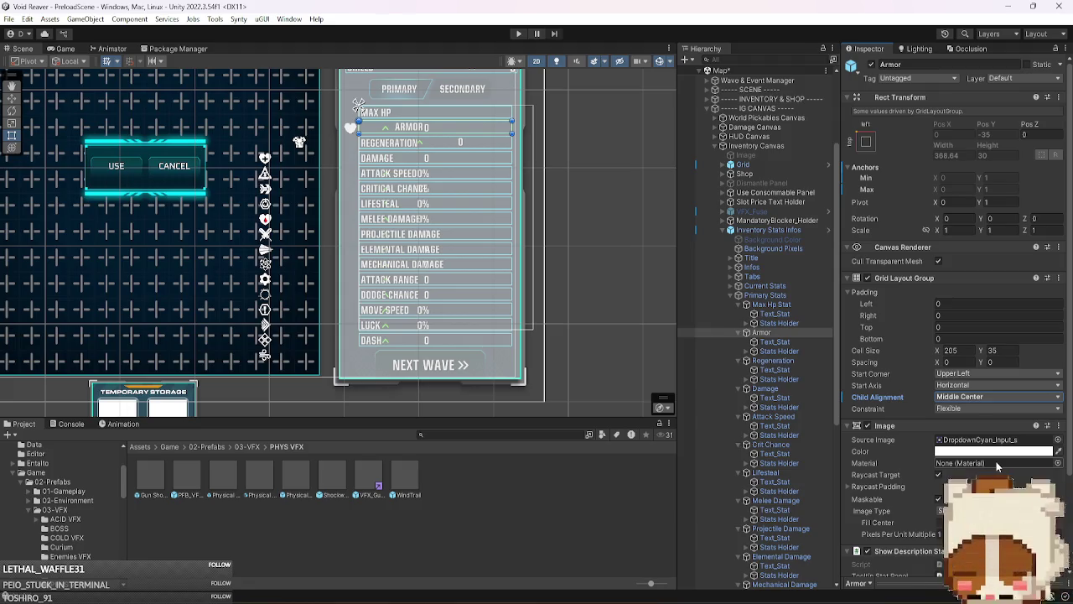
{"action": "left_click", "coordinate": [807, 351]}
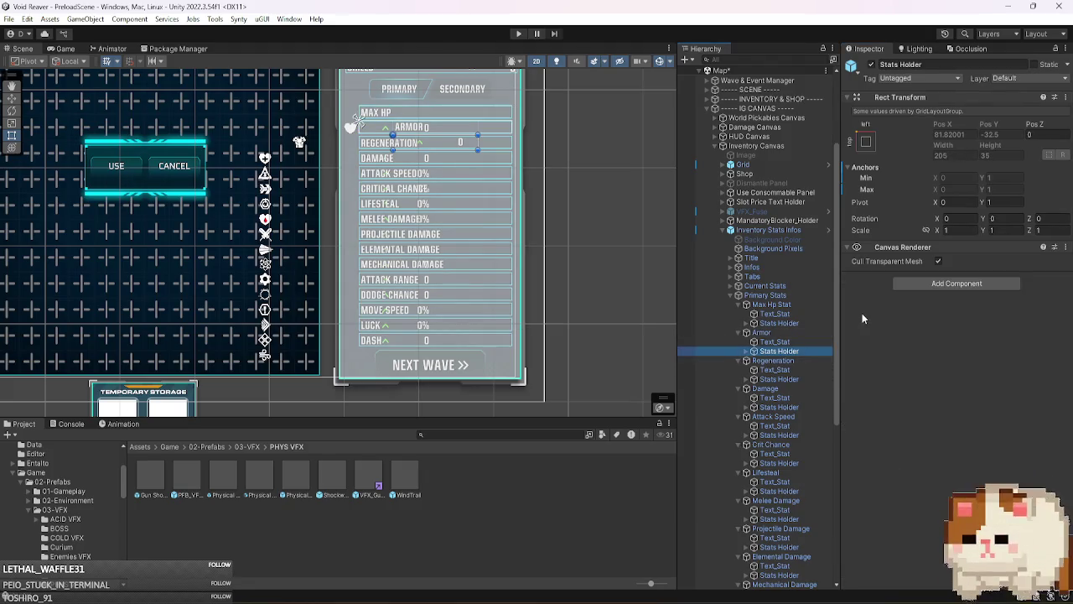
{"action": "left_click", "coordinate": [792, 332]}
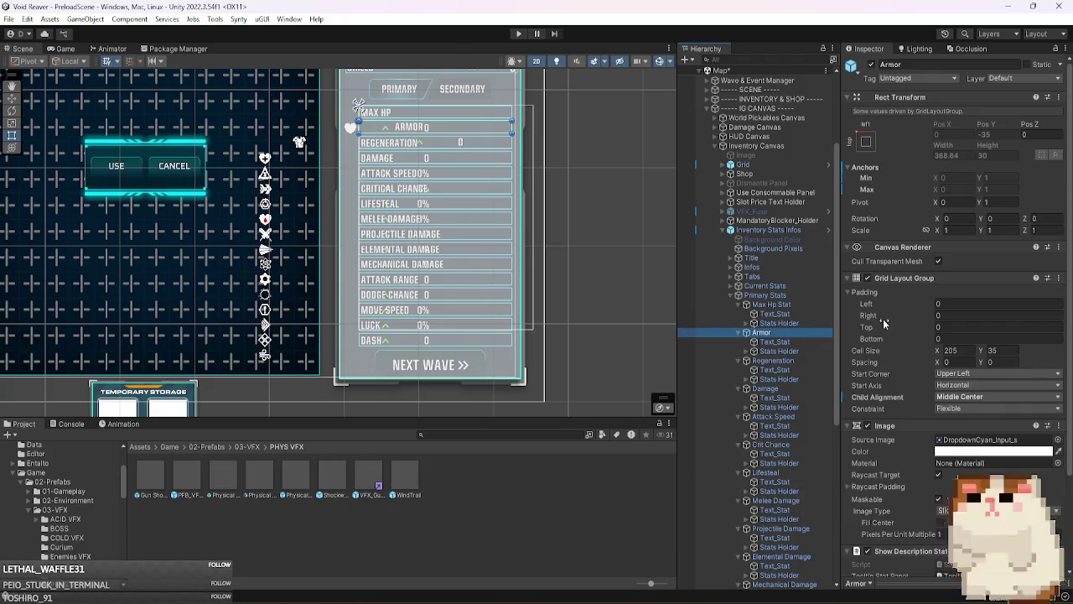
{"action": "left_click", "coordinate": [872, 294]}
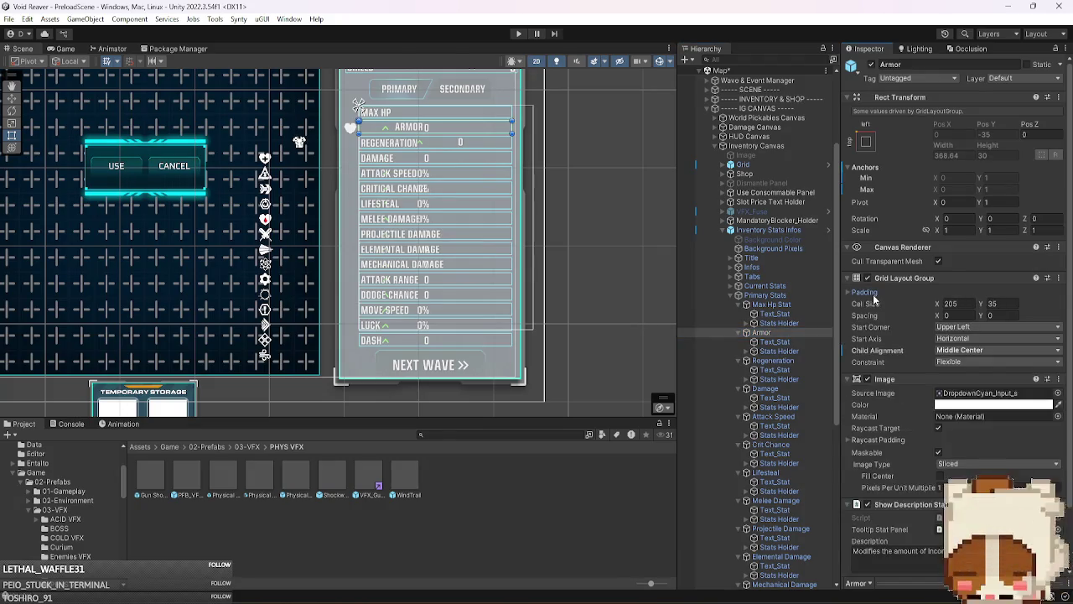
{"action": "mouse_move", "coordinate": [938, 319]}
{"action": "left_mouse_down"}
{"action": "mouse_move", "coordinate": [111, 312]}
{"action": "mouse_move", "coordinate": [210, 307]}
{"action": "left_mouse_up"}
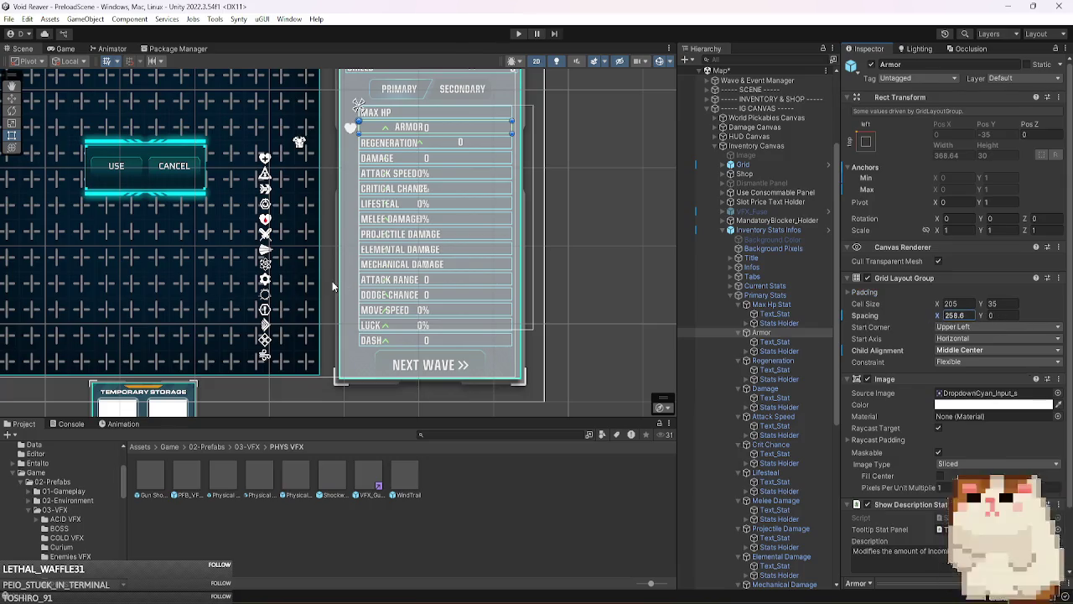
{"action": "key", "text": "ctrl+z"}
{"action": "key", "text": "ctrl+z"}
{"action": "key", "text": "Up"}
{"action": "key", "text": "Up"}
{"action": "key", "text": "Up"}
{"action": "key", "text": "Down"}
{"action": "key", "text": "Down"}
{"action": "key", "text": "Down"}
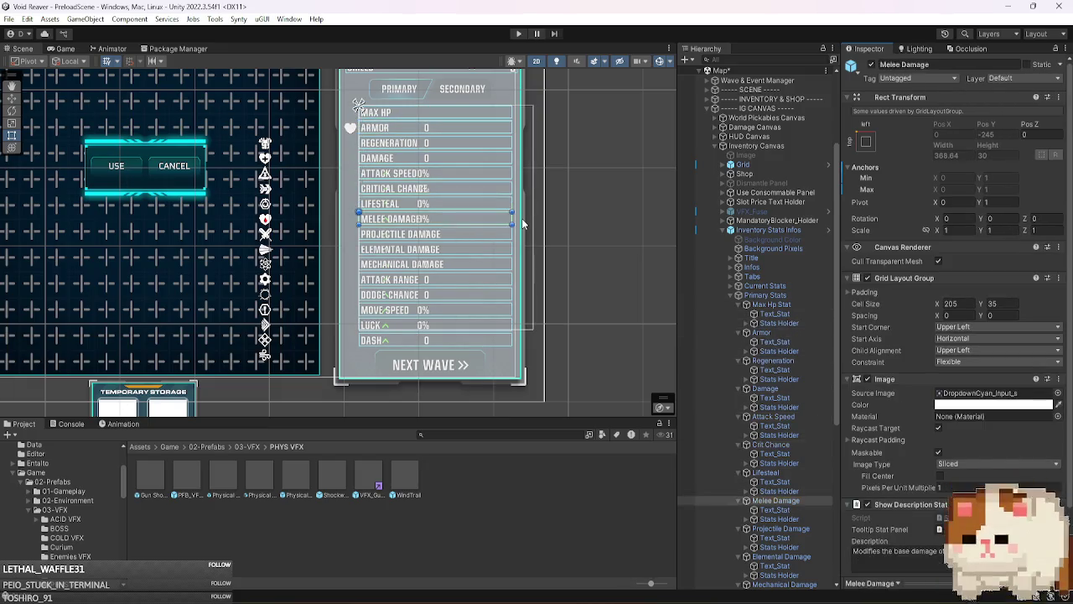
{"action": "key", "text": "Down"}
{"action": "key", "text": "Down"}
{"action": "key", "text": "Down"}
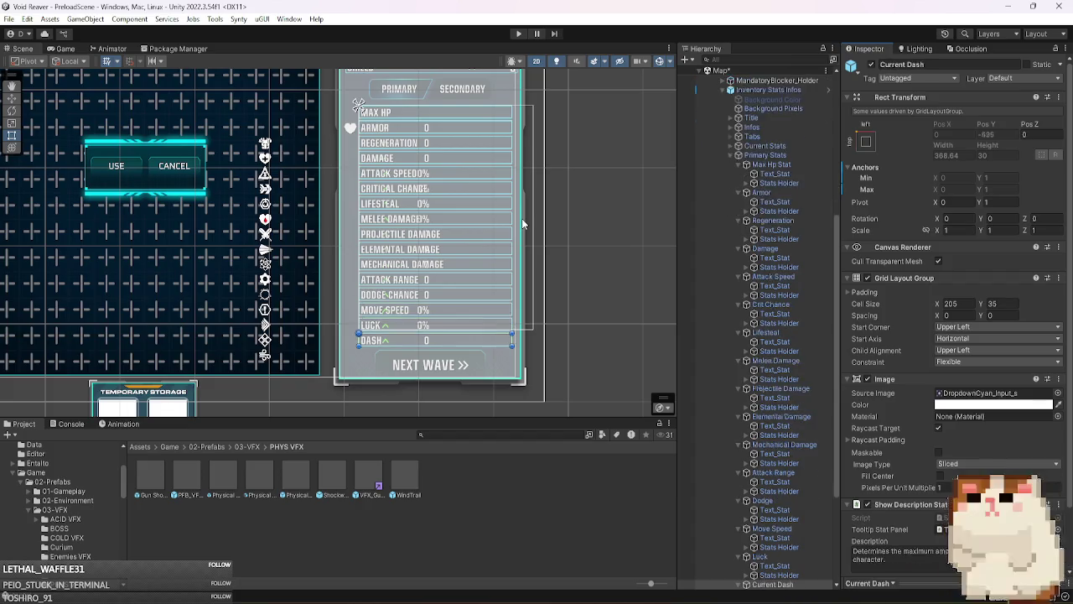
{"action": "key", "text": "ctrl+z"}
{"action": "key", "text": "ctrl+z"}
{"action": "key", "text": "ctrl+z"}
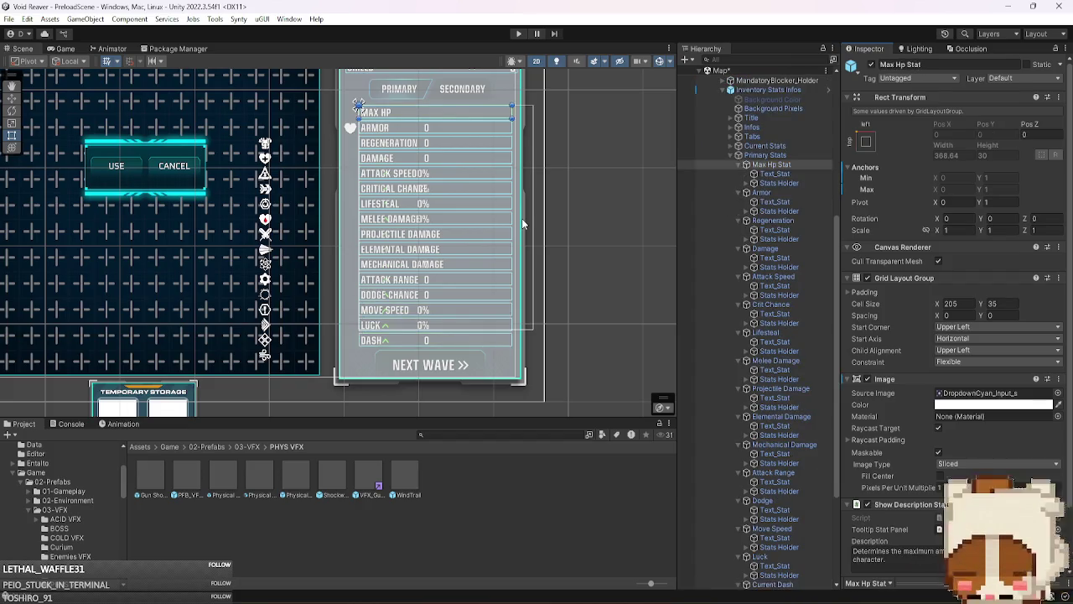
{"action": "key", "text": "ctrl+z"}
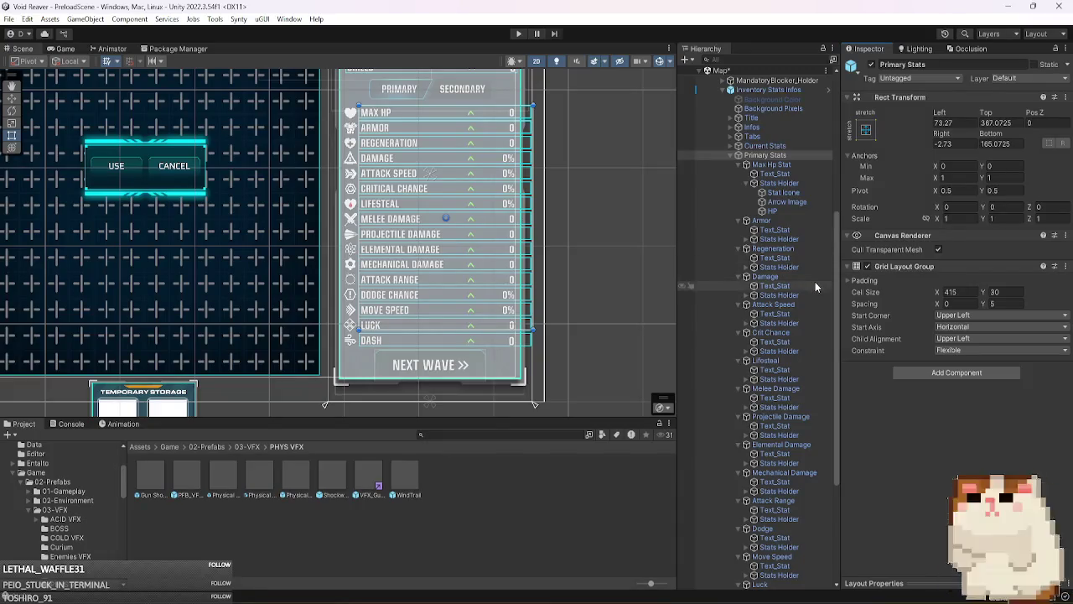
- Select the Armor row, frame the stats panel in the Scene, and check the Game view
{"action": "left_click", "coordinate": [763, 183]}
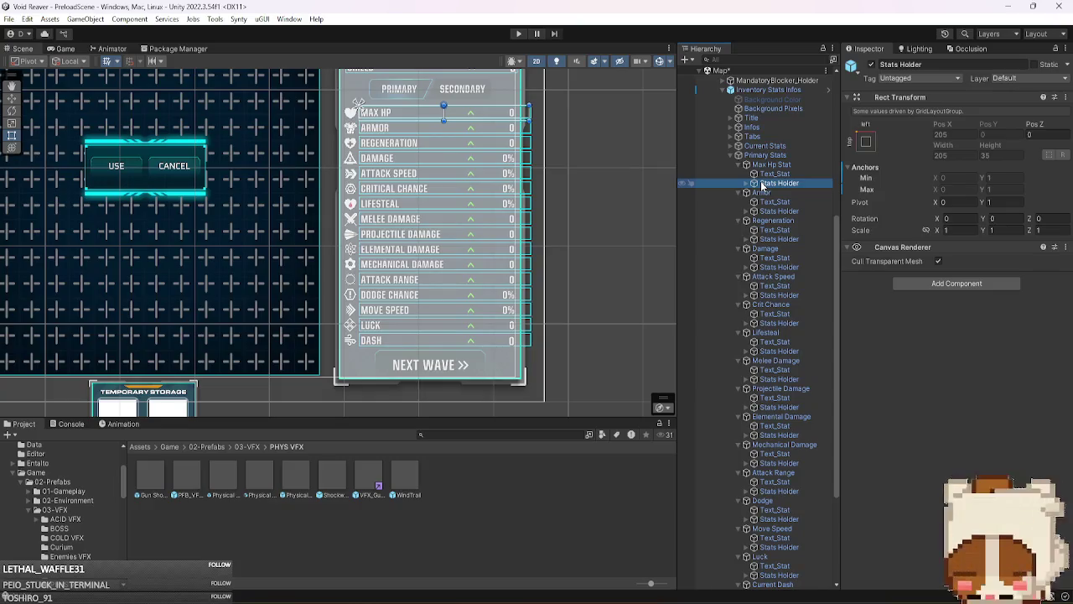
{"action": "left_click", "coordinate": [776, 194]}
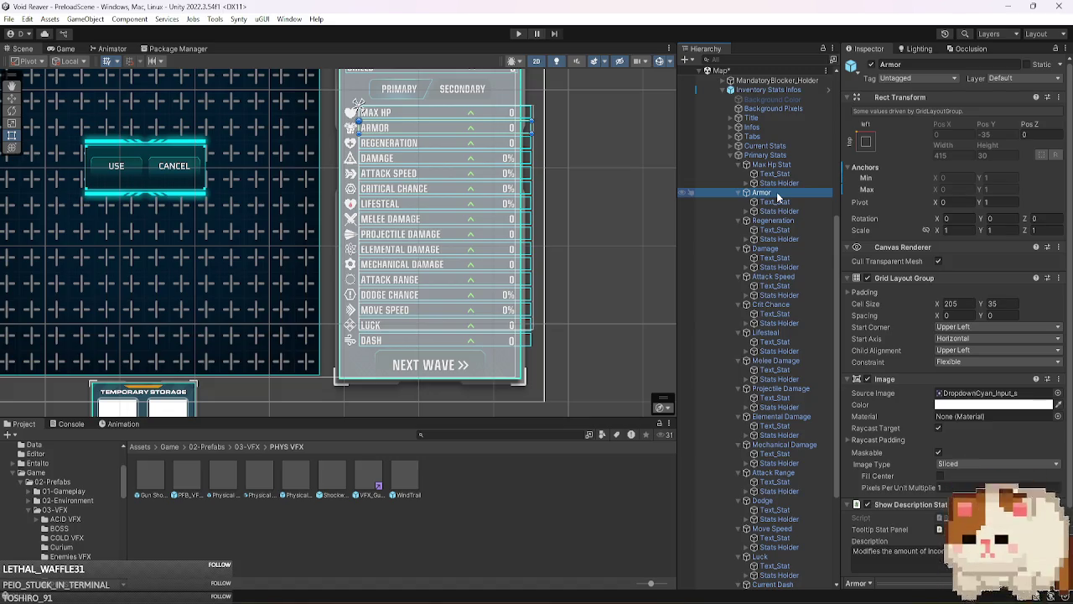
{"action": "scroll", "coordinate": [586, 194], "scroll_direction": "up", "scroll_amount": 3}
{"action": "left_click_drag", "start_coordinate": [570, 158], "coordinate": [614, 200]}
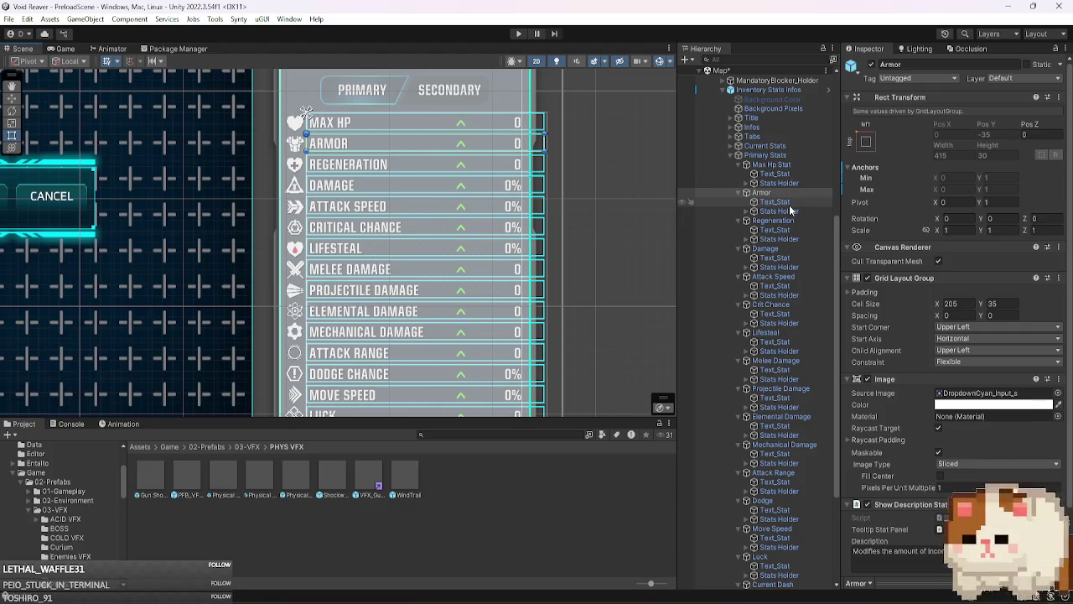
{"action": "left_click", "coordinate": [67, 49]}
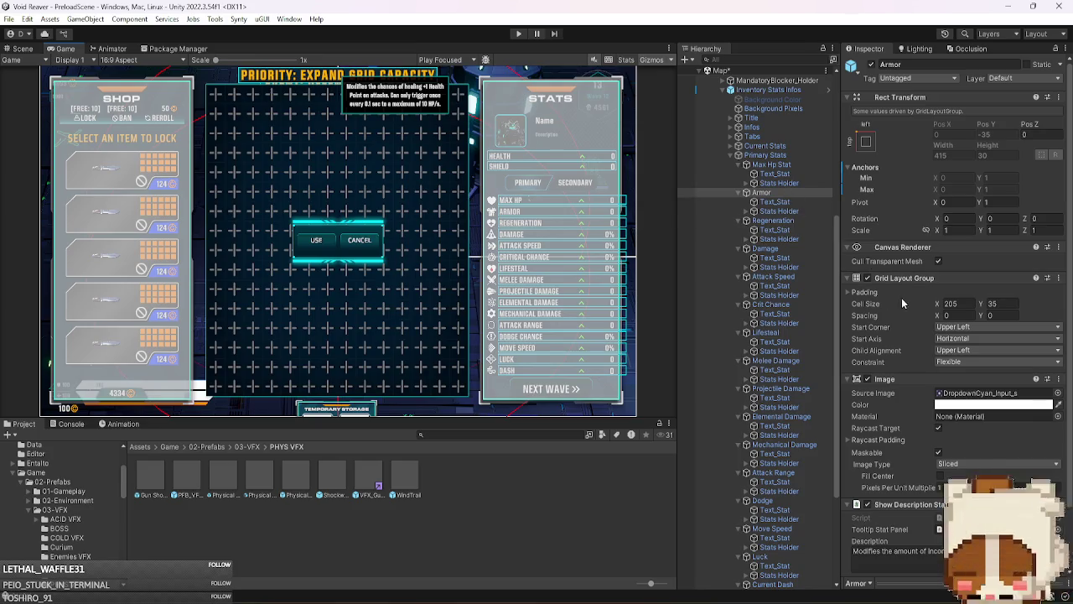
- Try the Primary Stats cell width at 400, then narrow it to about 382
{"action": "mouse_move", "coordinate": [933, 307]}
{"action": "left_mouse_down"}
{"action": "mouse_move", "coordinate": [859, 296]}
{"action": "mouse_move", "coordinate": [742, 306]}
{"action": "mouse_move", "coordinate": [473, 211]}
{"action": "mouse_move", "coordinate": [1044, 362]}
{"action": "mouse_move", "coordinate": [779, 388]}
{"action": "mouse_move", "coordinate": [203, 382]}
{"action": "mouse_move", "coordinate": [483, 212]}
{"action": "mouse_move", "coordinate": [755, 322]}
{"action": "mouse_move", "coordinate": [966, 310]}
{"action": "left_mouse_up"}
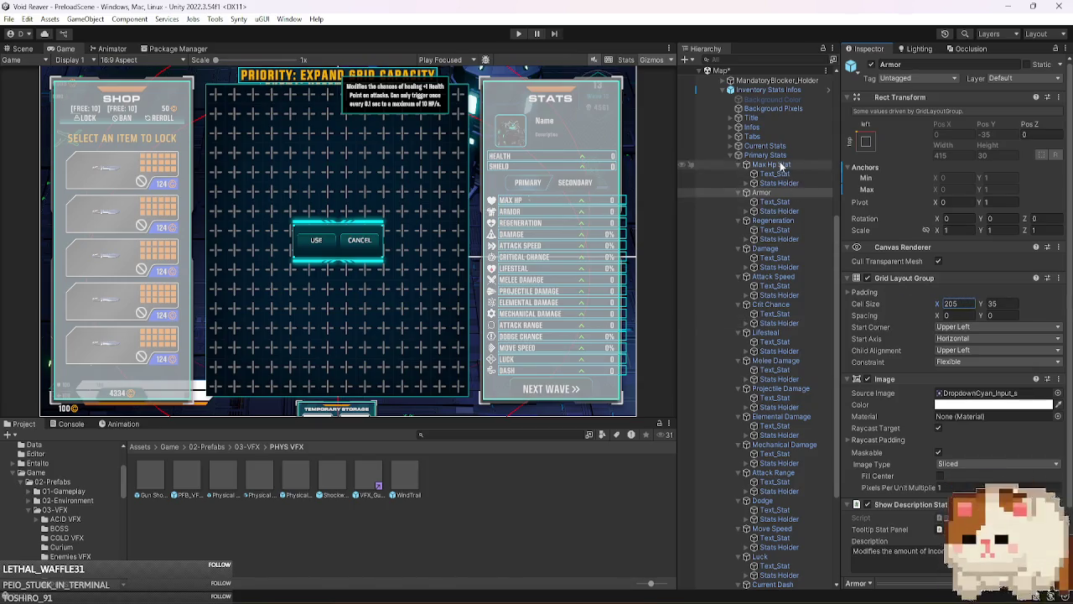
{"action": "left_click", "coordinate": [778, 156]}
{"action": "left_click", "coordinate": [952, 291]}
{"action": "type", "text": "400"}
{"action": "left_click_drag", "start_coordinate": [916, 291], "coordinate": [889, 283]}
- Narrow the Armor row's grid cell width to 188.1 and view the panel in the Scene
{"action": "left_click", "coordinate": [792, 193]}
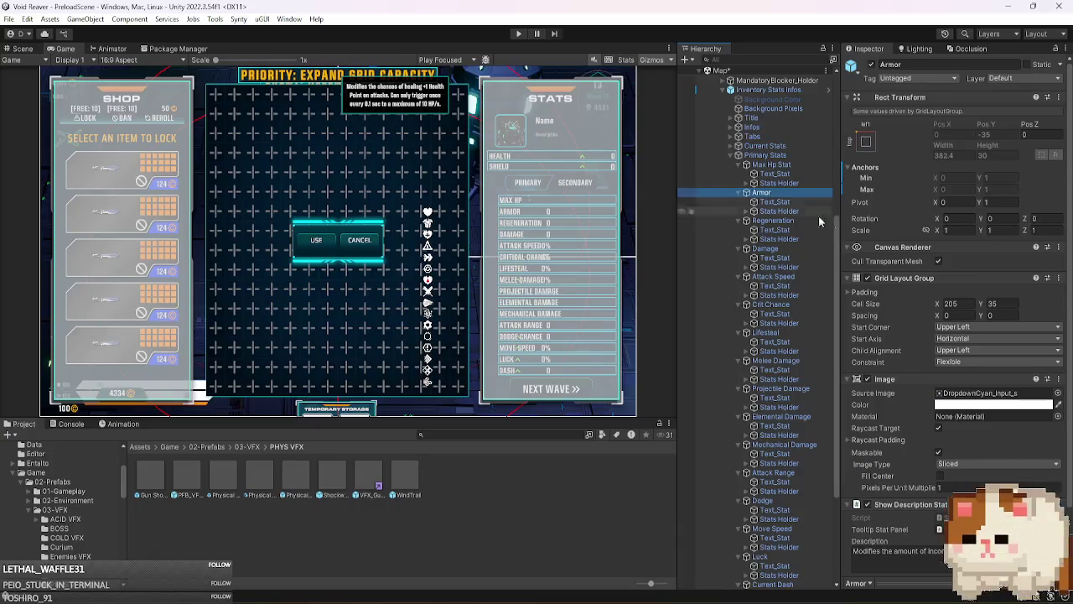
{"action": "mouse_move", "coordinate": [925, 306]}
{"action": "left_mouse_down"}
{"action": "mouse_move", "coordinate": [884, 301]}
{"action": "mouse_move", "coordinate": [917, 297]}
{"action": "left_mouse_up"}
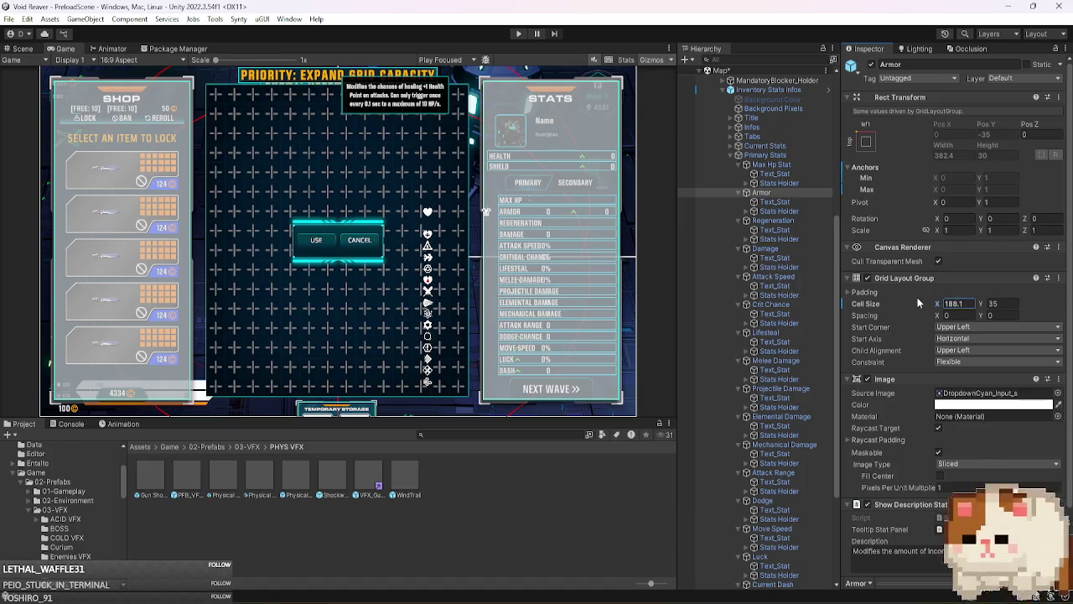
{"action": "left_click", "coordinate": [22, 48]}
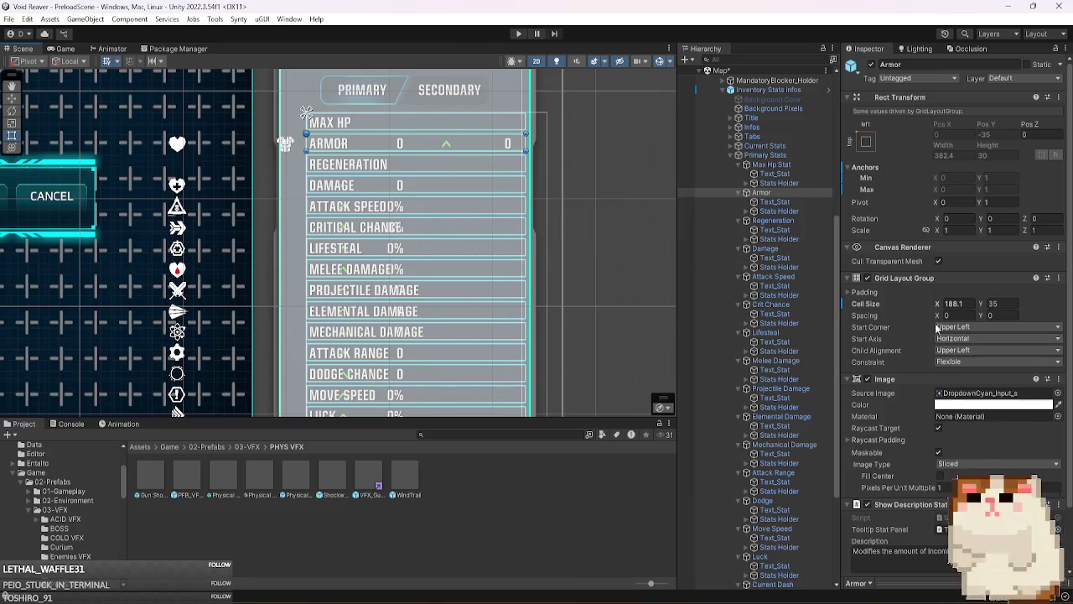
- Rework the Armor row's Cell Size X, settling it at about 191
{"action": "left_click_drag", "start_coordinate": [939, 306], "coordinate": [944, 308]}
{"action": "type", "text": "299.7"}
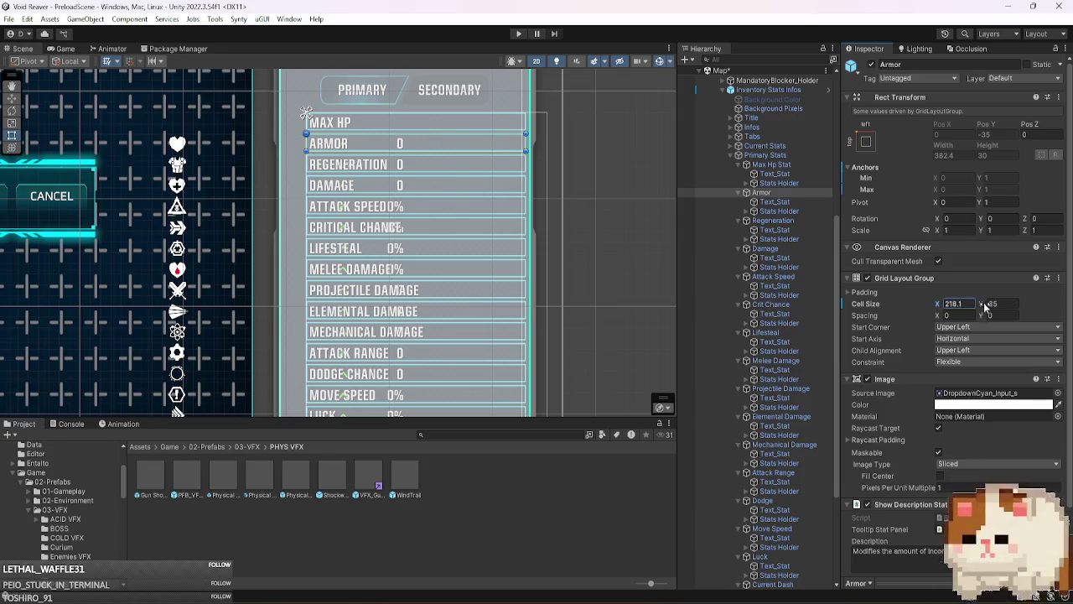
{"action": "double_click", "coordinate": [956, 304]}
{"action": "type", "text": "174.8"}
{"action": "key", "text": "BackSpace"}
{"action": "key", "text": "BackSpace"}
{"action": "key", "text": "BackSpace"}
{"action": "type", "text": "2.1"}
{"action": "mouse_move", "coordinate": [918, 293]}
{"action": "left_mouse_down"}
{"action": "mouse_move", "coordinate": [890, 291]}
{"action": "mouse_move", "coordinate": [952, 301]}
{"action": "left_mouse_up"}
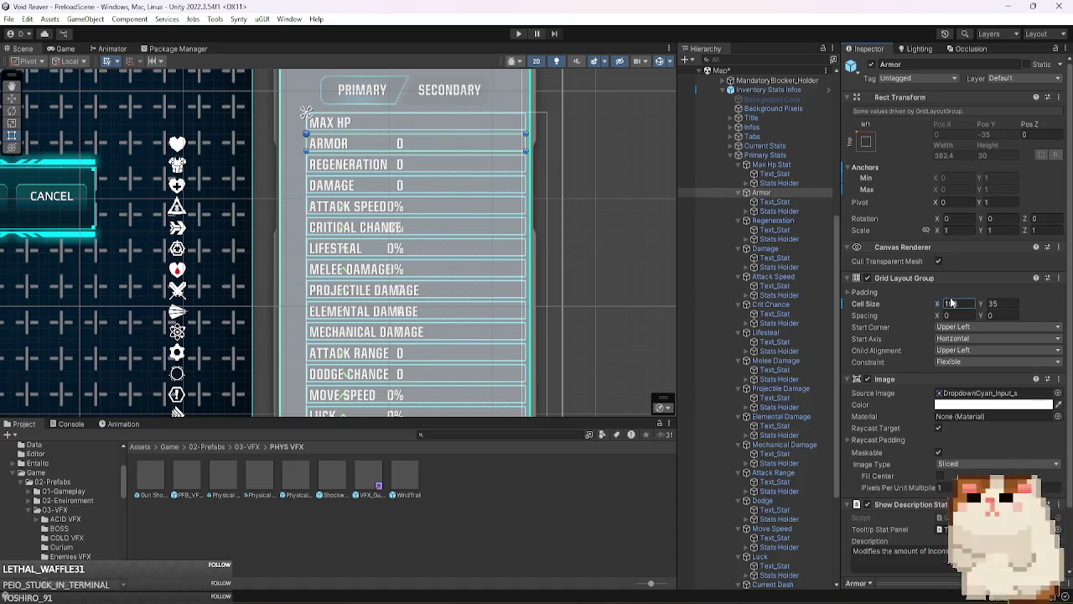
{"action": "left_click", "coordinate": [804, 222]}
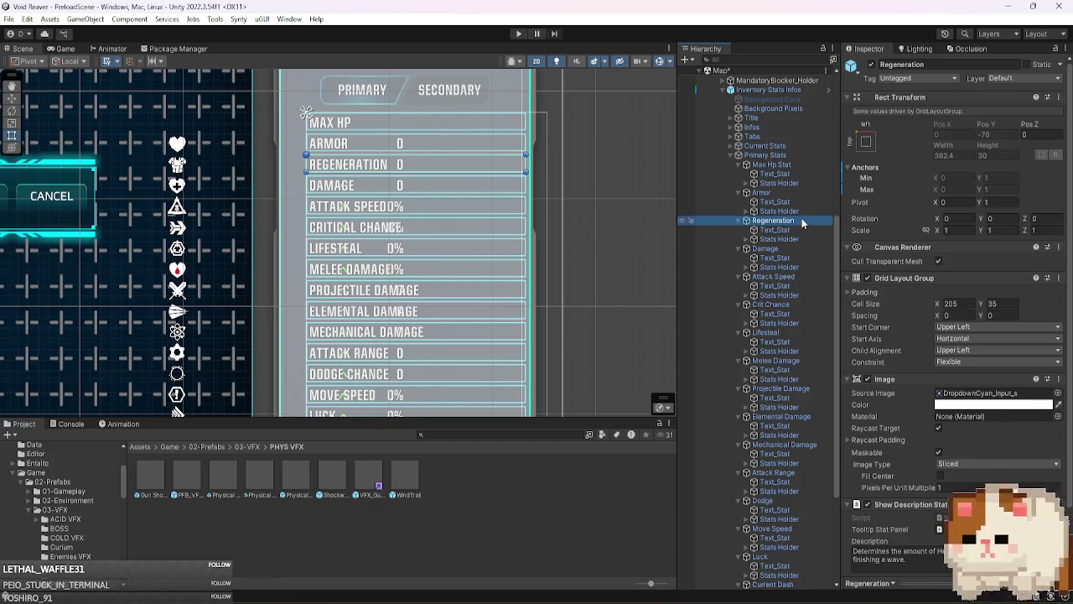
{"action": "key", "text": "ctrl+z"}
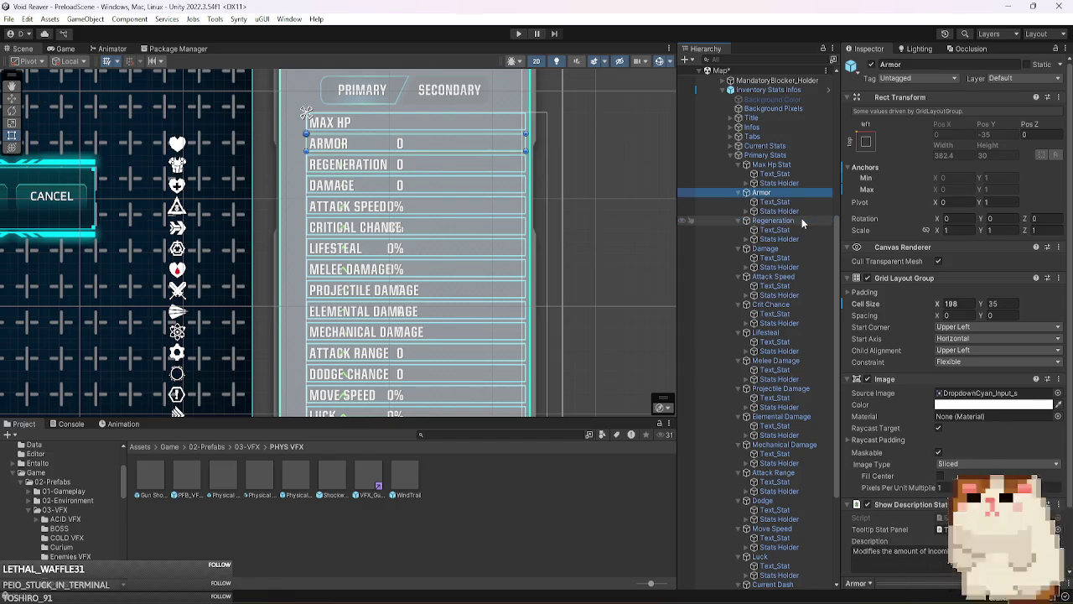
{"action": "key", "text": "ctrl+z"}
{"action": "left_click", "coordinate": [936, 306]}
{"action": "mouse_move", "coordinate": [936, 308]}
{"action": "left_mouse_down"}
{"action": "mouse_move", "coordinate": [899, 296]}
{"action": "mouse_move", "coordinate": [919, 300]}
{"action": "left_mouse_up"}
- Compare Regeneration's layout, then narrow the Max Hp Stat cell width to about 192
{"action": "left_click", "coordinate": [790, 220]}
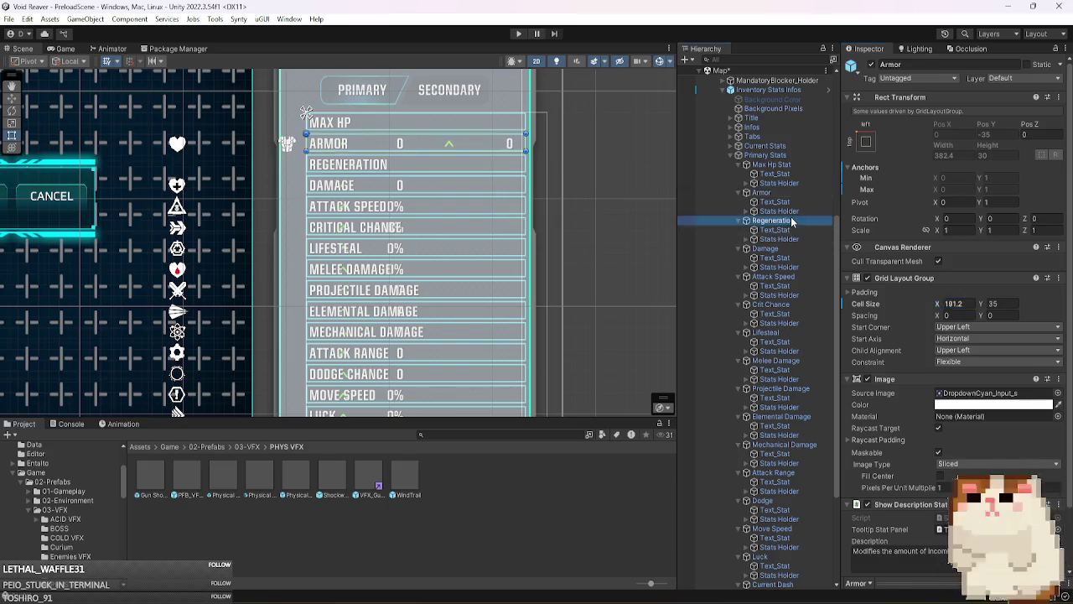
{"action": "left_click", "coordinate": [796, 238]}
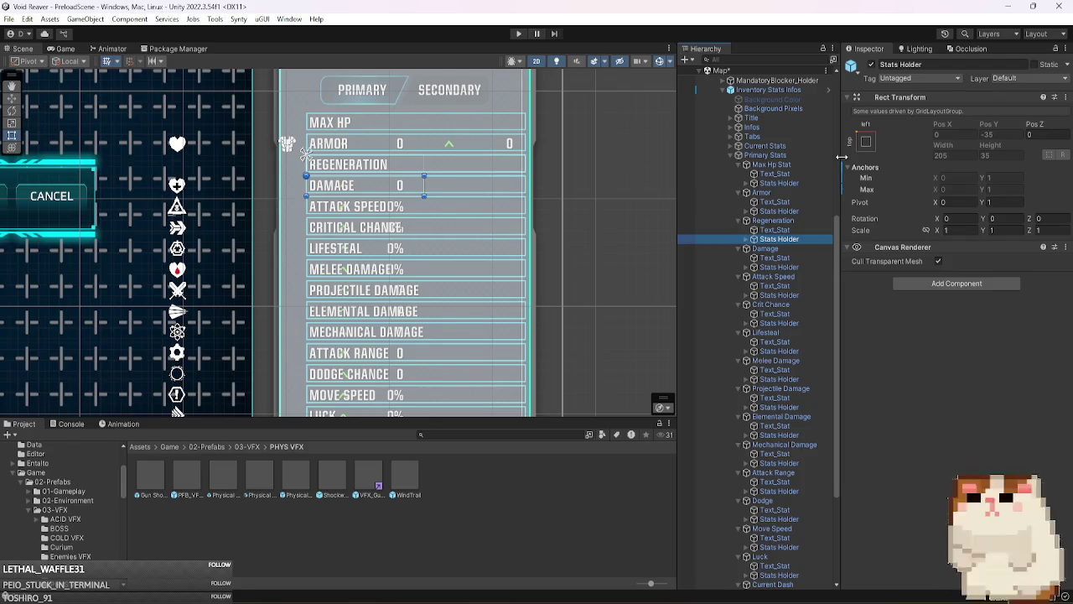
{"action": "key", "text": "Left"}
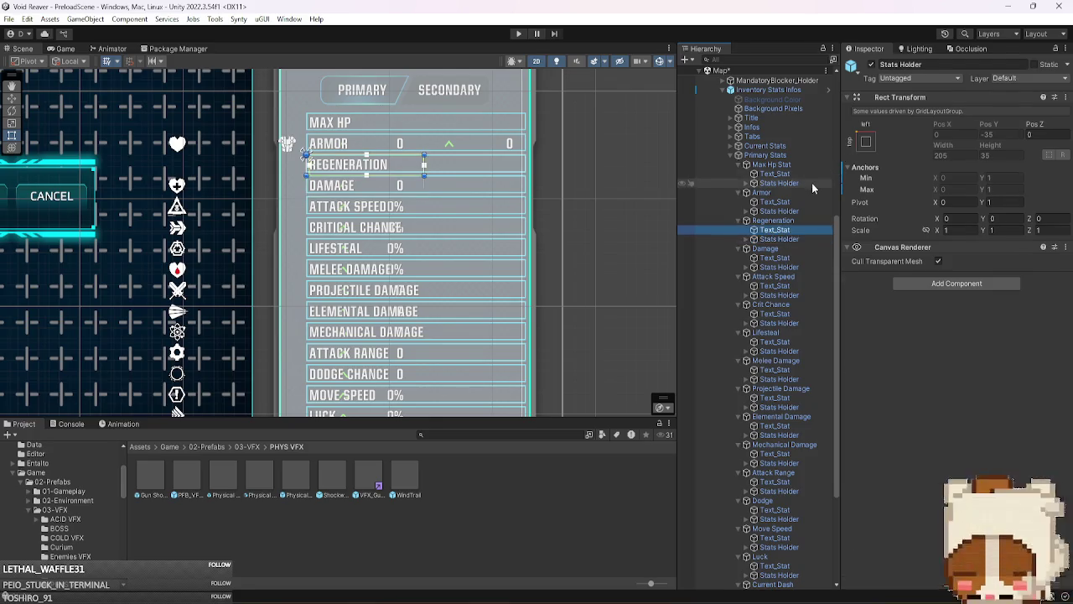
{"action": "left_click", "coordinate": [812, 183]}
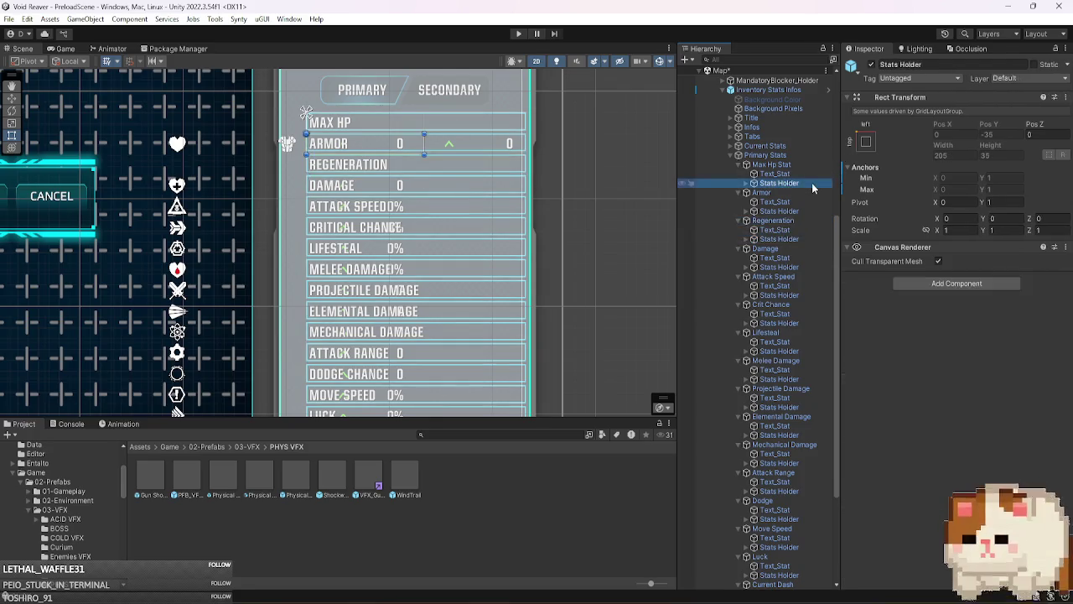
{"action": "key", "text": "Left"}
{"action": "left_click", "coordinate": [927, 298]}
{"action": "mouse_move", "coordinate": [927, 298]}
{"action": "left_mouse_down"}
{"action": "mouse_move", "coordinate": [901, 296]}
{"action": "mouse_move", "coordinate": [917, 302]}
{"action": "left_mouse_up"}
- Settle Max Hp Stat's Cell Size X at 190 after trying 195, 192 and 191, checking the Game view
{"action": "left_click", "coordinate": [966, 303]}
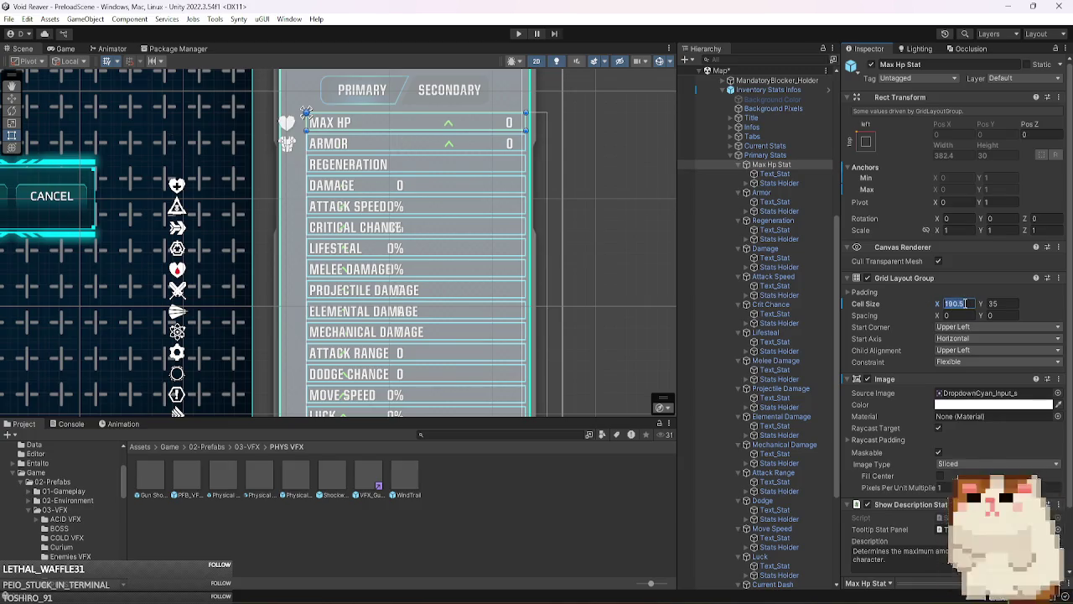
{"action": "type", "text": "190"}
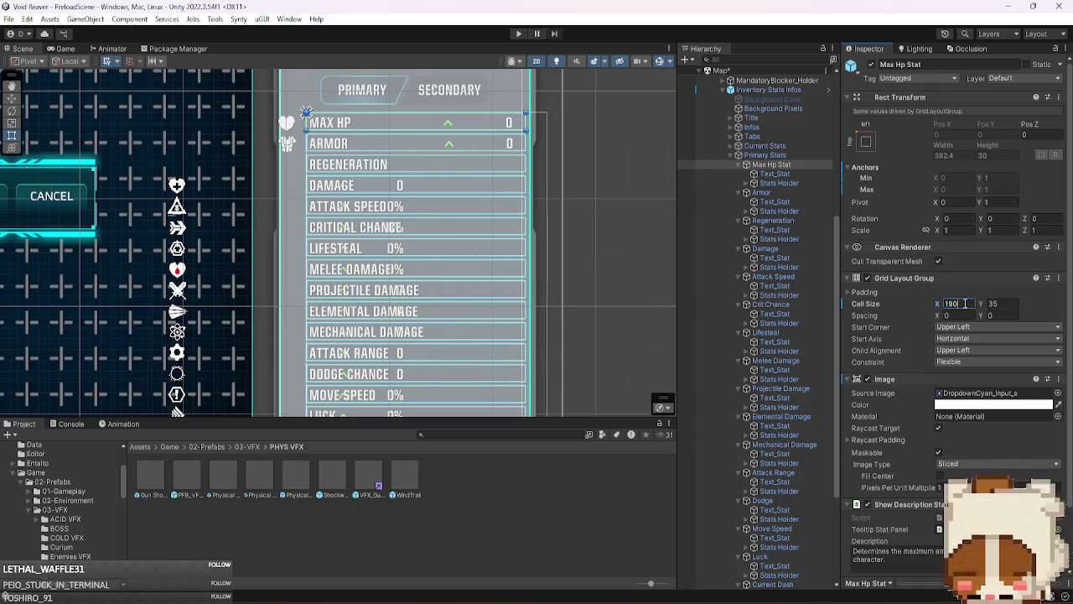
{"action": "key", "text": "BackSpace"}
{"action": "type", "text": "5"}
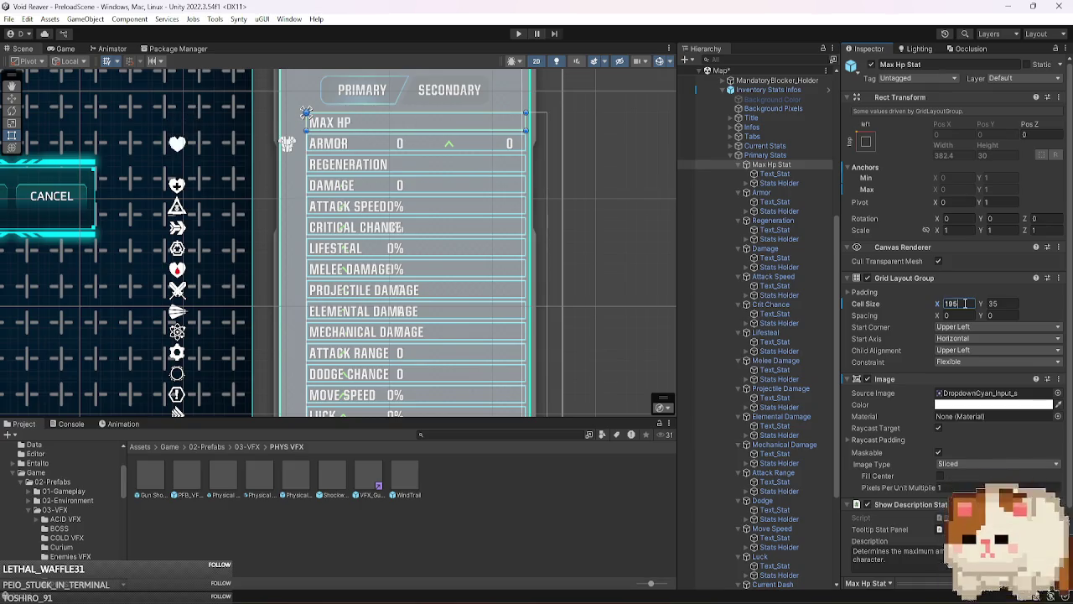
{"action": "key", "text": "BackSpace"}
{"action": "type", "text": "2"}
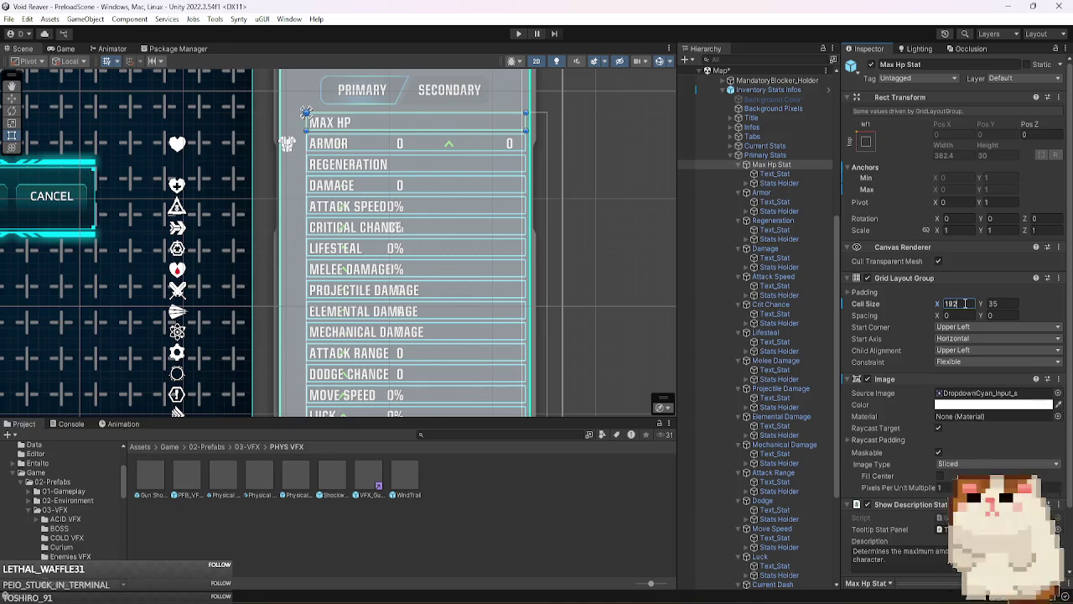
{"action": "key", "text": "BackSpace"}
{"action": "type", "text": "1"}
{"action": "key", "text": "BackSpace"}
{"action": "type", "text": "0"}
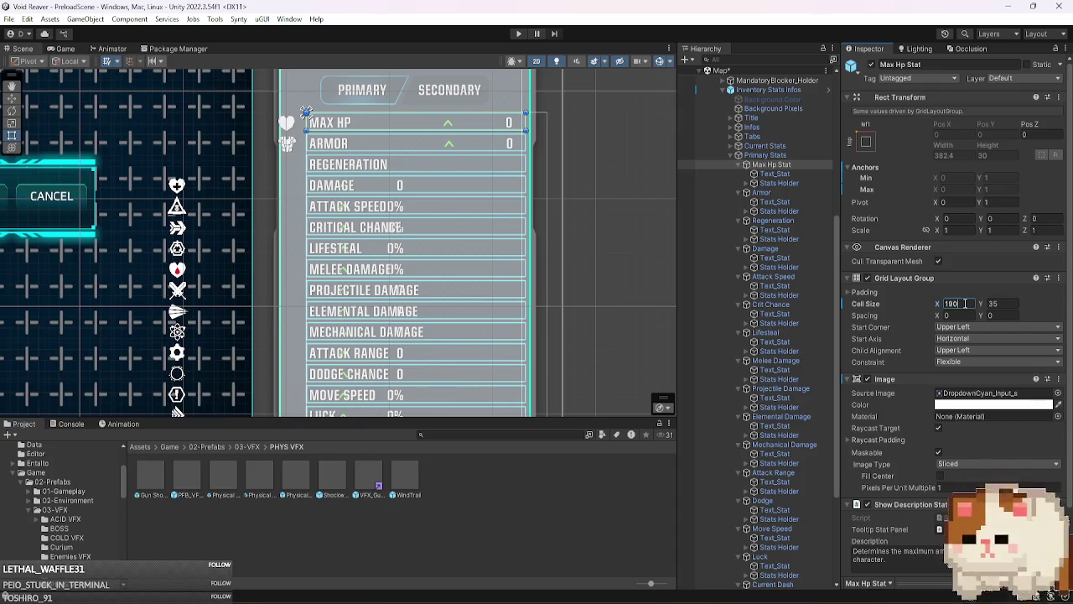
{"action": "left_click", "coordinate": [62, 49]}
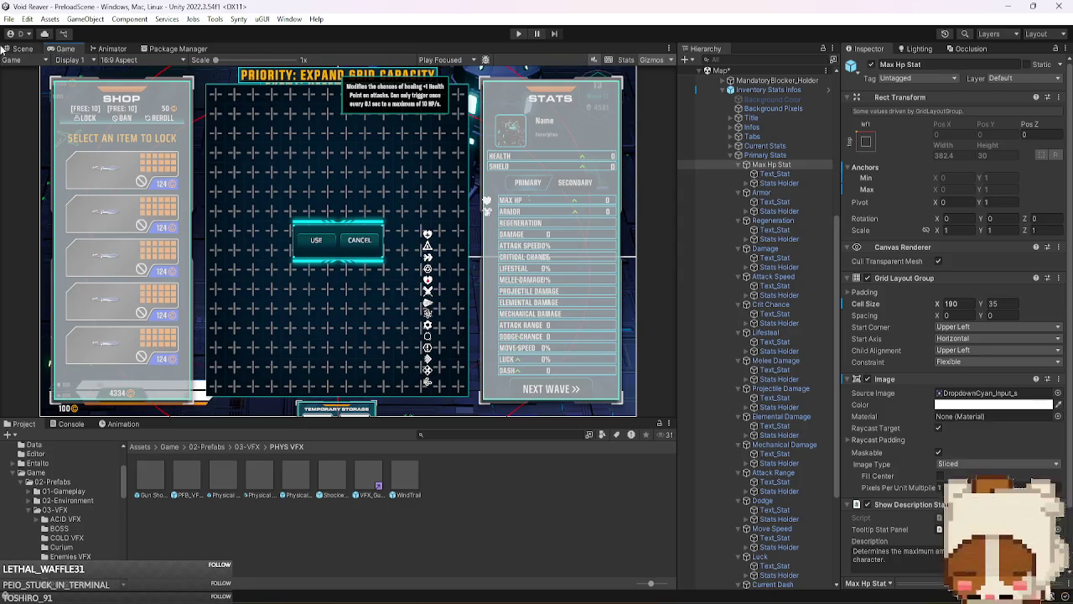
{"action": "left_click", "coordinate": [20, 49]}
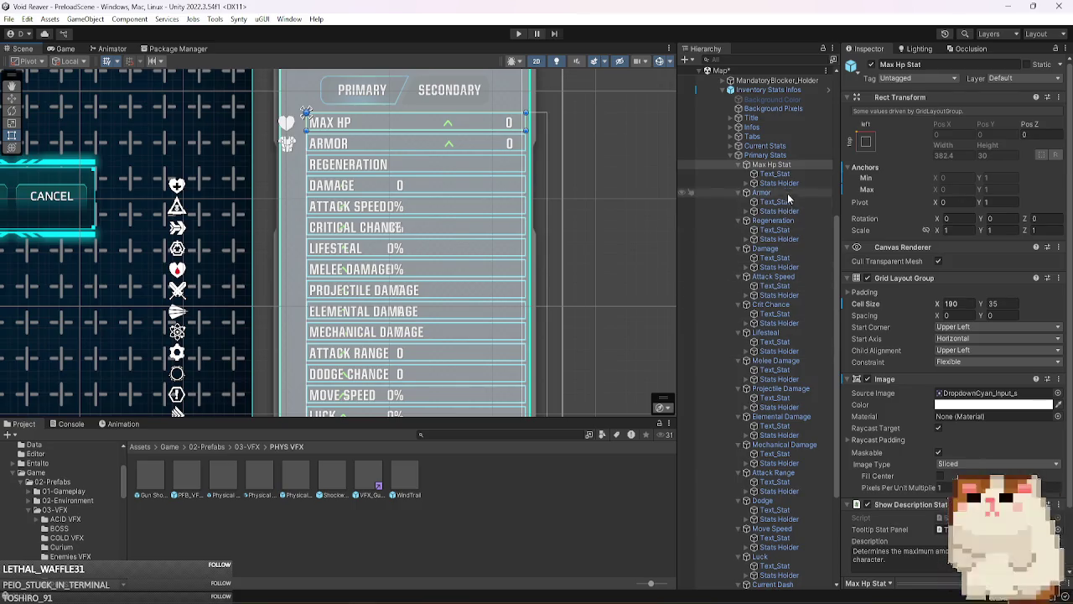
- Collapse the expanded stat rows in the Hierarchy
{"action": "key", "text": "Left"}
{"action": "key", "text": "Down"}
{"action": "key", "text": "Left"}
{"action": "key", "text": "Down"}
{"action": "key", "text": "Left"}
{"action": "key", "text": "Down"}
{"action": "key", "text": "Left"}
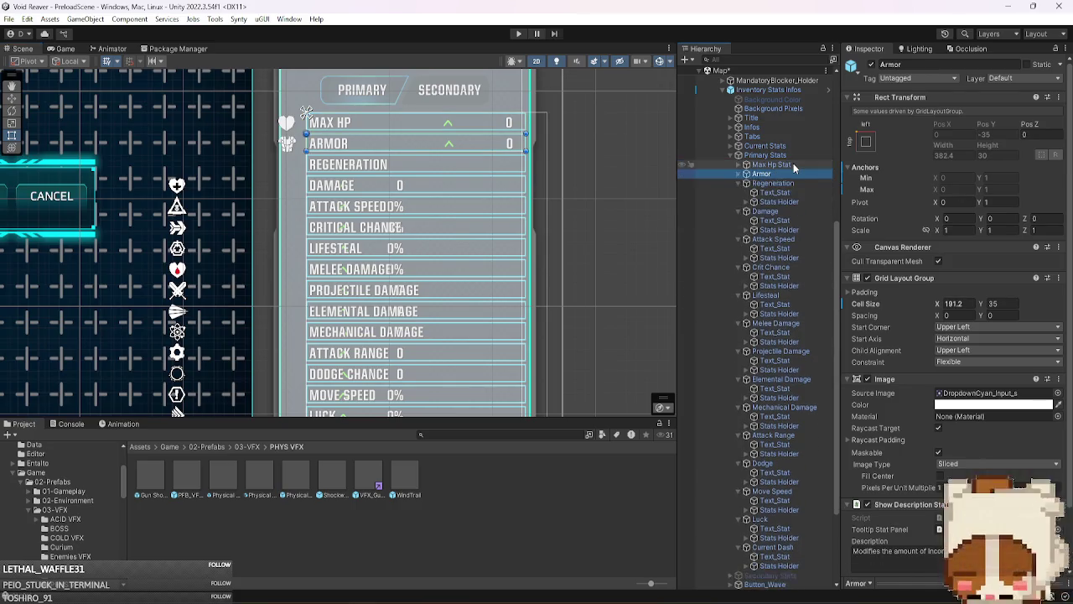
{"action": "key", "text": "Down"}
{"action": "key", "text": "Left"}
{"action": "key", "text": "Down"}
{"action": "key", "text": "Left"}
{"action": "key", "text": "Down"}
{"action": "key", "text": "Left"}
{"action": "key", "text": "Down"}
{"action": "key", "text": "Left"}
{"action": "key", "text": "Down"}
{"action": "key", "text": "Left"}
{"action": "key", "text": "Down"}
{"action": "key", "text": "Left"}
{"action": "key", "text": "Down"}
{"action": "key", "text": "Left"}
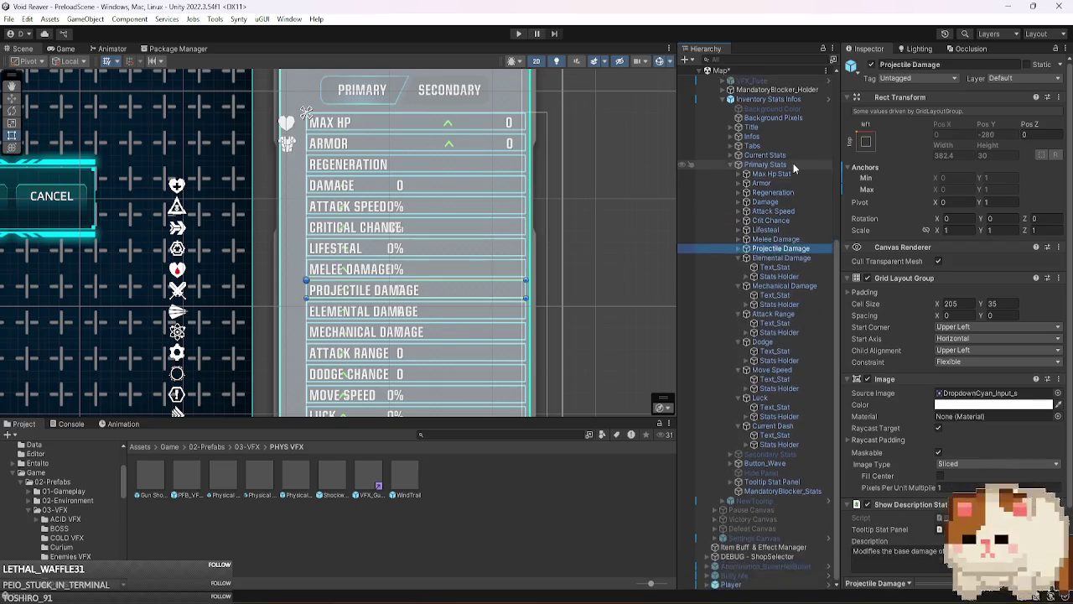
{"action": "key", "text": "Down"}
{"action": "key", "text": "Left"}
{"action": "key", "text": "Down"}
{"action": "key", "text": "Left"}
{"action": "key", "text": "Down"}
{"action": "key", "text": "Left"}
{"action": "key", "text": "Down"}
{"action": "key", "text": "Left"}
{"action": "key", "text": "Down"}
{"action": "key", "text": "Left"}
{"action": "scroll", "coordinate": [777, 336], "scroll_direction": "up", "scroll_amount": 3}
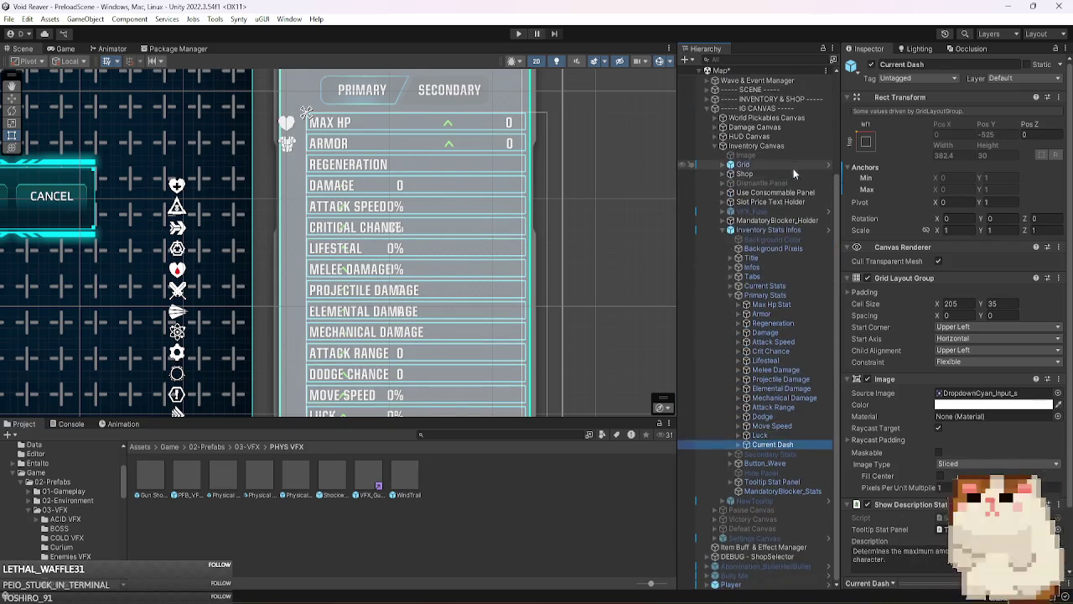
- Select all 16 stat rows, Max Hp Stat through Current Dash, and set their Cell Size X to 190
{"action": "left_click", "coordinate": [768, 229]}
{"action": "left_click", "coordinate": [771, 444]}
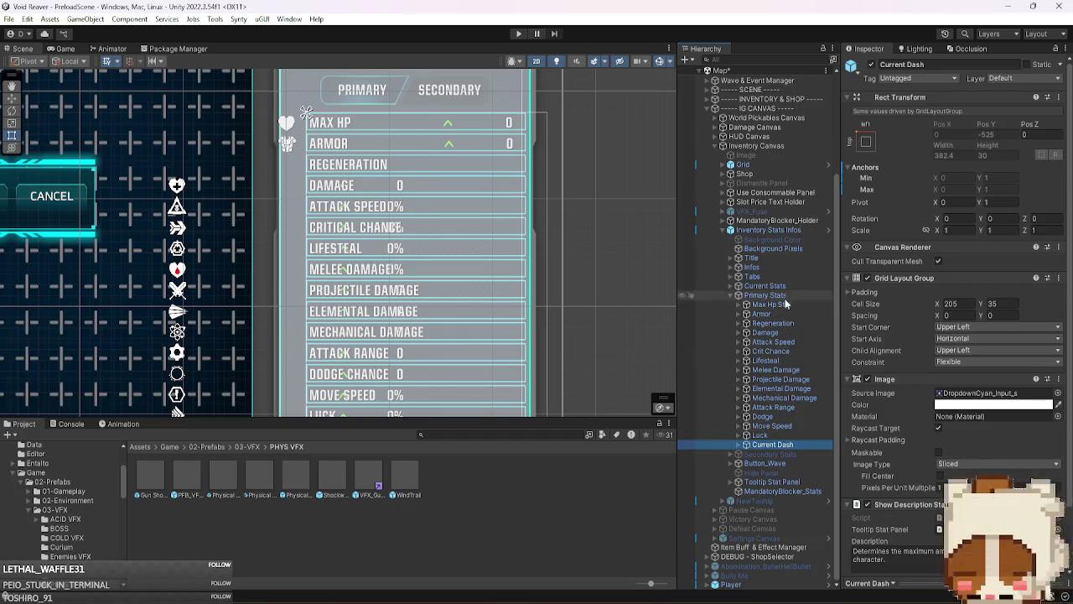
{"action": "left_click", "coordinate": [771, 304], "text": "shift"}
{"action": "left_click", "coordinate": [954, 306]}
{"action": "type", "text": "190"}
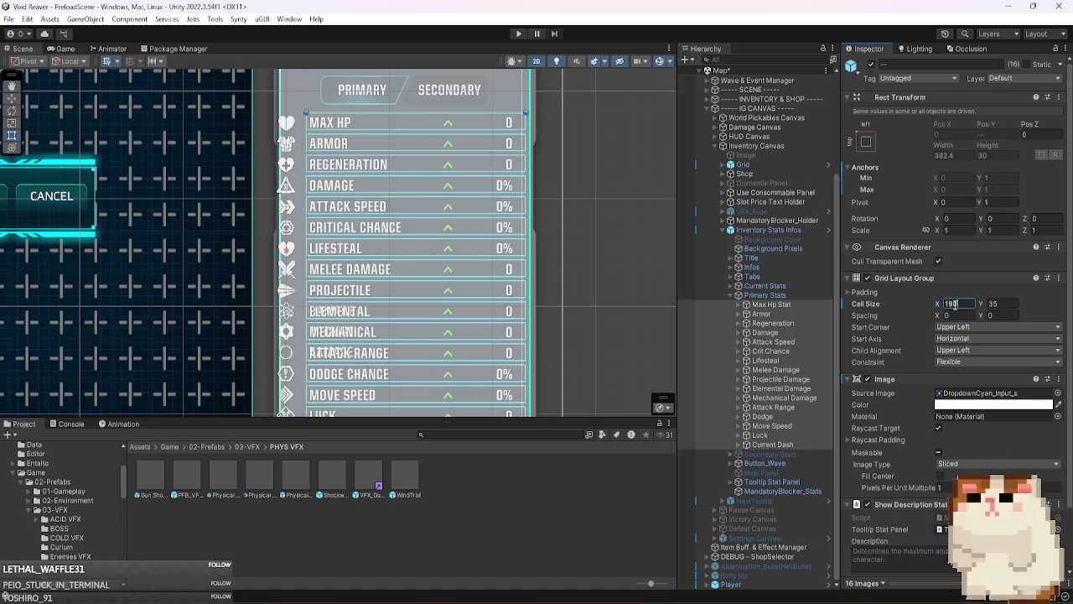
{"action": "left_click", "coordinate": [792, 435]}
{"action": "key", "text": "Right"}
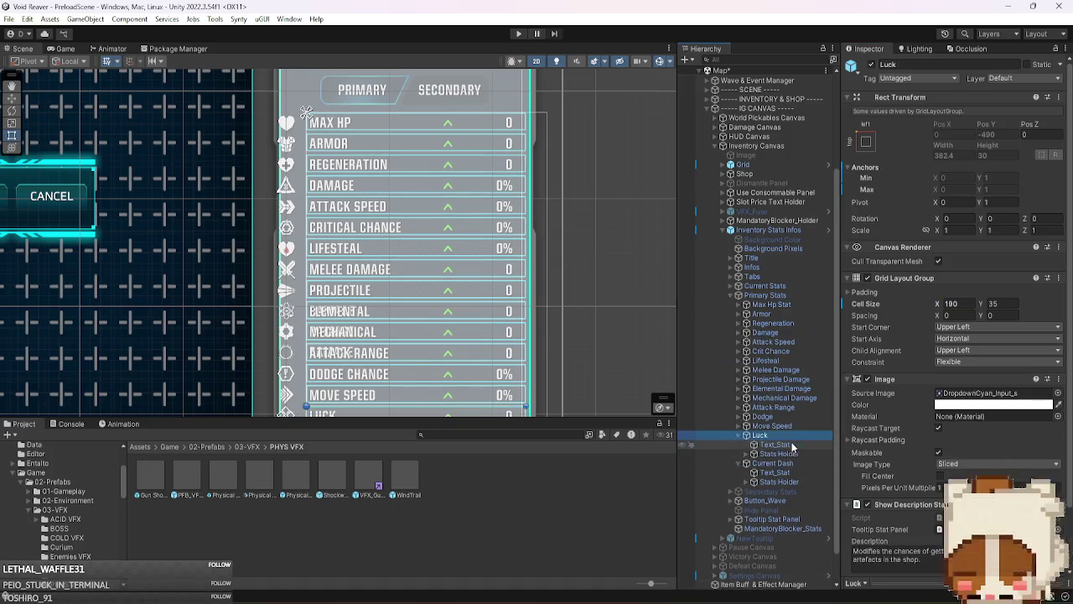
- Expand the stat rows above Luck in the Hierarchy, down to Current Dash
{"action": "key", "text": "Up"}
{"action": "key", "text": "Right"}
{"action": "key", "text": "Up"}
{"action": "key", "text": "Right"}
{"action": "key", "text": "Up"}
{"action": "key", "text": "Right"}
{"action": "key", "text": "Up"}
{"action": "key", "text": "Right"}
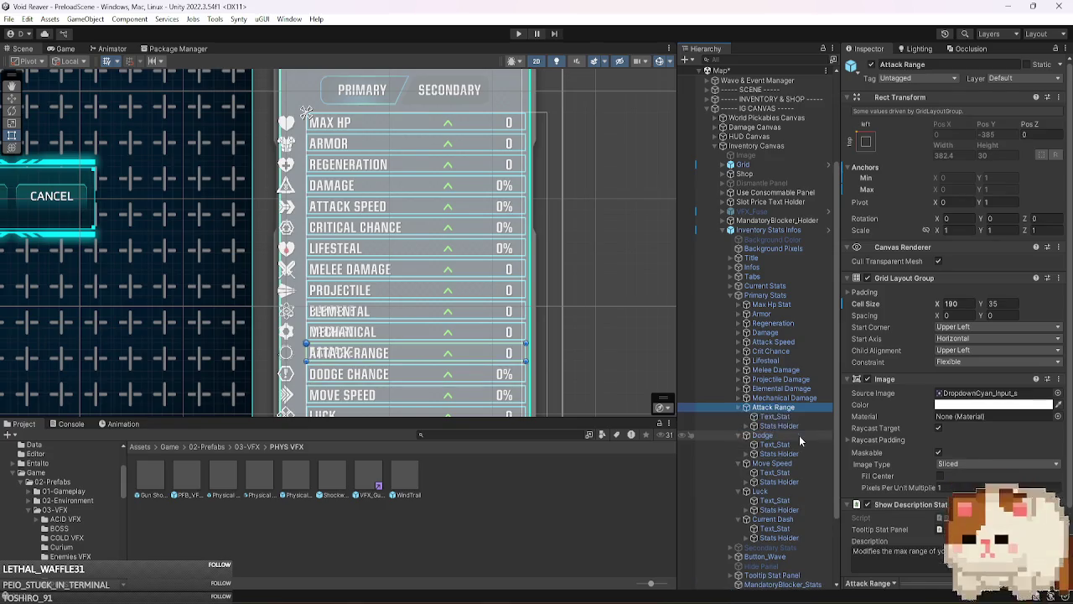
{"action": "key", "text": "Up"}
{"action": "key", "text": "Right"}
{"action": "scroll", "coordinate": [799, 436], "scroll_direction": "down", "scroll_amount": 3}
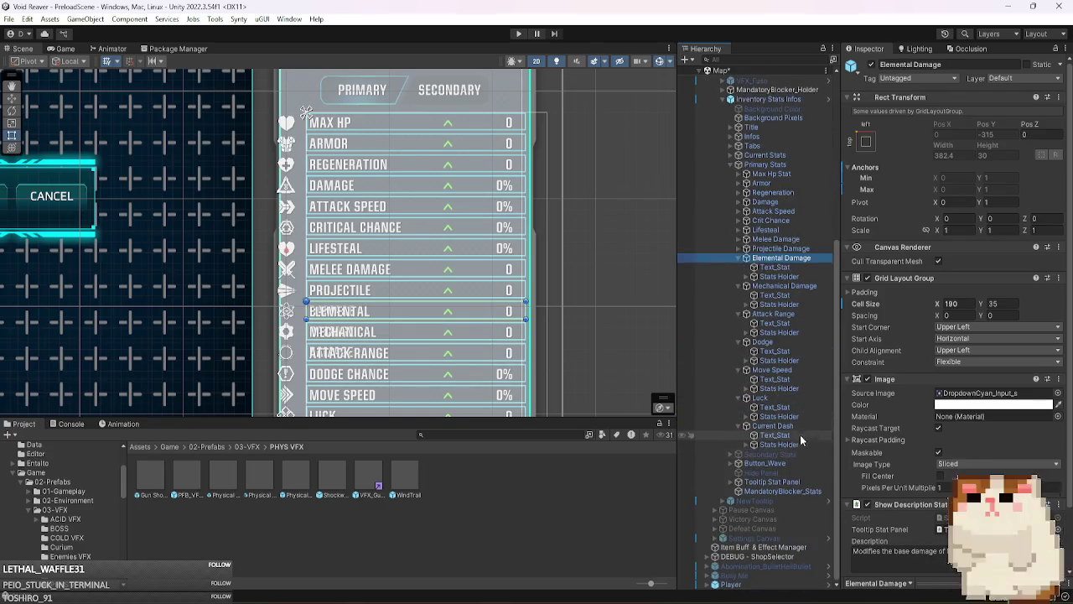
- Expand the Stats Holders of Current Dash, Luck, Move Speed, Dodge, Attack Range, Mechanical and Elemental Damage
{"action": "left_click", "coordinate": [800, 444]}
{"action": "key", "text": "Right"}
{"action": "left_click", "coordinate": [801, 416]}
{"action": "key", "text": "Right"}
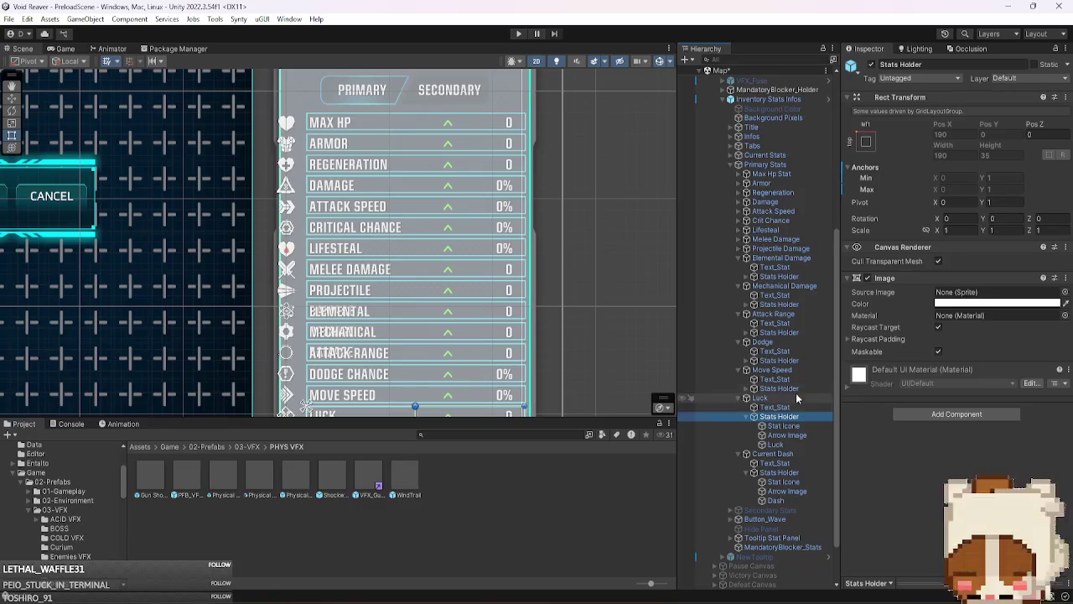
{"action": "left_click", "coordinate": [795, 388]}
{"action": "key", "text": "Right"}
{"action": "left_click", "coordinate": [796, 361]}
{"action": "key", "text": "Right"}
{"action": "left_click", "coordinate": [796, 332]}
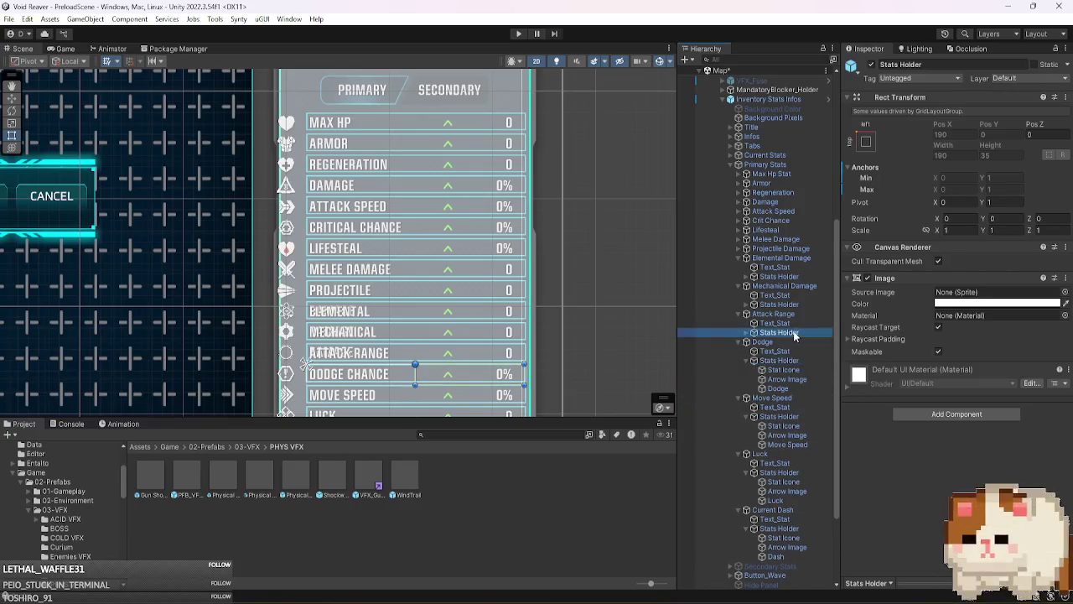
{"action": "key", "text": "Right"}
{"action": "left_click", "coordinate": [783, 305]}
{"action": "key", "text": "Right"}
{"action": "left_click", "coordinate": [783, 277]}
{"action": "key", "text": "Right"}
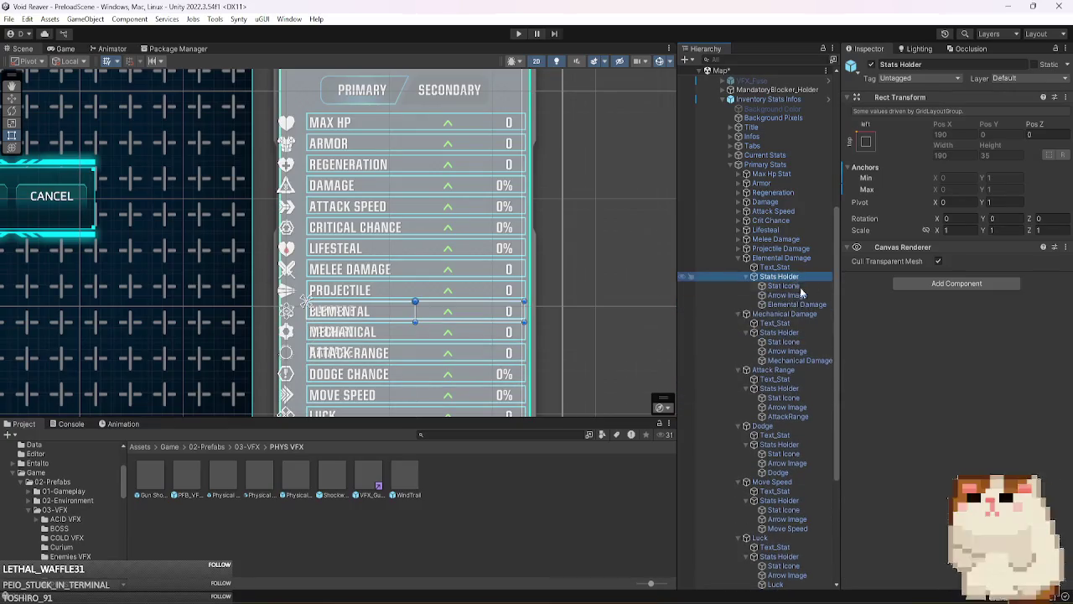
{"action": "scroll", "coordinate": [813, 413], "scroll_direction": "down", "scroll_amount": 5}
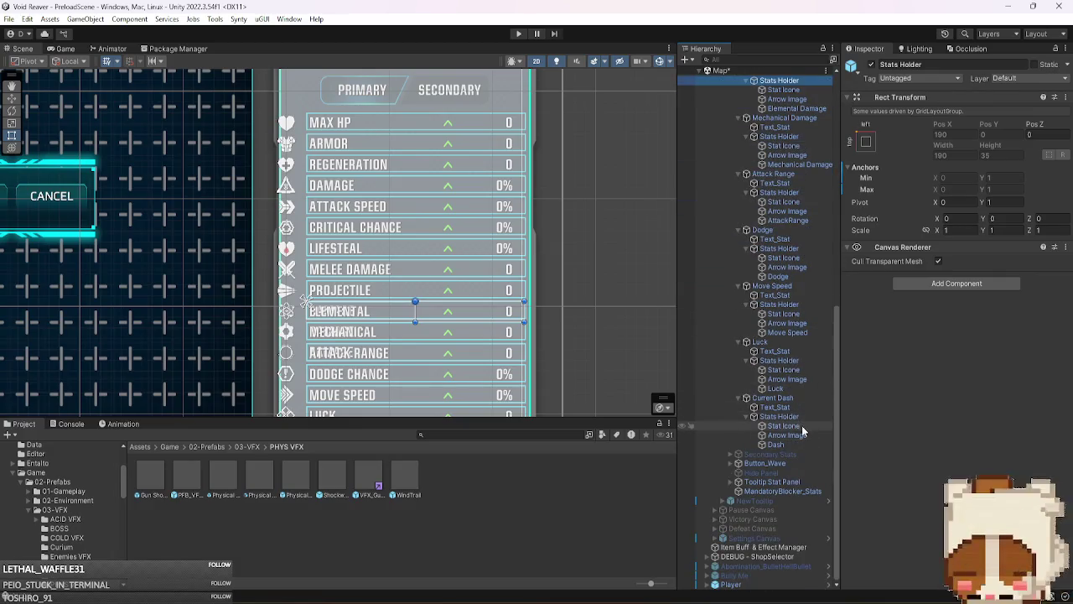
- Multi-select the seven Stat Icone objects from Current Dash up to Elemental Damage
{"action": "left_click", "coordinate": [800, 426]}
{"action": "left_click", "coordinate": [796, 370], "text": "ctrl"}
{"action": "left_click", "coordinate": [796, 313], "text": "ctrl"}
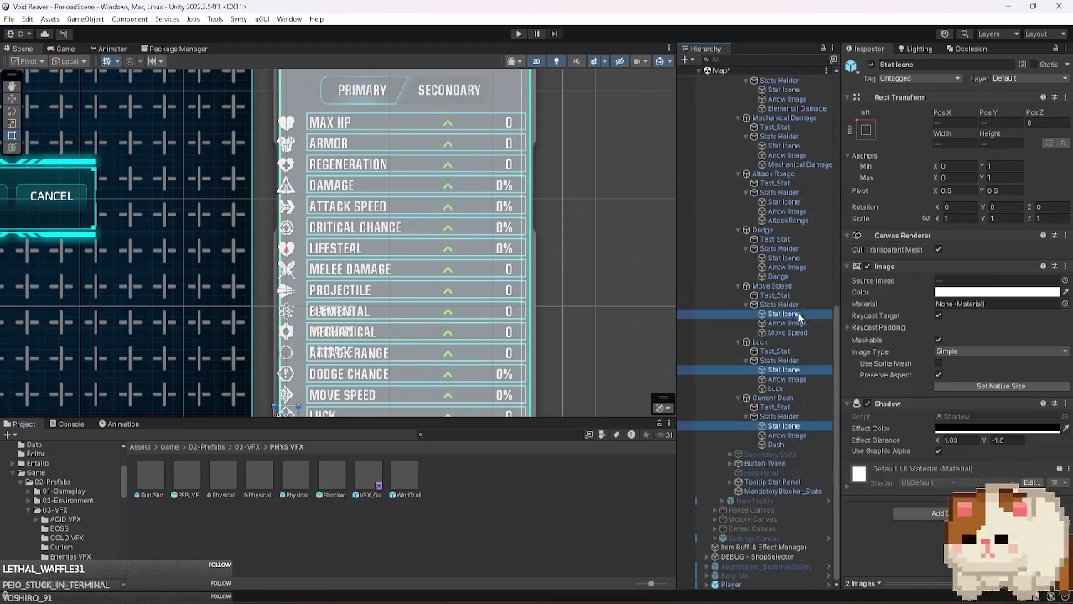
{"action": "left_click", "coordinate": [792, 257], "text": "ctrl"}
{"action": "left_click", "coordinate": [784, 201], "text": "ctrl"}
{"action": "left_click", "coordinate": [783, 145], "text": "ctrl"}
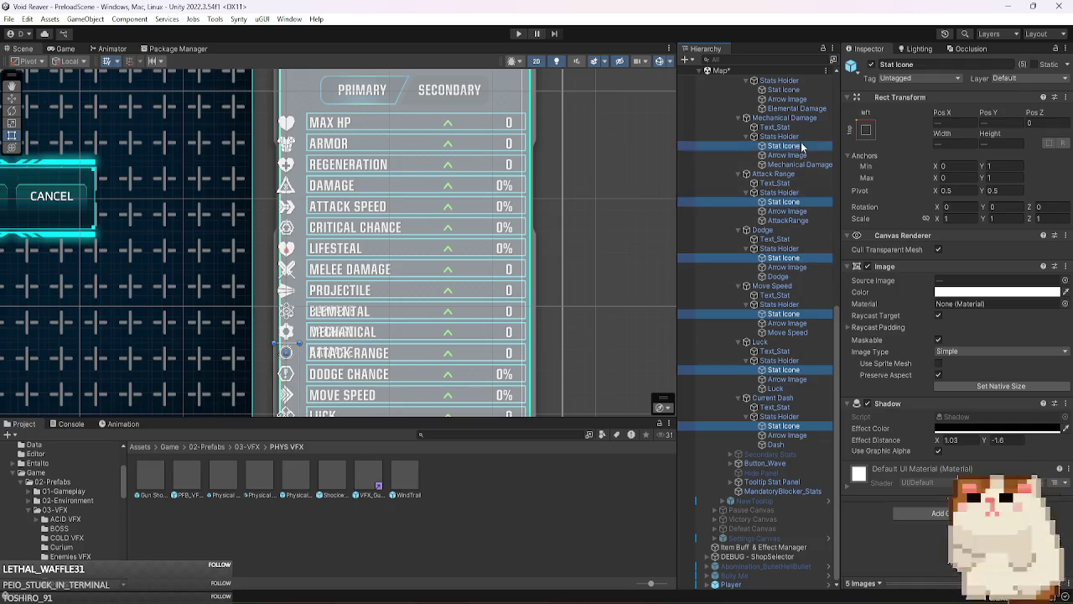
{"action": "scroll", "coordinate": [809, 366], "scroll_direction": "up", "scroll_amount": 4}
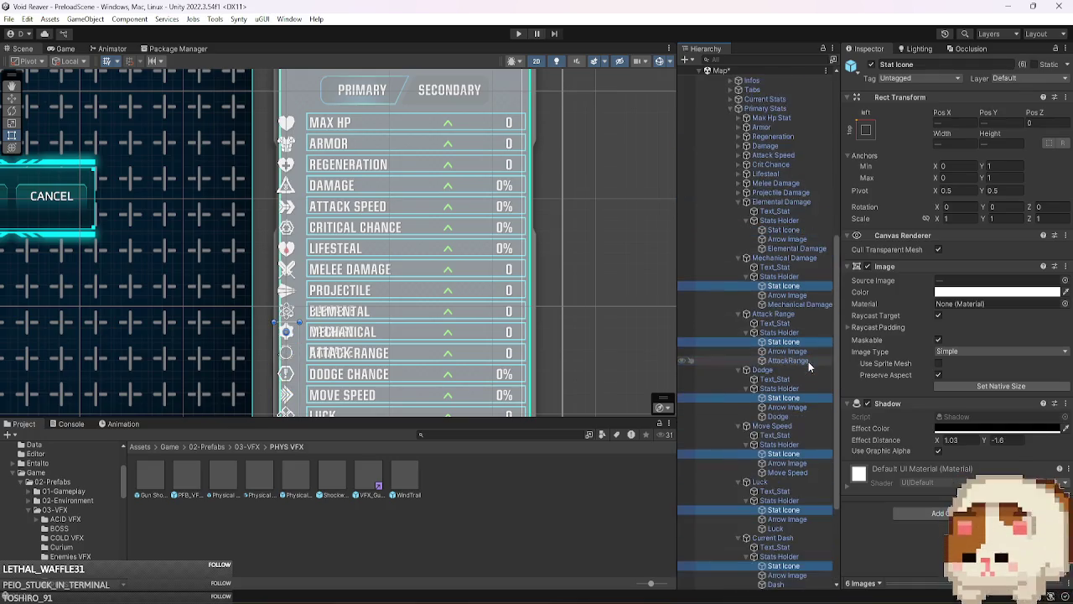
{"action": "left_click", "coordinate": [796, 230], "text": "ctrl"}
- Set the seven selected icons' Pos X to -210 and view them in the Game view
{"action": "left_click_drag", "start_coordinate": [933, 116], "coordinate": [951, 115]}
{"action": "left_click", "coordinate": [962, 122]}
{"action": "type", "text": "-215"}
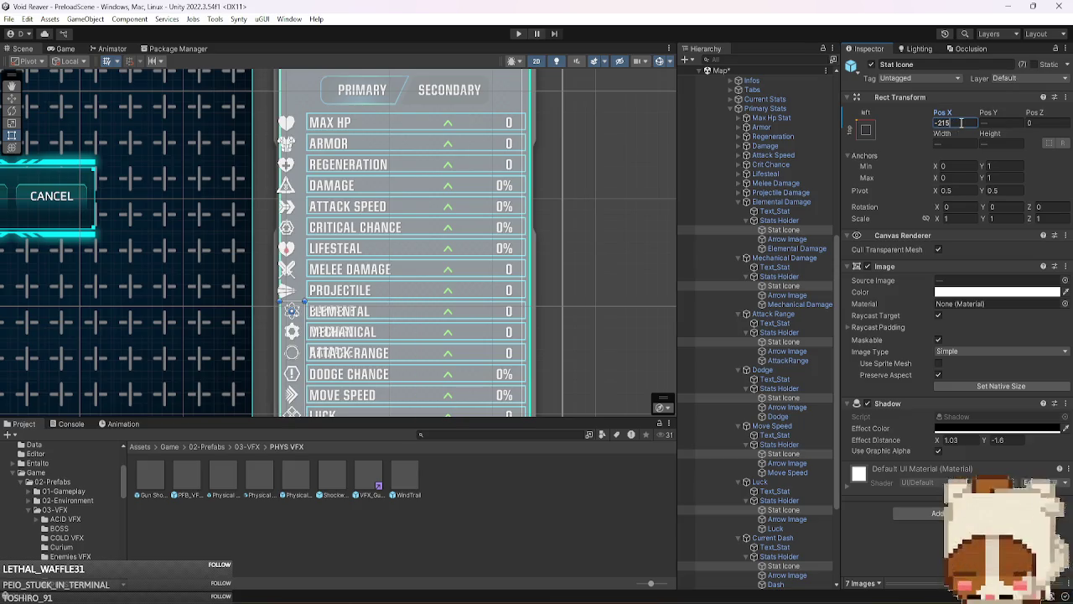
{"action": "key", "text": "BackSpace"}
{"action": "type", "text": "0"}
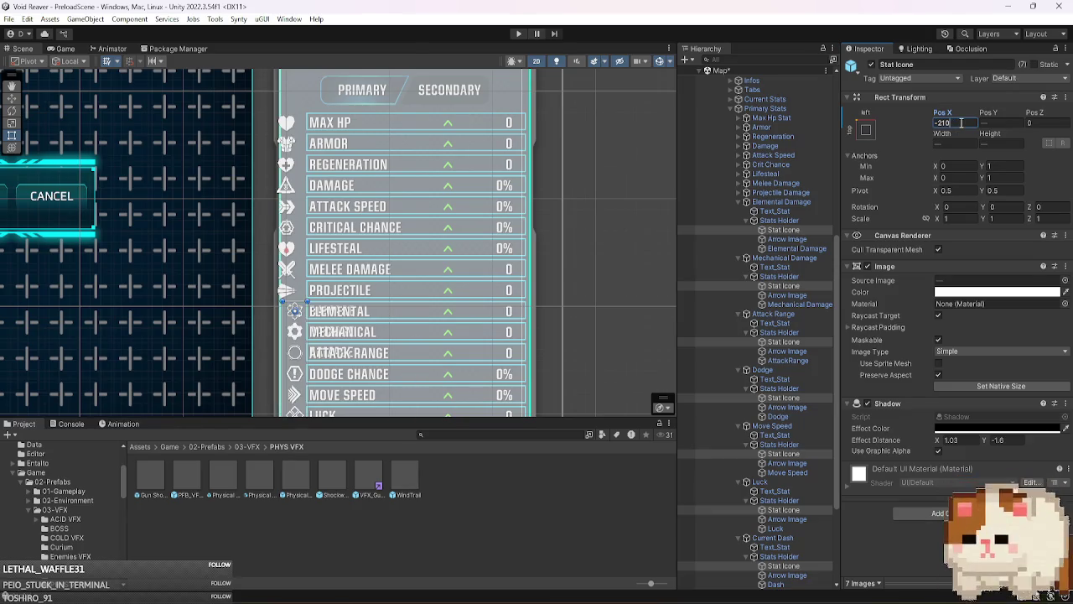
{"action": "left_click", "coordinate": [67, 49]}
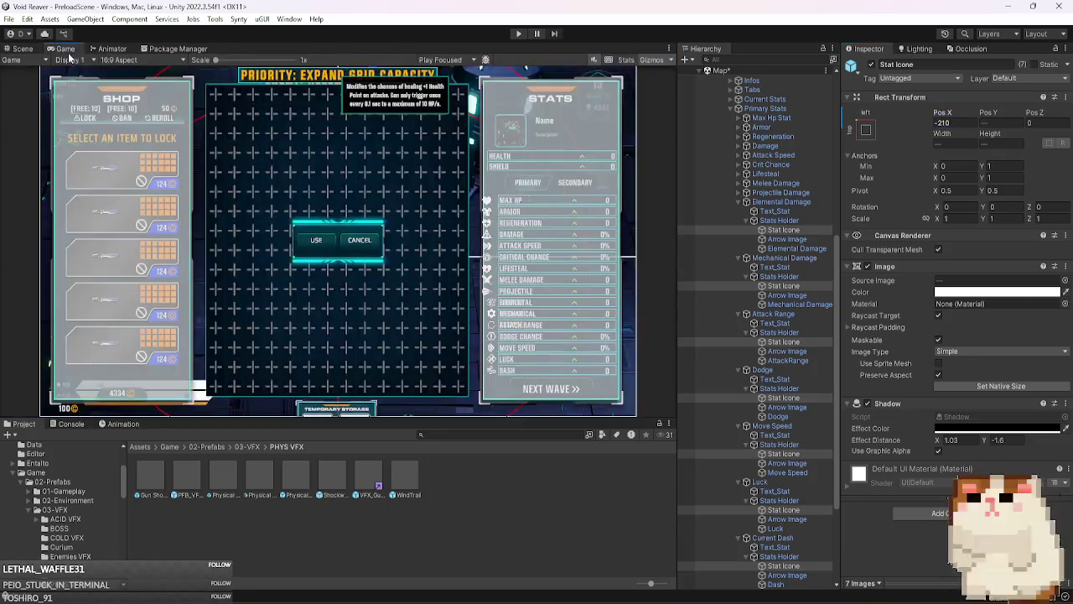
- Change the grouped stat icons' Pos X to -215
{"action": "left_click", "coordinate": [955, 124]}
{"action": "type", "text": "-215"}
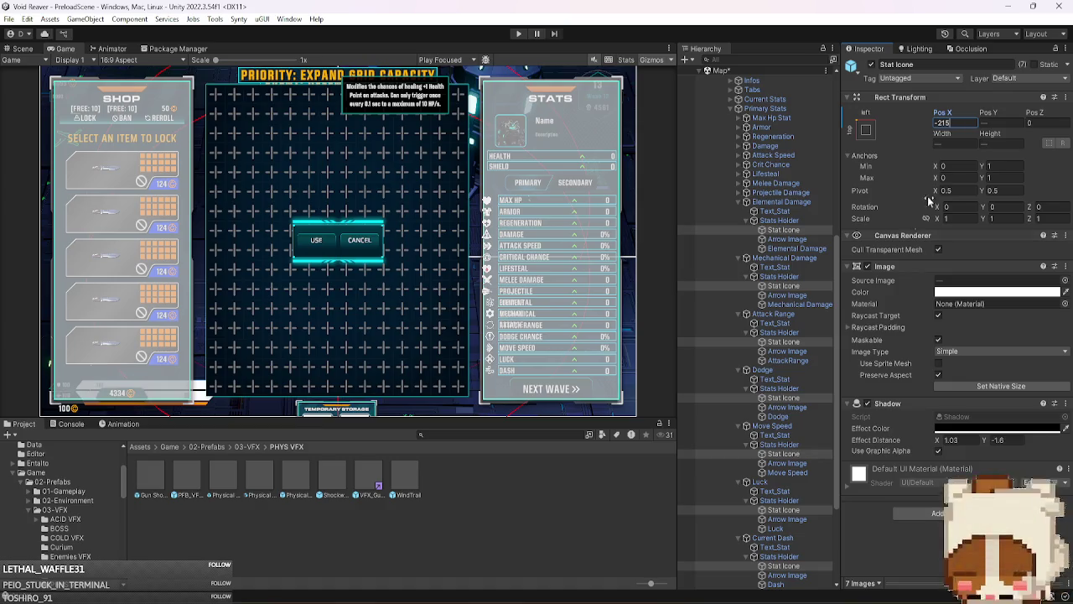
{"action": "left_click", "coordinate": [807, 195]}
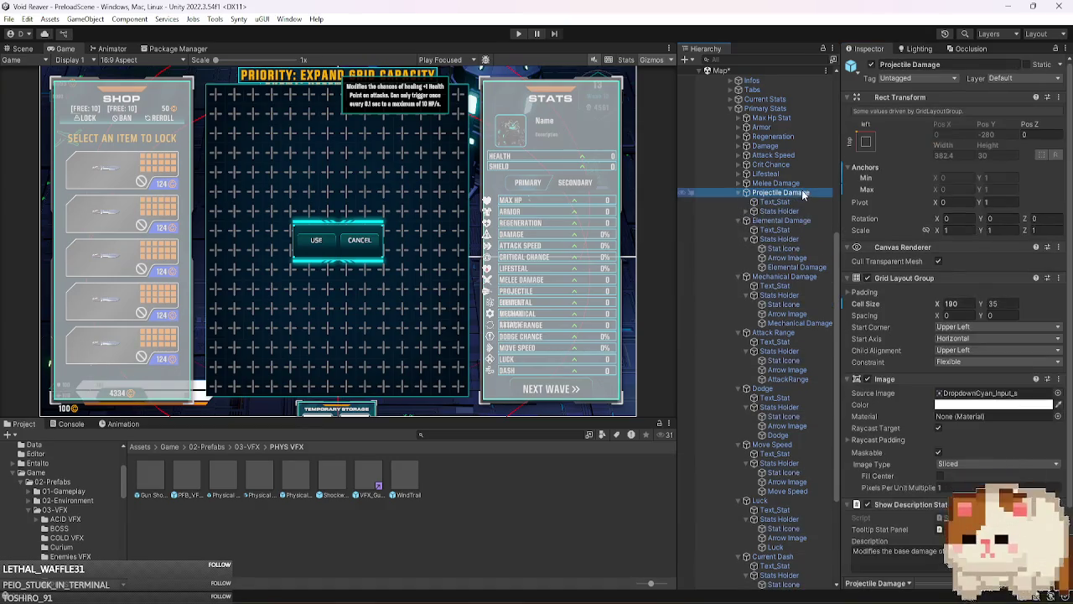
- Expand the stat entries upward from Mechanical Damage toward Max Hp Stat
{"action": "left_click", "coordinate": [803, 221]}
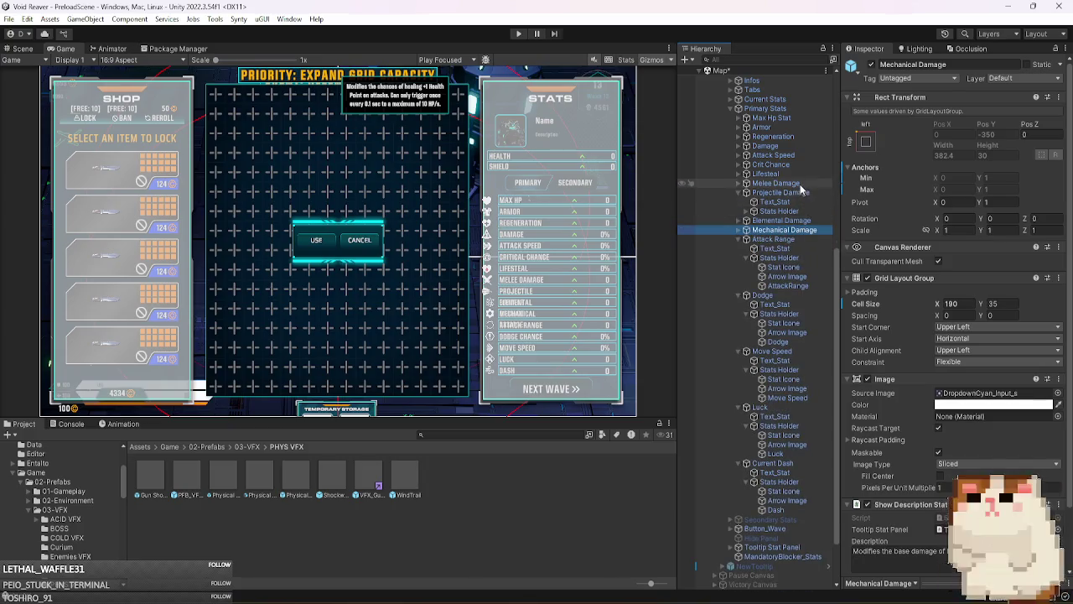
{"action": "left_click", "coordinate": [798, 182]}
{"action": "key", "text": "Right"}
{"action": "key", "text": "Up"}
{"action": "key", "text": "Right"}
{"action": "key", "text": "Up"}
{"action": "key", "text": "Right"}
{"action": "key", "text": "Up"}
{"action": "key", "text": "Right"}
{"action": "key", "text": "Up"}
{"action": "key", "text": "Right"}
{"action": "key", "text": "Up"}
{"action": "key", "text": "Right"}
{"action": "key", "text": "Up"}
{"action": "key", "text": "Right"}
{"action": "key", "text": "Up"}
{"action": "key", "text": "Right"}
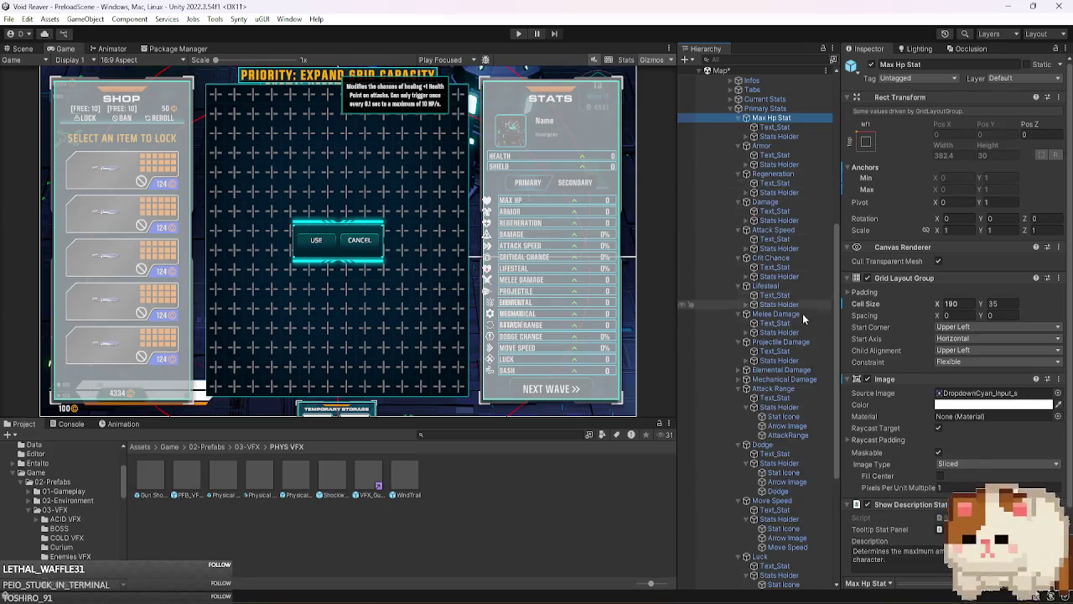
- Expand the nine Stats Holders from Projectile Damage up to Max Hp Stat
{"action": "left_click", "coordinate": [796, 361]}
{"action": "key", "text": "Right"}
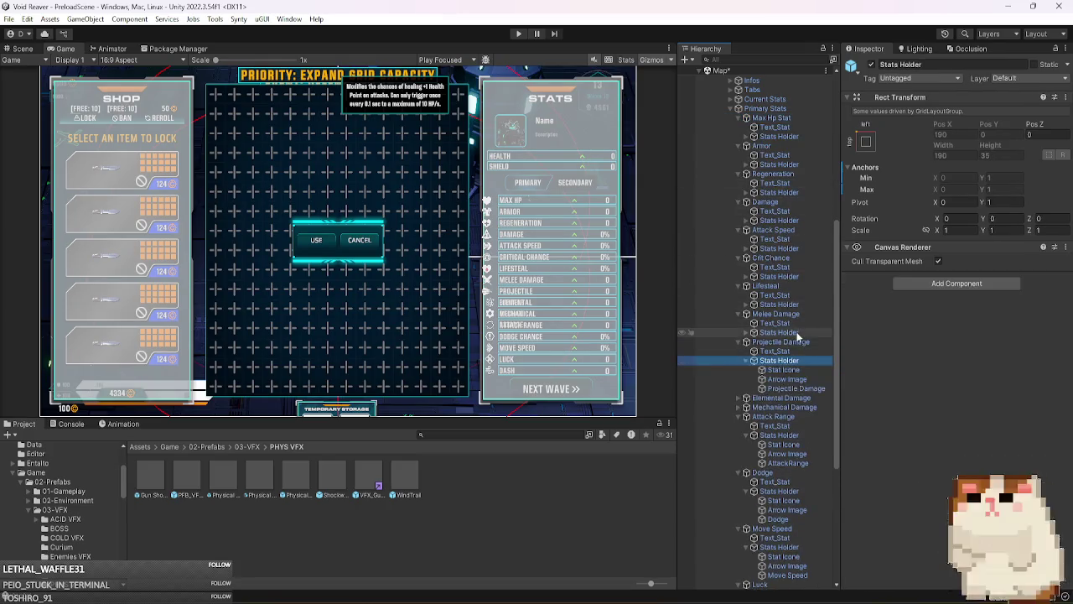
{"action": "left_click", "coordinate": [796, 332]}
{"action": "key", "text": "Right"}
{"action": "left_click", "coordinate": [795, 304]}
{"action": "key", "text": "Right"}
{"action": "left_click", "coordinate": [794, 277]}
{"action": "key", "text": "Right"}
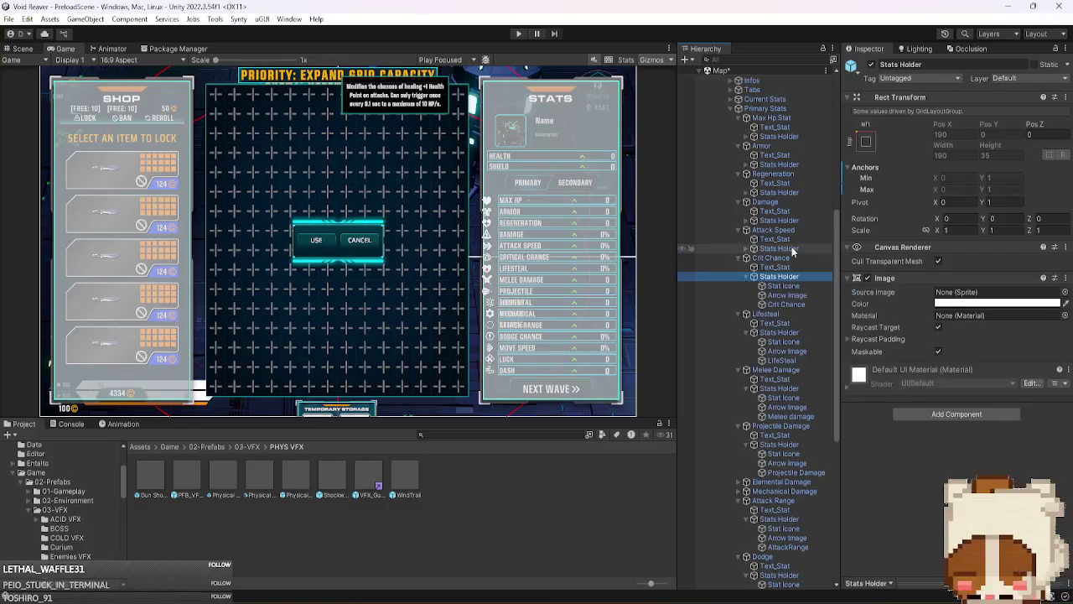
{"action": "left_click", "coordinate": [795, 248]}
{"action": "key", "text": "Right"}
{"action": "left_click", "coordinate": [795, 220]}
{"action": "key", "text": "Right"}
{"action": "left_click", "coordinate": [795, 192]}
{"action": "key", "text": "Right"}
{"action": "left_click", "coordinate": [795, 164]}
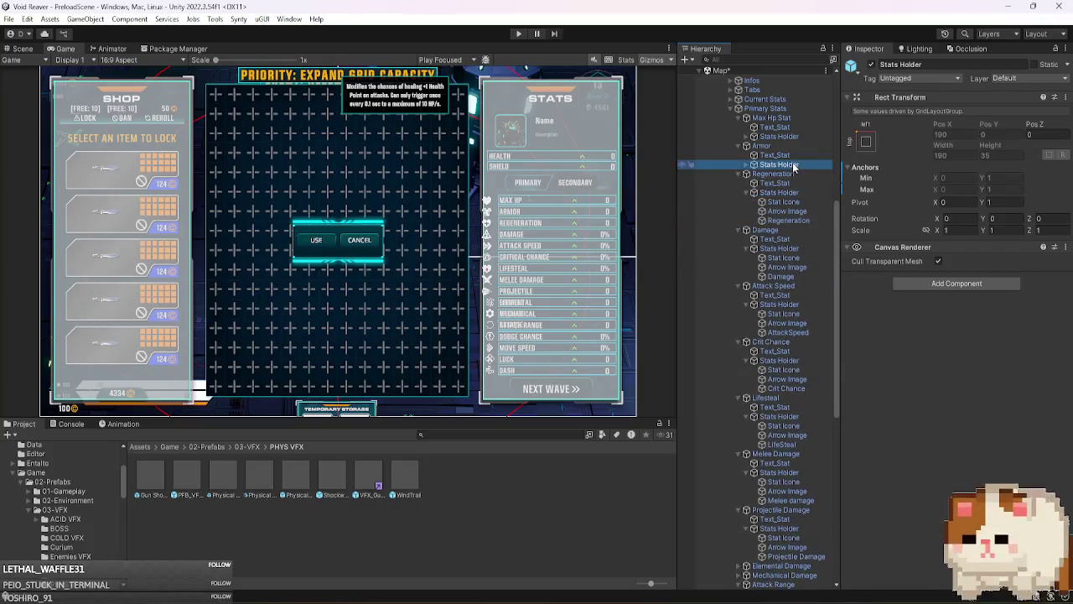
{"action": "key", "text": "Right"}
{"action": "left_click", "coordinate": [795, 136]}
{"action": "key", "text": "Right"}
{"action": "scroll", "coordinate": [801, 432], "scroll_direction": "down", "scroll_amount": 5}
{"action": "scroll", "coordinate": [801, 432], "scroll_direction": "down", "scroll_amount": 3}
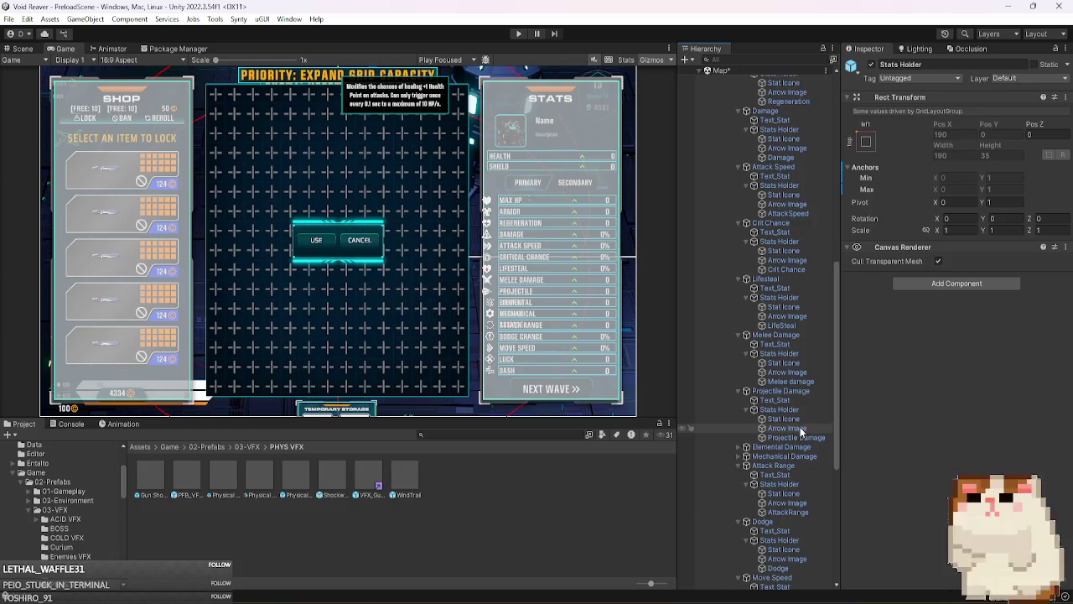
- Multi-select the nine Stat Icone objects, Projectile Damage through Max Hp
{"action": "left_click", "coordinate": [796, 418]}
{"action": "left_click", "coordinate": [783, 362], "text": "ctrl"}
{"action": "left_click", "coordinate": [783, 250], "text": "ctrl"}
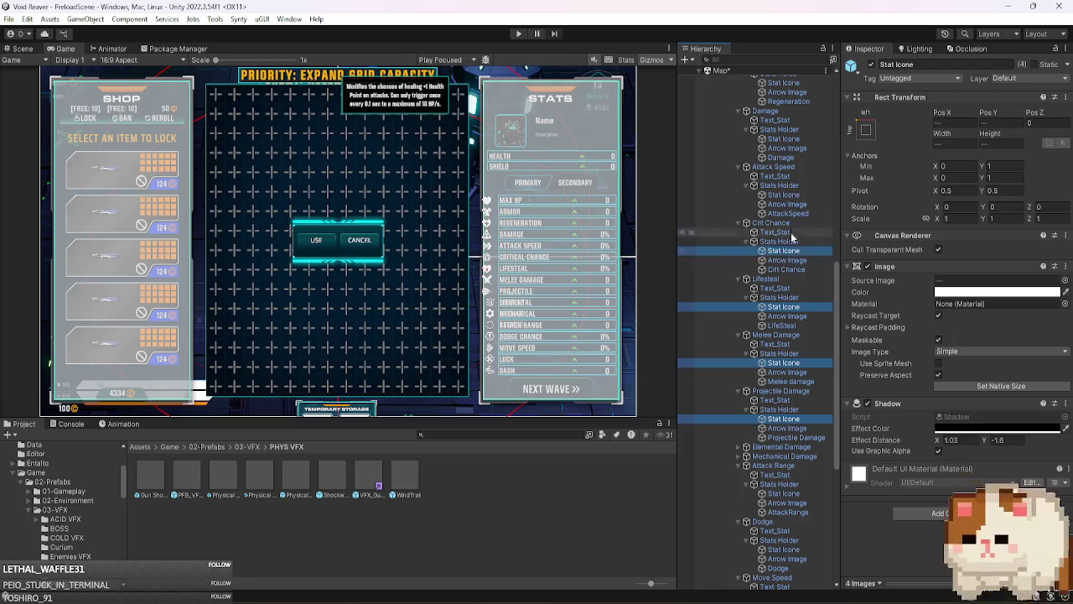
{"action": "left_click", "coordinate": [783, 194], "text": "ctrl"}
{"action": "left_click", "coordinate": [783, 138], "text": "ctrl"}
{"action": "scroll", "coordinate": [783, 343], "scroll_direction": "up", "scroll_amount": 5}
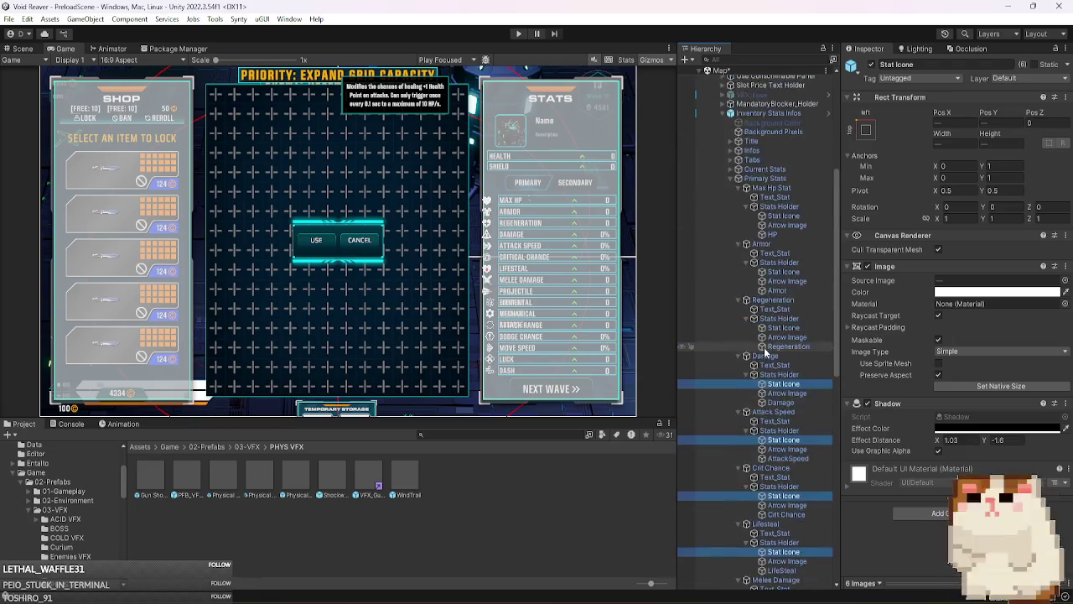
{"action": "left_click", "coordinate": [783, 327], "text": "ctrl"}
{"action": "left_click", "coordinate": [783, 271], "text": "ctrl"}
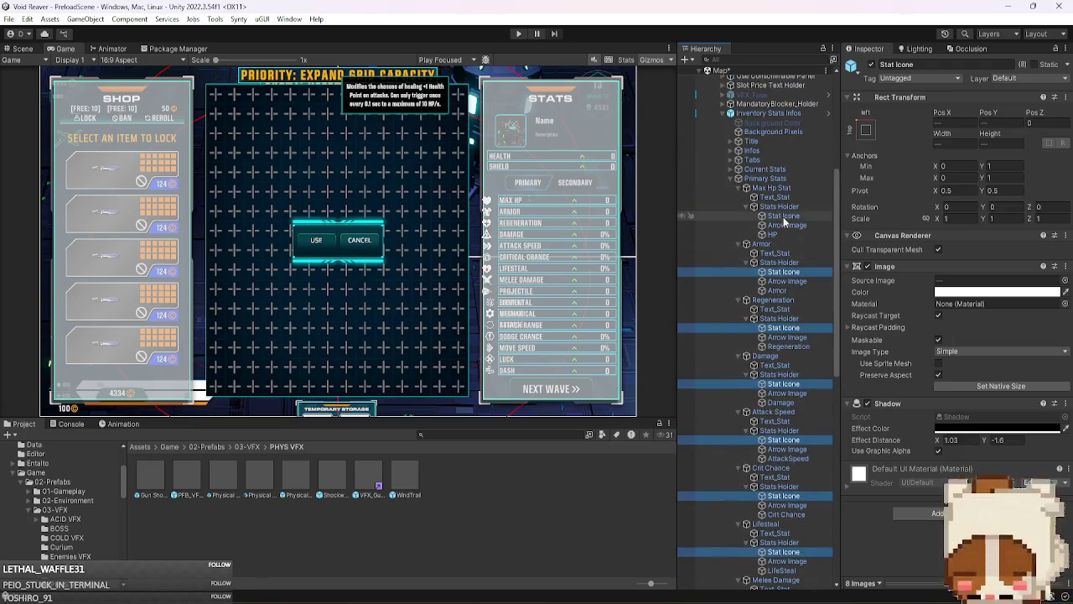
{"action": "left_click", "coordinate": [783, 216], "text": "ctrl"}
- Set the nine selected icons' Pos X to -215
{"action": "left_click", "coordinate": [970, 122]}
{"action": "type", "text": "-215"}
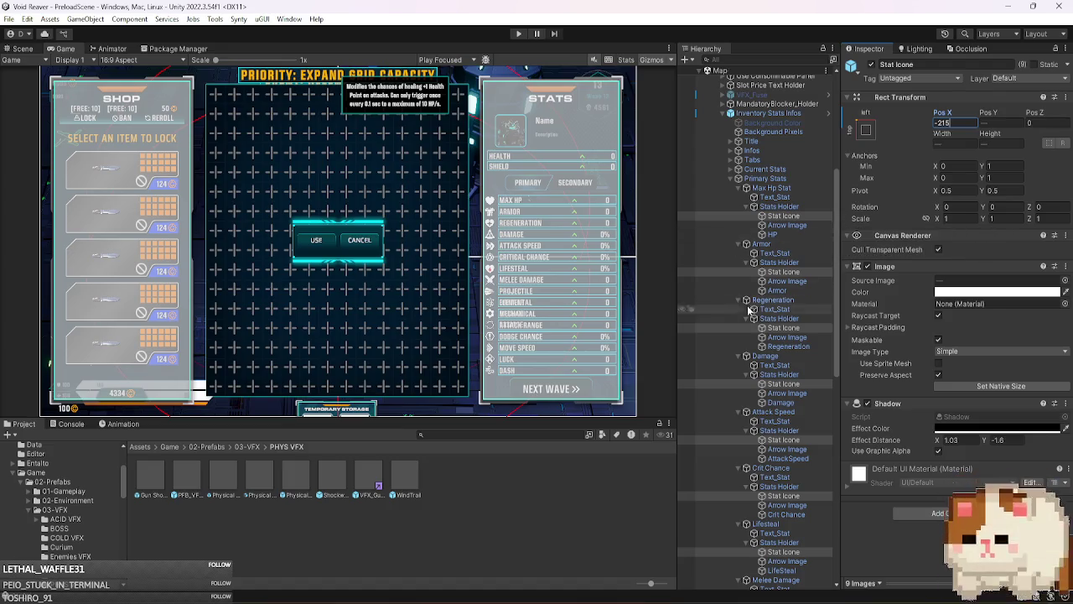
{"action": "left_click", "coordinate": [780, 206]}
{"action": "key", "text": "Left"}
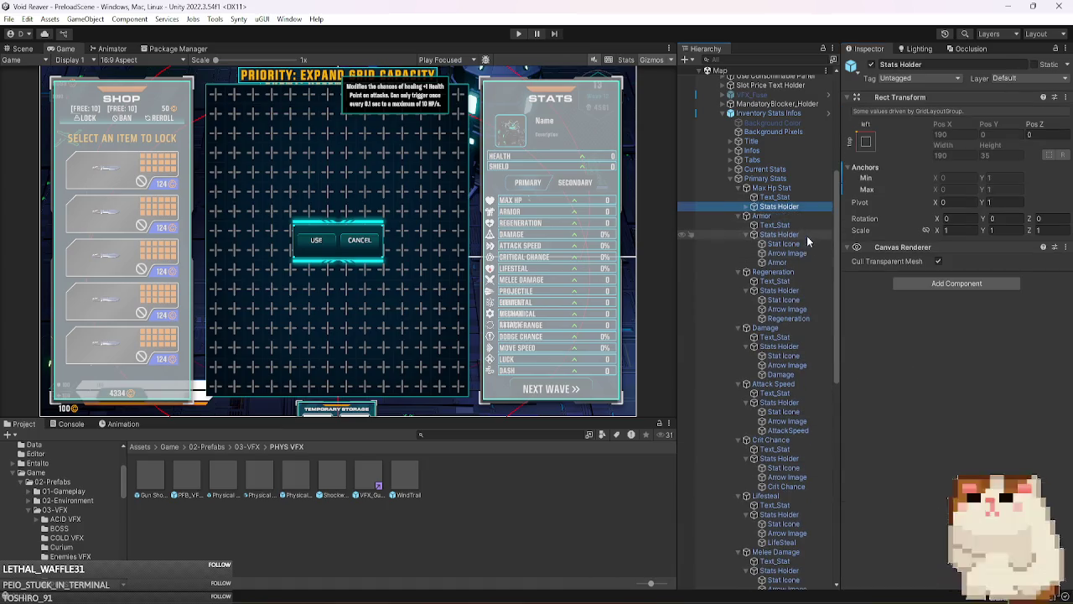
- Collapse the Stats Holders from Armor down through Lifesteal, Melee Damage and Projectile Damage
{"action": "left_click", "coordinate": [808, 237]}
{"action": "key", "text": "Left"}
{"action": "key", "text": "Down"}
{"action": "key", "text": "Down"}
{"action": "key", "text": "Down"}
{"action": "key", "text": "Left"}
{"action": "key", "text": "Down"}
{"action": "key", "text": "Down"}
{"action": "key", "text": "Down"}
{"action": "key", "text": "Left"}
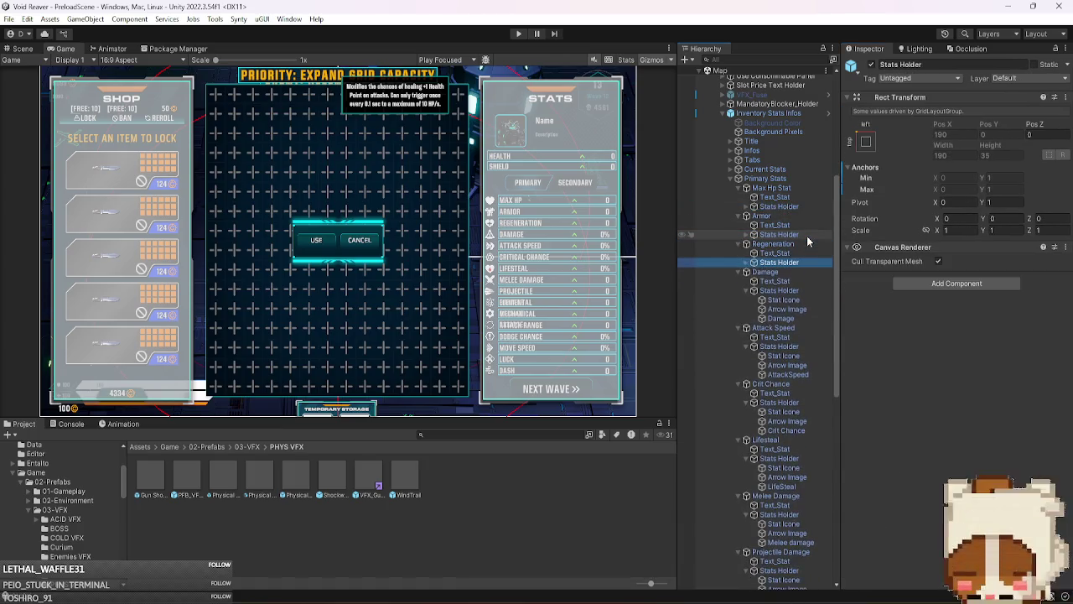
{"action": "key", "text": "Down"}
{"action": "key", "text": "Down"}
{"action": "key", "text": "Down"}
{"action": "key", "text": "Left"}
{"action": "key", "text": "Down"}
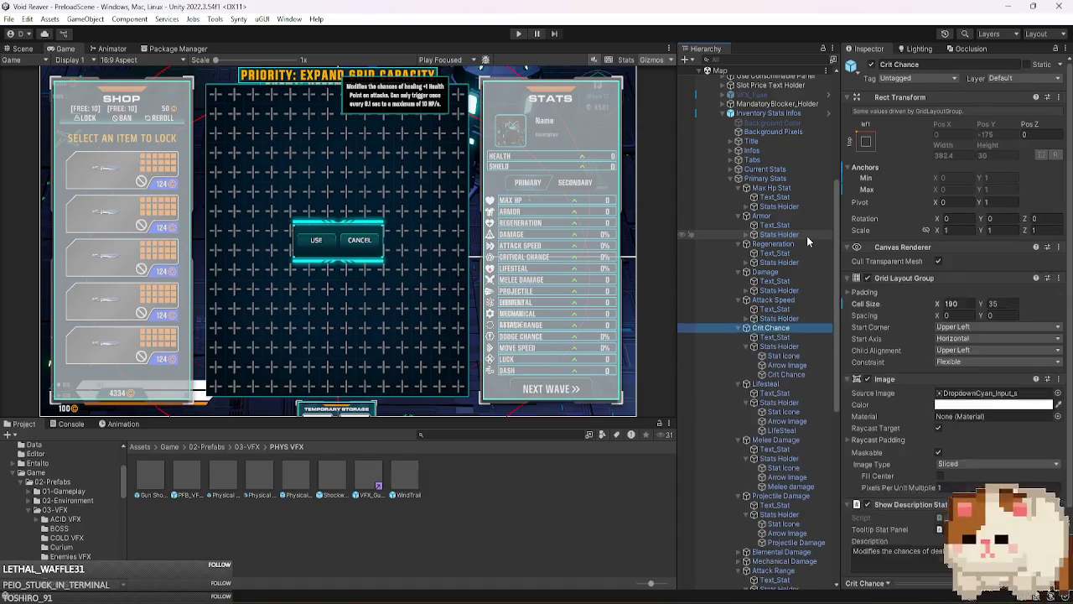
{"action": "key", "text": "Down"}
{"action": "key", "text": "Down"}
{"action": "key", "text": "Left"}
{"action": "key", "text": "Down"}
{"action": "key", "text": "Down"}
{"action": "key", "text": "Down"}
{"action": "key", "text": "Left"}
{"action": "key", "text": "Down"}
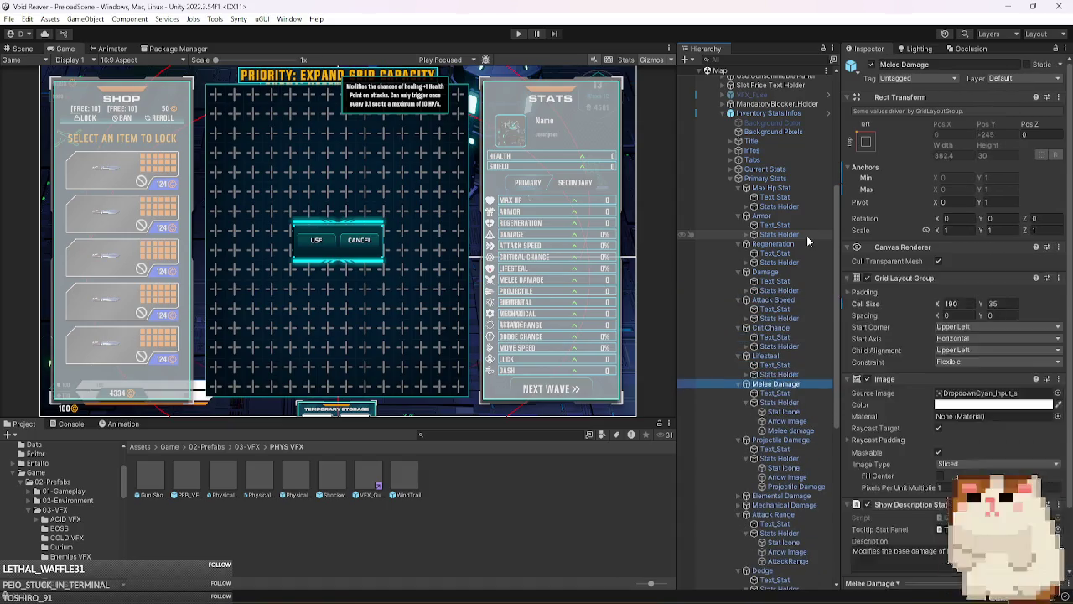
{"action": "key", "text": "Down"}
{"action": "key", "text": "Down"}
{"action": "key", "text": "Left"}
{"action": "key", "text": "Down"}
{"action": "key", "text": "Down"}
{"action": "key", "text": "Down"}
{"action": "key", "text": "Left"}
{"action": "key", "text": "Down"}
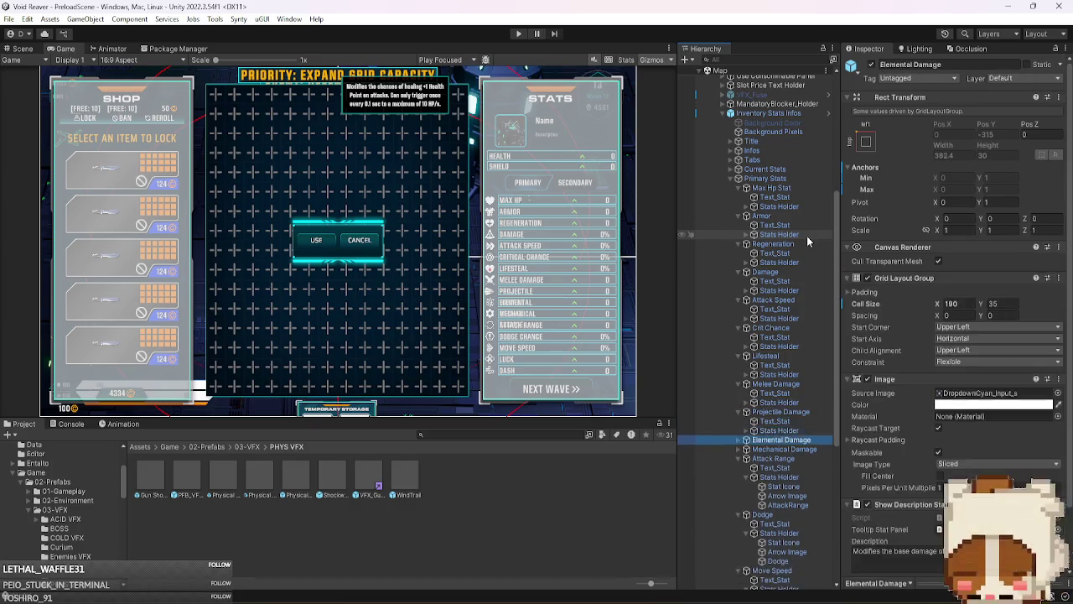
{"action": "key", "text": "Down"}
{"action": "key", "text": "Down"}
- Continue collapsing the Attack Range, Dodge, Move Speed and Luck Stats Holders
{"action": "key", "text": "Down"}
{"action": "key", "text": "Down"}
{"action": "key", "text": "Left"}
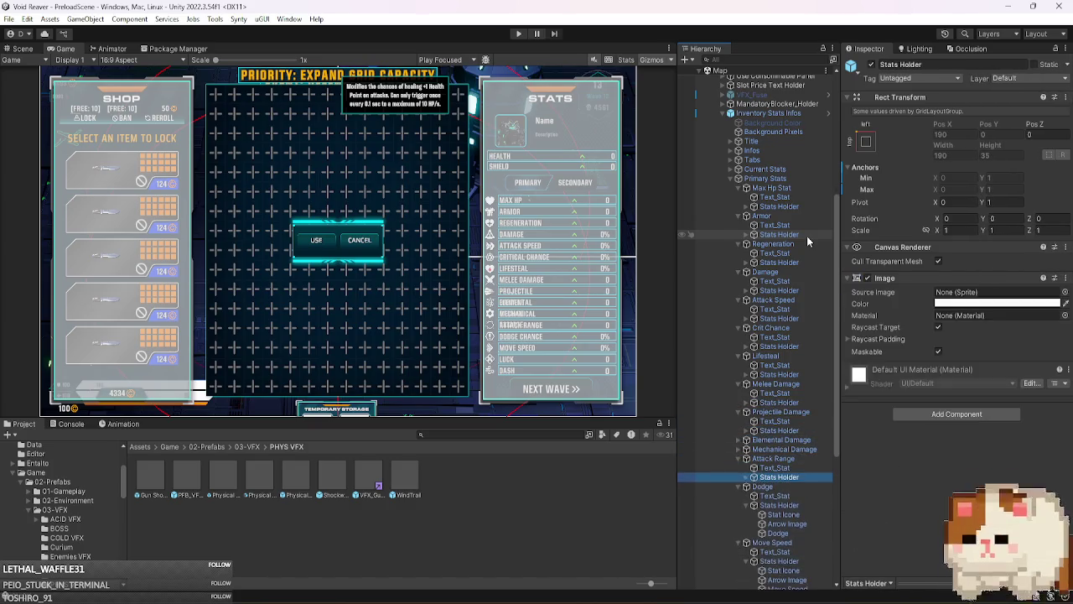
{"action": "scroll", "coordinate": [810, 243], "scroll_direction": "down", "scroll_amount": 3}
{"action": "key", "text": "Down"}
{"action": "key", "text": "Down"}
{"action": "key", "text": "Down"}
{"action": "key", "text": "Left"}
{"action": "key", "text": "Down"}
{"action": "key", "text": "Down"}
{"action": "key", "text": "Down"}
{"action": "key", "text": "Left"}
{"action": "key", "text": "Down"}
{"action": "key", "text": "Down"}
{"action": "key", "text": "Down"}
{"action": "key", "text": "Left"}
{"action": "key", "text": "Down"}
{"action": "key", "text": "Down"}
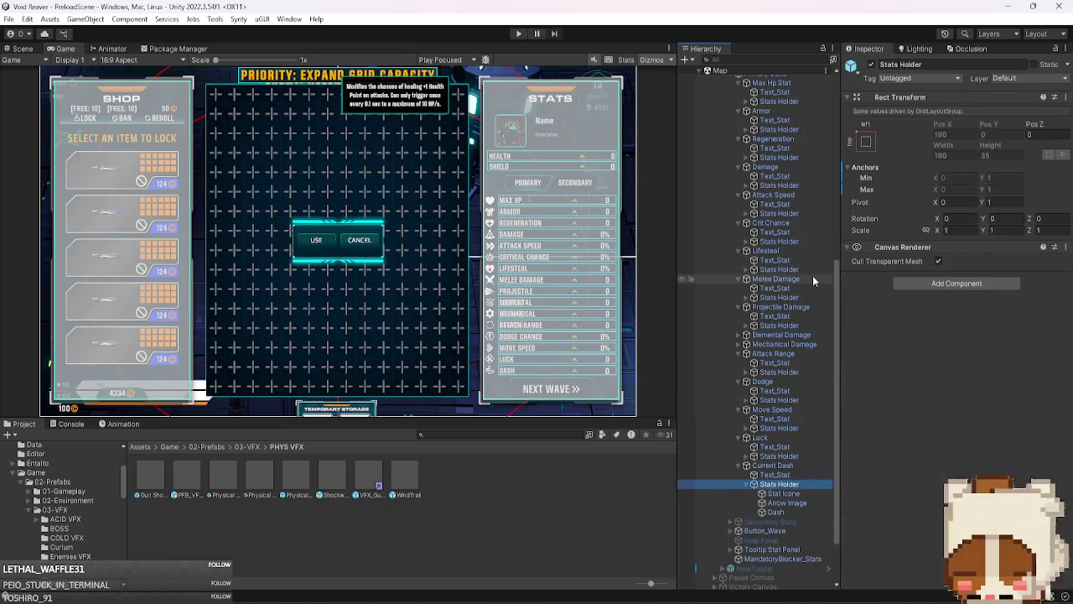
{"action": "key", "text": "Down"}
{"action": "key", "text": "Left"}
{"action": "key", "text": "Left"}
{"action": "key", "text": "Left"}
{"action": "key", "text": "Left"}
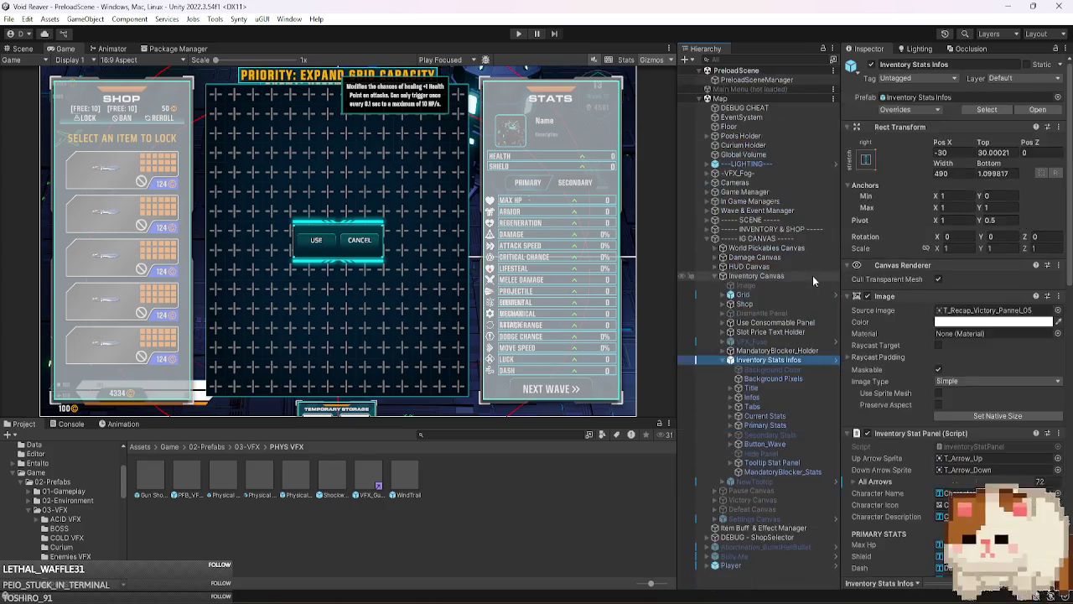
- Fully expand Primary Stats, then collapse each entry from Luck up to Melee Damage
{"action": "left_click", "coordinate": [796, 423]}
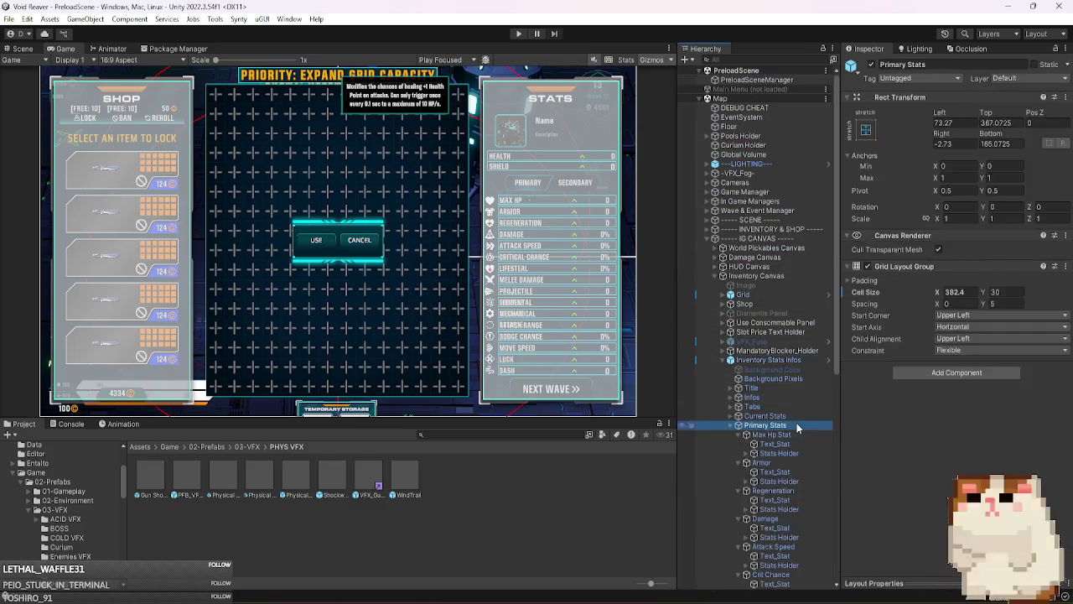
{"action": "key", "text": "alt+Right"}
{"action": "scroll", "coordinate": [788, 479], "scroll_direction": "down", "scroll_amount": 2}
{"action": "left_click", "coordinate": [793, 544]}
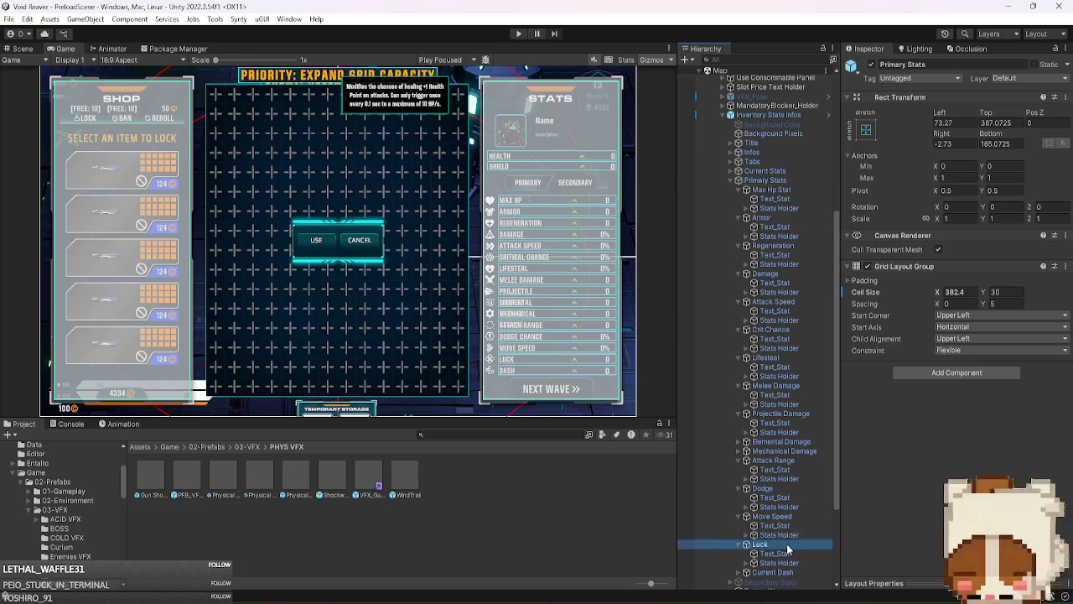
{"action": "key", "text": "Left"}
{"action": "key", "text": "Up"}
{"action": "key", "text": "Left"}
{"action": "key", "text": "Left"}
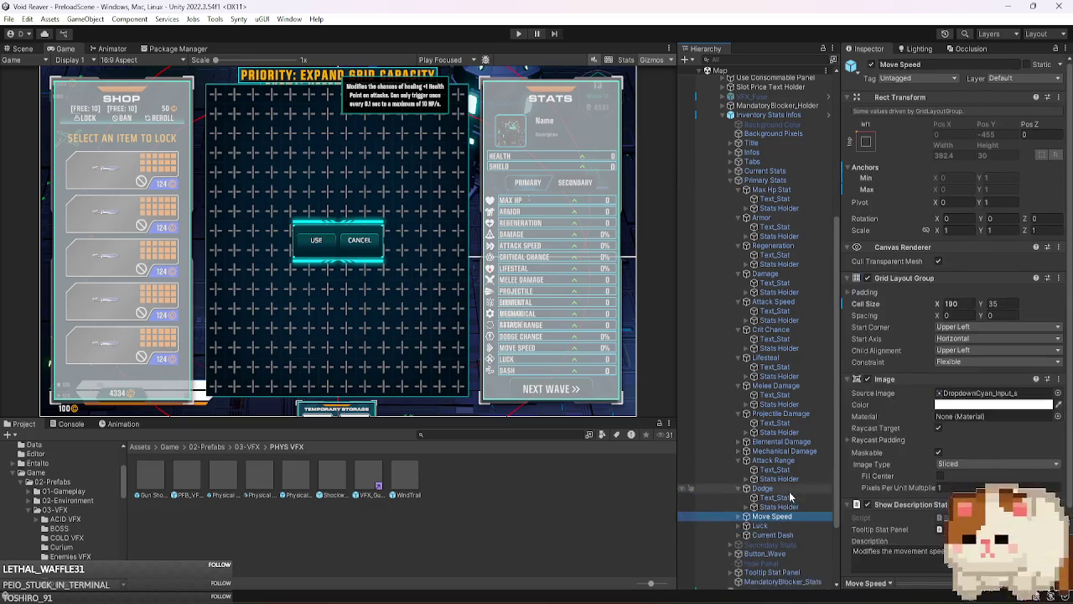
{"action": "key", "text": "Up"}
{"action": "key", "text": "Left"}
{"action": "key", "text": "Left"}
{"action": "key", "text": "Up"}
{"action": "key", "text": "Left"}
{"action": "key", "text": "Left"}
{"action": "key", "text": "Up"}
{"action": "key", "text": "Up"}
{"action": "key", "text": "Up"}
{"action": "key", "text": "Left"}
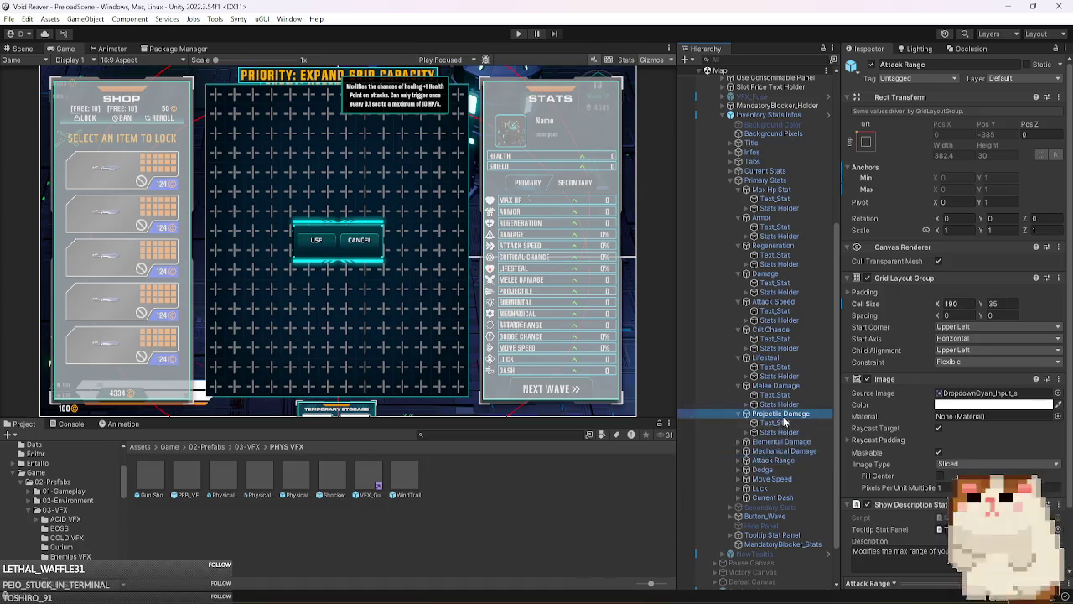
{"action": "key", "text": "Left"}
{"action": "key", "text": "Up"}
{"action": "key", "text": "Up"}
{"action": "key", "text": "Down"}
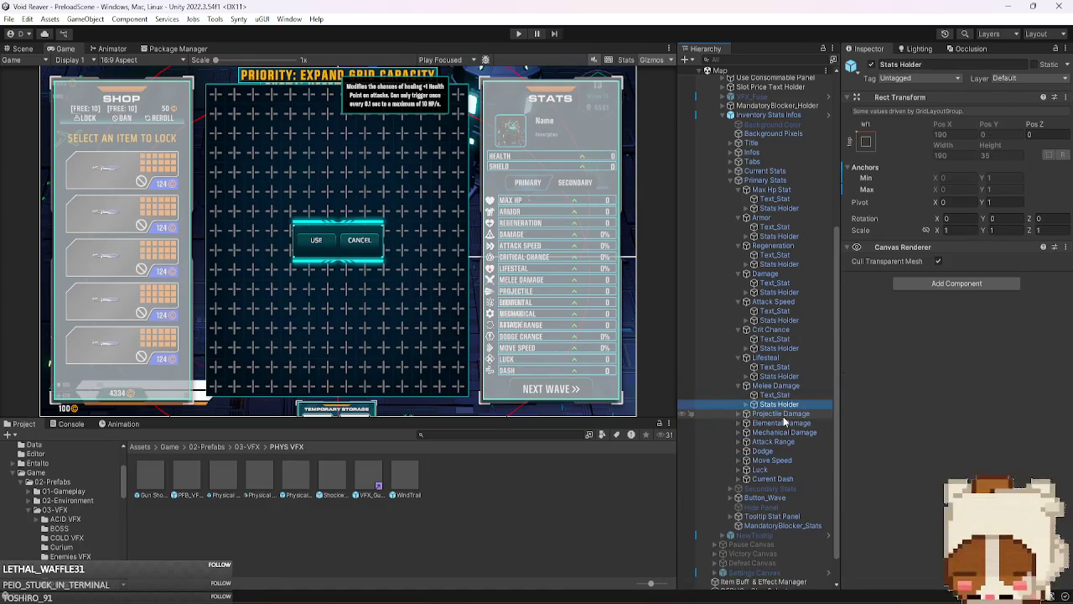
{"action": "key", "text": "Left"}
{"action": "key", "text": "Left"}
{"action": "key", "text": "Left"}
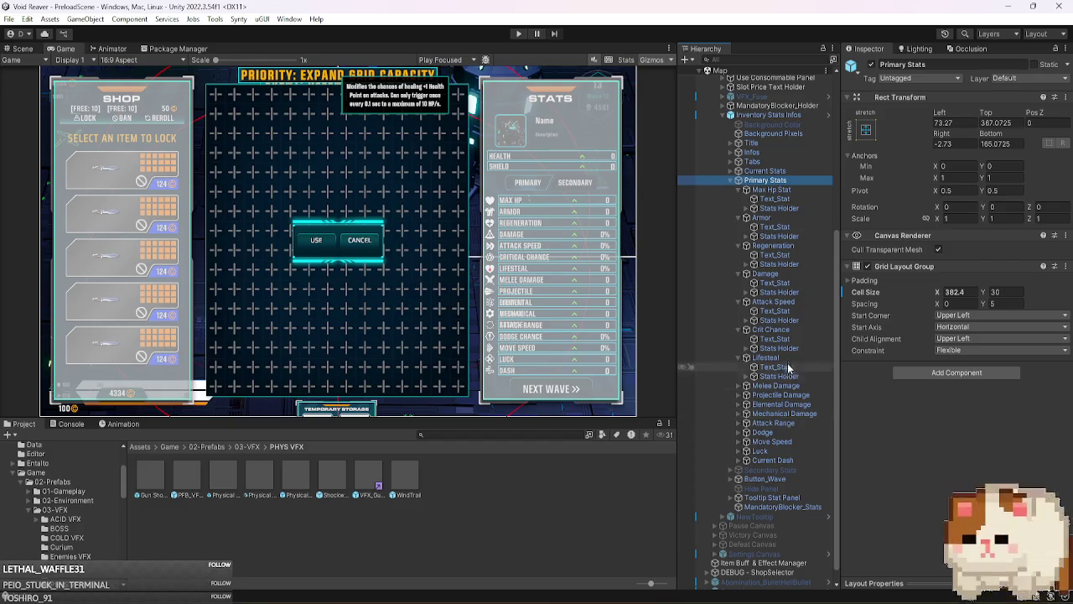
- Step through the Primary Stats rows from Crit Chance to Attack Speed, ending on Current Dash
{"action": "scroll", "coordinate": [780, 357], "scroll_direction": "up", "scroll_amount": 1}
{"action": "left_click", "coordinate": [772, 350]}
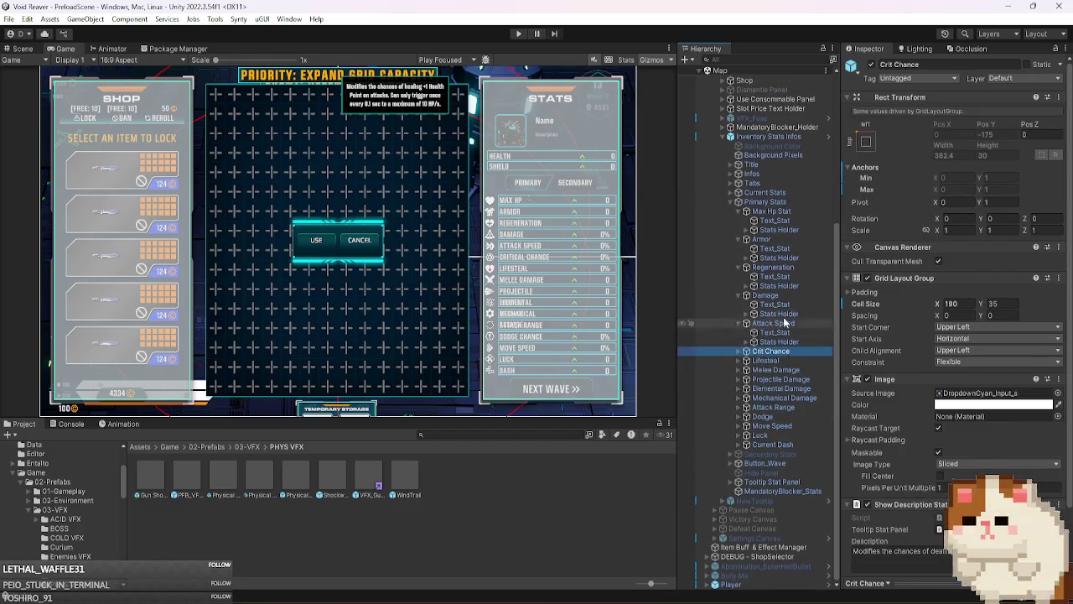
{"action": "left_click", "coordinate": [780, 211]}
{"action": "key", "text": "Left"}
{"action": "key", "text": "Down"}
{"action": "key", "text": "Left"}
{"action": "key", "text": "Down"}
{"action": "key", "text": "Left"}
{"action": "key", "text": "Down"}
{"action": "key", "text": "Left"}
{"action": "key", "text": "Down"}
{"action": "key", "text": "Left"}
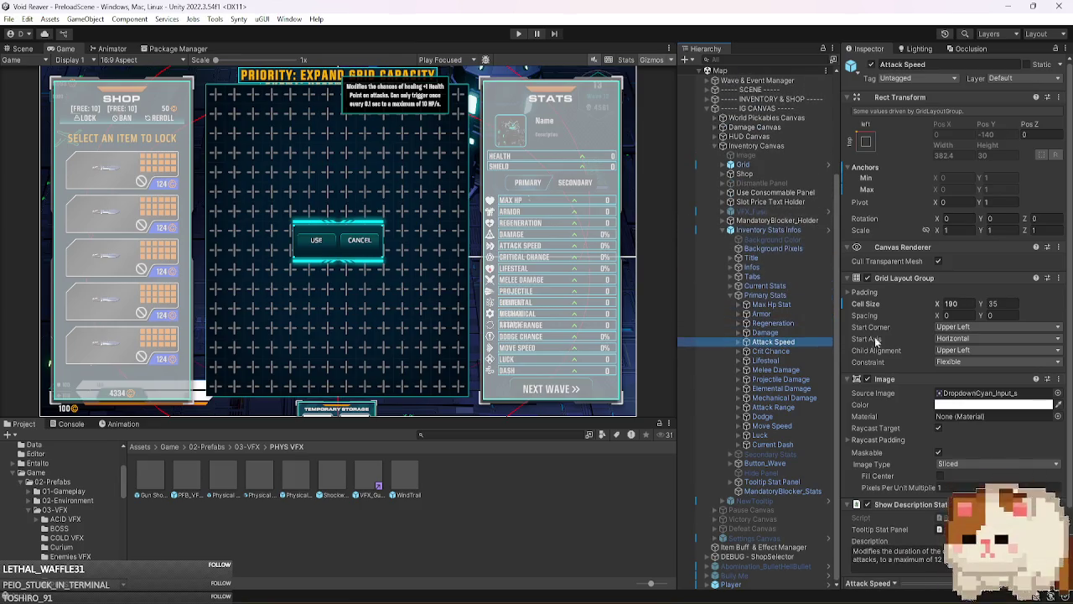
{"action": "scroll", "coordinate": [898, 367], "scroll_direction": "down", "scroll_amount": 2}
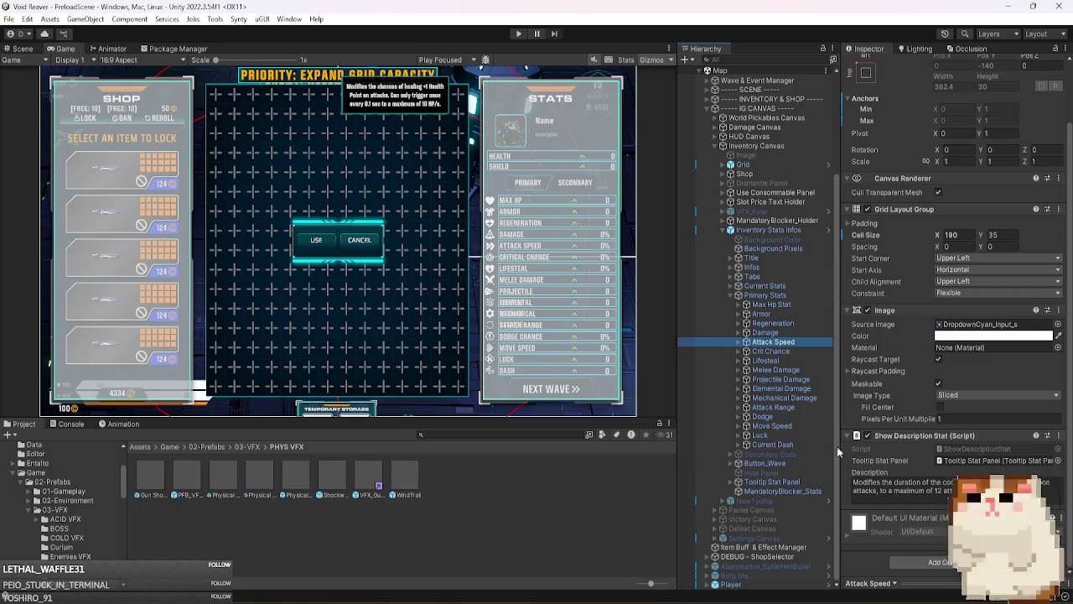
{"action": "left_click", "coordinate": [782, 445]}
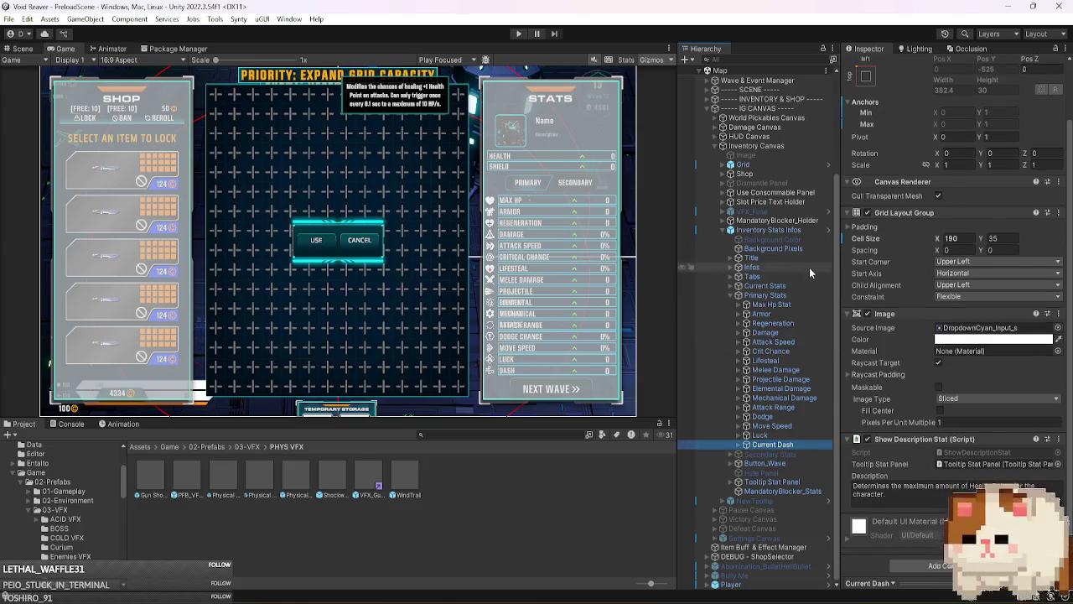
- Select Inventory Stats Infos, ping its Dash reference, then select the DEBUG CHEAT object
{"action": "left_click", "coordinate": [809, 296]}
{"action": "left_click", "coordinate": [768, 230]}
{"action": "scroll", "coordinate": [897, 348], "scroll_direction": "down", "scroll_amount": 5}
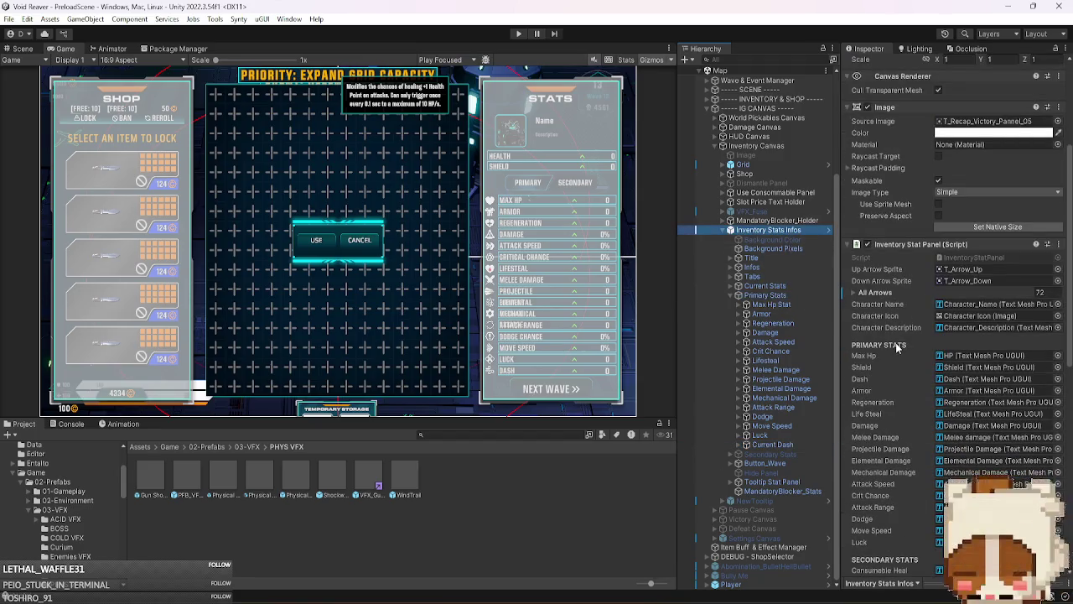
{"action": "left_click", "coordinate": [965, 381]}
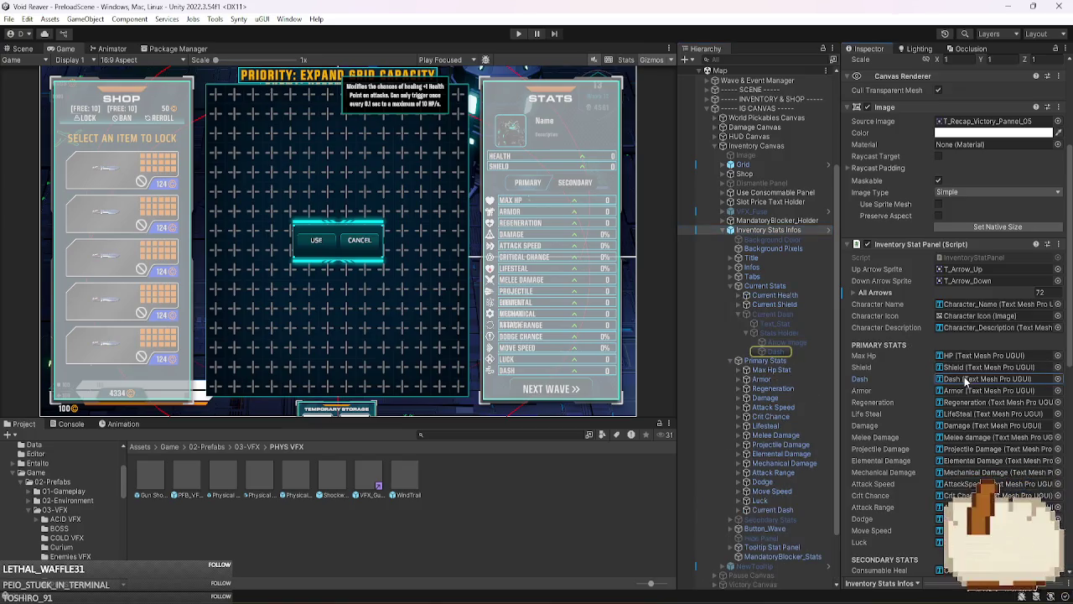
{"action": "scroll", "coordinate": [746, 107], "scroll_direction": "up", "scroll_amount": 5}
{"action": "left_click", "coordinate": [746, 107]}
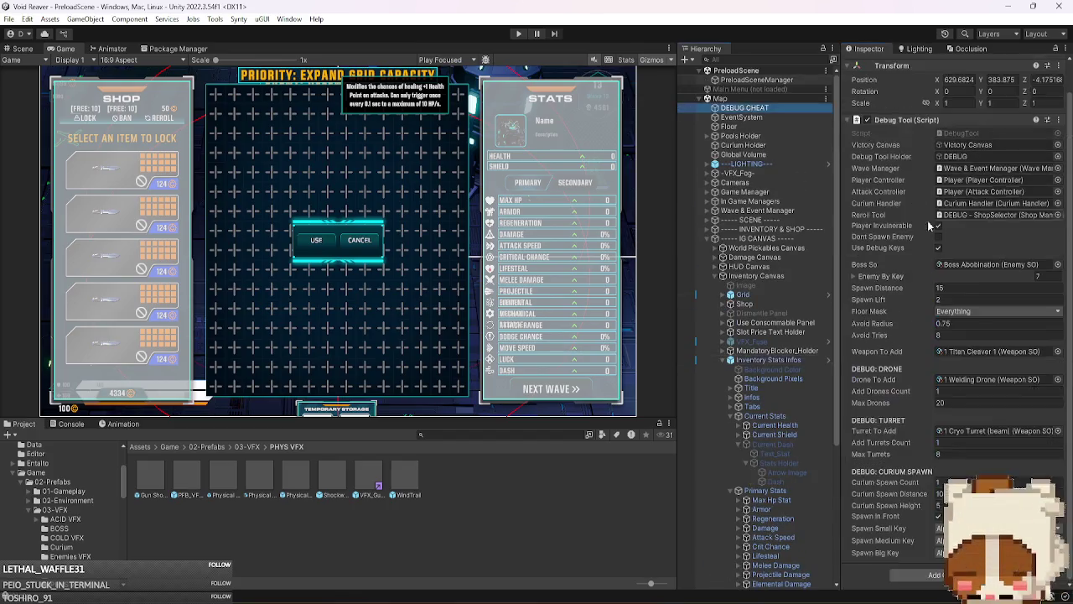
- Run a quick play test of the game and stop it
{"action": "scroll", "coordinate": [802, 304], "scroll_direction": "down", "scroll_amount": 4}
{"action": "scroll", "coordinate": [802, 304], "scroll_direction": "down", "scroll_amount": 3}
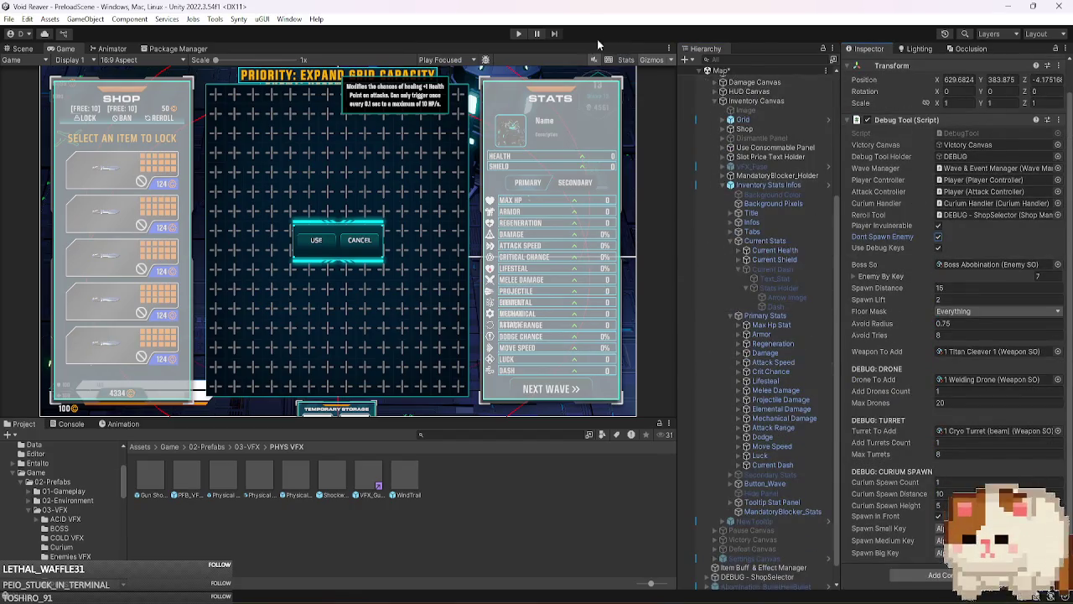
{"action": "left_click", "coordinate": [520, 33]}
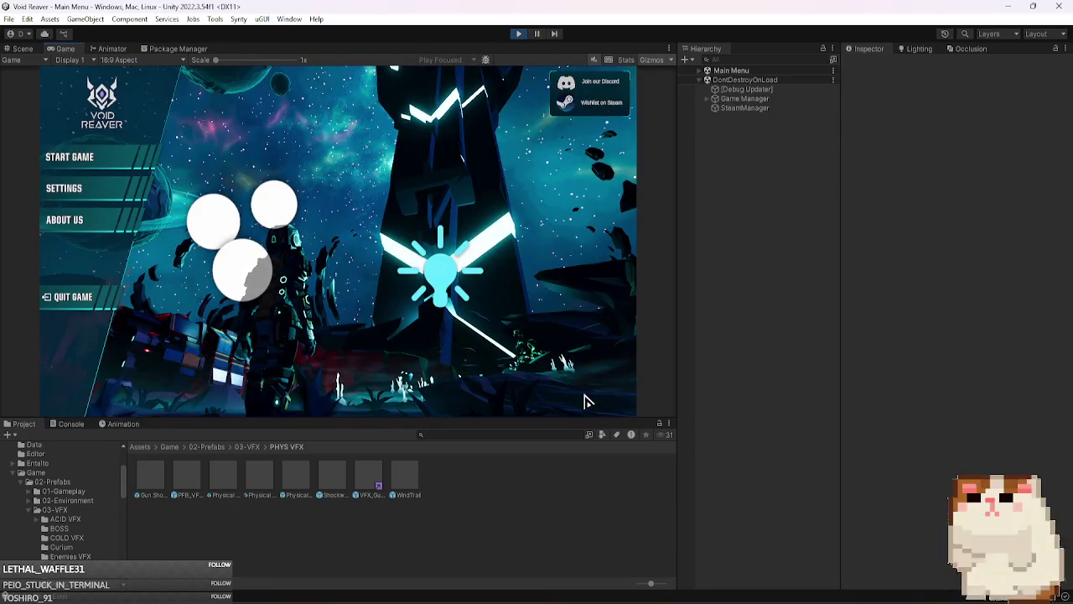
{"action": "left_click", "coordinate": [519, 34]}
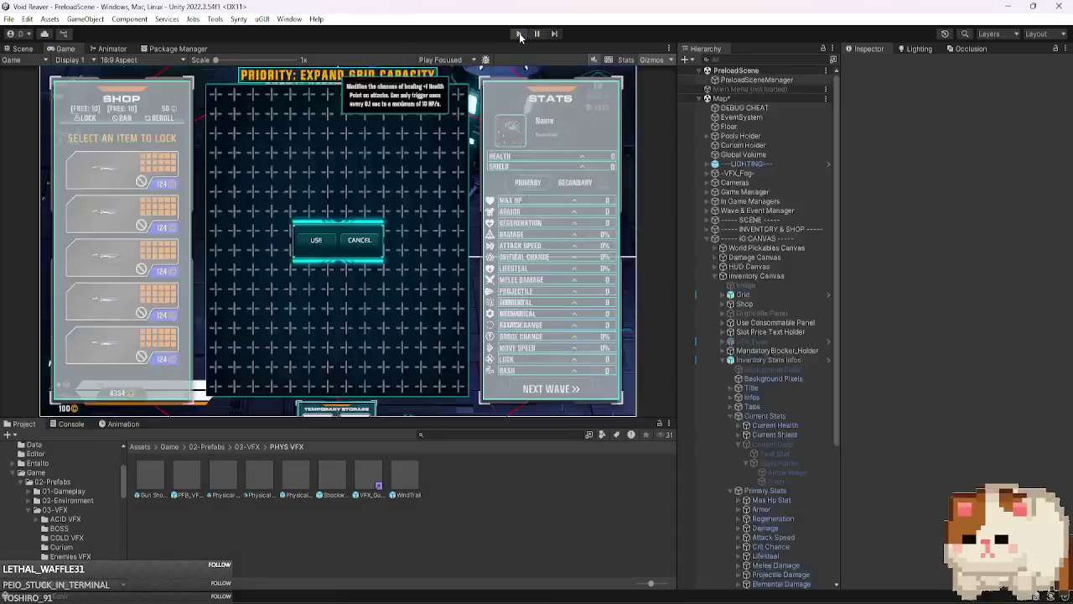
- Unload PreloadScene and start play mode again from the Map scene
{"action": "right_click", "coordinate": [763, 71]}
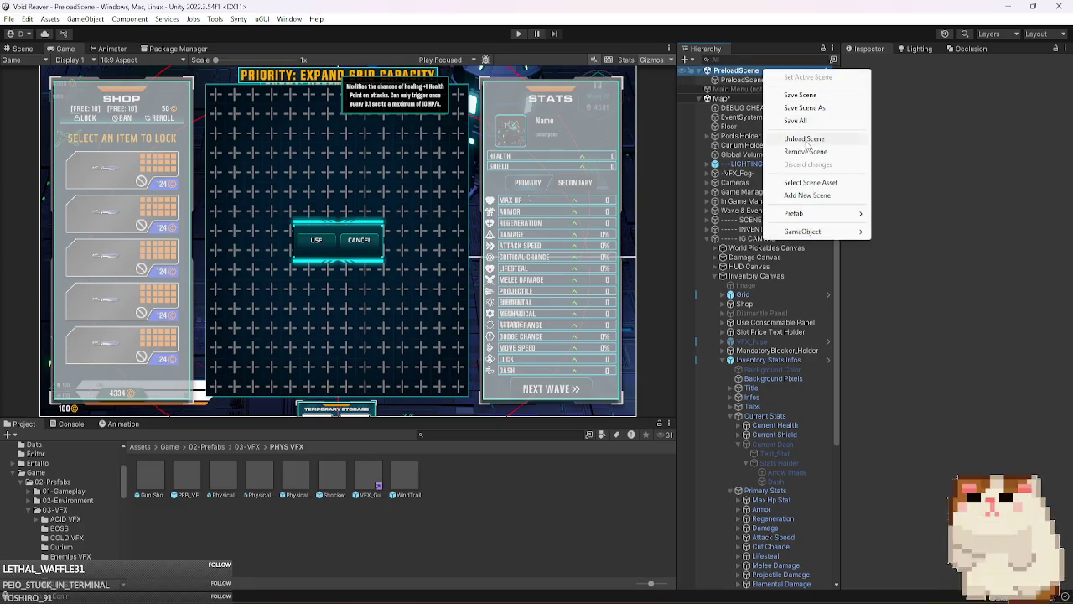
{"action": "left_click", "coordinate": [803, 139]}
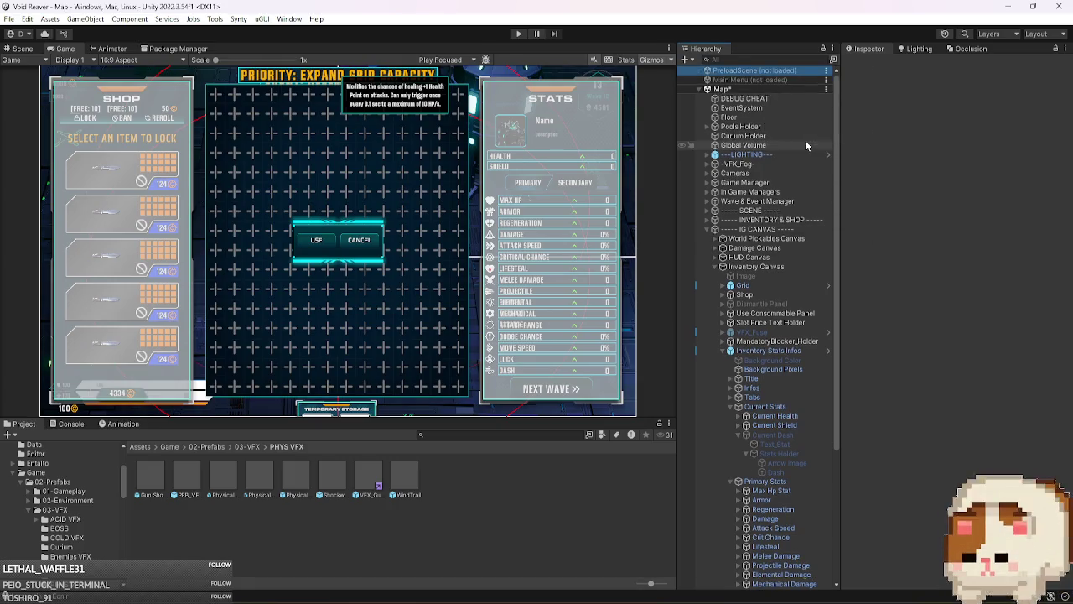
{"action": "left_click", "coordinate": [519, 35]}
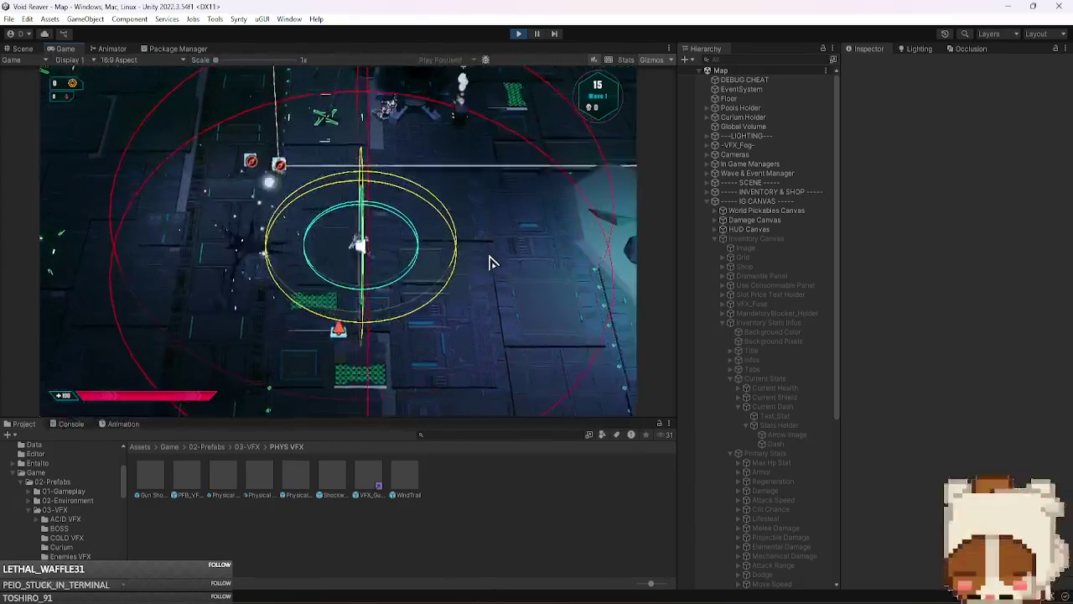
- Glance at the Scene and Game views, collapse Current Stats and select Primary Stats
{"action": "left_click", "coordinate": [23, 49]}
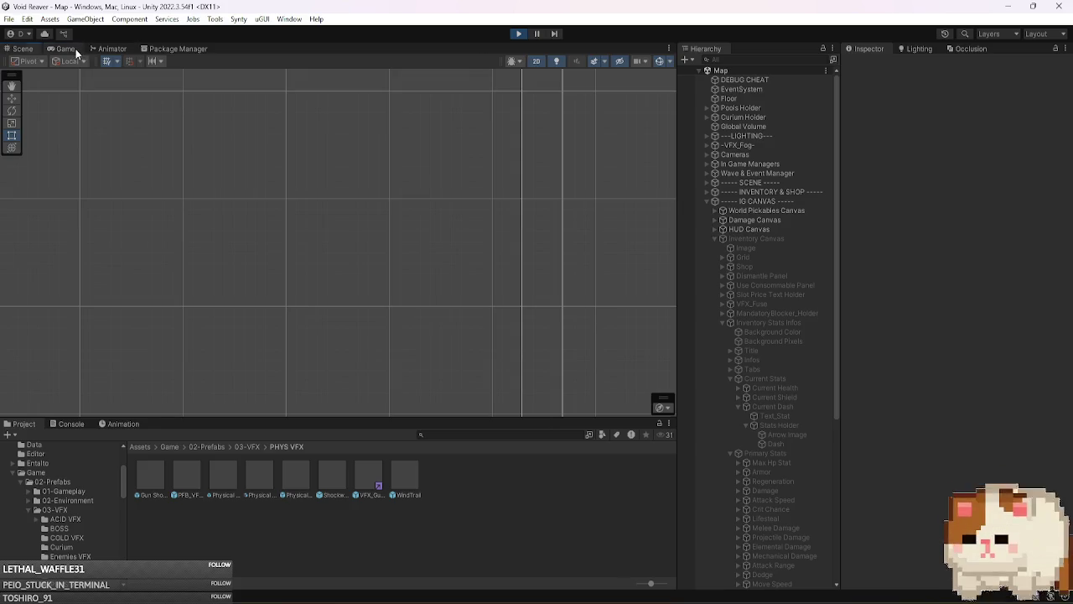
{"action": "left_click", "coordinate": [75, 49]}
{"action": "scroll", "coordinate": [748, 292], "scroll_direction": "down", "scroll_amount": 2}
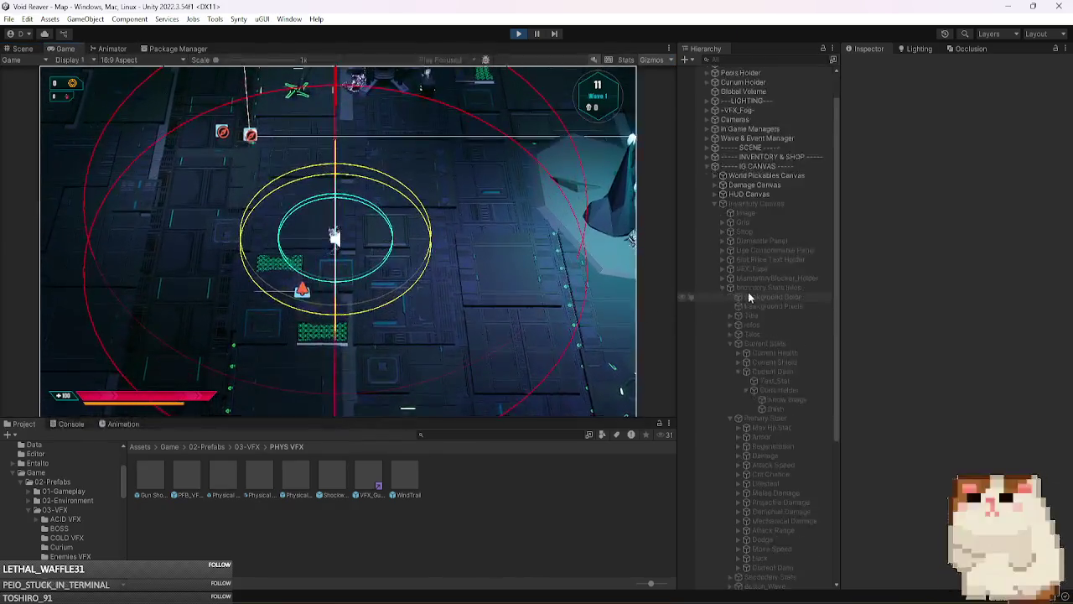
{"action": "scroll", "coordinate": [785, 296], "scroll_direction": "down", "scroll_amount": 3}
{"action": "scroll", "coordinate": [785, 295], "scroll_direction": "up", "scroll_amount": 5}
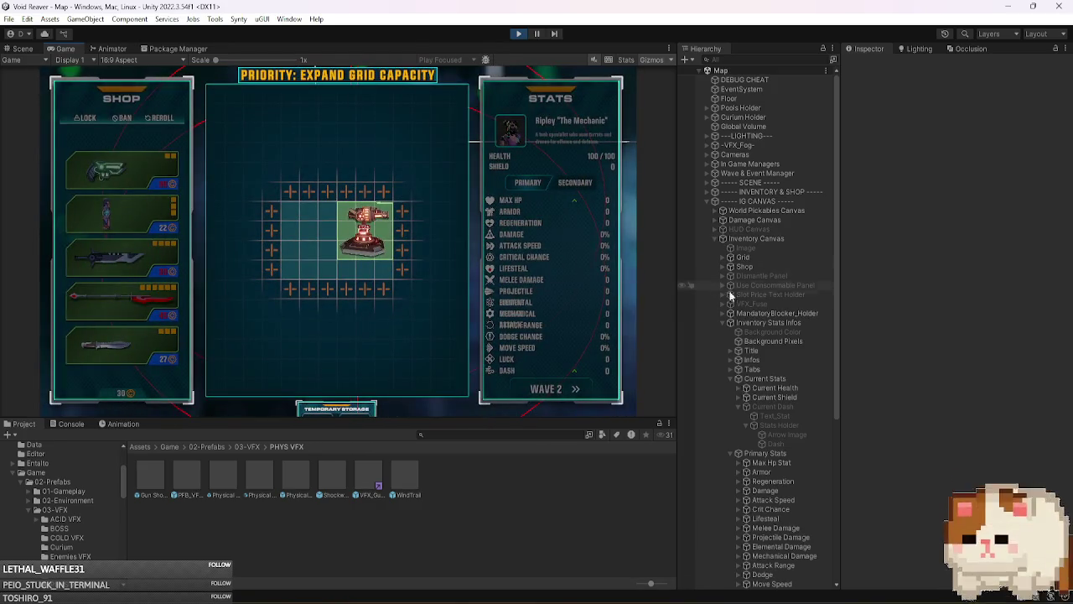
{"action": "left_click", "coordinate": [787, 379]}
{"action": "key", "text": "Left"}
{"action": "left_click", "coordinate": [789, 389]}
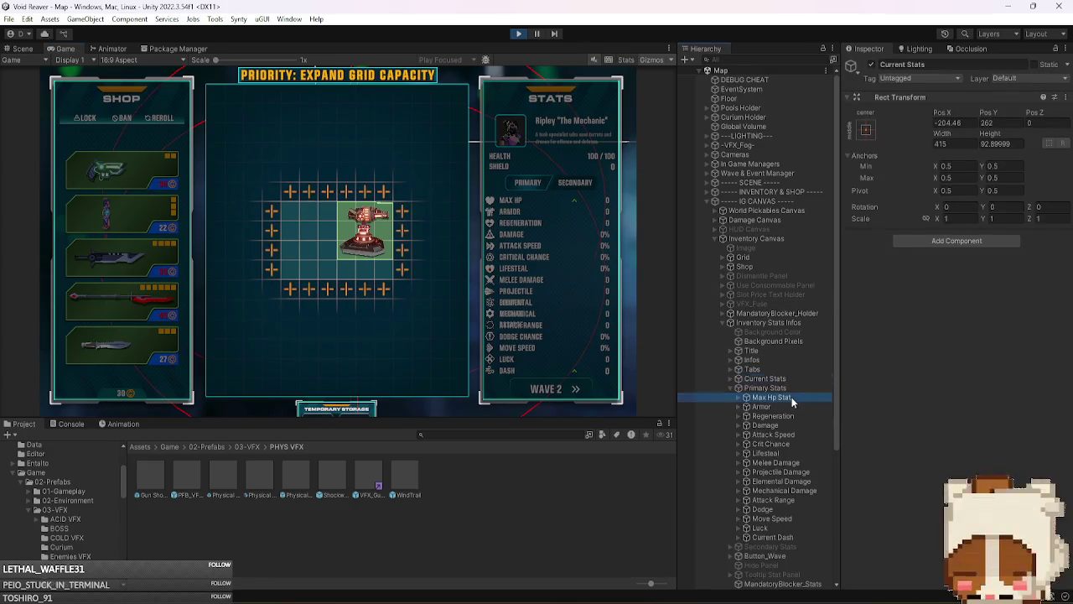
- Select Inventory Stats Infos, ping its Dash reference and open the InventoryStatPanel script
{"action": "left_click", "coordinate": [783, 239]}
{"action": "left_click", "coordinate": [771, 323]}
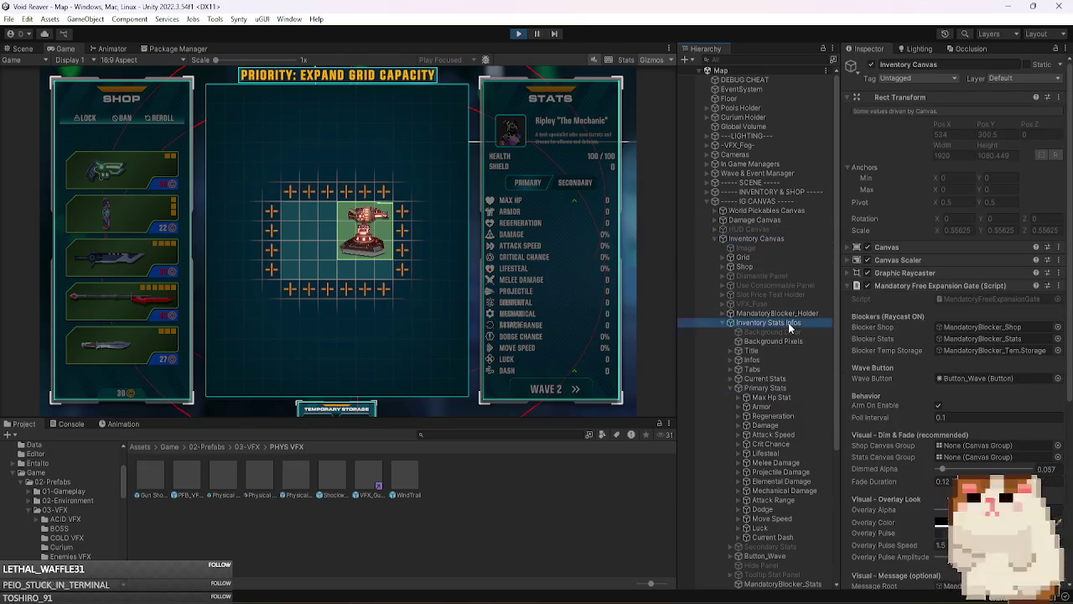
{"action": "scroll", "coordinate": [889, 360], "scroll_direction": "down", "scroll_amount": 5}
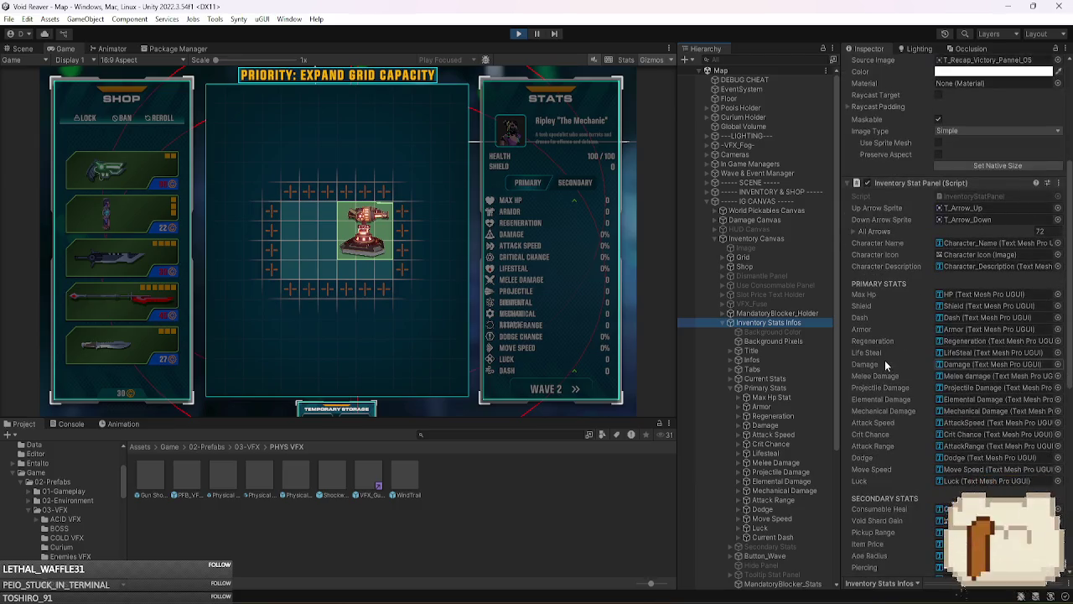
{"action": "left_click", "coordinate": [964, 319]}
{"action": "double_click", "coordinate": [972, 195]}
{"action": "scroll", "coordinate": [682, 359], "scroll_direction": "down", "scroll_amount": 20}
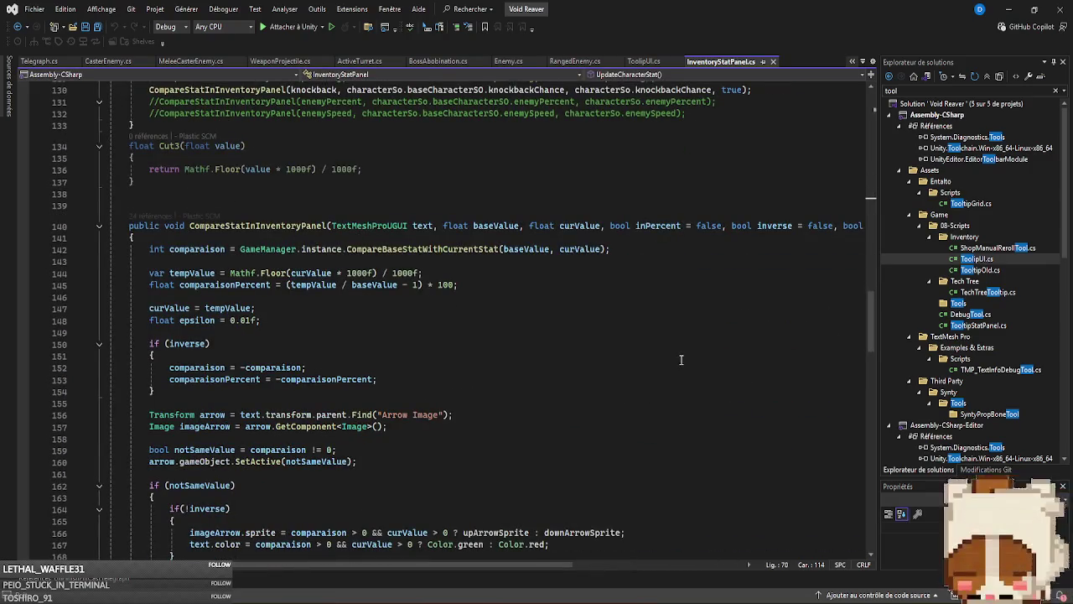
- Inspect the arrow image lookup on line 156 and every use of the arrow variable
{"action": "left_click", "coordinate": [471, 415]}
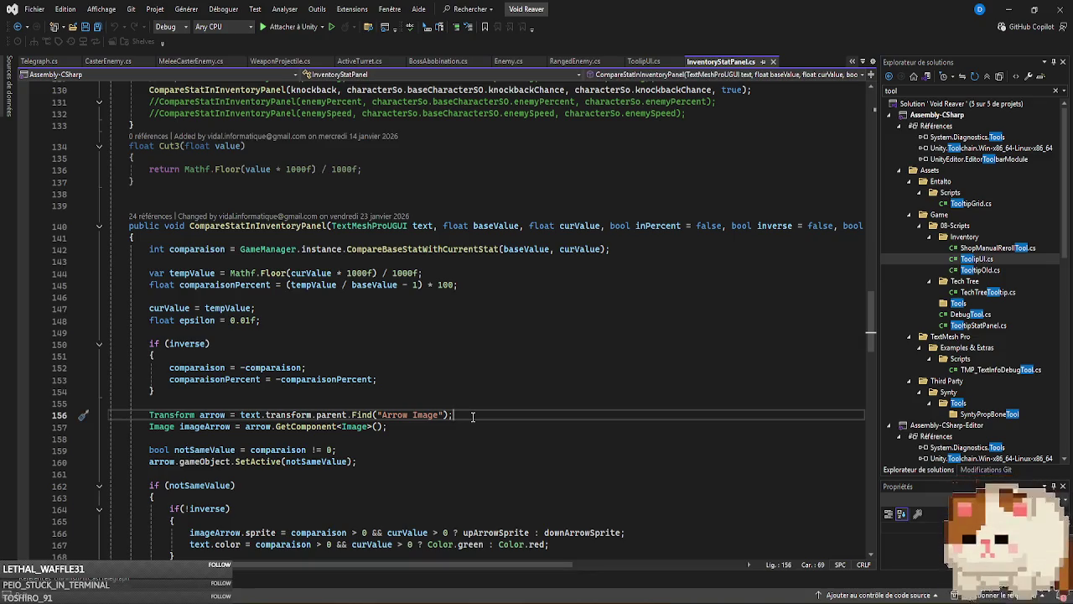
{"action": "scroll", "coordinate": [472, 416], "scroll_direction": "down", "scroll_amount": 4}
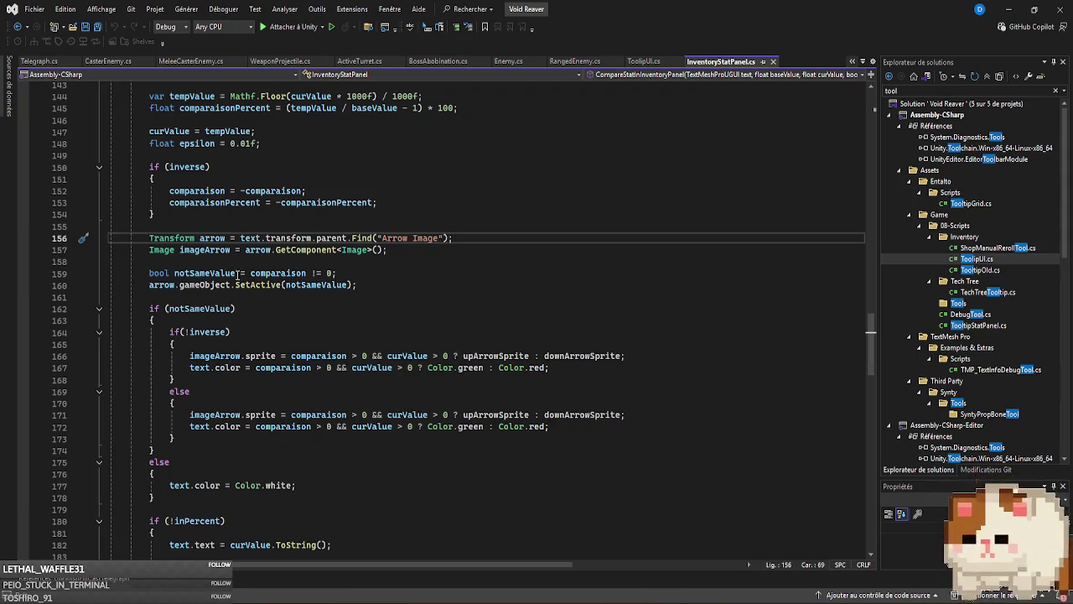
{"action": "left_click", "coordinate": [213, 239]}
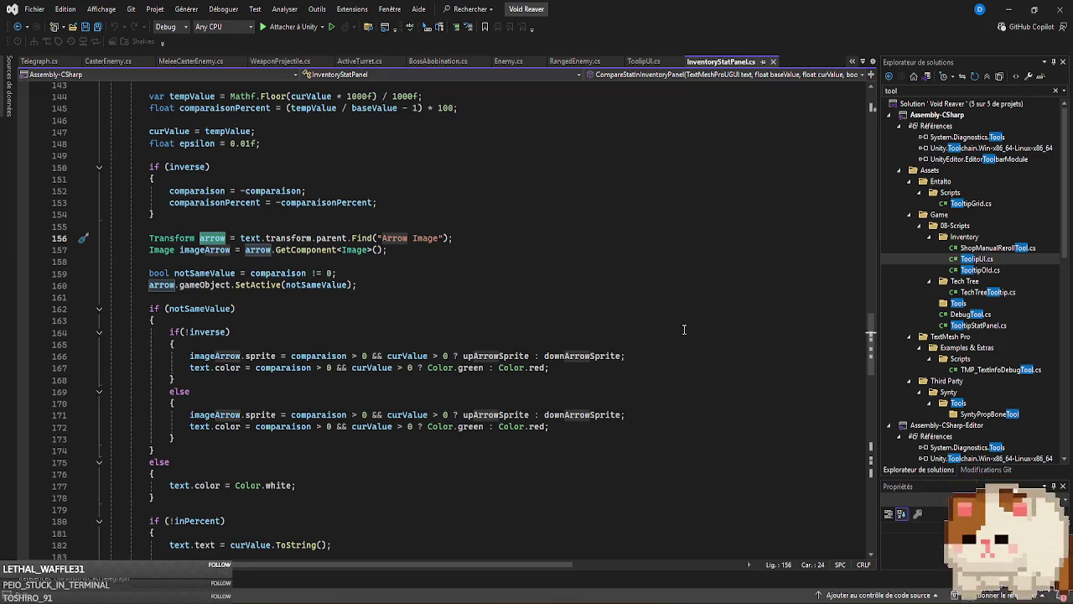
{"action": "scroll", "coordinate": [689, 331], "scroll_direction": "down", "scroll_amount": 13}
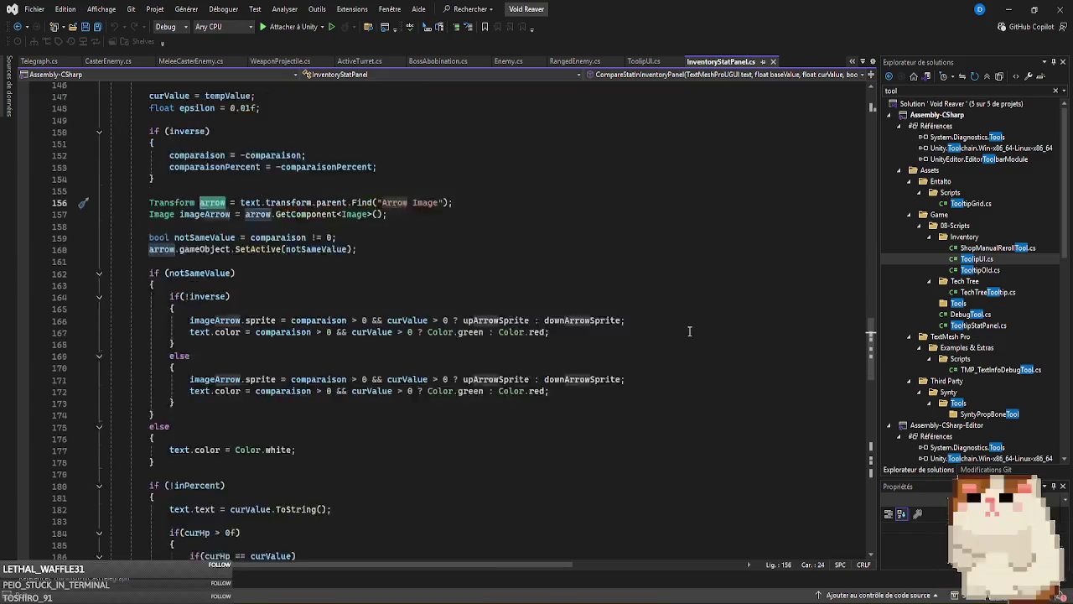
{"action": "scroll", "coordinate": [689, 331], "scroll_direction": "down", "scroll_amount": 5}
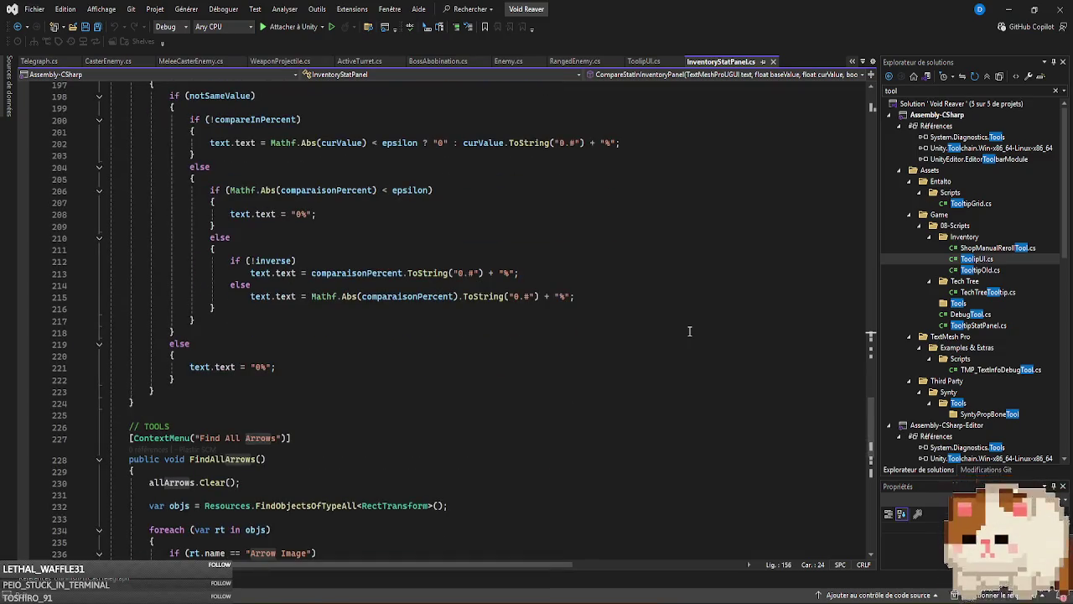
{"action": "scroll", "coordinate": [689, 331], "scroll_direction": "up", "scroll_amount": 8}
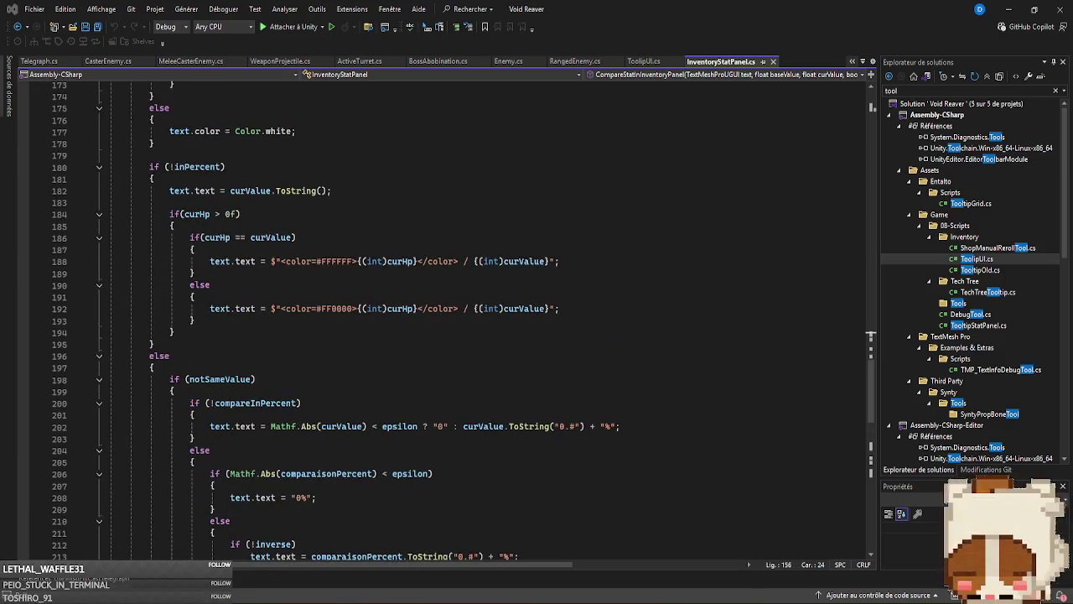
{"action": "key", "text": "alt+Tab"}
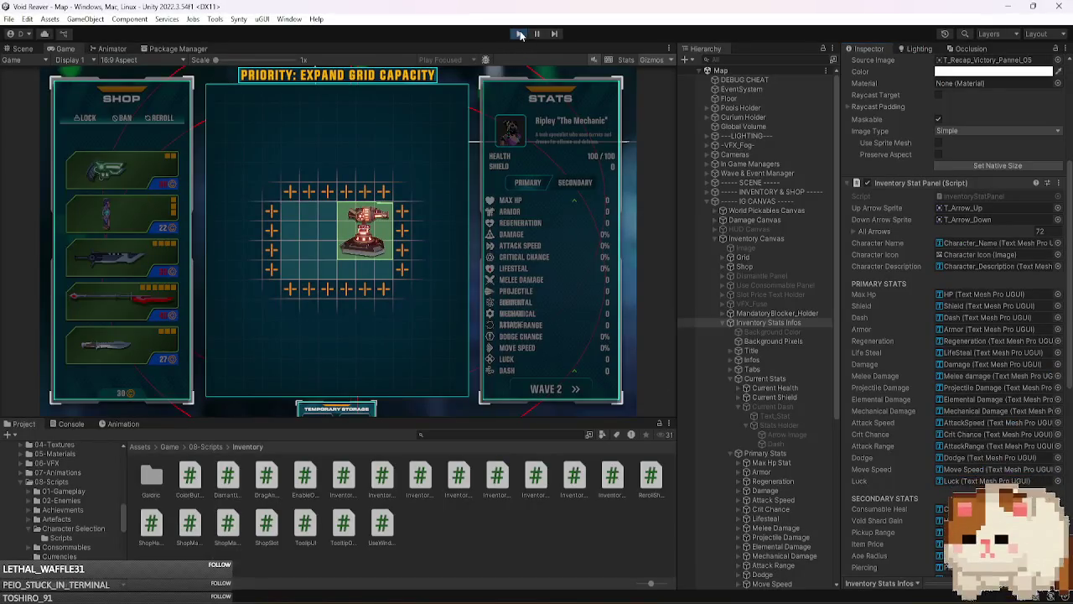
- Stop play mode, then collect all arrow images into the panel's list and align them
{"action": "left_click", "coordinate": [520, 34]}
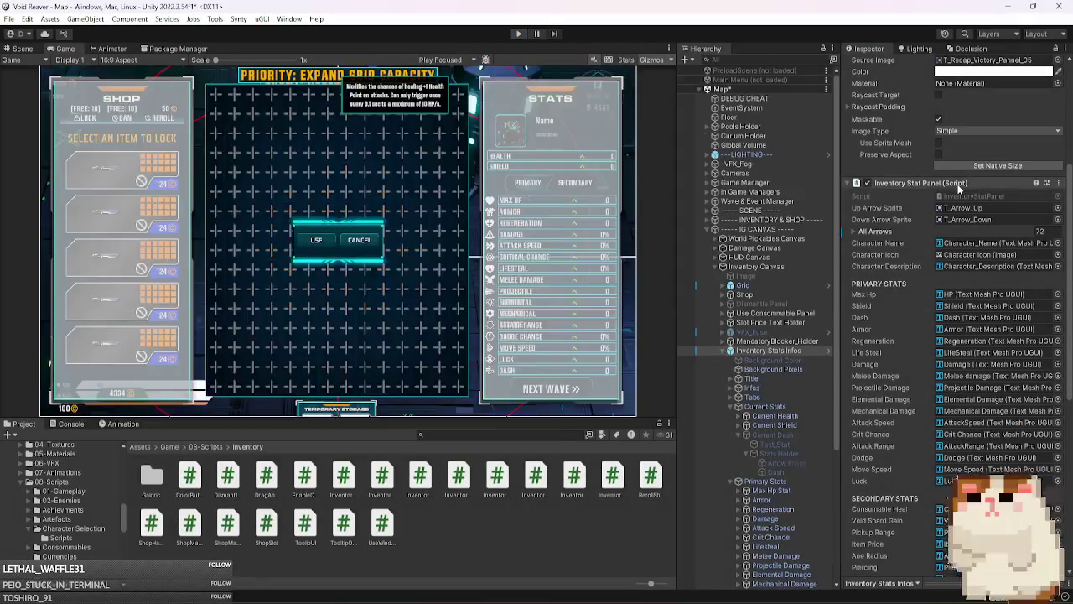
{"action": "right_click", "coordinate": [931, 214]}
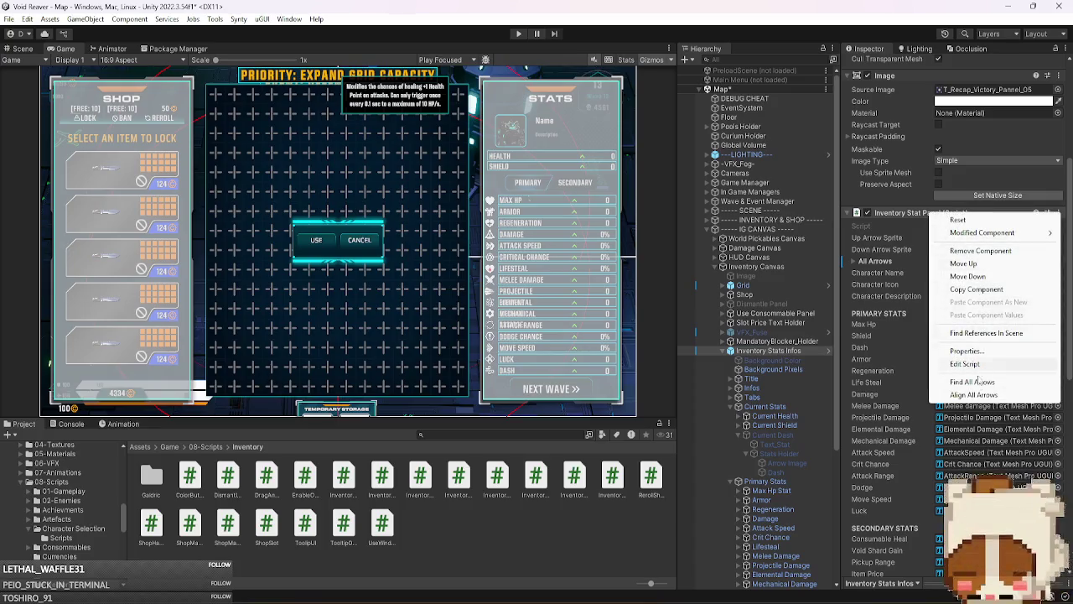
{"action": "left_click", "coordinate": [972, 382]}
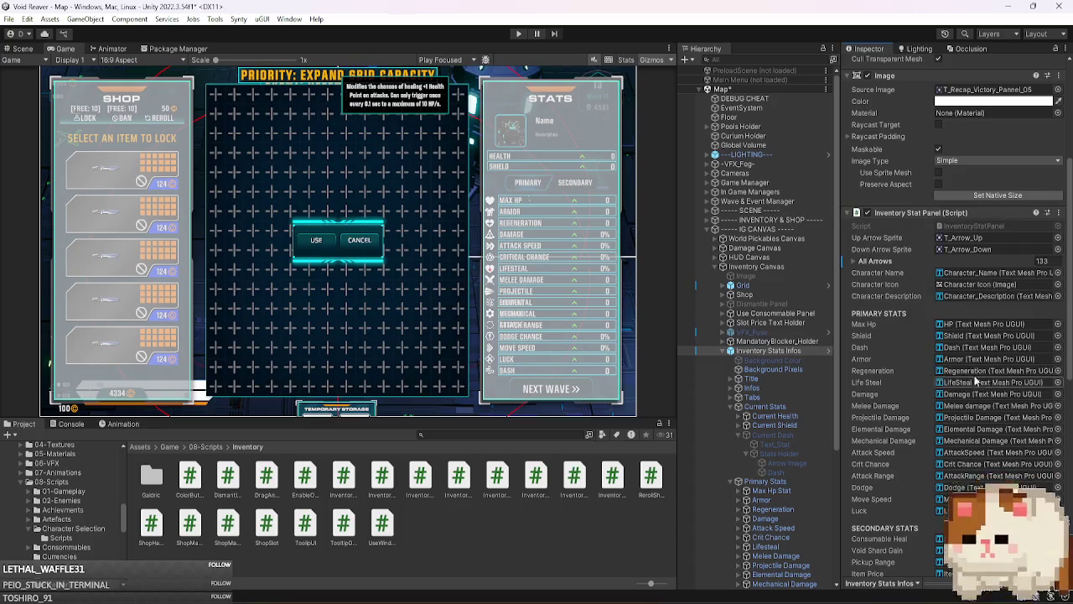
{"action": "right_click", "coordinate": [900, 217]}
{"action": "left_click", "coordinate": [936, 397]}
- Play-test the arrow changes, stop, and open InventoryStatPanel.cs in Visual Studio
{"action": "left_click", "coordinate": [519, 35]}
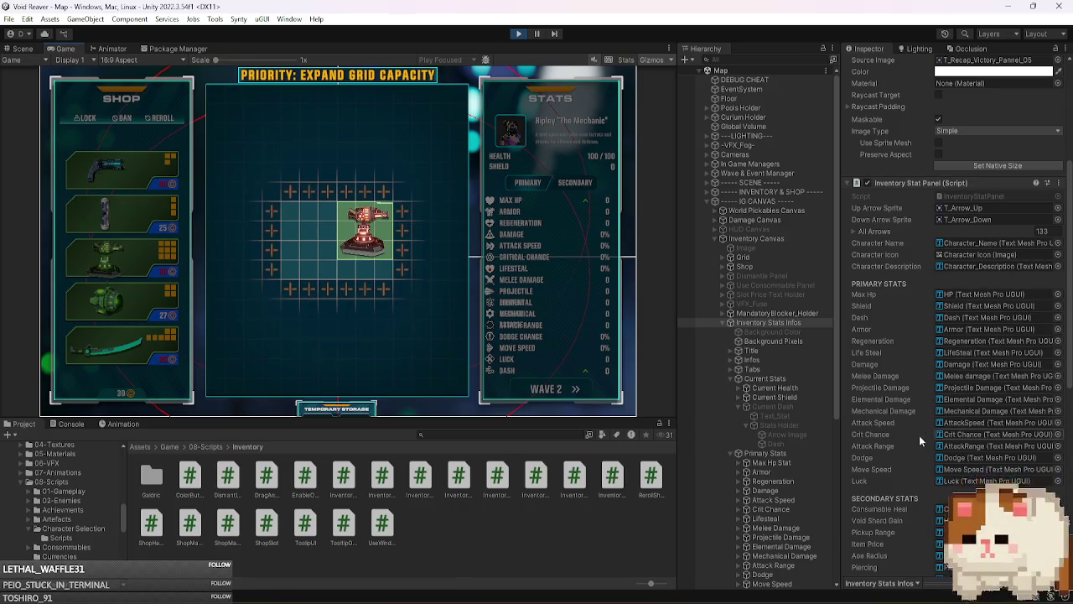
{"action": "left_click", "coordinate": [518, 34]}
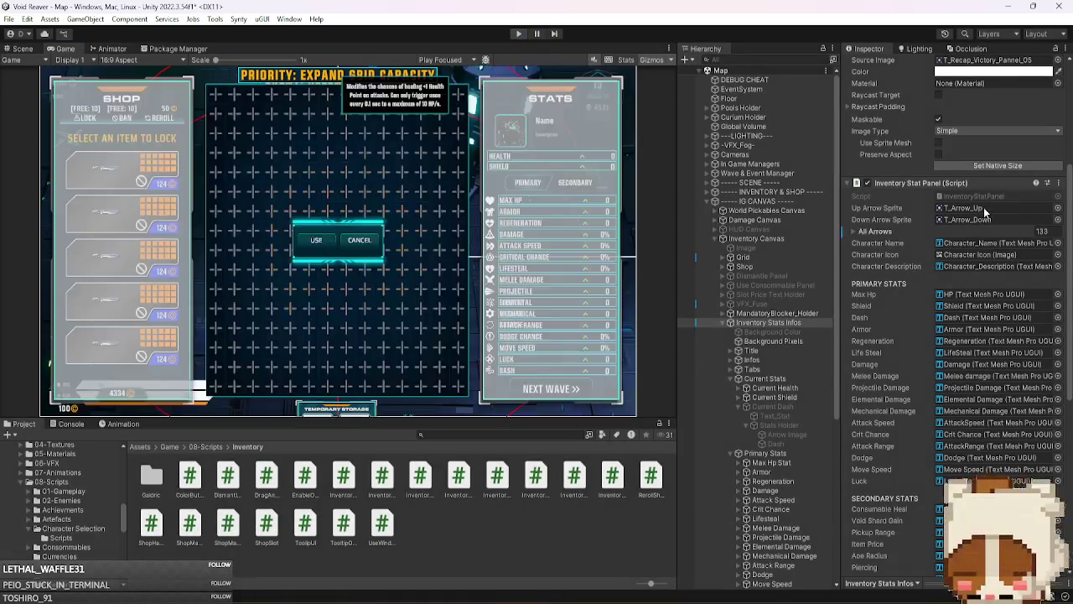
{"action": "left_click", "coordinate": [981, 226]}
{"action": "double_click", "coordinate": [983, 229]}
{"action": "scroll", "coordinate": [723, 347], "scroll_direction": "up", "scroll_amount": 15}
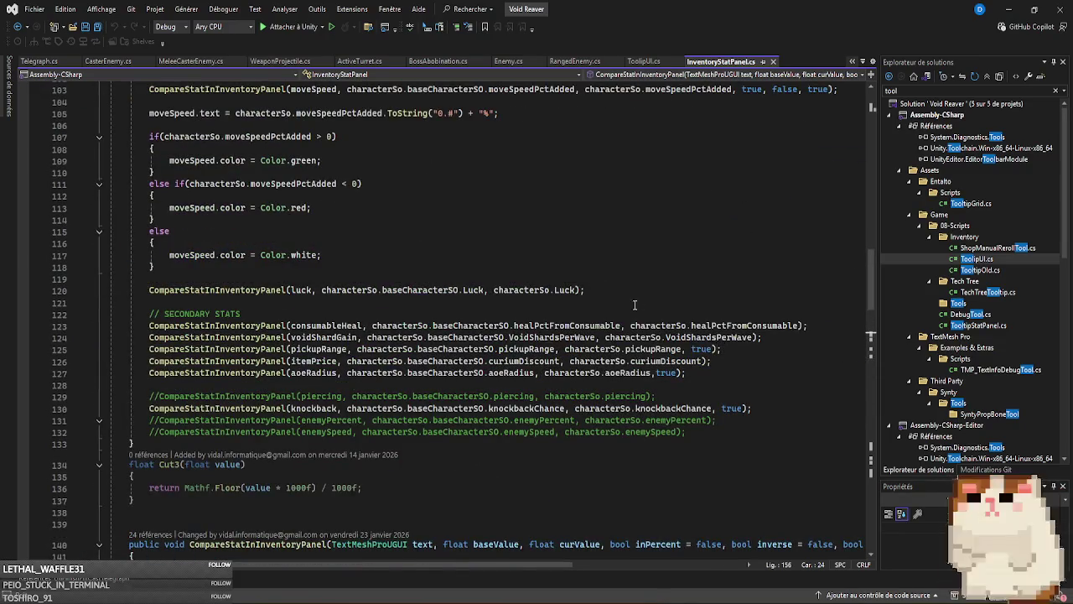
- Search InventoryStatPanel.cs for maxHp and follow its uses down to UpdateCharacterStat
{"action": "scroll", "coordinate": [635, 305], "scroll_direction": "up", "scroll_amount": 20}
{"action": "scroll", "coordinate": [623, 293], "scroll_direction": "up", "scroll_amount": 12}
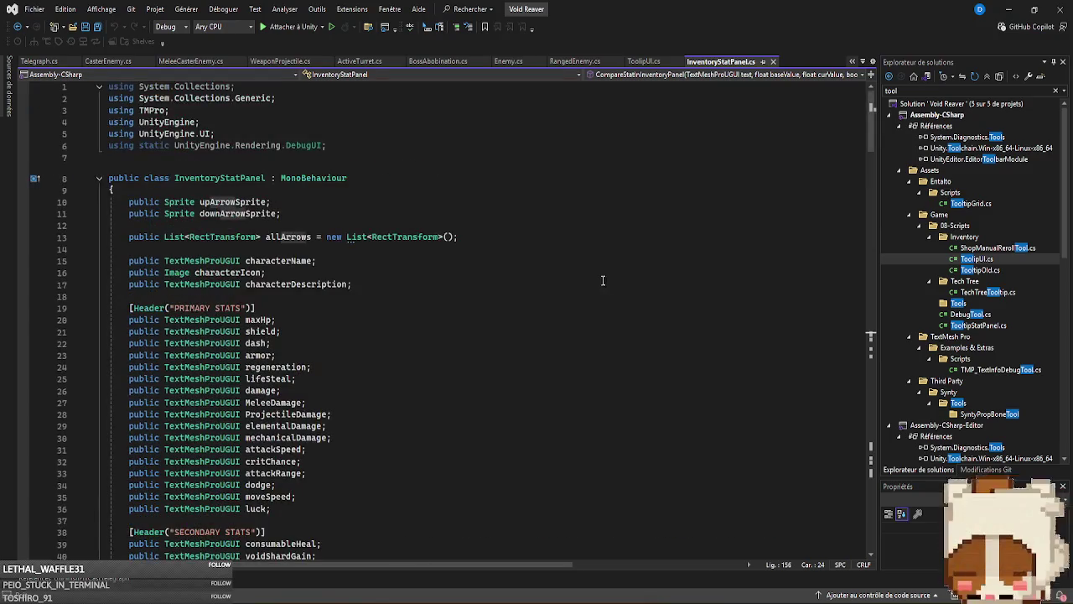
{"action": "double_click", "coordinate": [259, 321]}
{"action": "key", "text": "ctrl+f"}
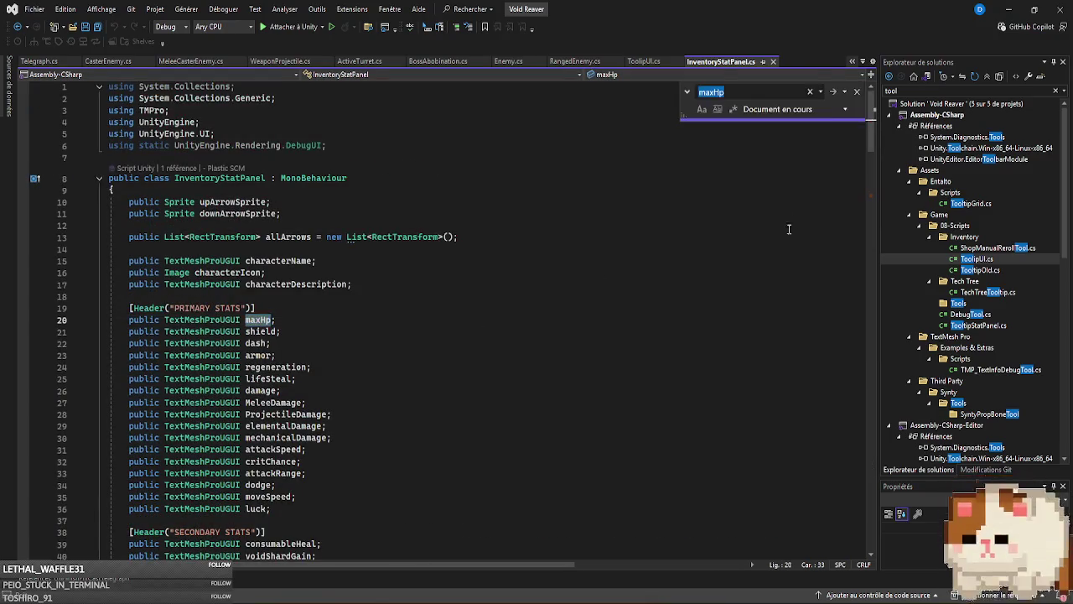
{"action": "scroll", "coordinate": [873, 150], "scroll_direction": "down", "scroll_amount": 1}
{"action": "left_click_drag", "start_coordinate": [872, 150], "coordinate": [876, 209]}
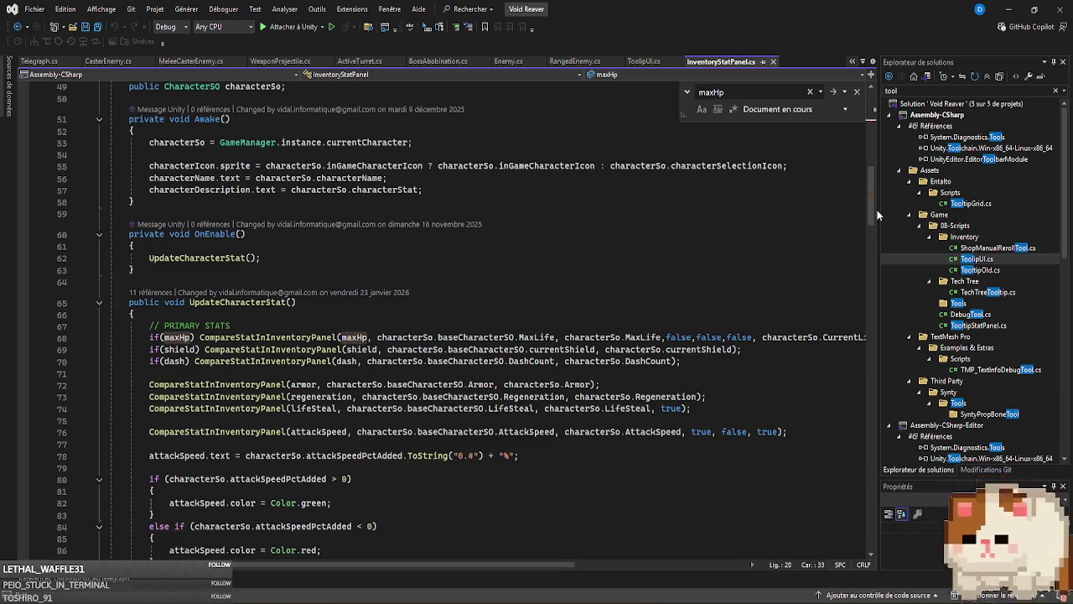
{"action": "mouse_move", "coordinate": [532, 564]}
{"action": "left_mouse_down"}
{"action": "mouse_move", "coordinate": [622, 560]}
{"action": "mouse_move", "coordinate": [483, 575]}
{"action": "left_mouse_up"}
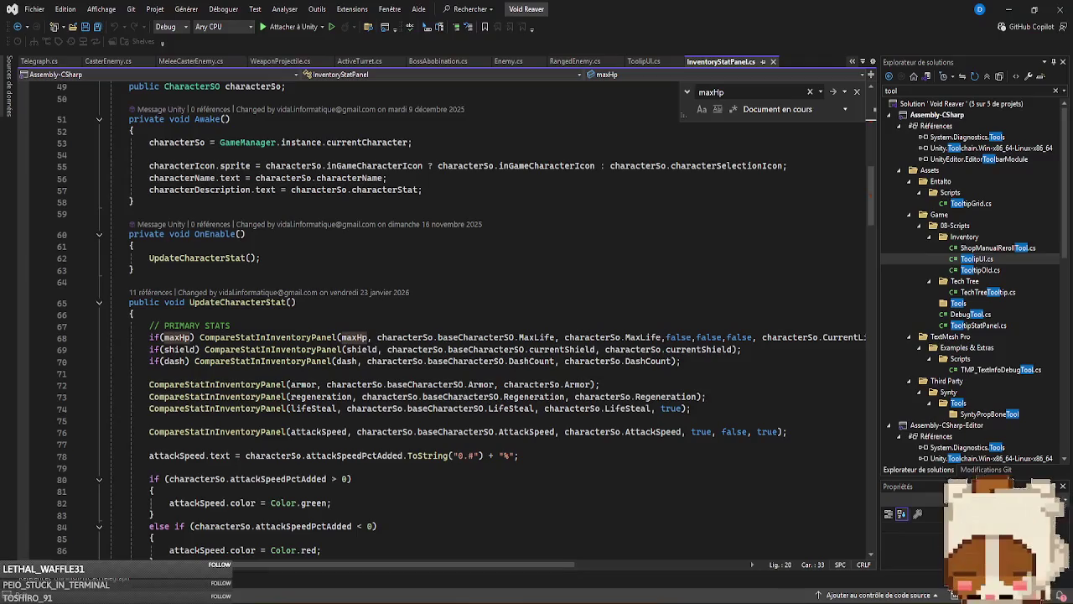
{"action": "scroll", "coordinate": [691, 371], "scroll_direction": "down", "scroll_amount": 1}
{"action": "left_click", "coordinate": [691, 371]}
{"action": "scroll", "coordinate": [674, 345], "scroll_direction": "up", "scroll_amount": 15}
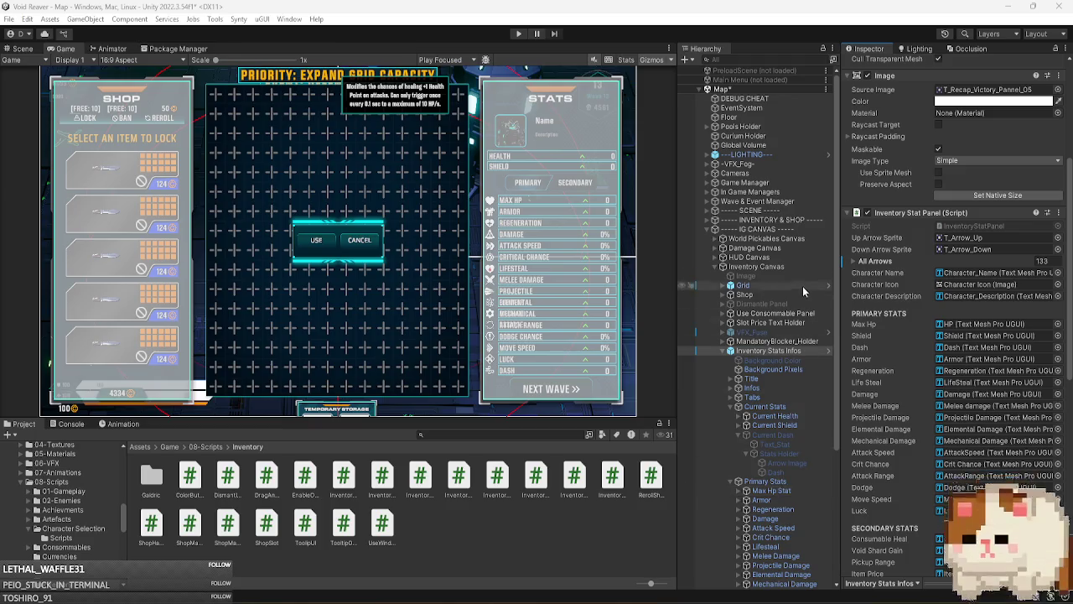
- Duplicate the maxHp declaration and rename the copy maxHpUnderStat
{"action": "double_click", "coordinate": [954, 227]}
{"action": "left_click", "coordinate": [279, 241]}
{"action": "key", "text": "ctrl+d"}
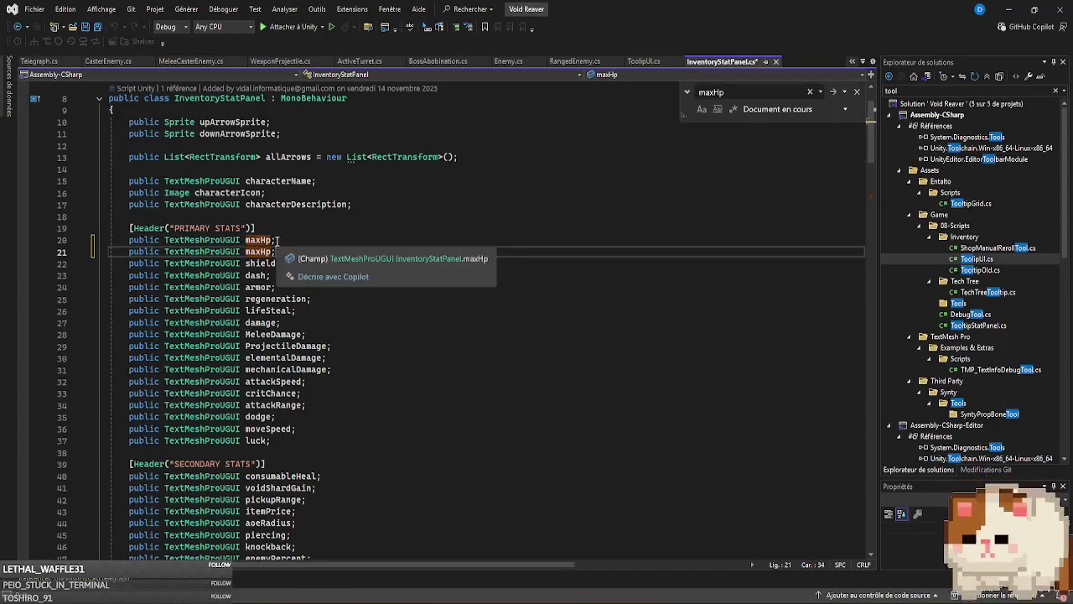
{"action": "key", "text": "Left"}
{"action": "type", "text": "Under"}
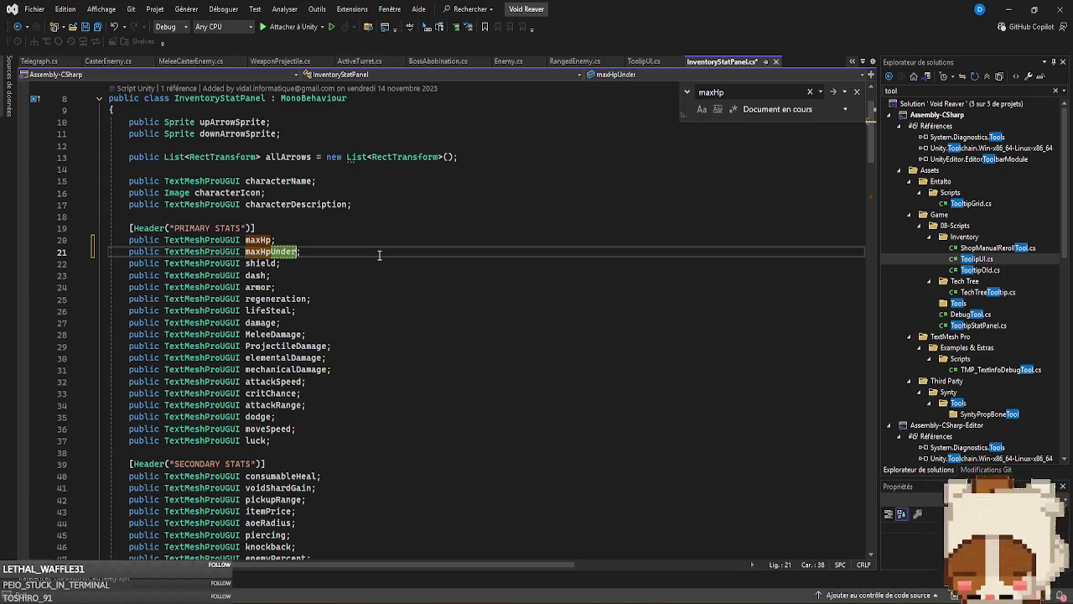
{"action": "type", "text": "Stat"}
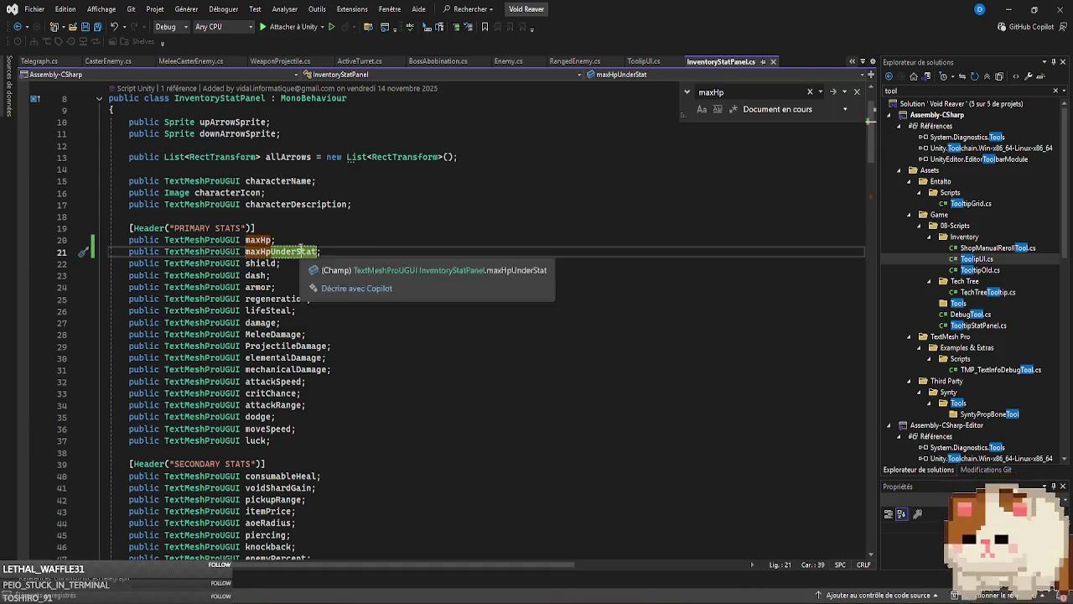
{"action": "scroll", "coordinate": [637, 330], "scroll_direction": "down", "scroll_amount": 15}
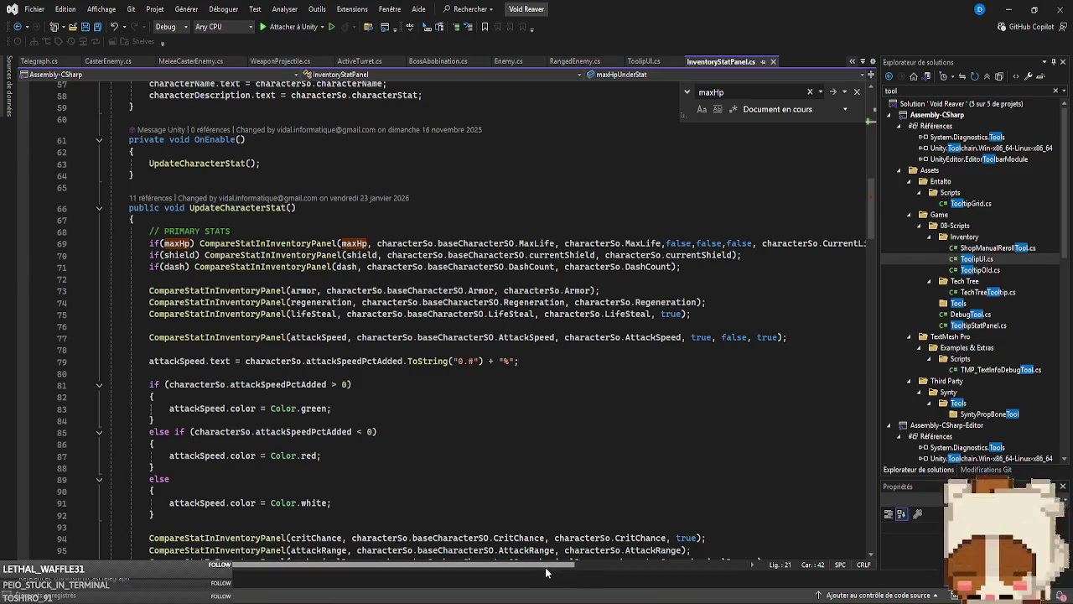
- Duplicate the dash stat line and change it to update maxHpUnderStat from MaxLife
{"action": "left_click", "coordinate": [698, 269]}
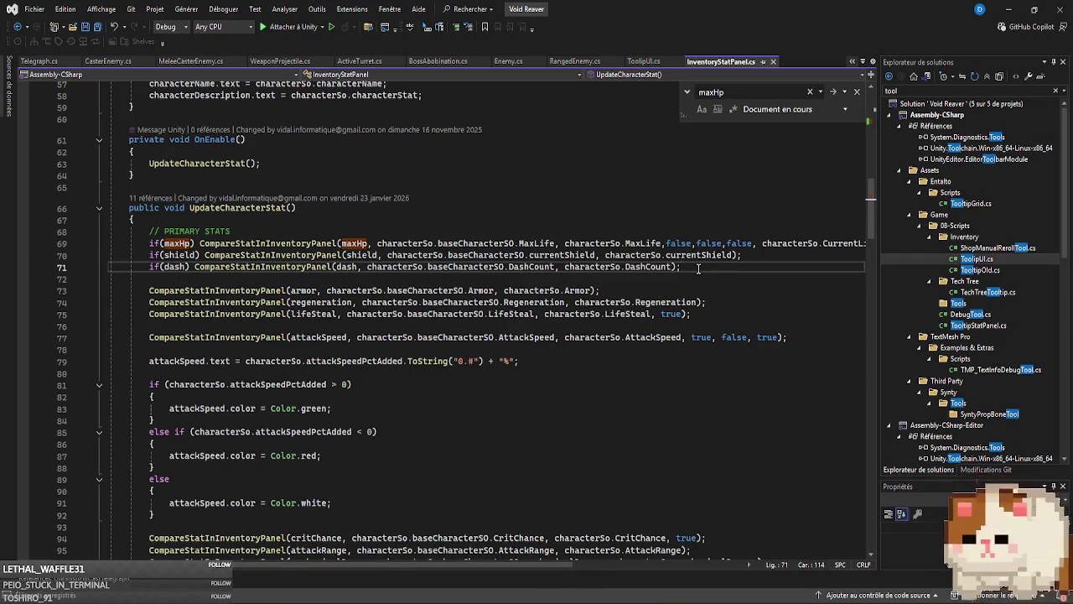
{"action": "key", "text": "ctrl+d"}
{"action": "double_click", "coordinate": [352, 278]}
{"action": "type", "text": "maxHpUnderStat"}
{"action": "left_click", "coordinate": [536, 243]}
{"action": "double_click", "coordinate": [579, 279]}
{"action": "type", "text": "MaxLife"}
{"action": "double_click", "coordinate": [702, 279]}
{"action": "type", "text": "MaxLife"}
- Move the new maxHpUnderStat line above the dash line and remove the leftover blank lines
{"action": "left_click", "coordinate": [63, 278]}
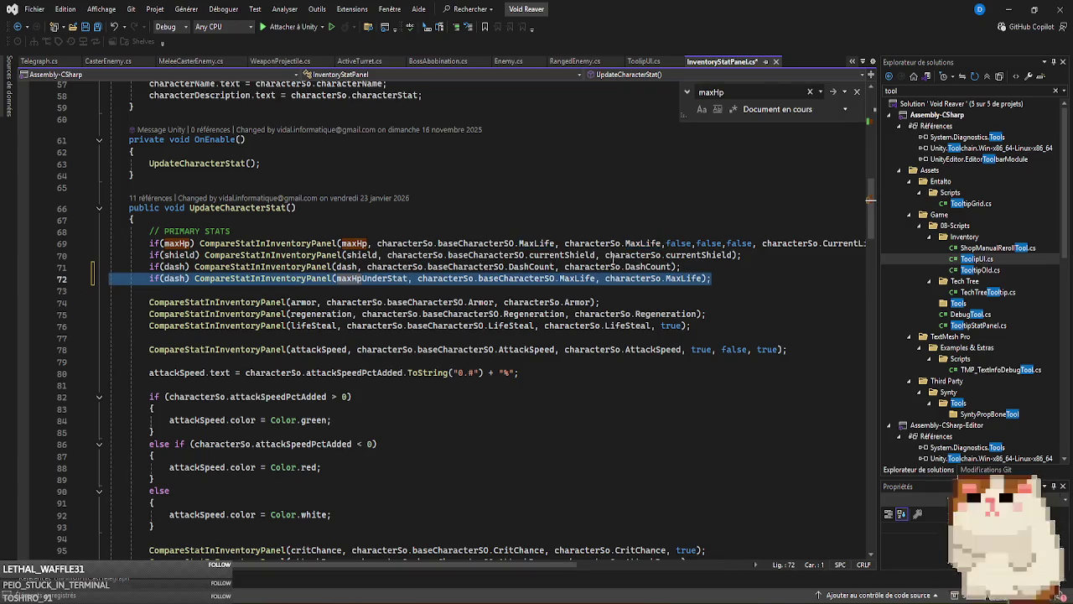
{"action": "left_click", "coordinate": [769, 255]}
{"action": "key", "text": "Return"}
{"action": "key", "text": "Return"}
{"action": "key", "text": "Return"}
{"action": "mouse_move", "coordinate": [723, 325]}
{"action": "left_mouse_down"}
{"action": "mouse_move", "coordinate": [61, 316]}
{"action": "mouse_move", "coordinate": [55, 327]}
{"action": "left_mouse_up"}
{"action": "key", "text": "Delete"}
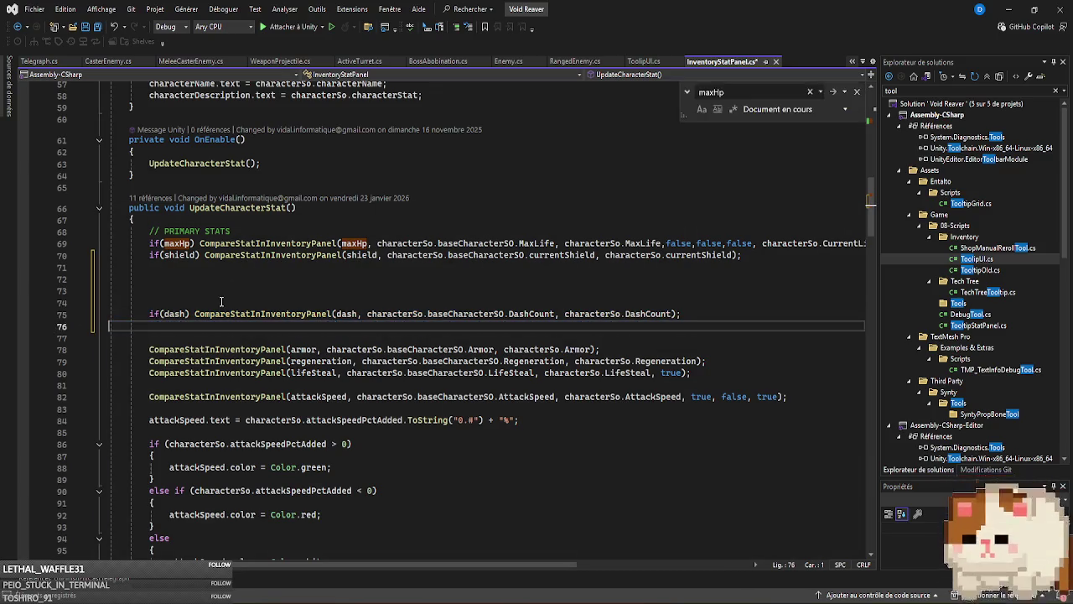
{"action": "left_click", "coordinate": [221, 301]}
{"action": "type", "text": "if (dash) CompareStatInInventoryPanel(maxHpUnderStat, characterSo.baseCharacterSO.MaxLife, characterSo.MaxLife);"}
{"action": "left_click", "coordinate": [726, 327]}
{"action": "key", "text": "BackSpace"}
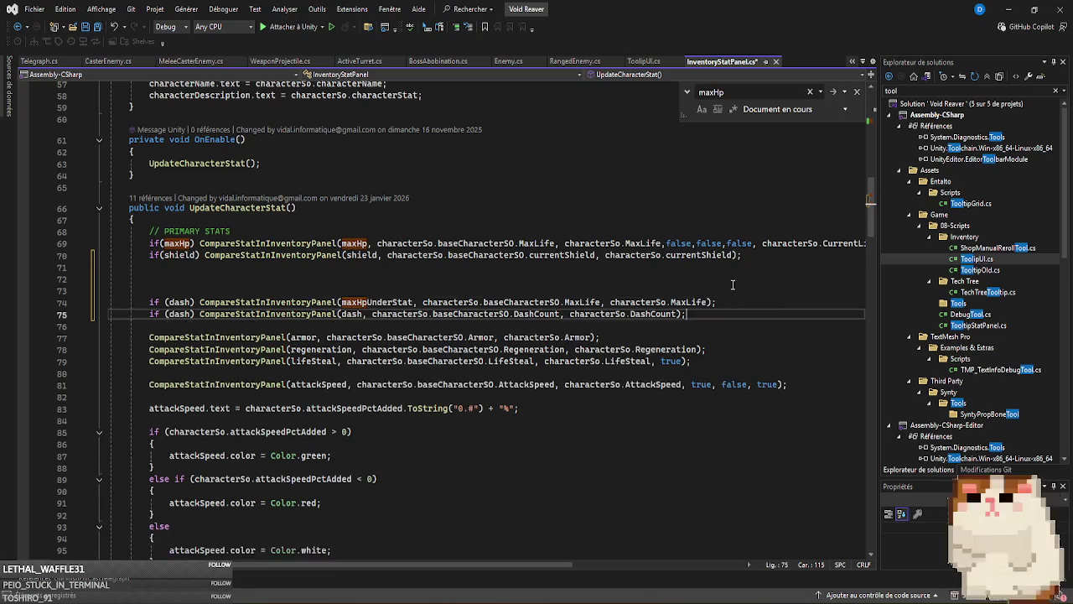
- Add a '// STANDEBUTTONTAB' comment above the new lines, save the script and return to Unity
{"action": "left_click", "coordinate": [480, 289]}
{"action": "type", "text": "// "}
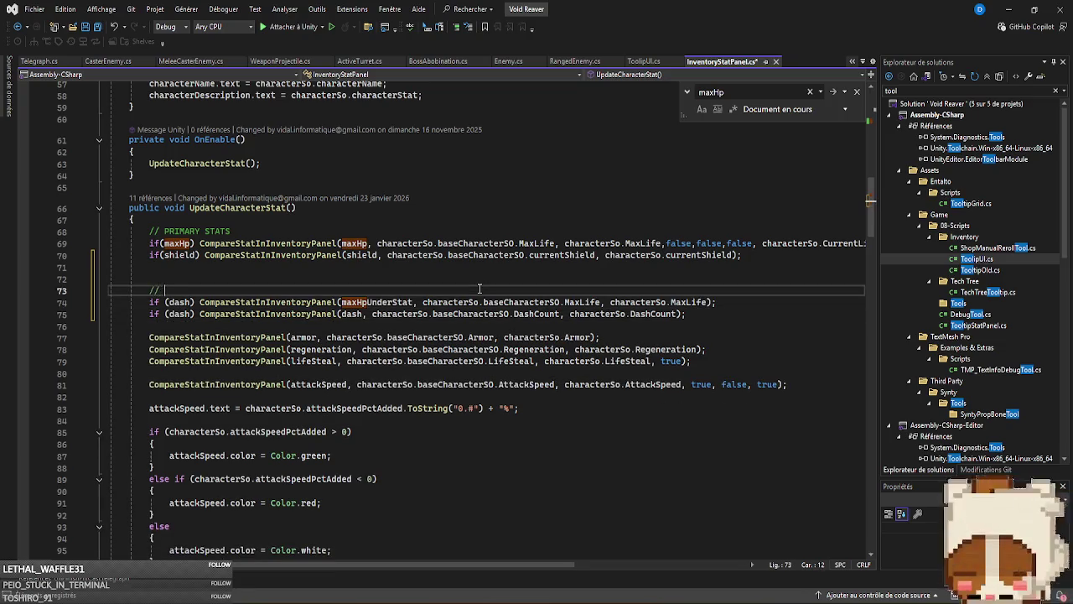
{"action": "type", "text": "STANDER"}
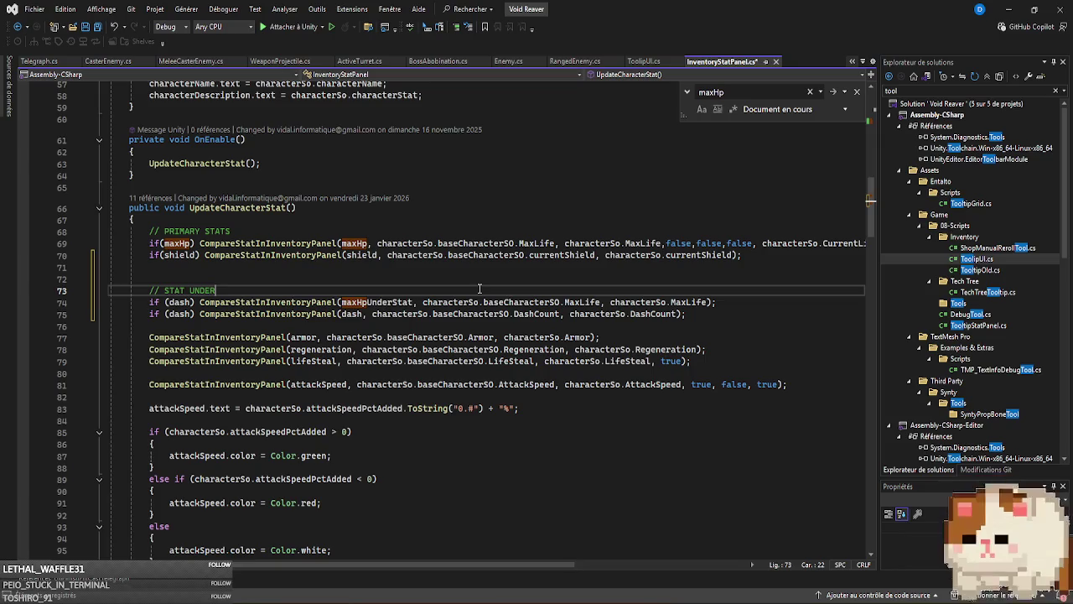
{"action": "type", "text": "BUTTON"}
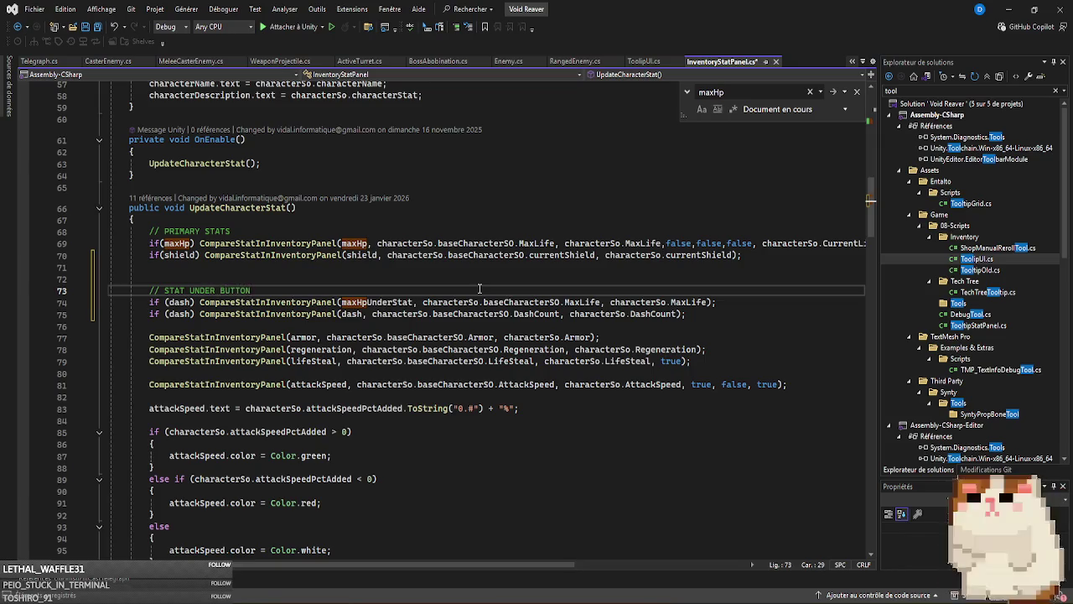
{"action": "type", "text": "TABS"}
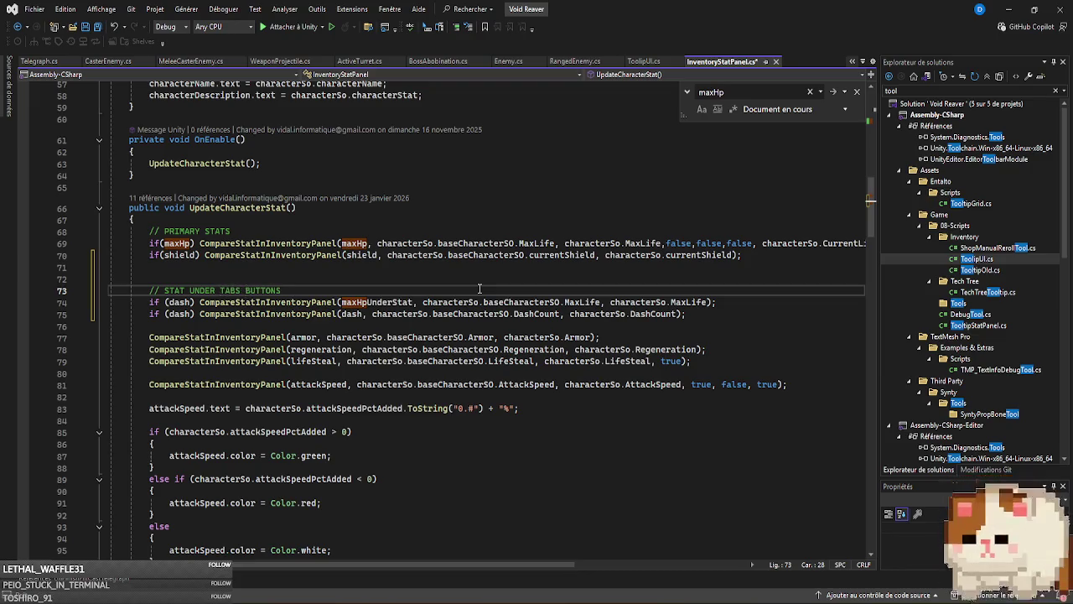
{"action": "key", "text": "BackSpace"}
{"action": "left_click", "coordinate": [749, 255]}
{"action": "key", "text": "Delete"}
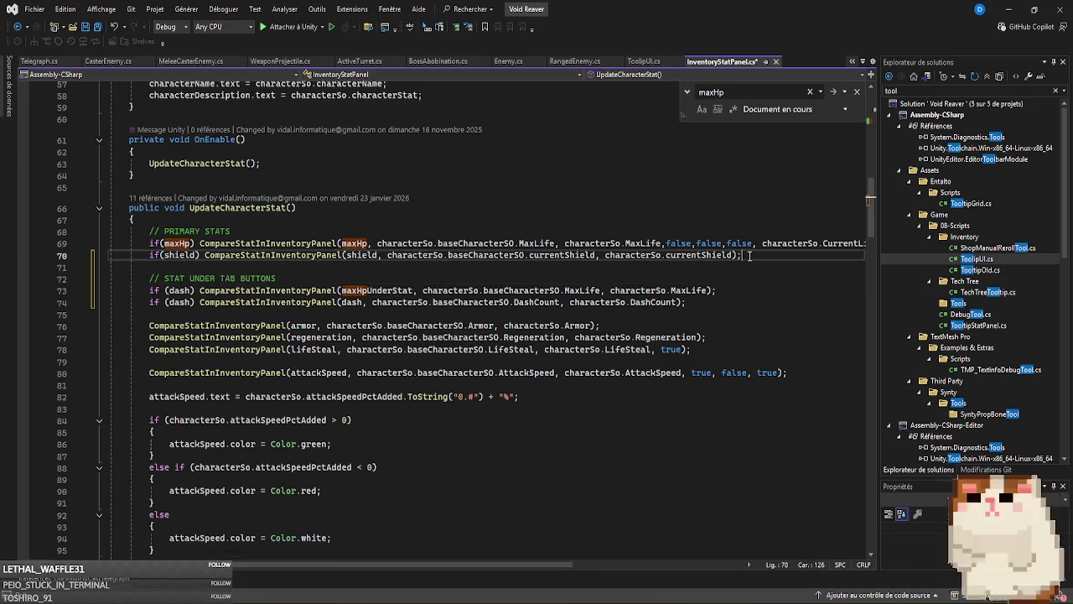
{"action": "key", "text": "ctrl+s"}
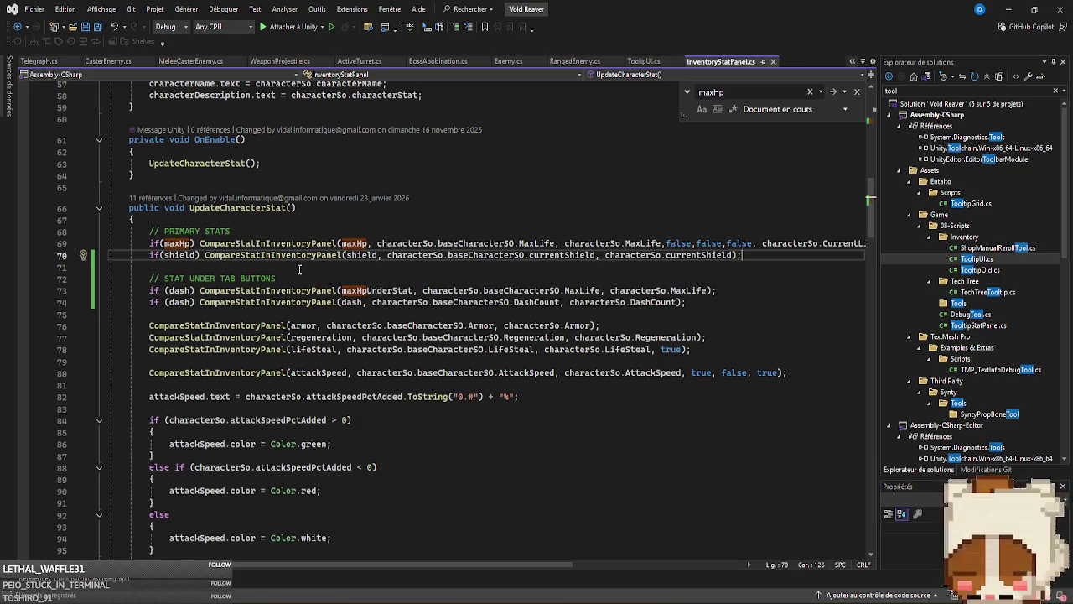
{"action": "key", "text": "alt+Tab"}
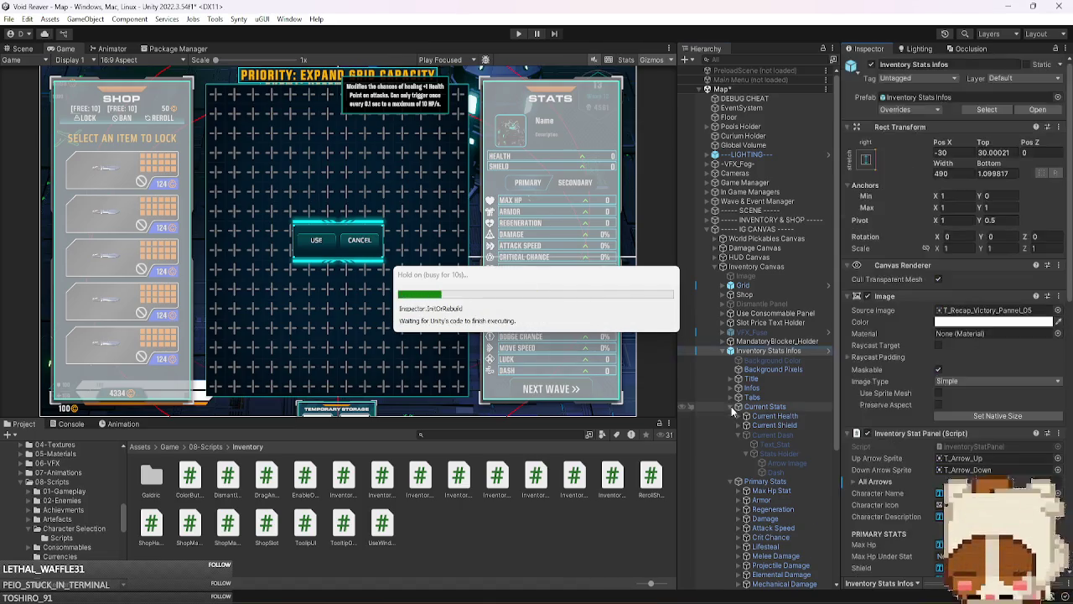
- Browse the stat groups to reach the new empty Max Hp Under Stat field, then show the Scene view
{"action": "left_click", "coordinate": [737, 406]}
{"action": "scroll", "coordinate": [895, 369], "scroll_direction": "down", "scroll_amount": 10}
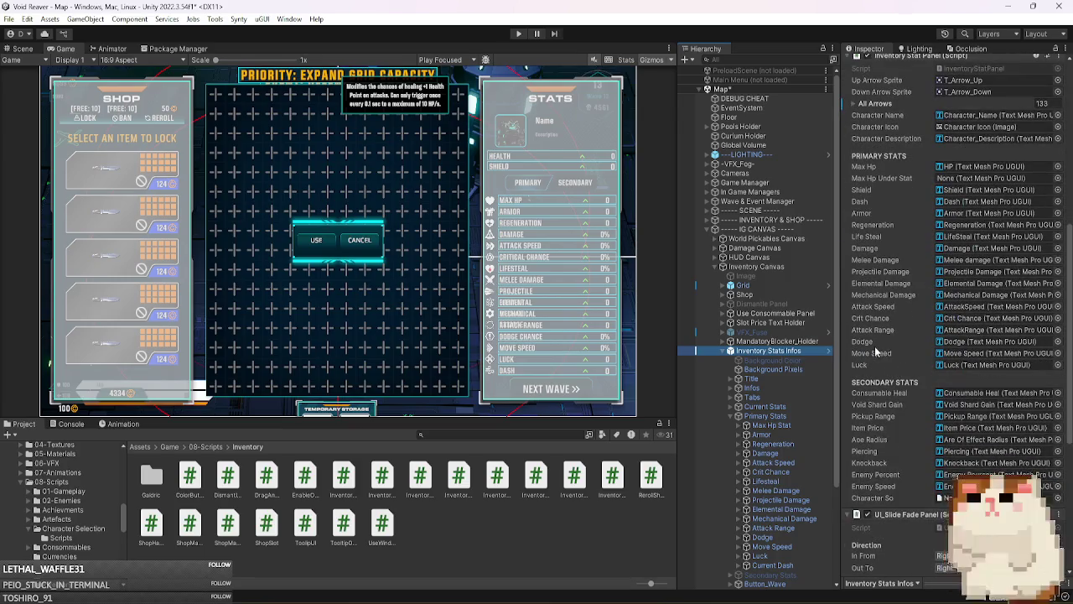
{"action": "scroll", "coordinate": [772, 385], "scroll_direction": "down", "scroll_amount": 3}
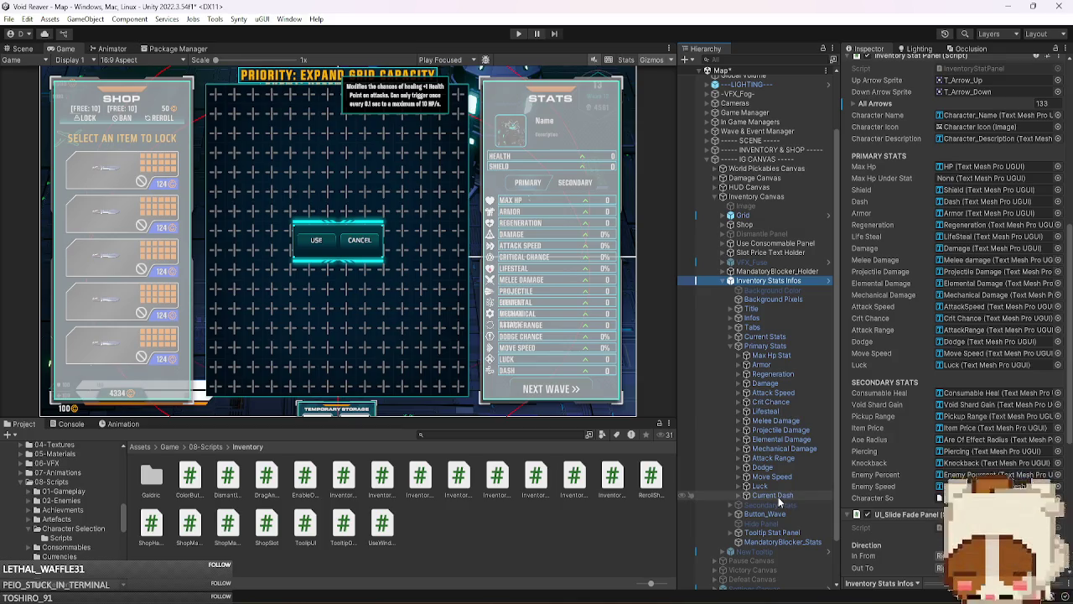
{"action": "left_click", "coordinate": [737, 346]}
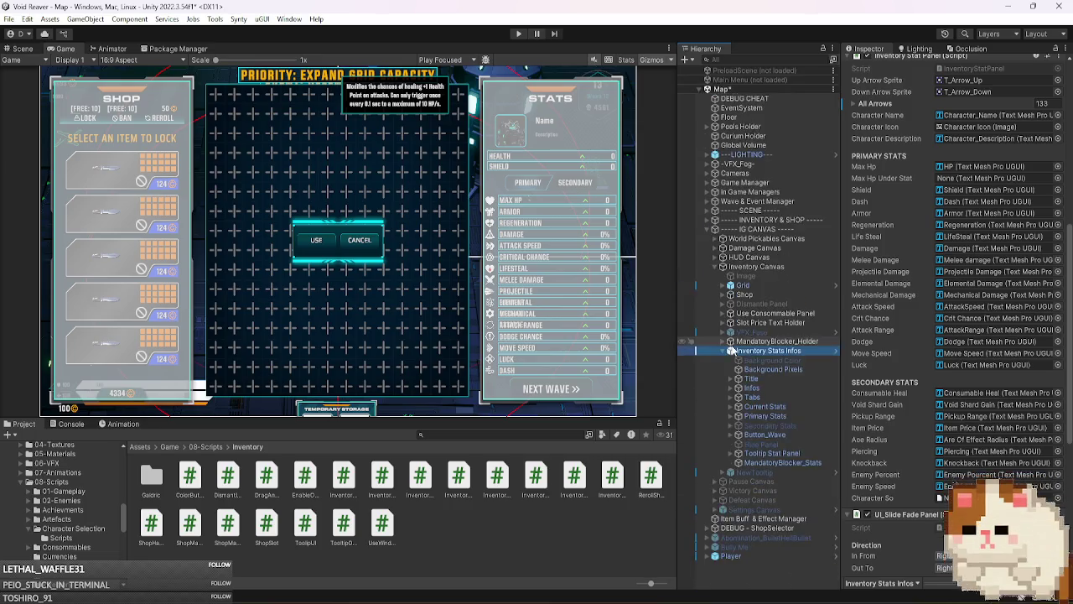
{"action": "left_click", "coordinate": [729, 425]}
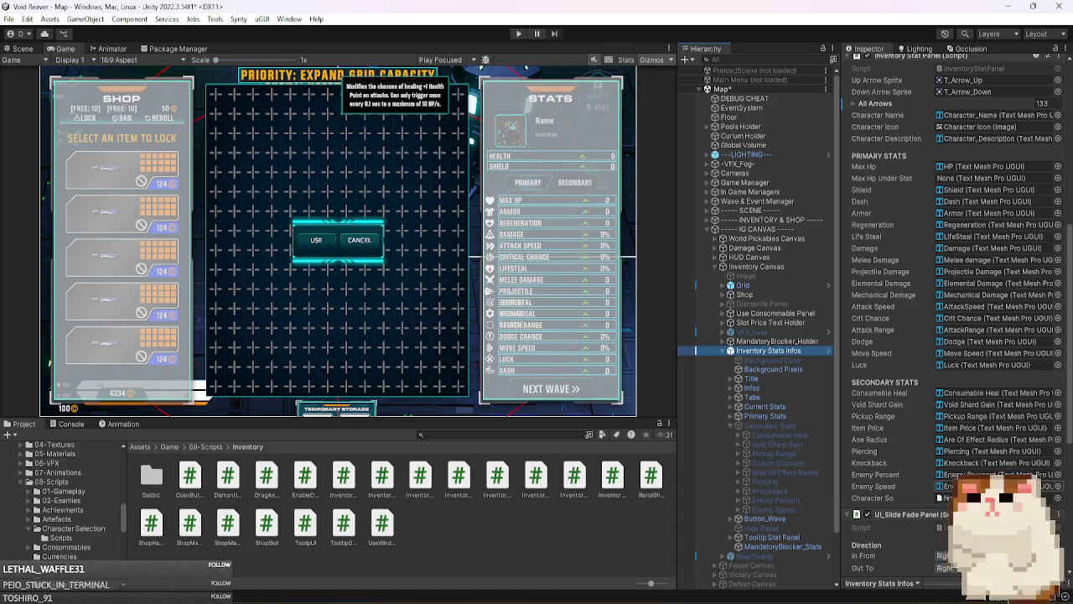
{"action": "left_click", "coordinate": [731, 426]}
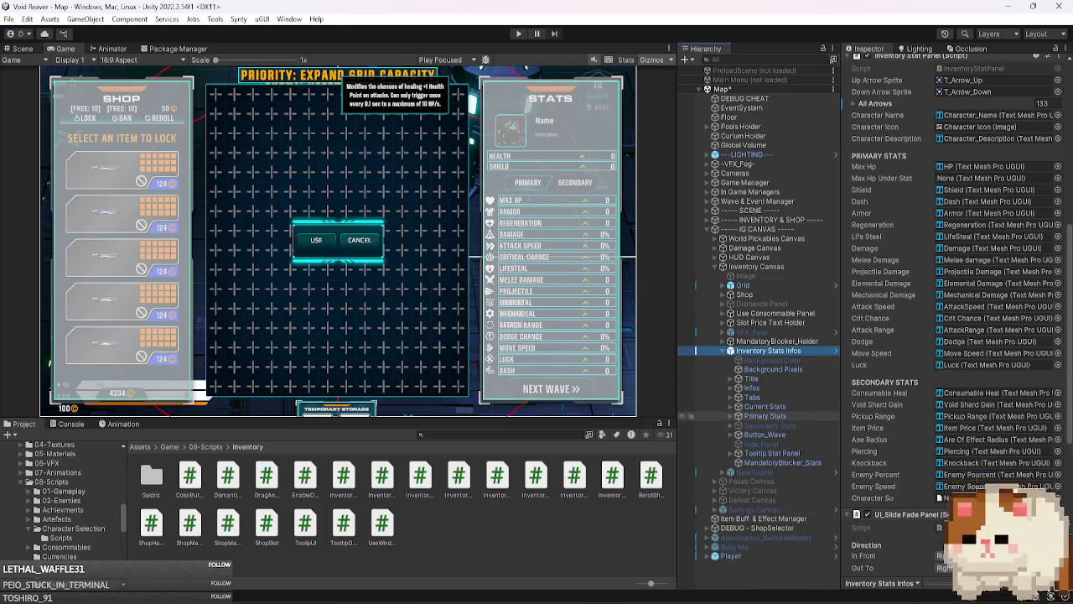
{"action": "left_click", "coordinate": [21, 49]}
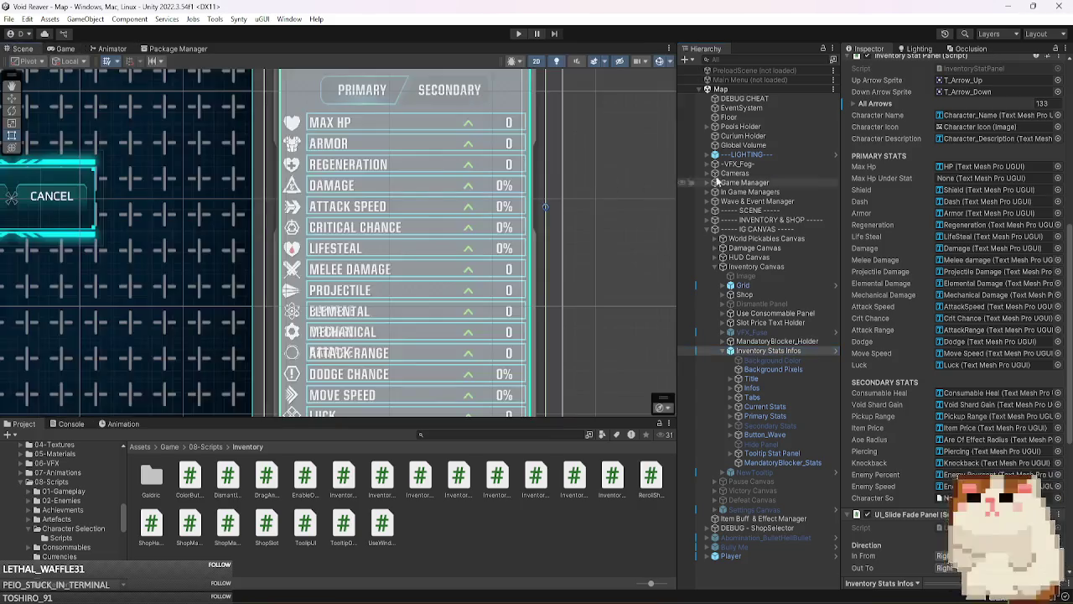
- Switch the Scene view to 3D and frame the first Event Spawn's Defensive Canon
{"action": "left_click", "coordinate": [536, 61]}
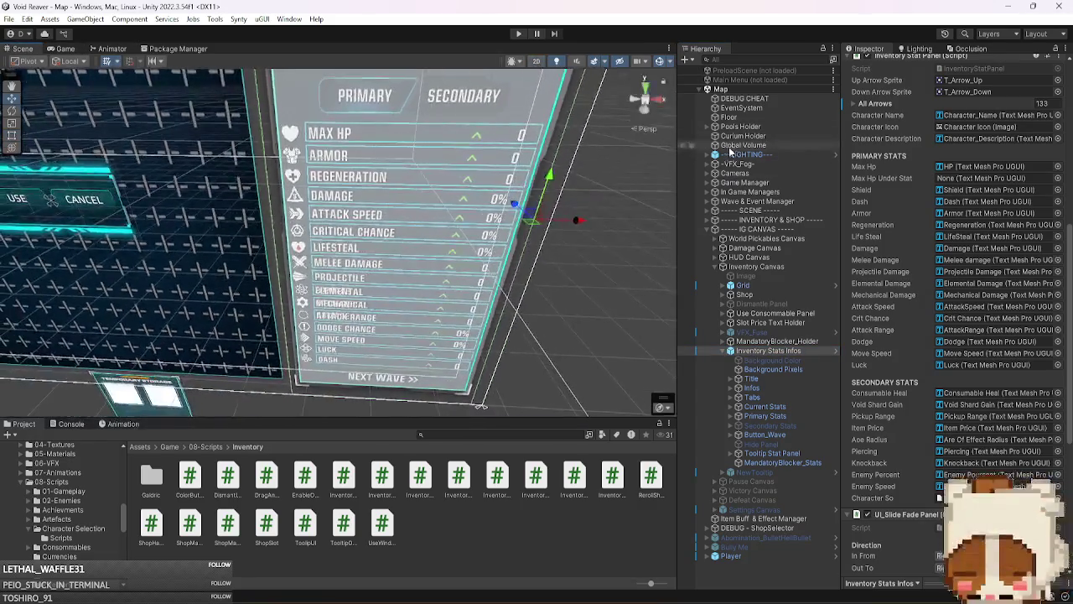
{"action": "left_click", "coordinate": [784, 201]}
{"action": "double_click", "coordinate": [769, 228]}
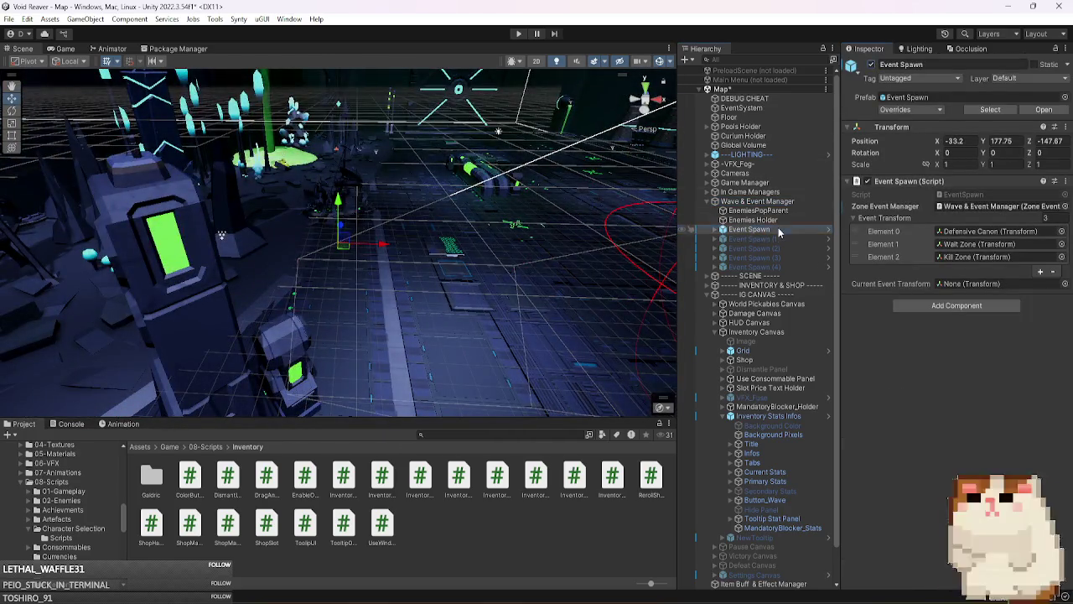
{"action": "key", "text": "Right"}
{"action": "key", "text": "Down"}
{"action": "key", "text": "Down"}
{"action": "key", "text": "Up"}
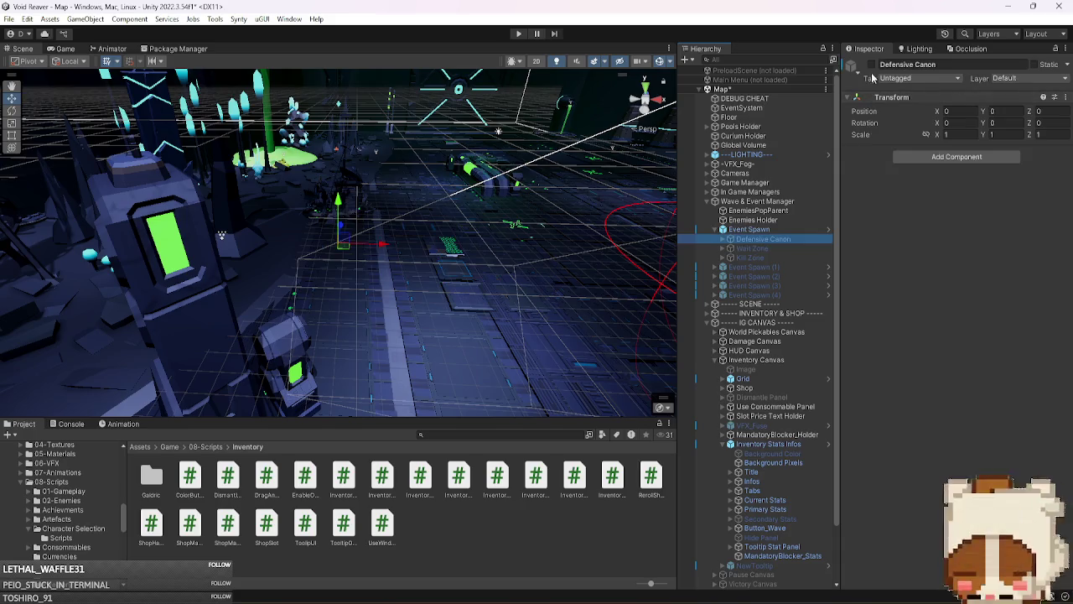
{"action": "key", "text": "f"}
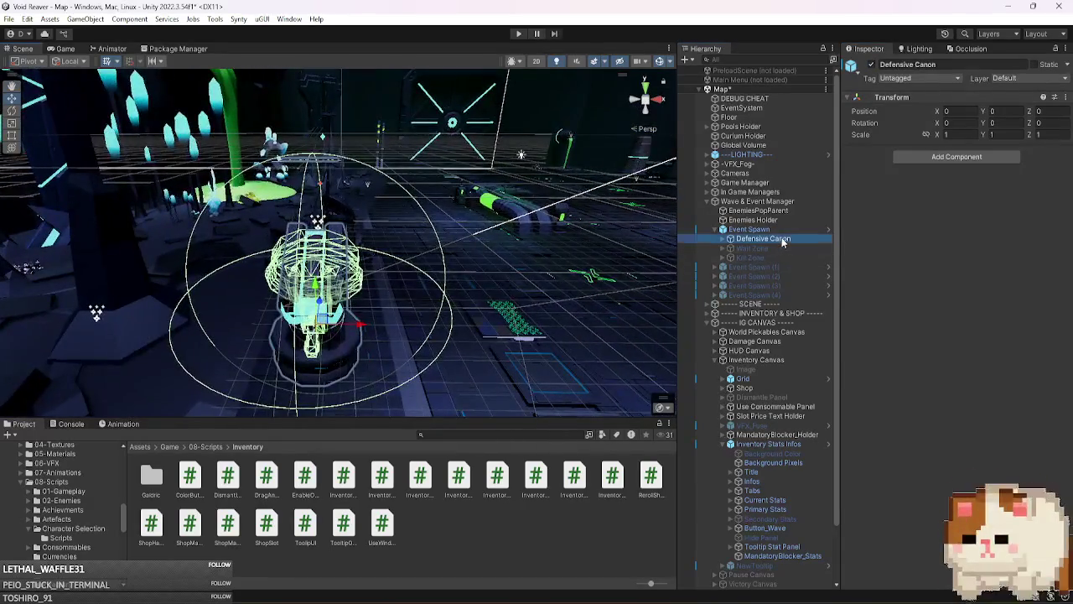
- Frame the Canon Base's Health Canvas and expand it to show its health bar parts
{"action": "key", "text": "Right"}
{"action": "left_click", "coordinate": [789, 258]}
{"action": "key", "text": "Right"}
{"action": "key", "text": "Down"}
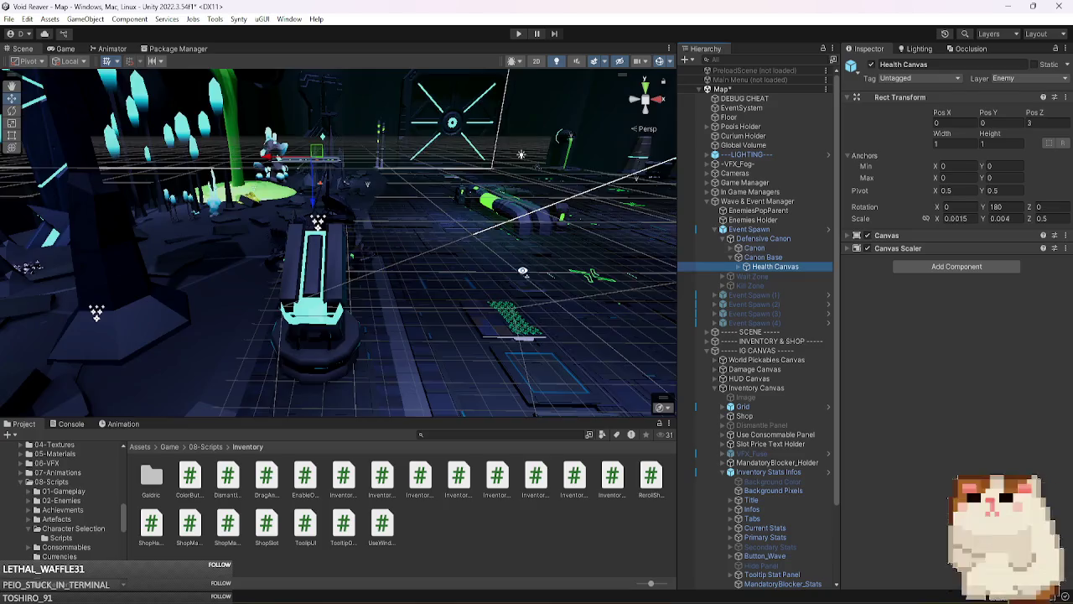
{"action": "key", "text": "f"}
{"action": "mouse_move", "coordinate": [499, 272]}
{"action": "left_mouse_down"}
{"action": "mouse_move", "coordinate": [475, 163]}
{"action": "mouse_move", "coordinate": [419, 290]}
{"action": "mouse_move", "coordinate": [472, 281]}
{"action": "left_mouse_up"}
{"action": "left_click", "coordinate": [795, 267]}
{"action": "key", "text": "Right"}
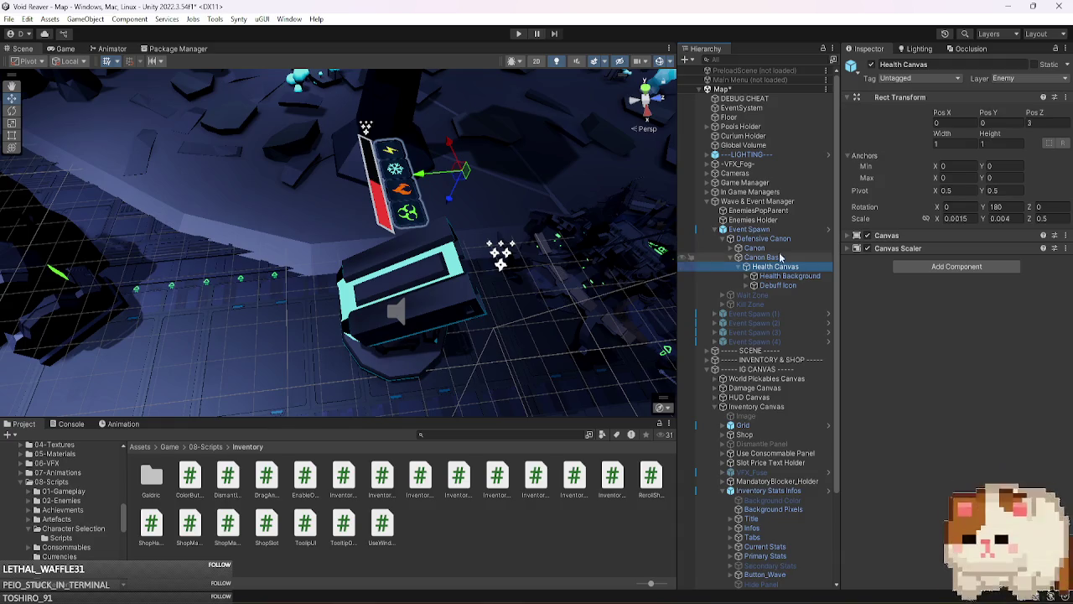
{"action": "left_click", "coordinate": [780, 230]}
- Find the Defensive Canon's Health Canvas through the Canon's Health Bar reference
{"action": "left_click", "coordinate": [784, 239]}
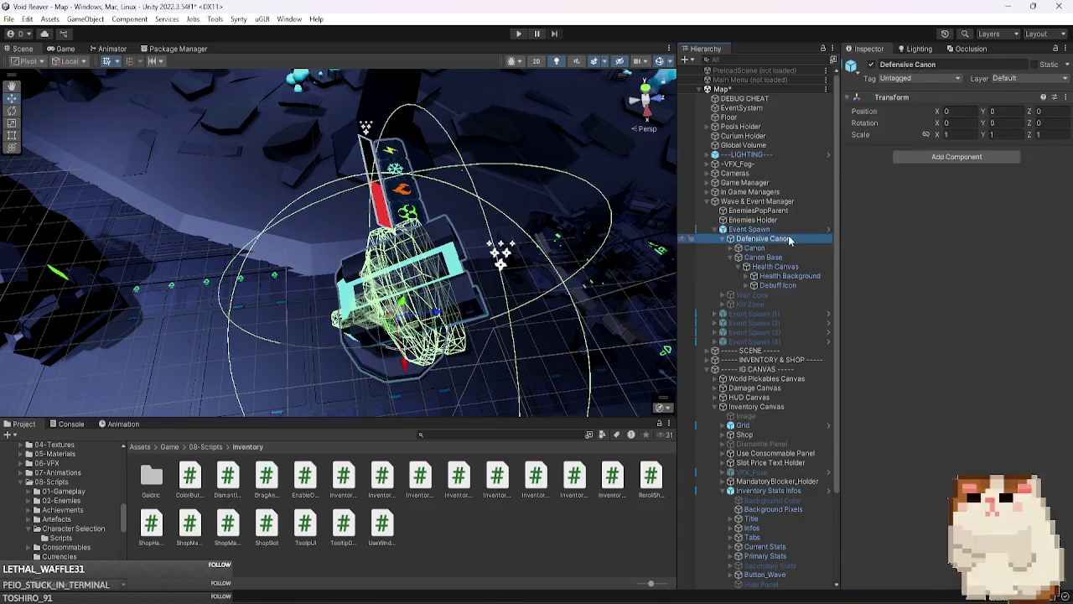
{"action": "left_click", "coordinate": [756, 248]}
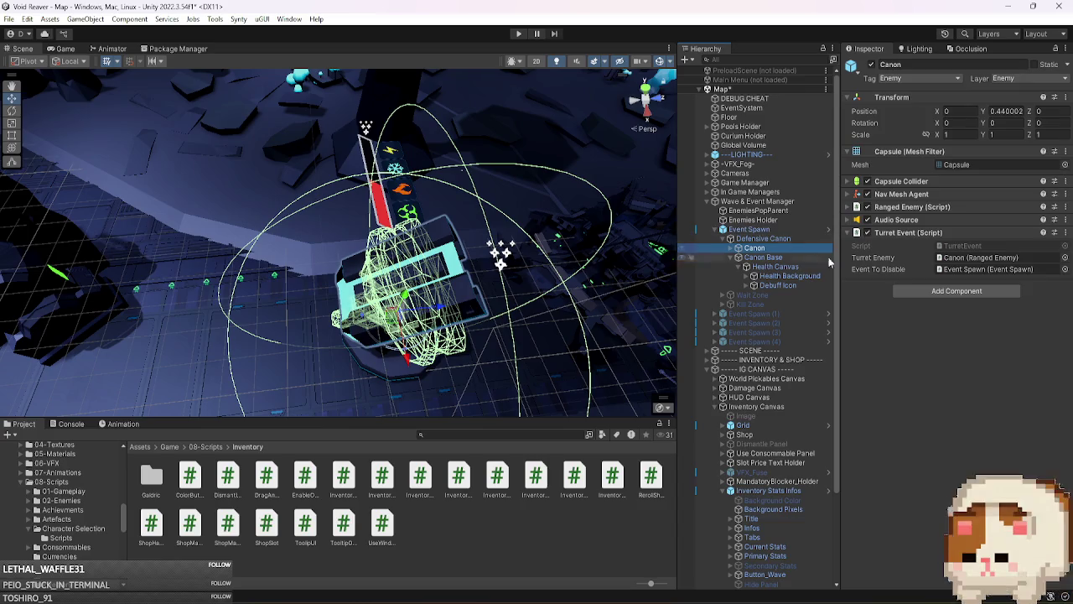
{"action": "left_click", "coordinate": [897, 210]}
{"action": "scroll", "coordinate": [922, 319], "scroll_direction": "down", "scroll_amount": 1}
{"action": "left_click", "coordinate": [960, 356]}
{"action": "double_click", "coordinate": [960, 356]}
- Frame the Health Canvas and change its Rotation Y from 180 to 0
{"action": "mouse_move", "coordinate": [491, 257]}
{"action": "left_mouse_down"}
{"action": "mouse_move", "coordinate": [288, 245]}
{"action": "mouse_move", "coordinate": [462, 257]}
{"action": "mouse_move", "coordinate": [503, 303]}
{"action": "mouse_move", "coordinate": [610, 294]}
{"action": "mouse_move", "coordinate": [564, 306]}
{"action": "left_mouse_up"}
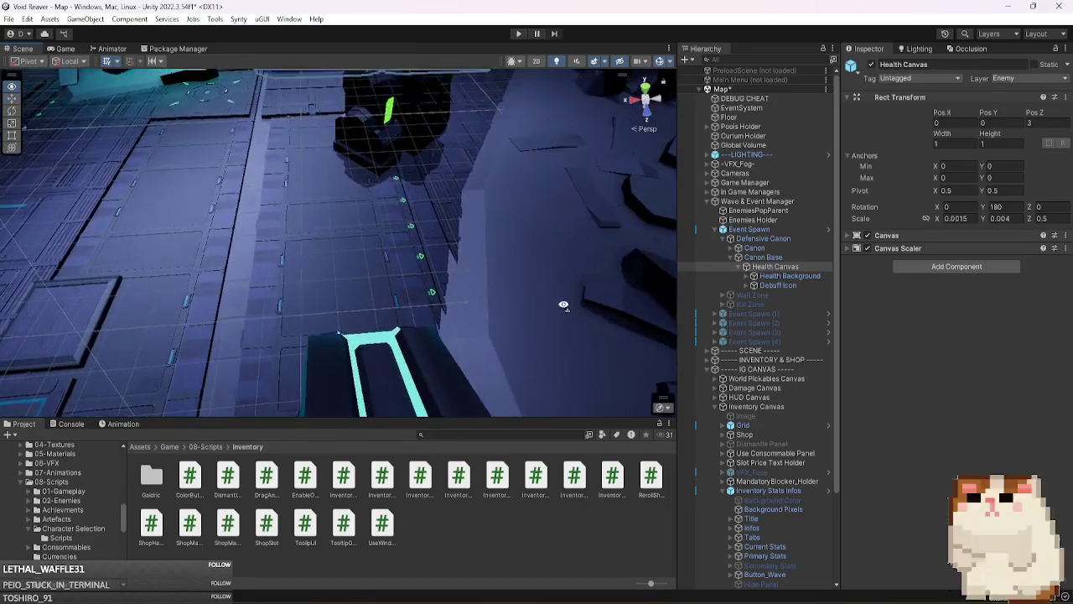
{"action": "double_click", "coordinate": [776, 265]}
{"action": "mouse_move", "coordinate": [373, 293]}
{"action": "left_mouse_down"}
{"action": "mouse_move", "coordinate": [436, 327]}
{"action": "mouse_move", "coordinate": [336, 316]}
{"action": "mouse_move", "coordinate": [355, 333]}
{"action": "mouse_move", "coordinate": [412, 334]}
{"action": "mouse_move", "coordinate": [271, 307]}
{"action": "mouse_move", "coordinate": [362, 306]}
{"action": "left_mouse_up"}
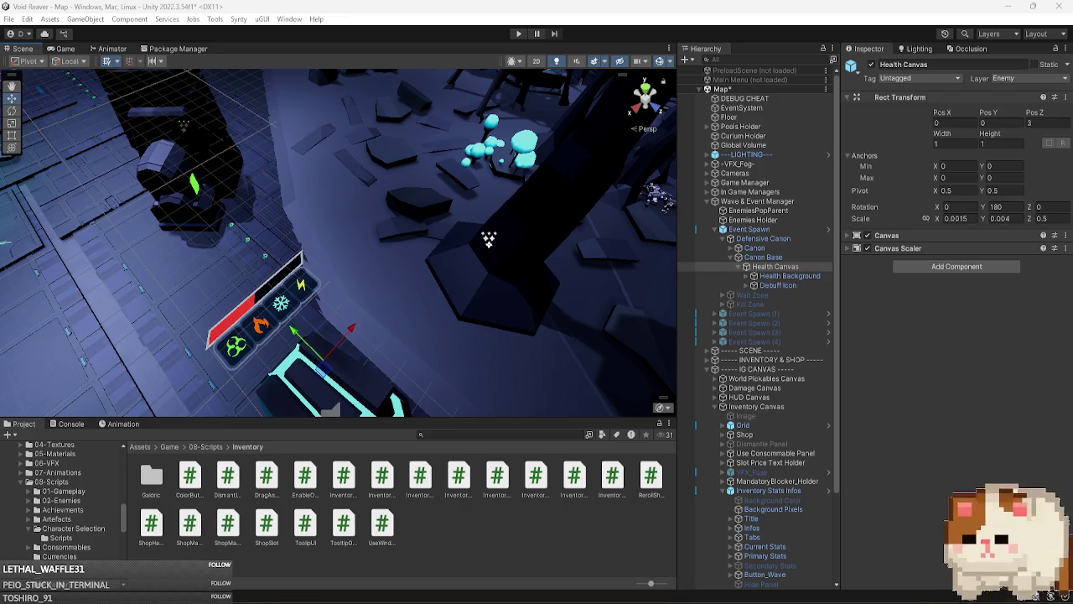
{"action": "left_click", "coordinate": [1002, 206]}
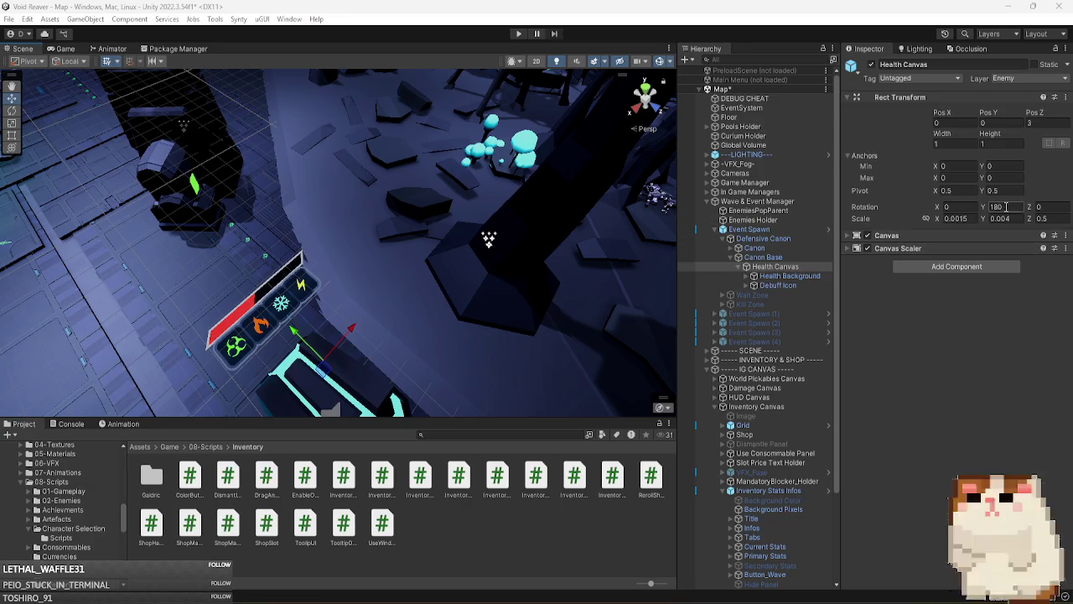
{"action": "type", "text": "0"}
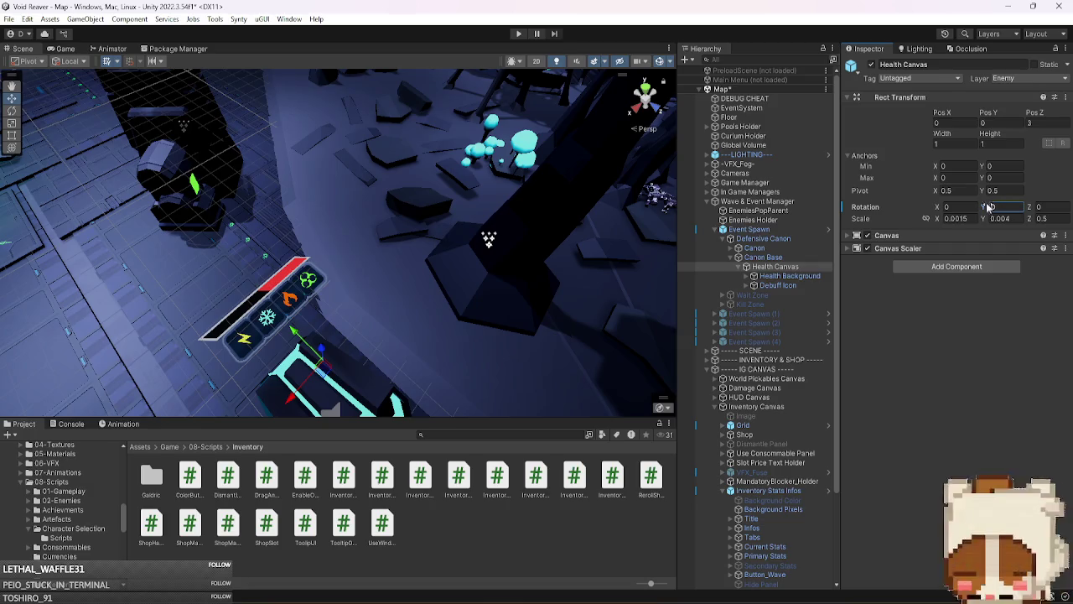
{"action": "left_click", "coordinate": [777, 239]}
- Collapse the first Event Spawn and expand Event Spawns (1) and (2) in the Hierarchy
{"action": "left_click", "coordinate": [776, 232]}
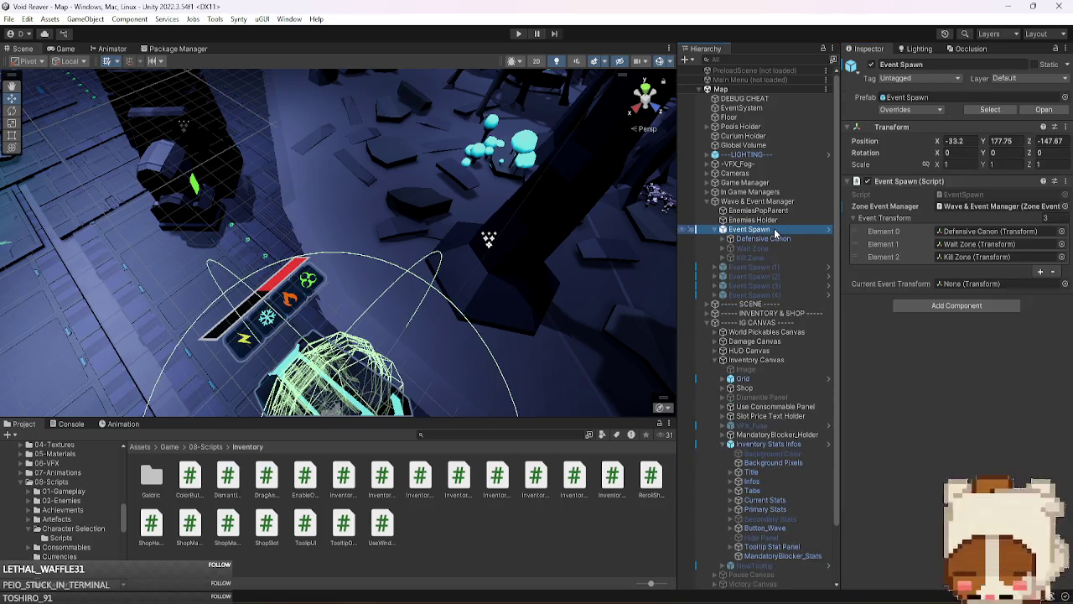
{"action": "key", "text": "Left"}
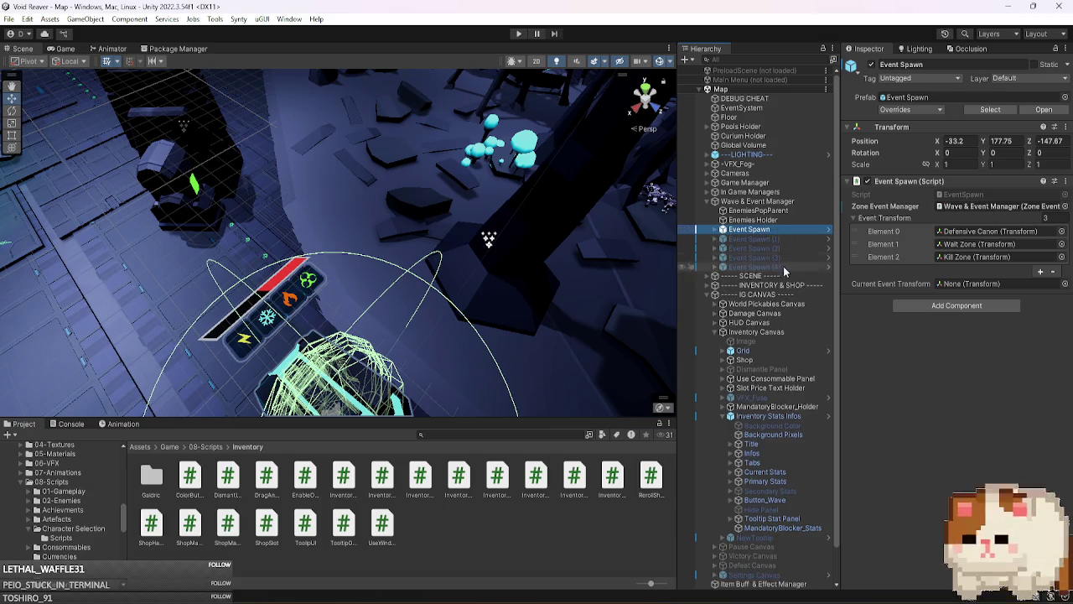
{"action": "left_click", "coordinate": [781, 256]}
{"action": "key", "text": "Up"}
{"action": "key", "text": "Right"}
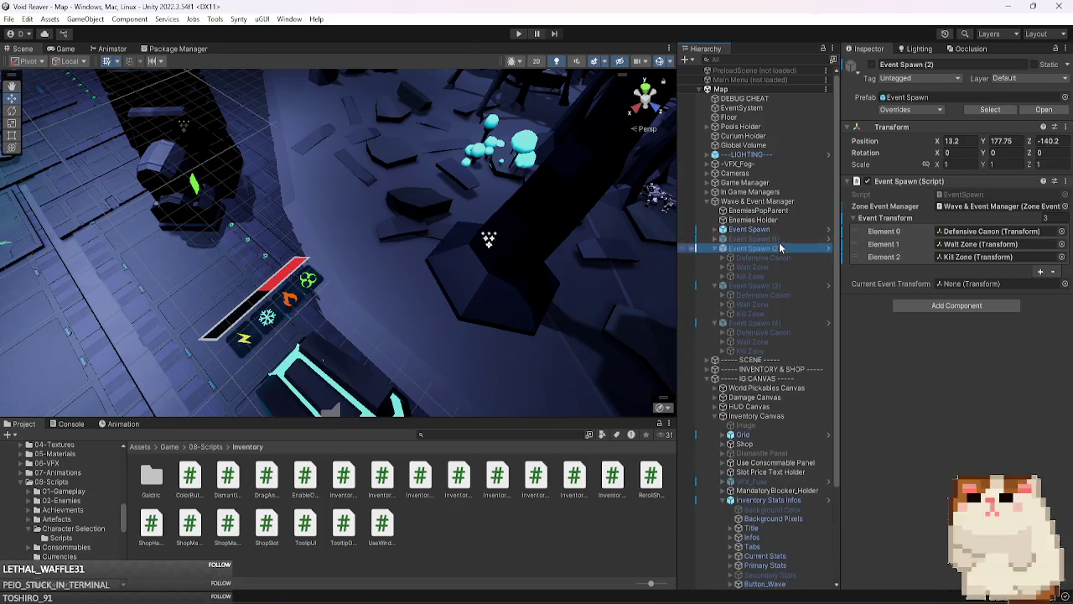
{"action": "key", "text": "Up"}
{"action": "key", "text": "Right"}
- Set the Health Canvas Rotation Y to 0 on Event Spawn (4)'s Defensive Canon
{"action": "left_click", "coordinate": [780, 360]}
{"action": "key", "text": "Right"}
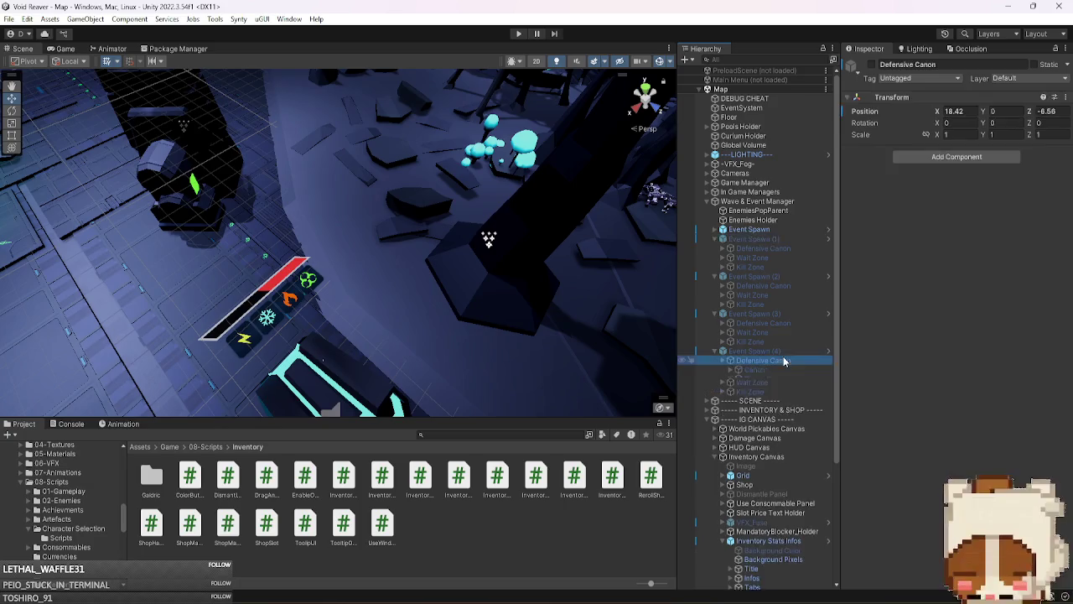
{"action": "key", "text": "Down"}
{"action": "key", "text": "Right"}
{"action": "key", "text": "Left"}
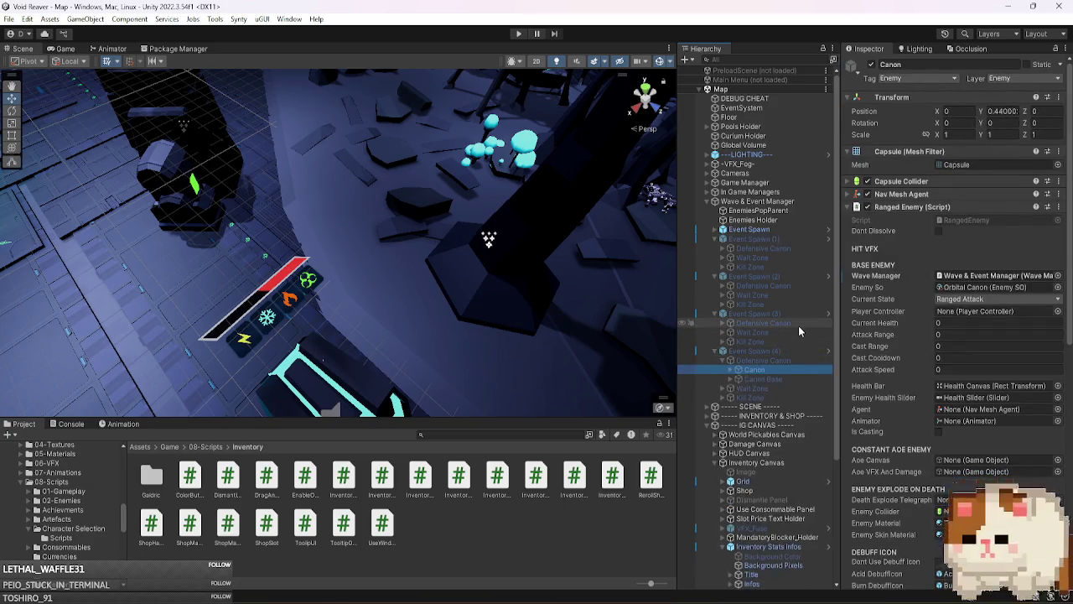
{"action": "key", "text": "Down"}
{"action": "key", "text": "Right"}
{"action": "key", "text": "Down"}
{"action": "left_click", "coordinate": [998, 207]}
{"action": "type", "text": "0"}
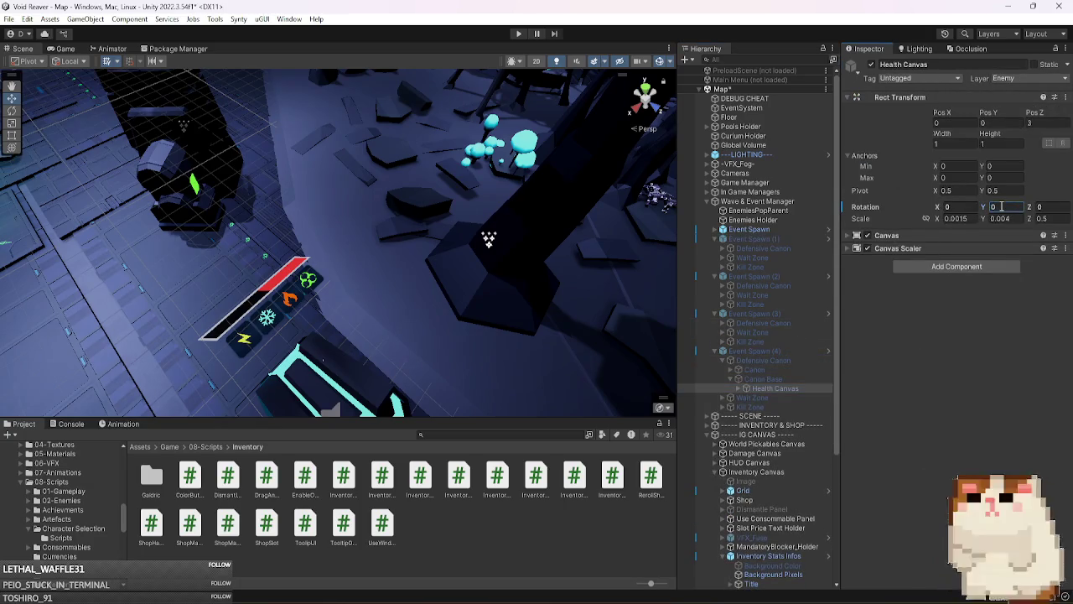
- Collapse Event Spawns (4) and (3) and select Event Spawn (2)'s Health Canvas
{"action": "left_click", "coordinate": [764, 351]}
{"action": "key", "text": "Left"}
{"action": "left_click", "coordinate": [747, 313]}
{"action": "key", "text": "Left"}
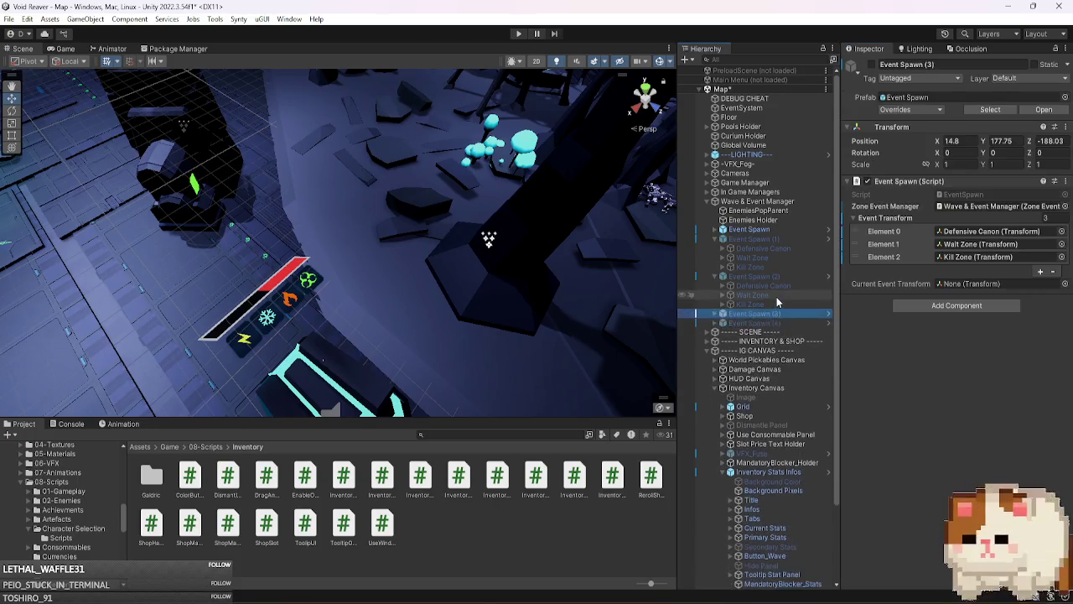
{"action": "left_click", "coordinate": [781, 286]}
{"action": "key", "text": "Right"}
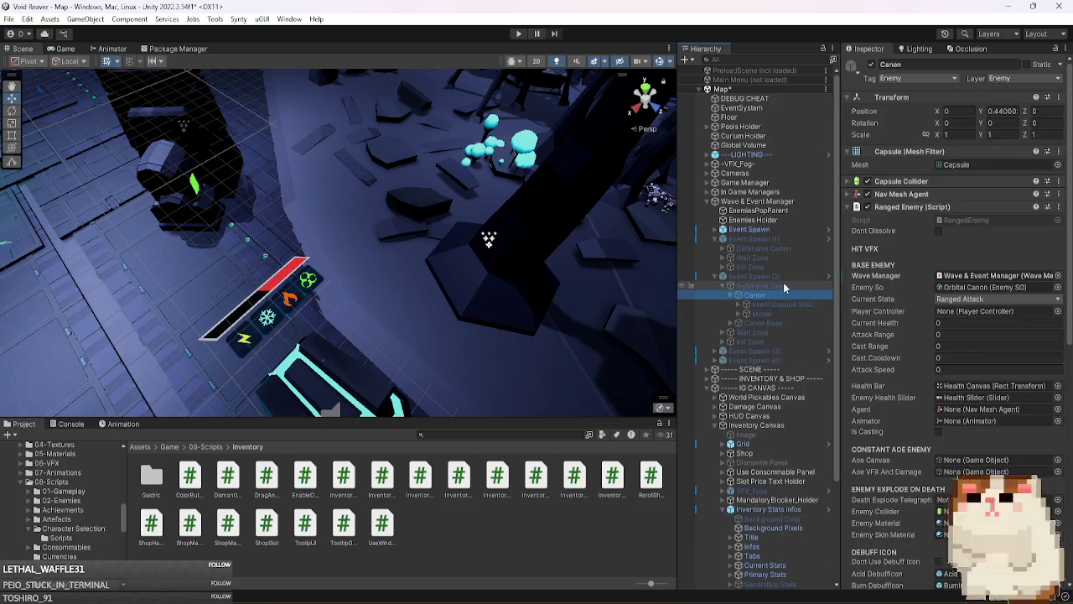
{"action": "key", "text": "Down"}
{"action": "key", "text": "Down"}
{"action": "key", "text": "Right"}
{"action": "key", "text": "Down"}
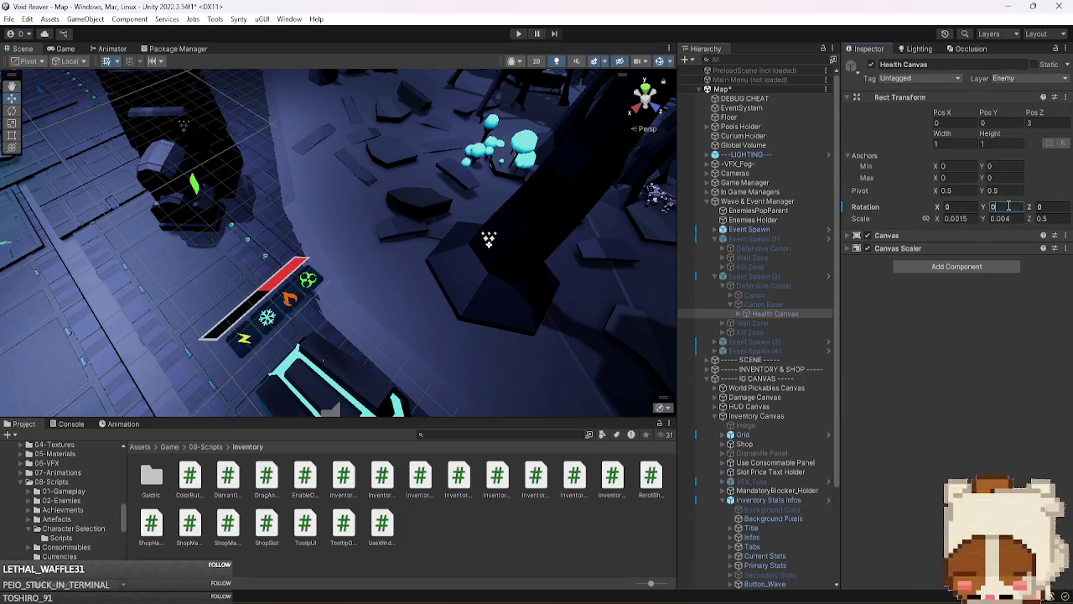
- Set the Health Canvas Rotation Y to 0 on Event Spawn (1)'s Defensive Canon
{"action": "left_click", "coordinate": [758, 276]}
{"action": "key", "text": "Left"}
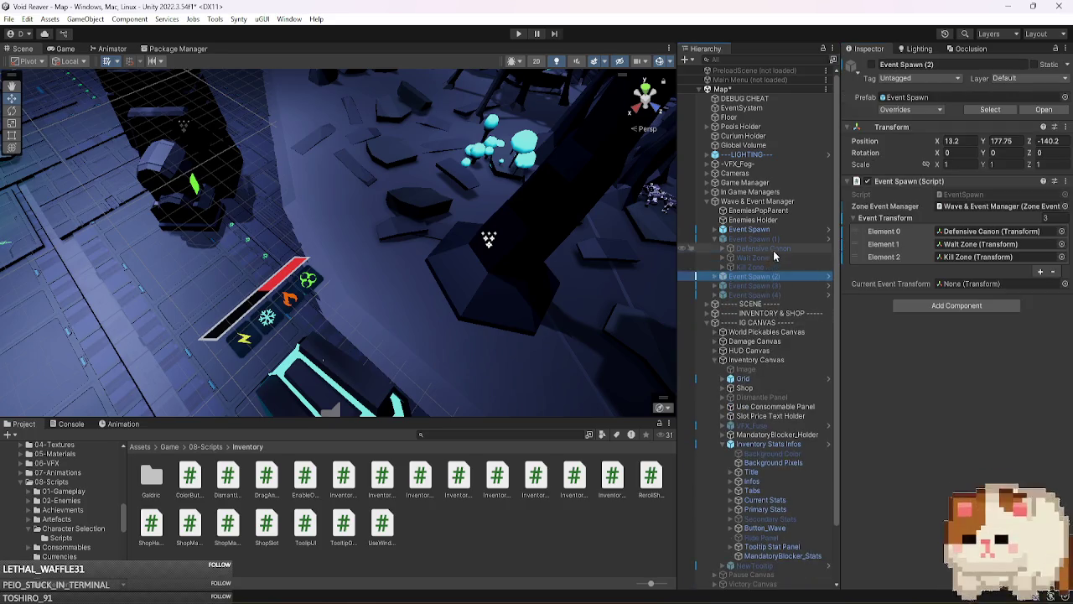
{"action": "left_click", "coordinate": [821, 248]}
{"action": "key", "text": "Right"}
{"action": "key", "text": "Down"}
{"action": "key", "text": "Down"}
{"action": "key", "text": "Right"}
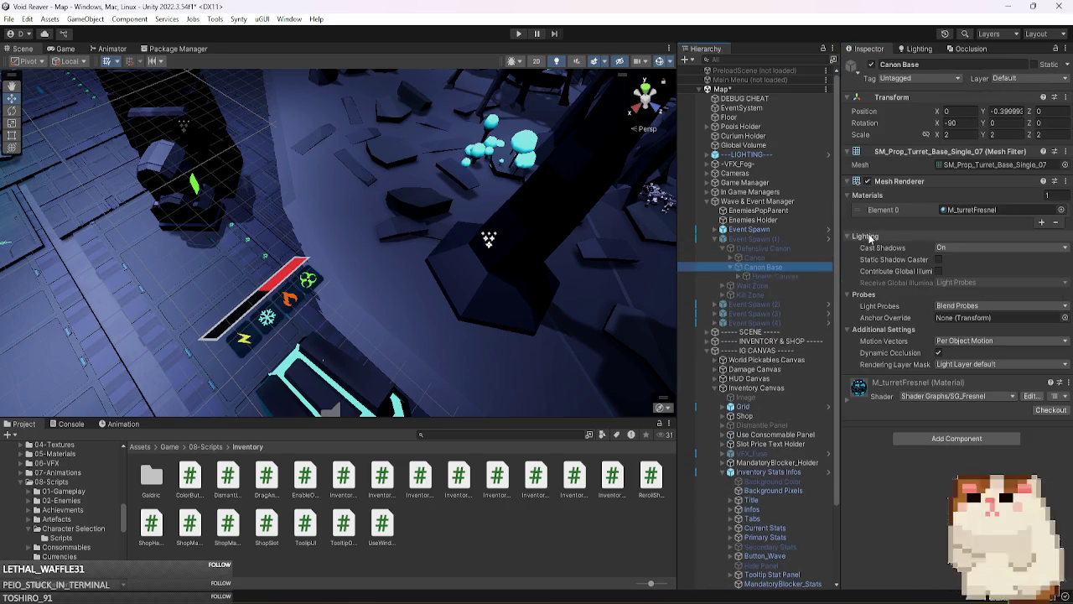
{"action": "key", "text": "Down"}
{"action": "left_click", "coordinate": [1013, 206]}
{"action": "type", "text": "0"}
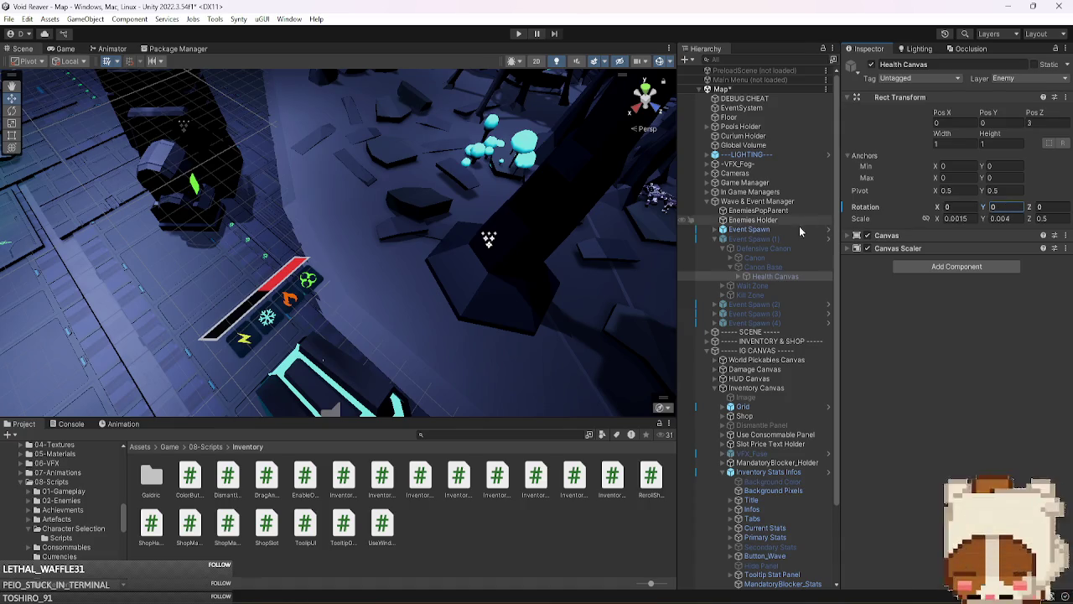
- Deactivate Event Spawn and Event Spawn (1) together
{"action": "left_click", "coordinate": [738, 239]}
{"action": "left_click", "coordinate": [714, 239]}
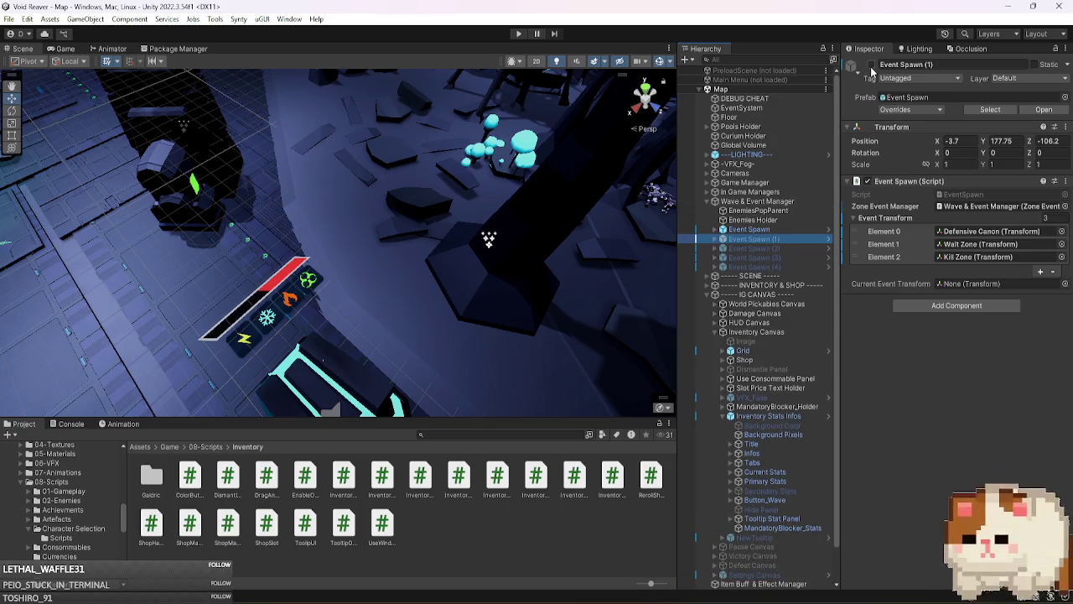
{"action": "left_click_drag", "start_coordinate": [546, 259], "coordinate": [392, 289]}
{"action": "scroll", "coordinate": [392, 285], "scroll_direction": "down", "scroll_amount": 5}
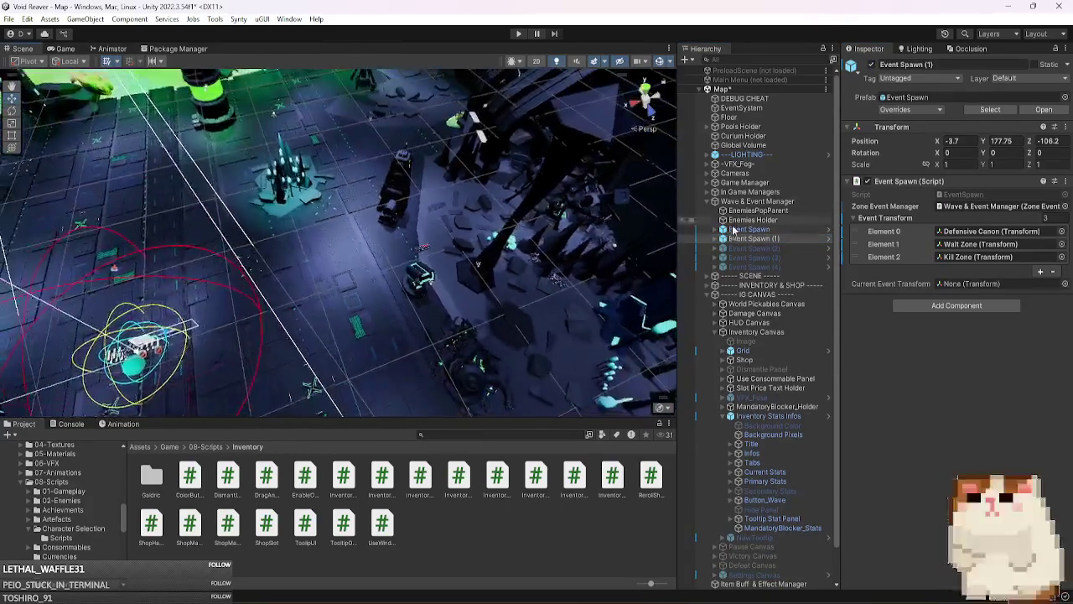
{"action": "left_click", "coordinate": [748, 229]}
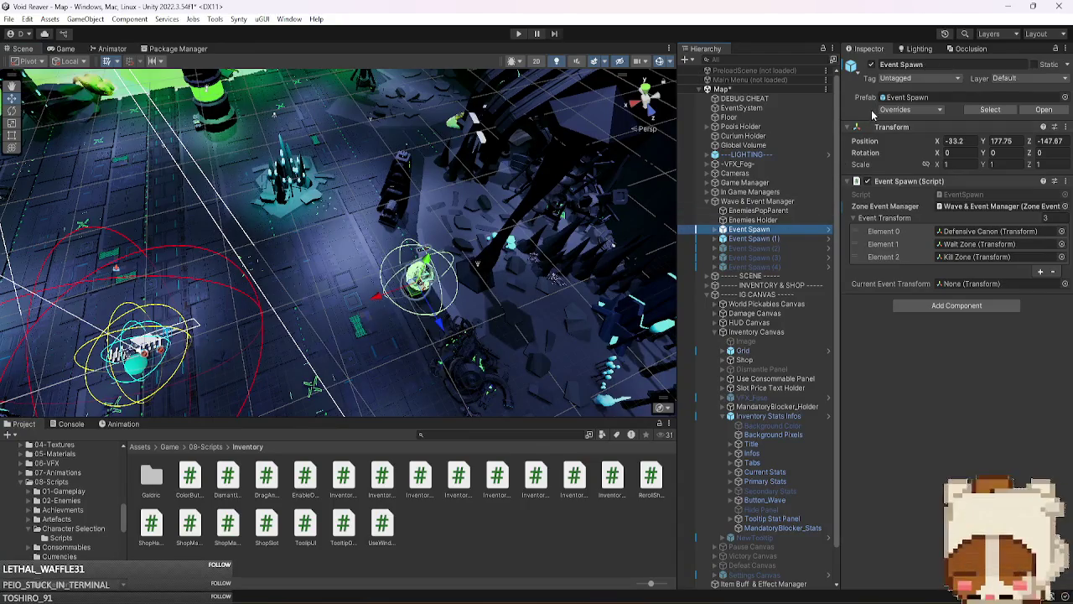
{"action": "left_click", "coordinate": [754, 238], "text": "ctrl"}
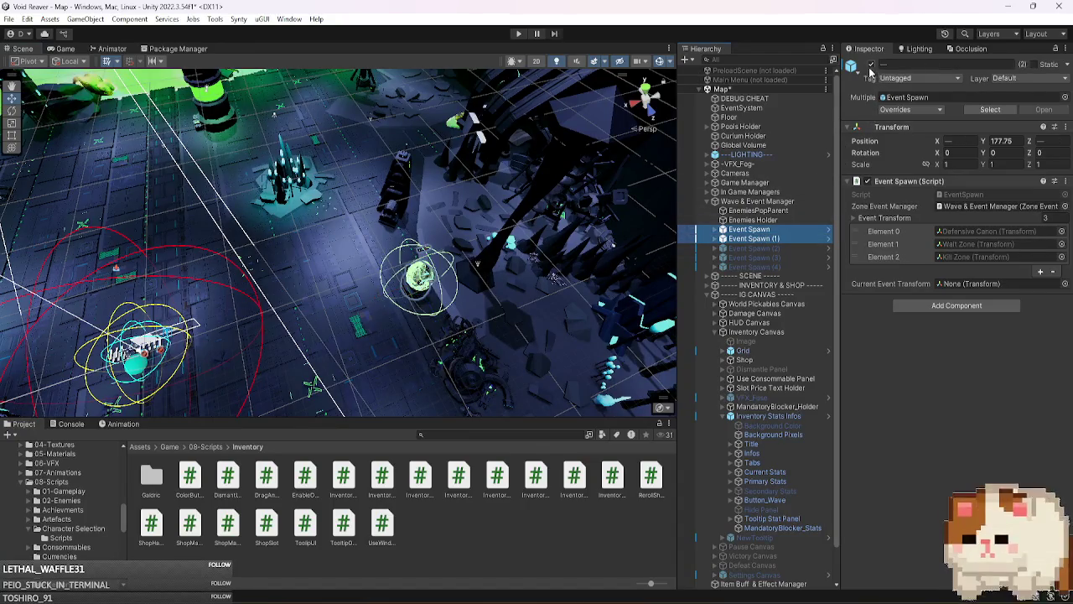
{"action": "left_click", "coordinate": [871, 66]}
- Start play mode and open the first NullReferenceException's failing line in Visual Studio
{"action": "left_click", "coordinate": [518, 35]}
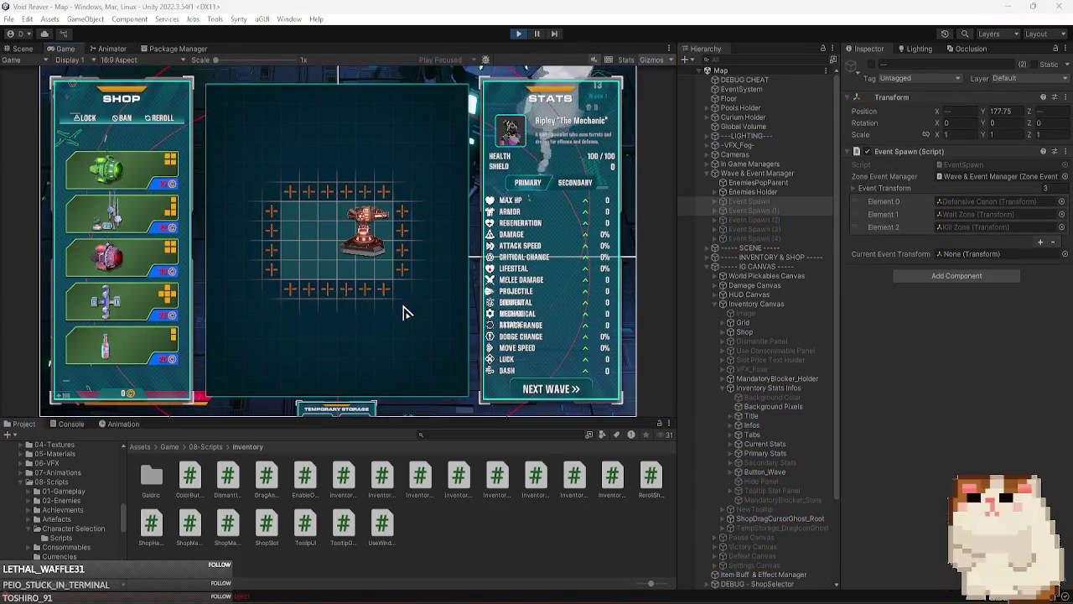
{"action": "left_click", "coordinate": [80, 425]}
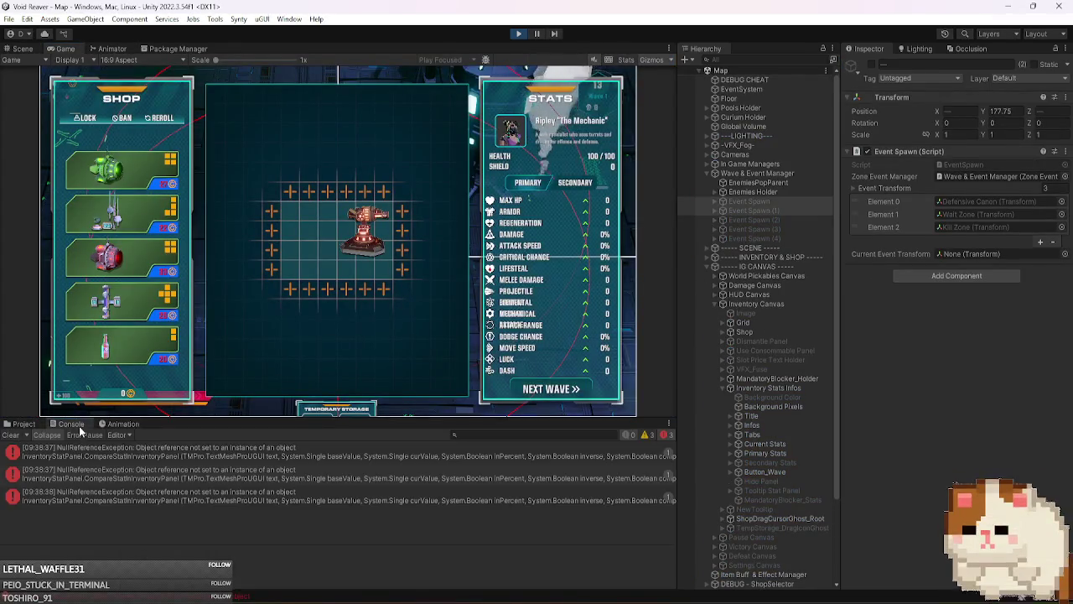
{"action": "left_click", "coordinate": [198, 461]}
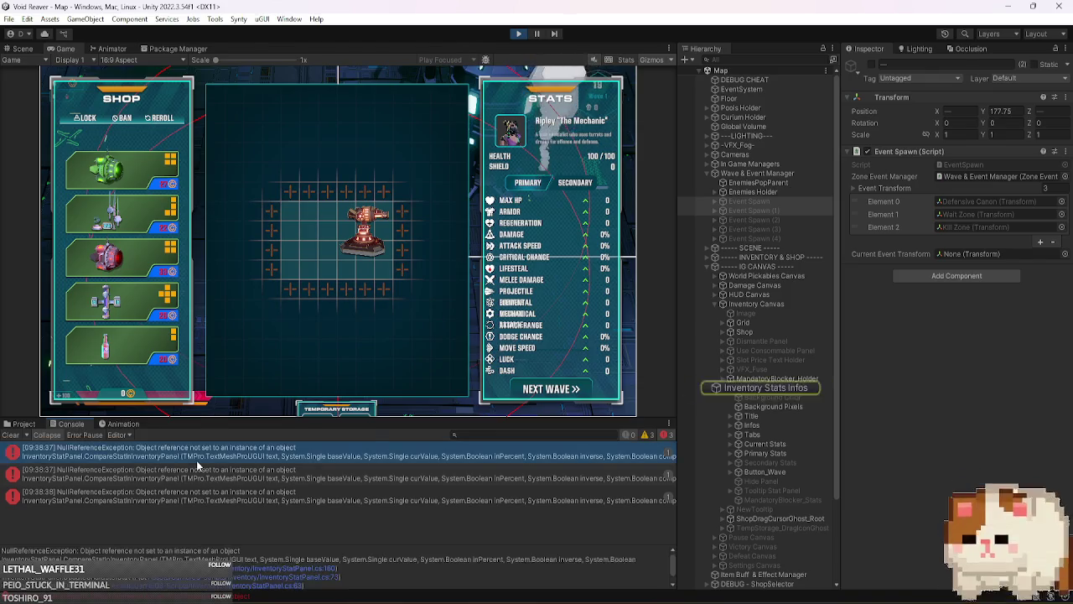
{"action": "double_click", "coordinate": [198, 463]}
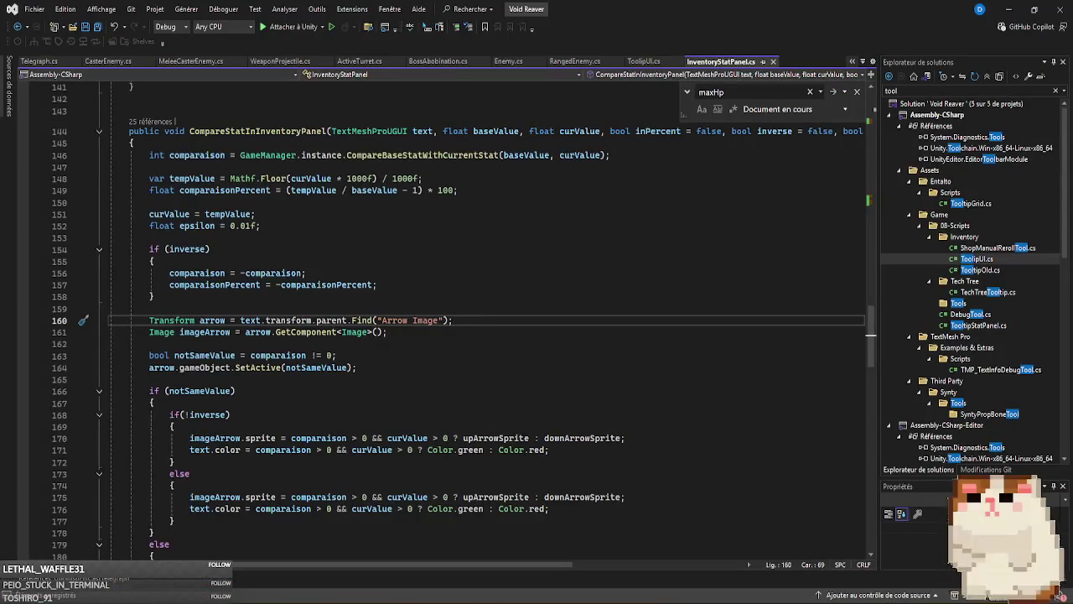
- Trace the error back to the Inventory Stats Infos object and inspect its fields
{"action": "left_click", "coordinate": [738, 564]}
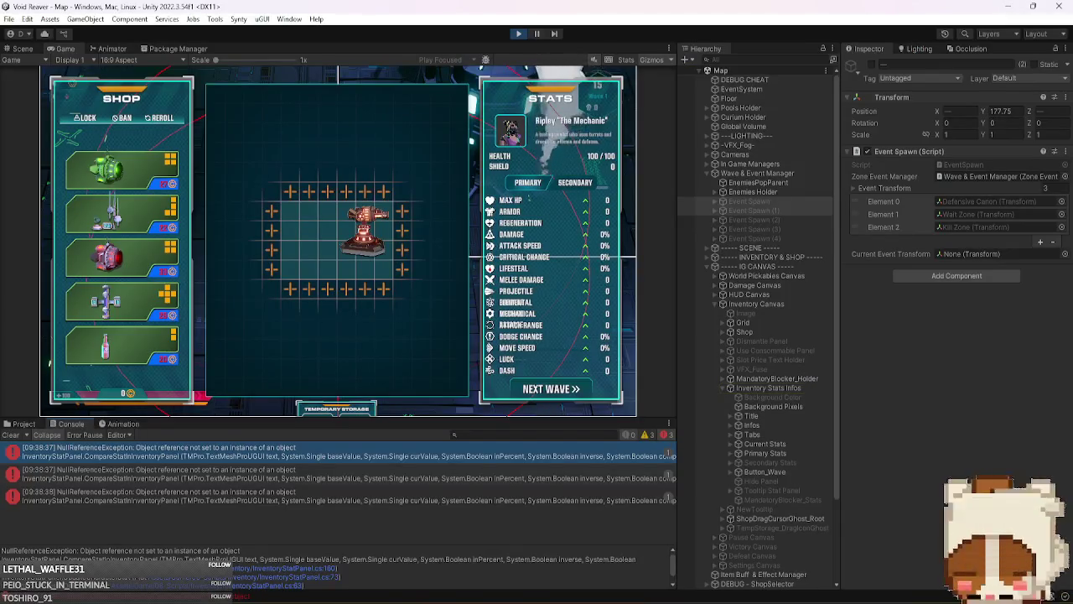
{"action": "left_click", "coordinate": [533, 457]}
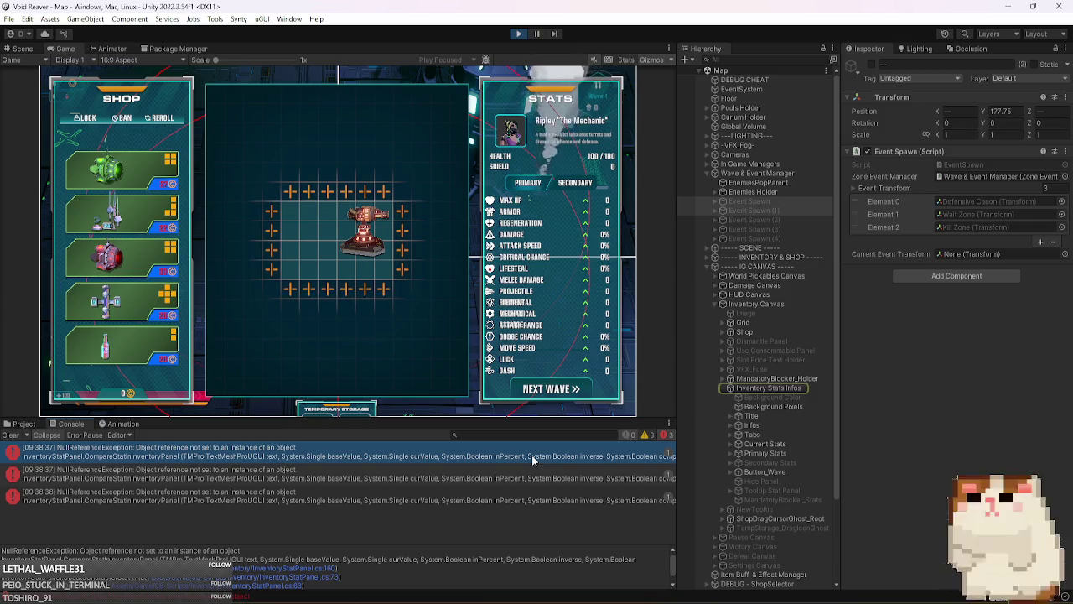
{"action": "left_click", "coordinate": [768, 388]}
{"action": "scroll", "coordinate": [926, 403], "scroll_direction": "down", "scroll_amount": 5}
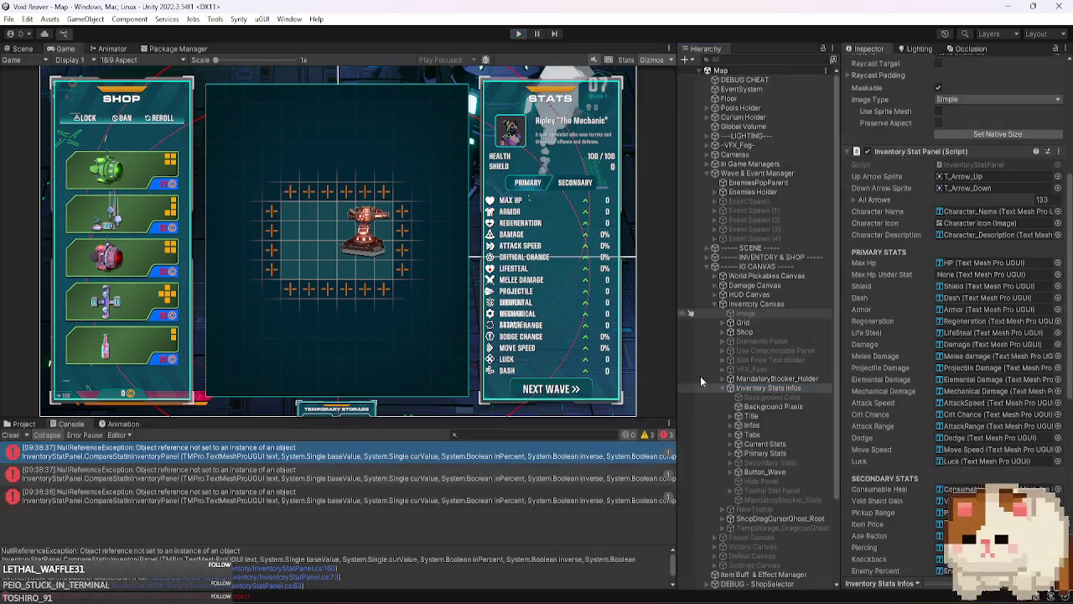
- Stop the play test and toggle Max Hp Stat off and on to confirm it is the MAX HP row
{"action": "key", "text": "ctrl+p"}
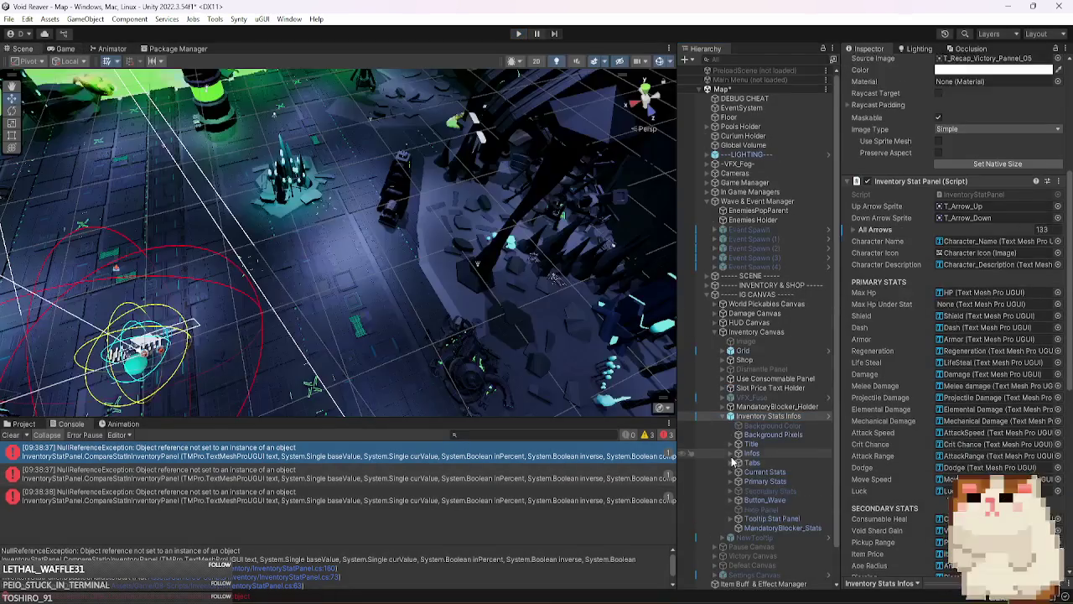
{"action": "left_click", "coordinate": [739, 481]}
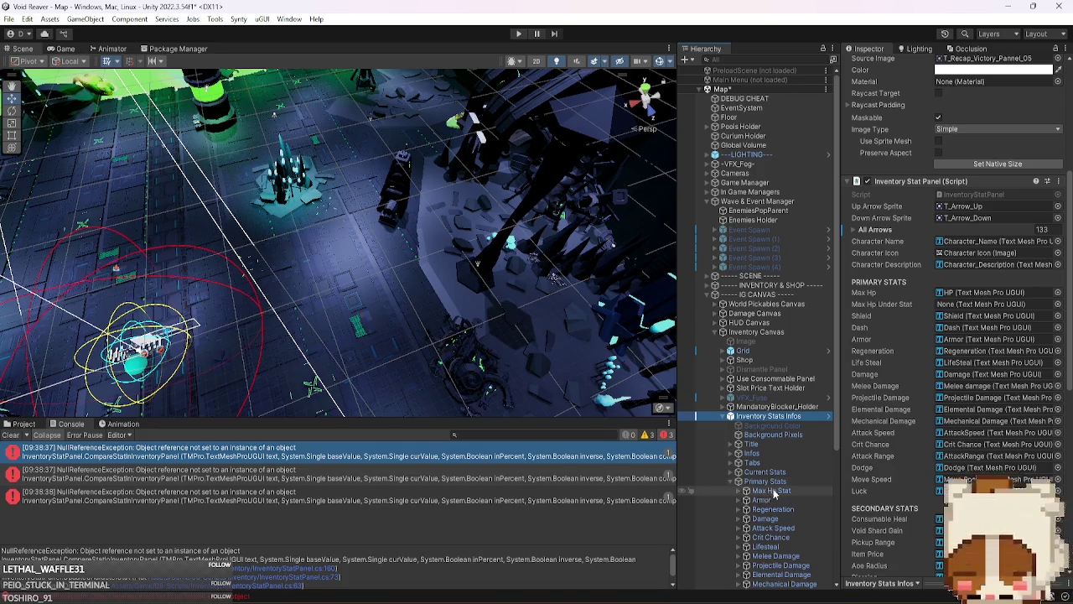
{"action": "scroll", "coordinate": [792, 438], "scroll_direction": "down", "scroll_amount": 5}
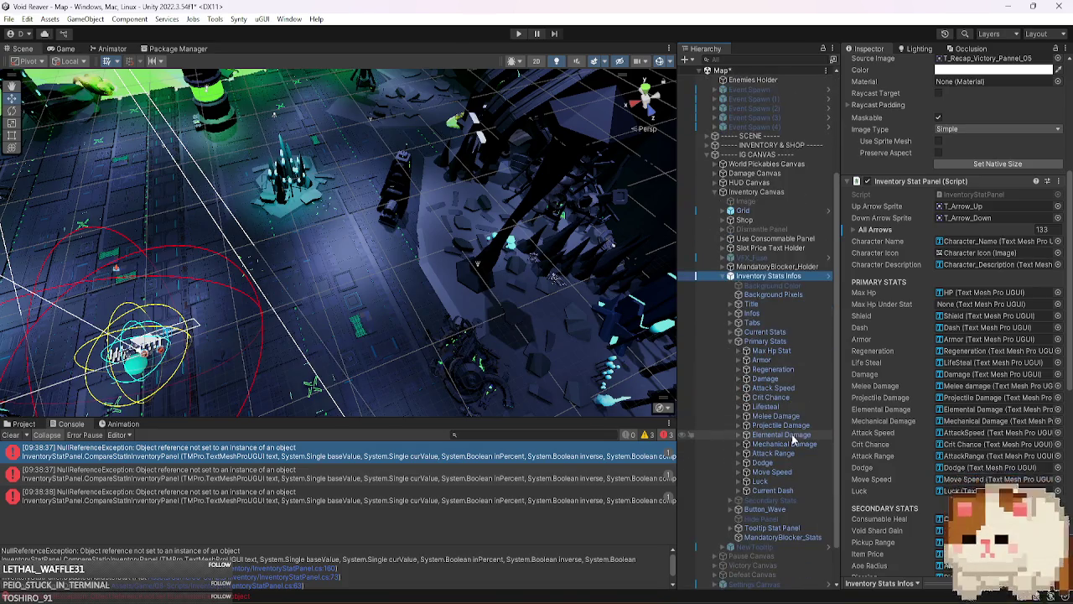
{"action": "left_click", "coordinate": [63, 49]}
{"action": "left_click", "coordinate": [767, 351]}
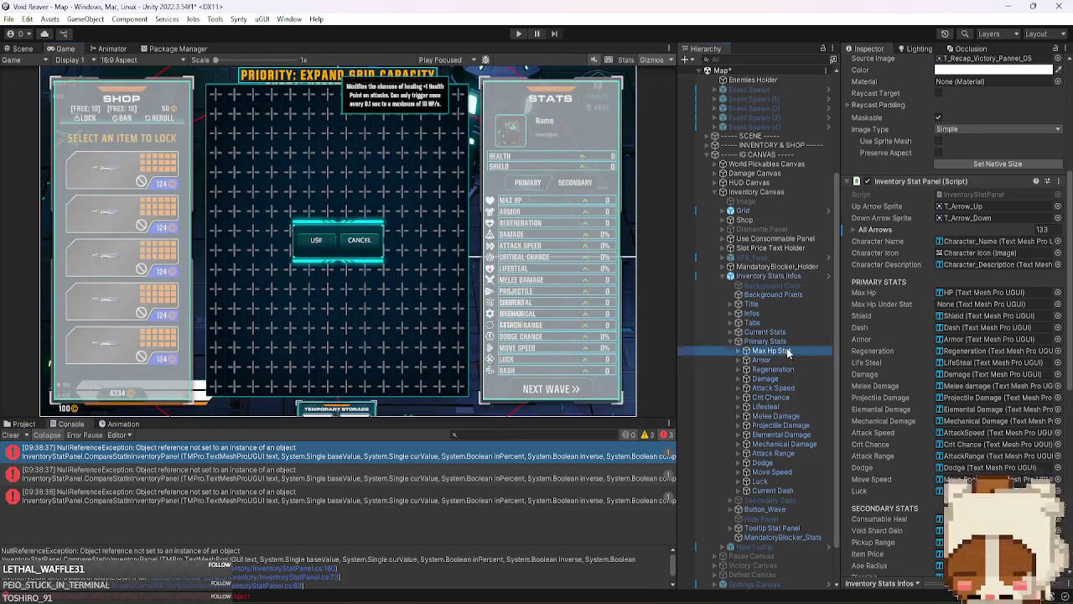
{"action": "left_click", "coordinate": [872, 167]}
{"action": "left_click", "coordinate": [872, 64]}
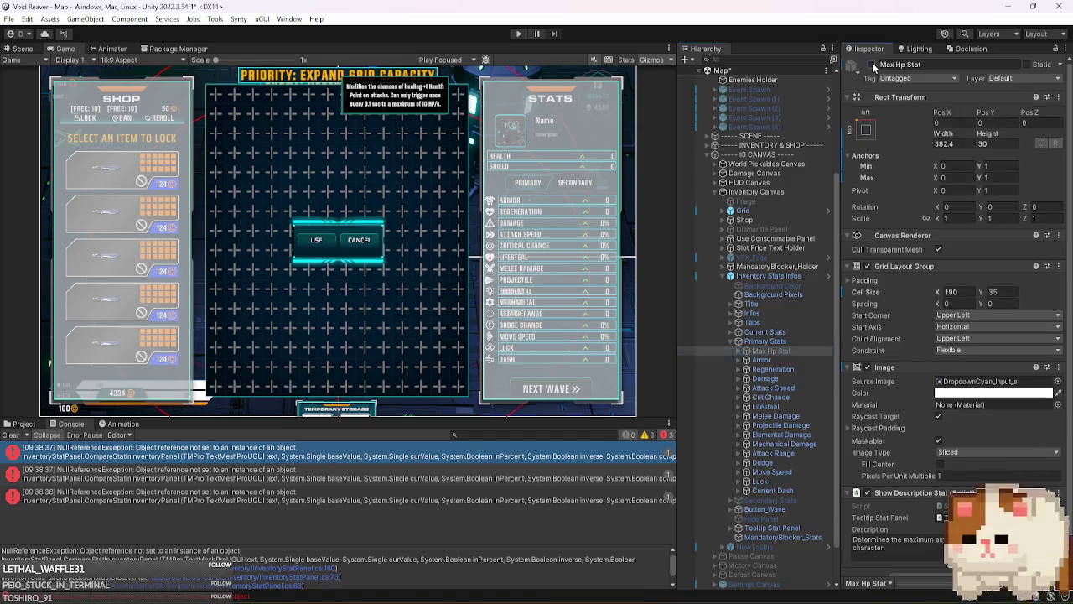
{"action": "left_click", "coordinate": [872, 66]}
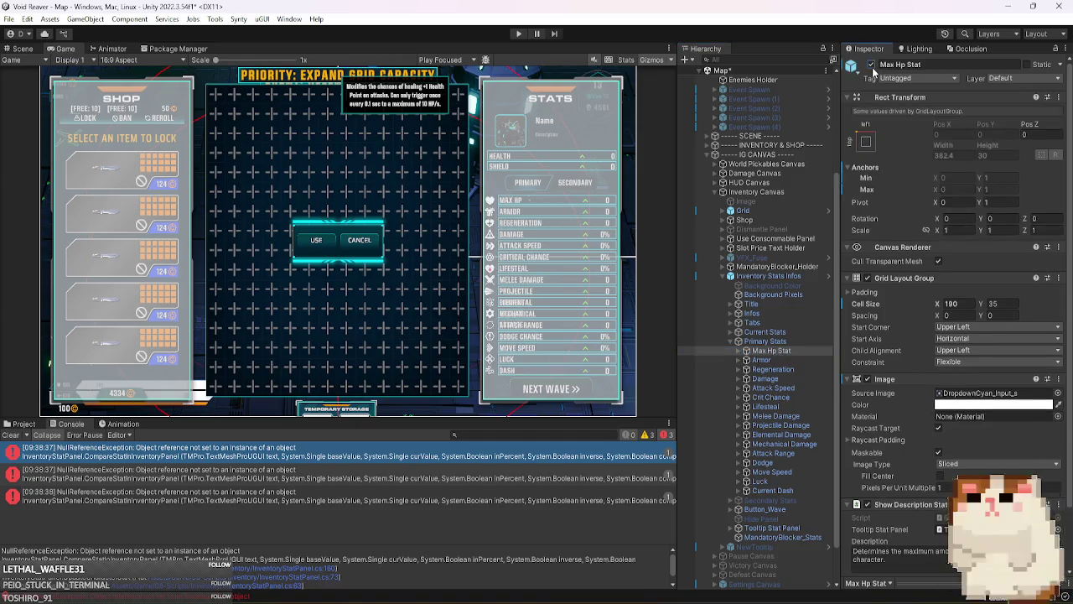
- Select Inventory Stats Infos and try assigning an object to Max Hp Under Stat
{"action": "left_click", "coordinate": [768, 276]}
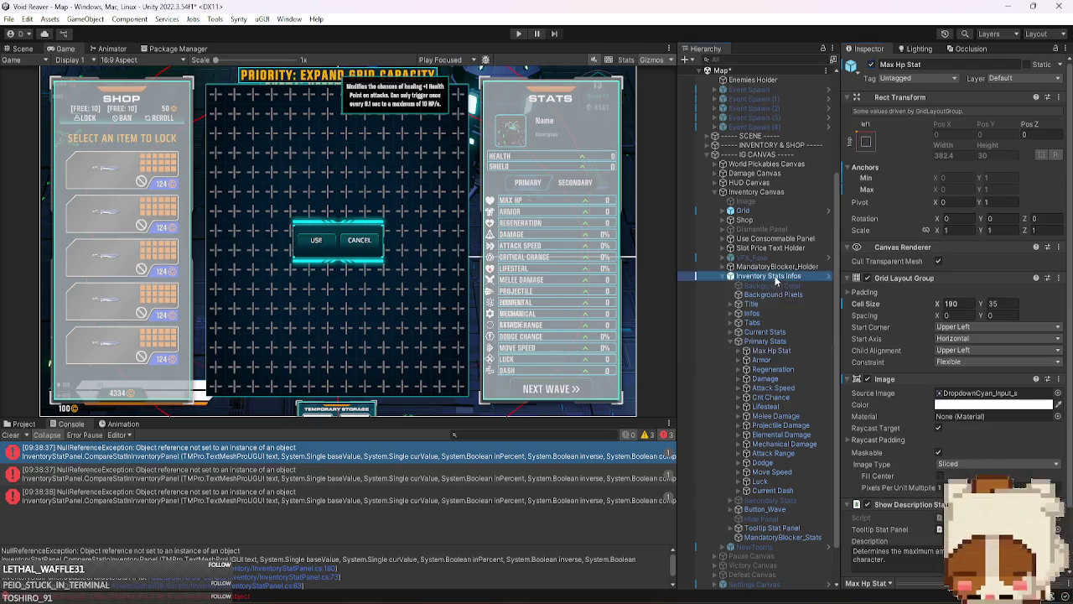
{"action": "scroll", "coordinate": [911, 384], "scroll_direction": "down", "scroll_amount": 2}
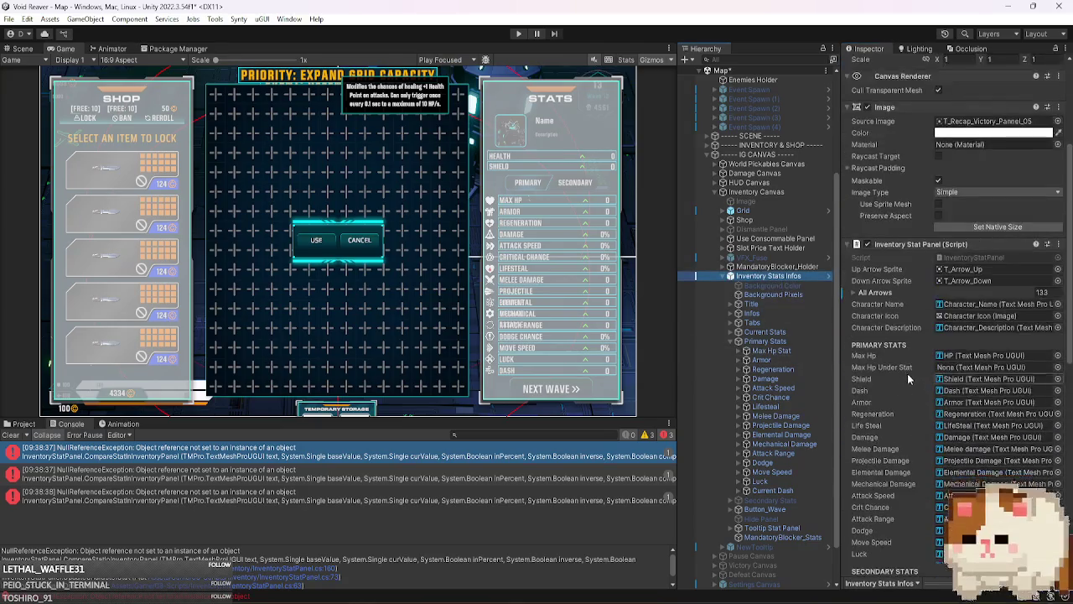
{"action": "left_click", "coordinate": [900, 204]}
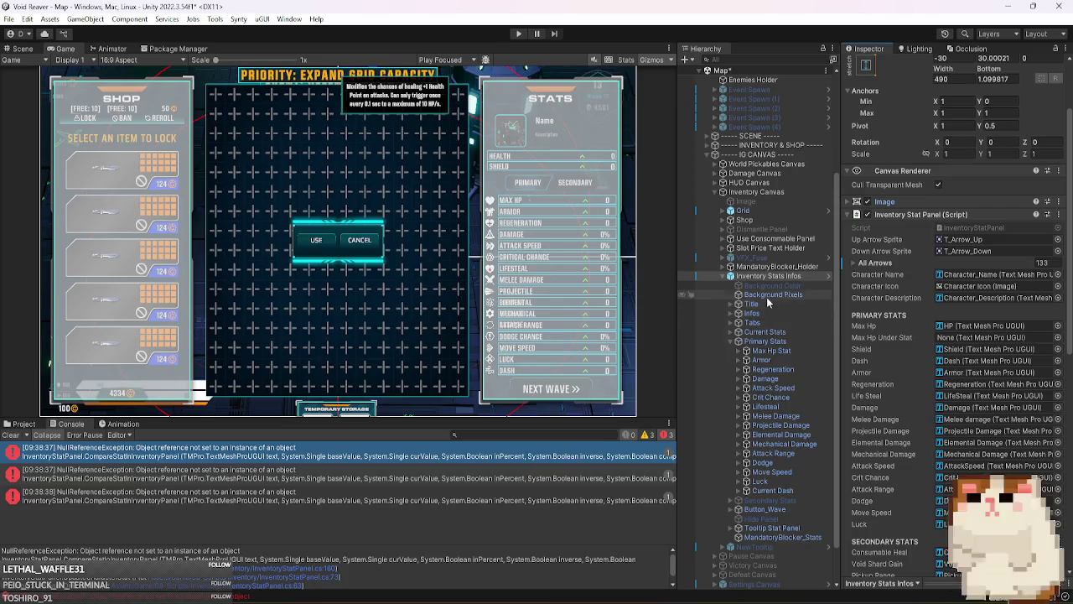
{"action": "left_click_drag", "start_coordinate": [767, 350], "coordinate": [950, 336]}
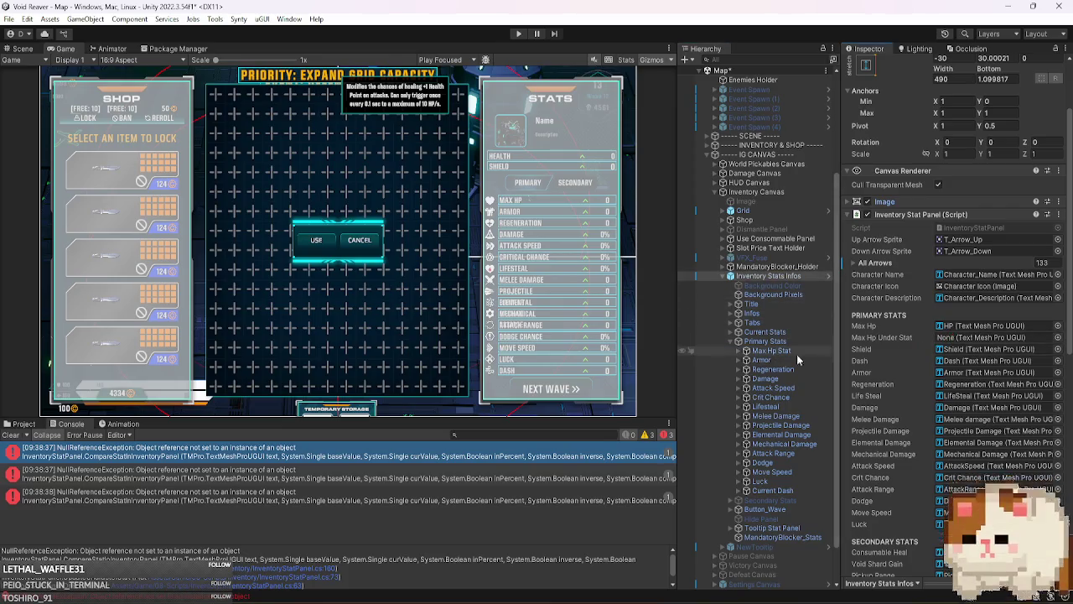
- Drag Max Hp Stat's HP text into the Max Hp Under Stat slot and check the other stat references
{"action": "left_click", "coordinate": [739, 351]}
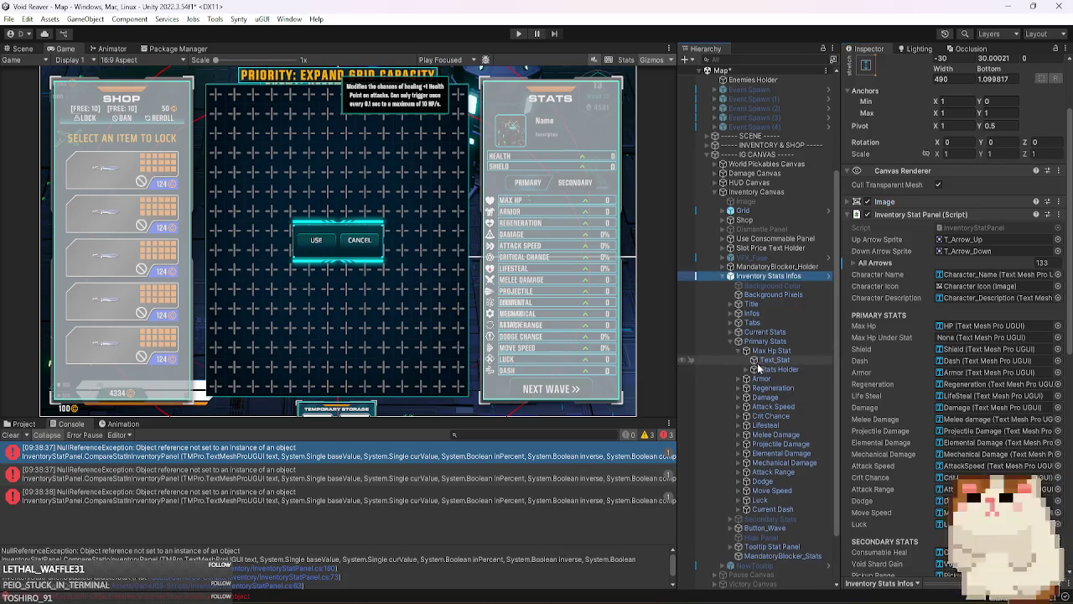
{"action": "left_click", "coordinate": [745, 370]}
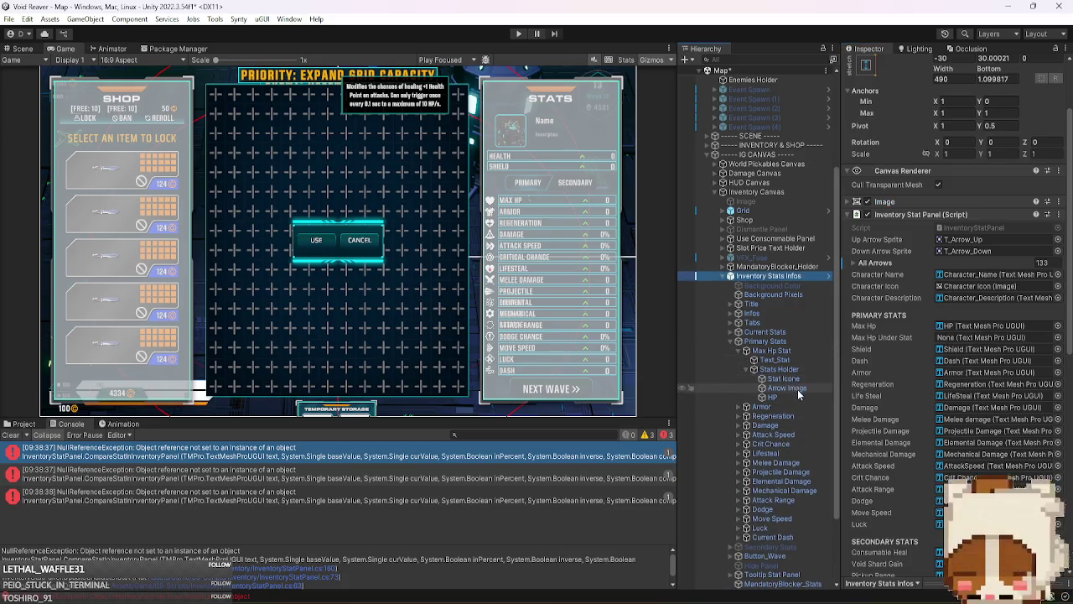
{"action": "left_click_drag", "start_coordinate": [775, 396], "coordinate": [964, 342]}
{"action": "left_click", "coordinate": [964, 327]}
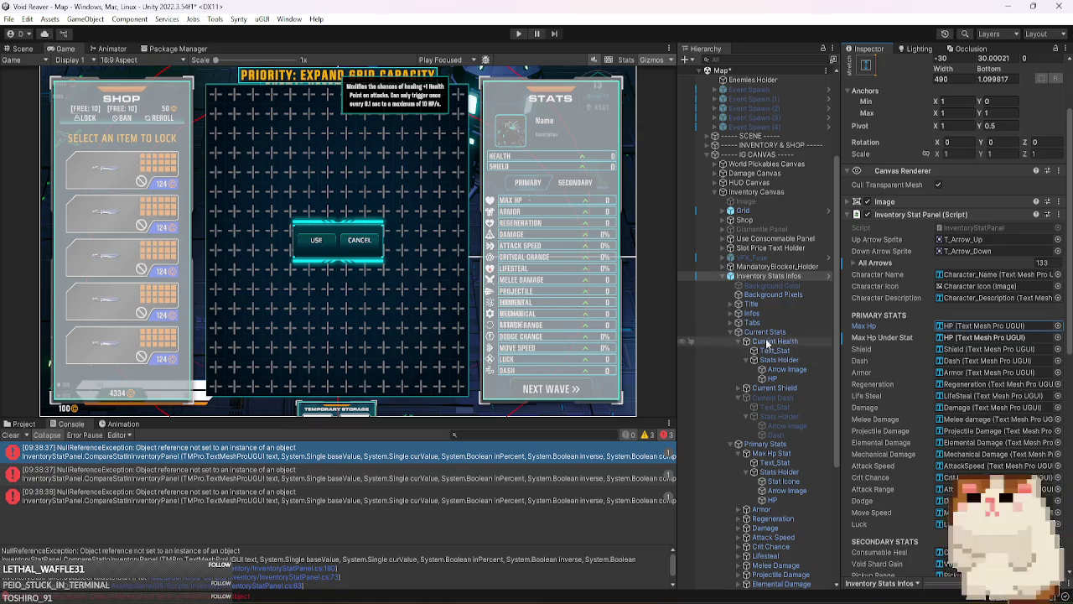
{"action": "left_click", "coordinate": [809, 339]}
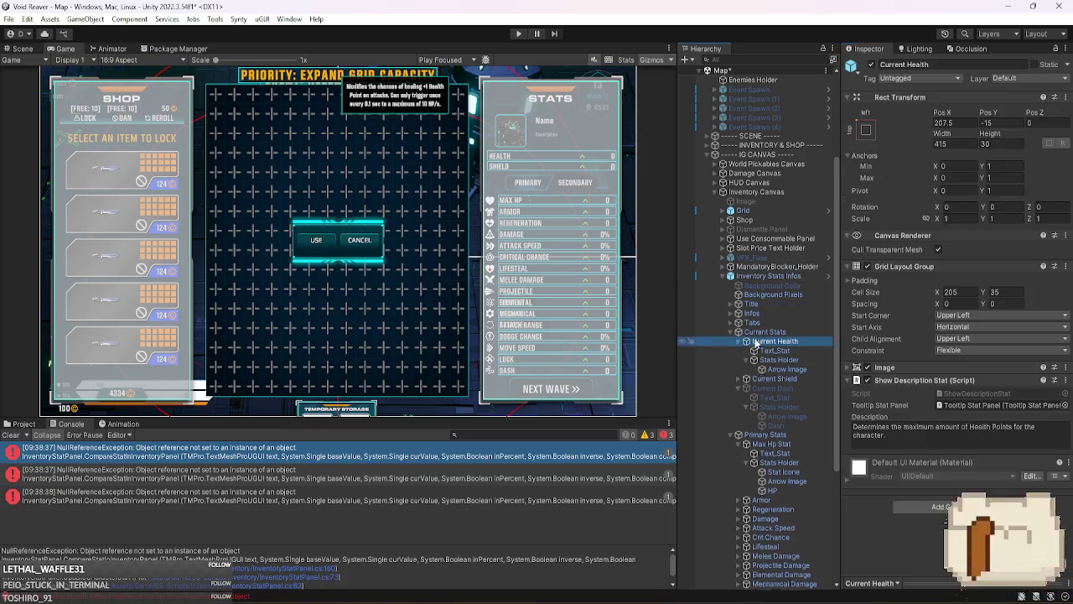
{"action": "left_click", "coordinate": [799, 333]}
{"action": "left_click", "coordinate": [798, 360]}
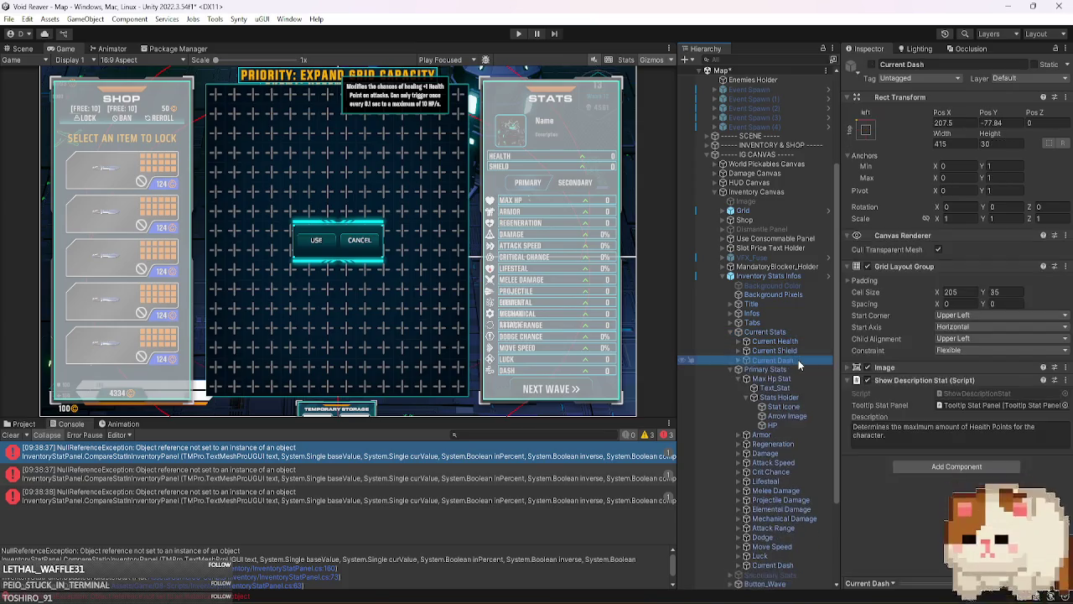
{"action": "left_click", "coordinate": [776, 276]}
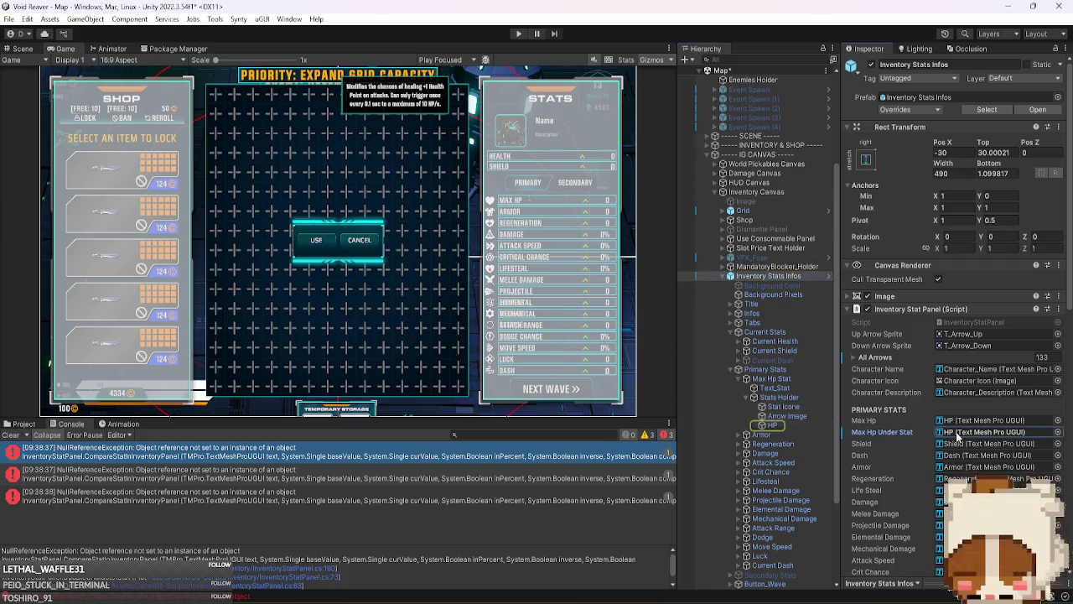
- Rename the HP text object to 'HP Under' and collapse Primary Stats
{"action": "left_click", "coordinate": [785, 425]}
{"action": "left_click", "coordinate": [784, 423]}
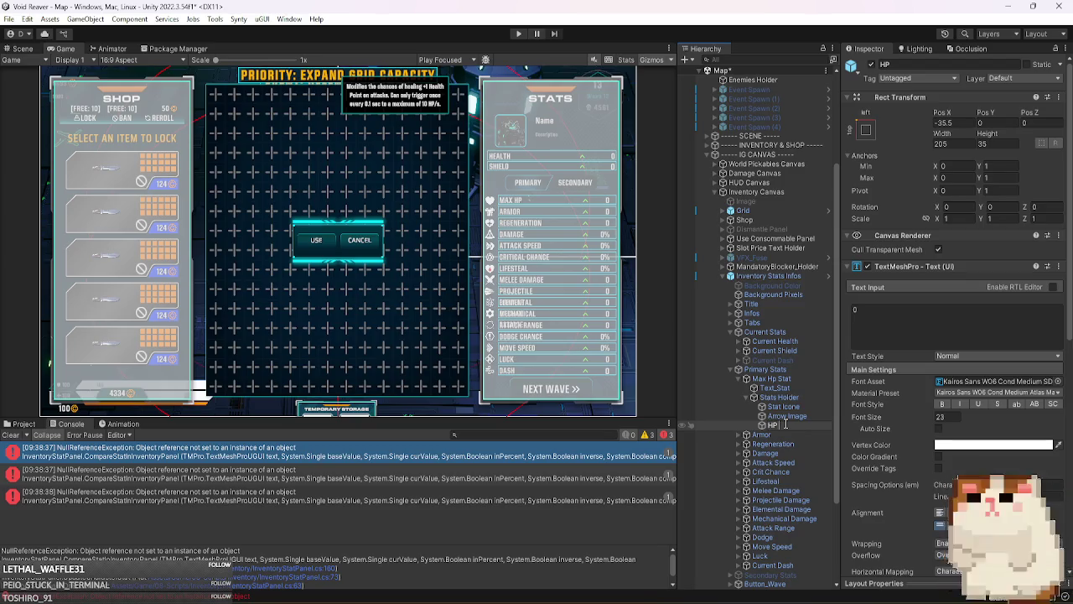
{"action": "type", "text": "Under"}
{"action": "key", "text": "Return"}
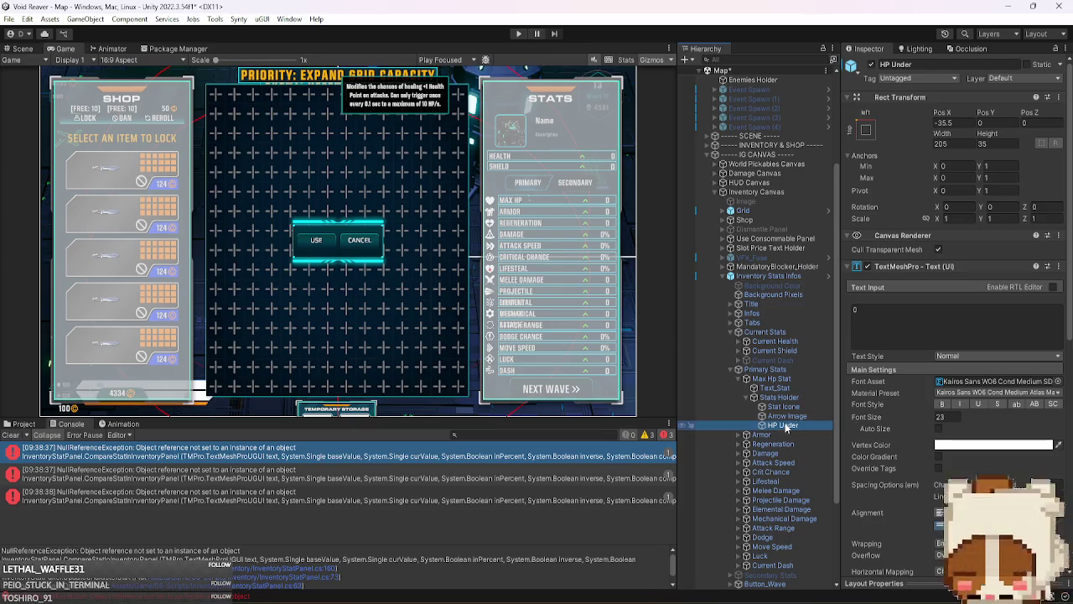
{"action": "left_click", "coordinate": [765, 369]}
{"action": "key", "text": "Left"}
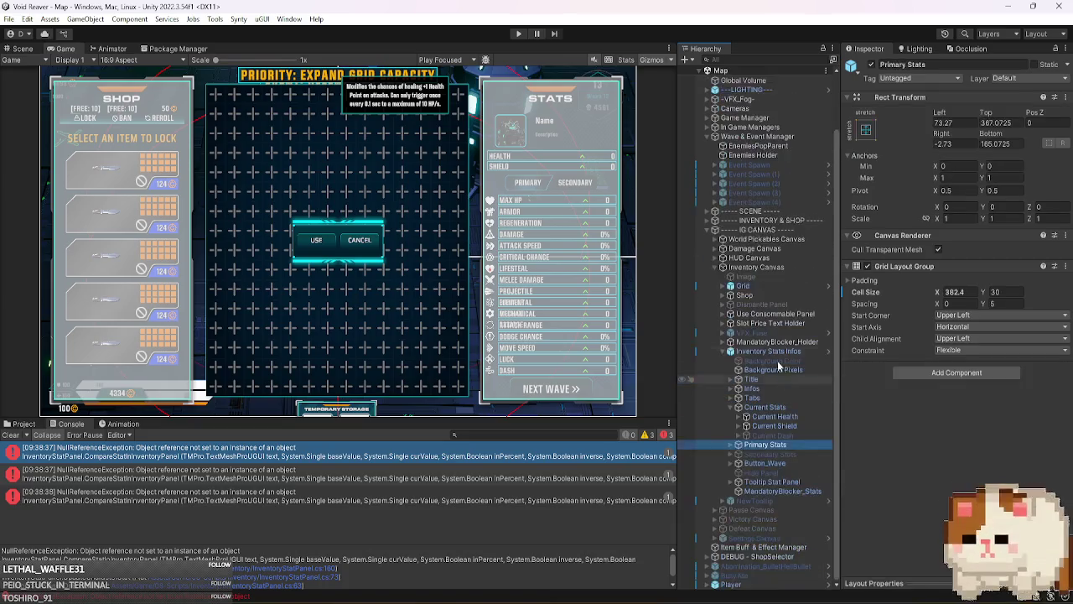
{"action": "left_click", "coordinate": [545, 480]}
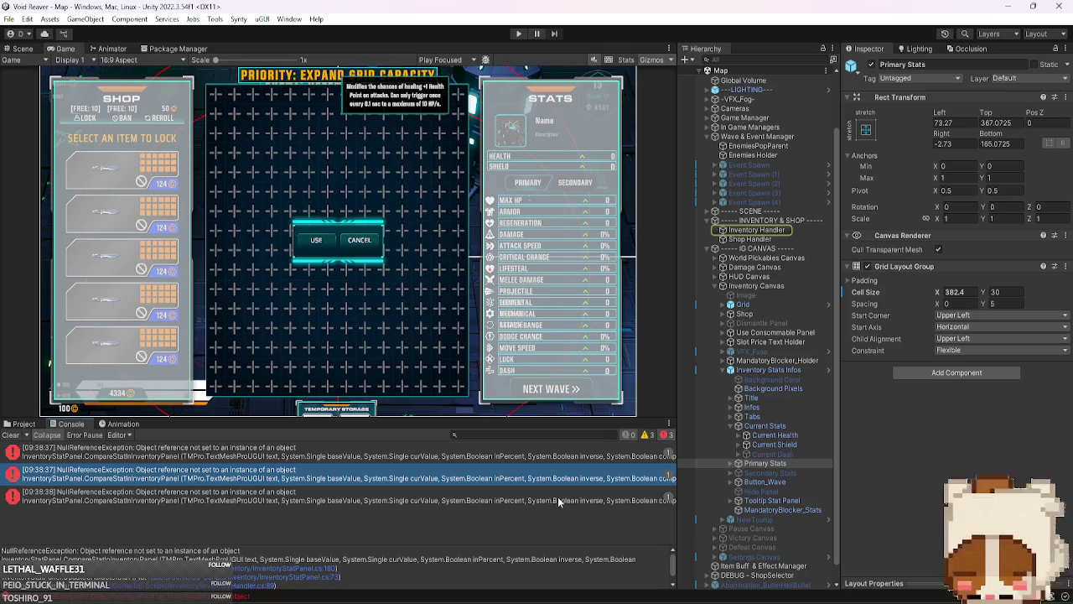
- Trace the remaining errors to Inventory Handler, clear the Console and start a new play test
{"action": "left_click", "coordinate": [559, 501]}
{"action": "left_click", "coordinate": [757, 232]}
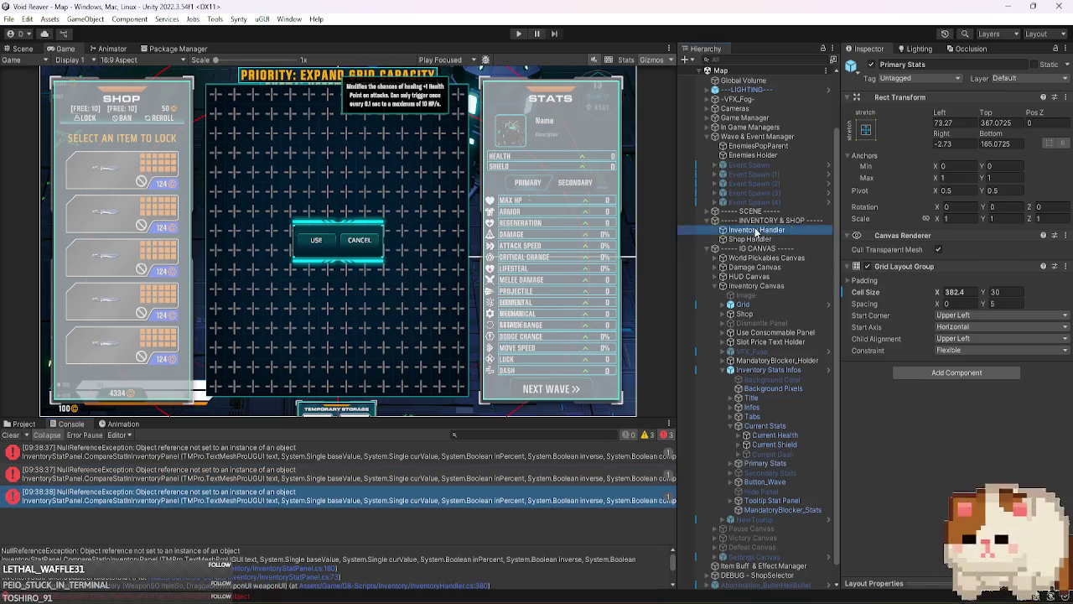
{"action": "left_click", "coordinate": [11, 434]}
{"action": "left_click", "coordinate": [519, 36]}
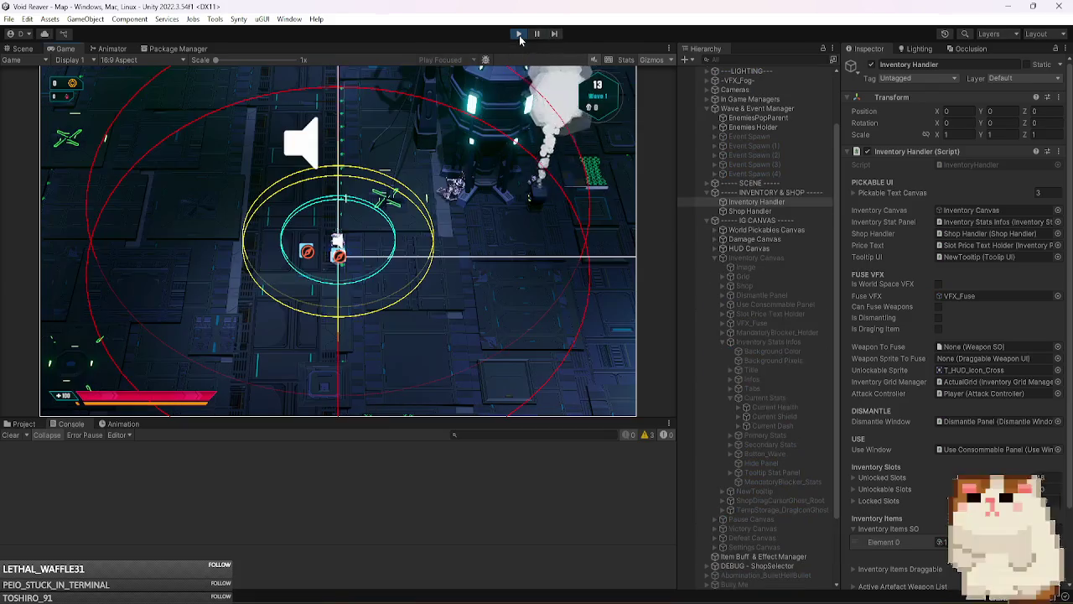
- Expand Event Spawn in the Hierarchy and activate its Defensive Canon event via the Inspector checkbox
{"action": "left_click", "coordinate": [759, 137]}
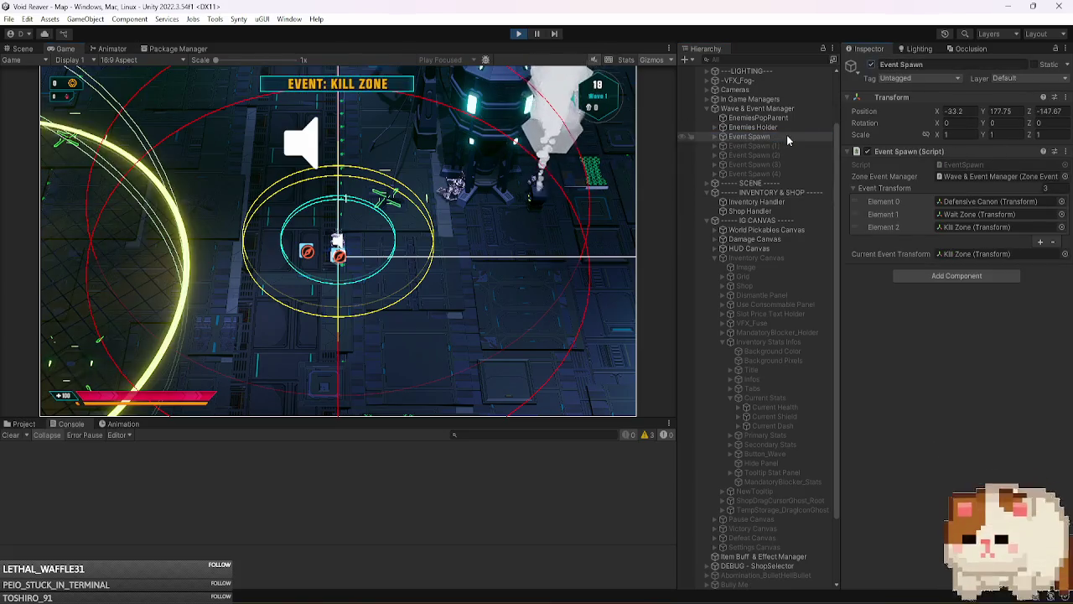
{"action": "key", "text": "Right"}
{"action": "left_click", "coordinate": [778, 165]}
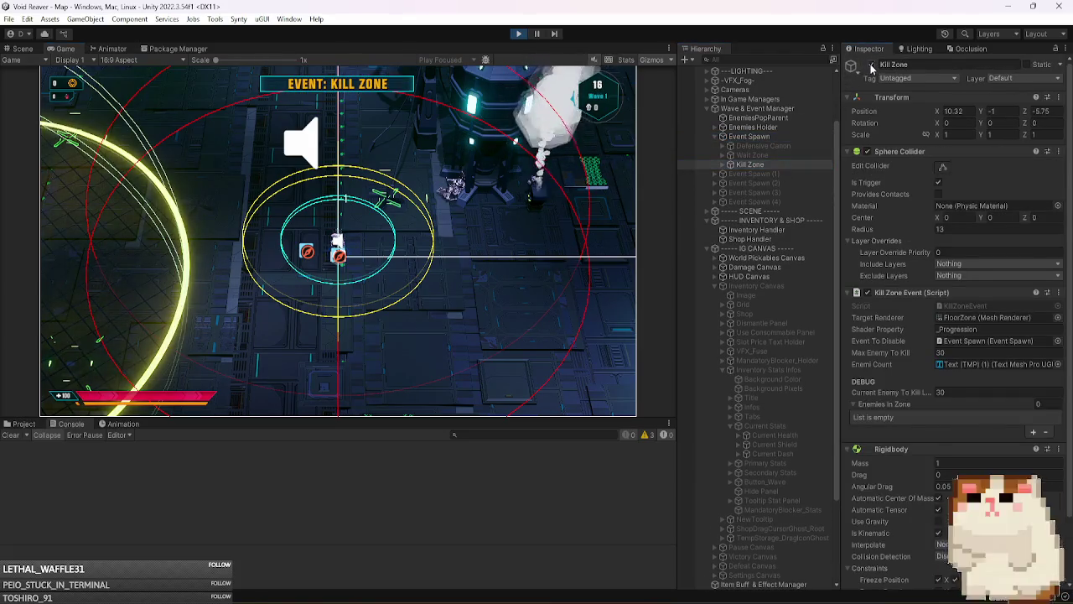
{"action": "left_click", "coordinate": [776, 156]}
{"action": "left_click", "coordinate": [784, 147]}
{"action": "left_click", "coordinate": [872, 65]}
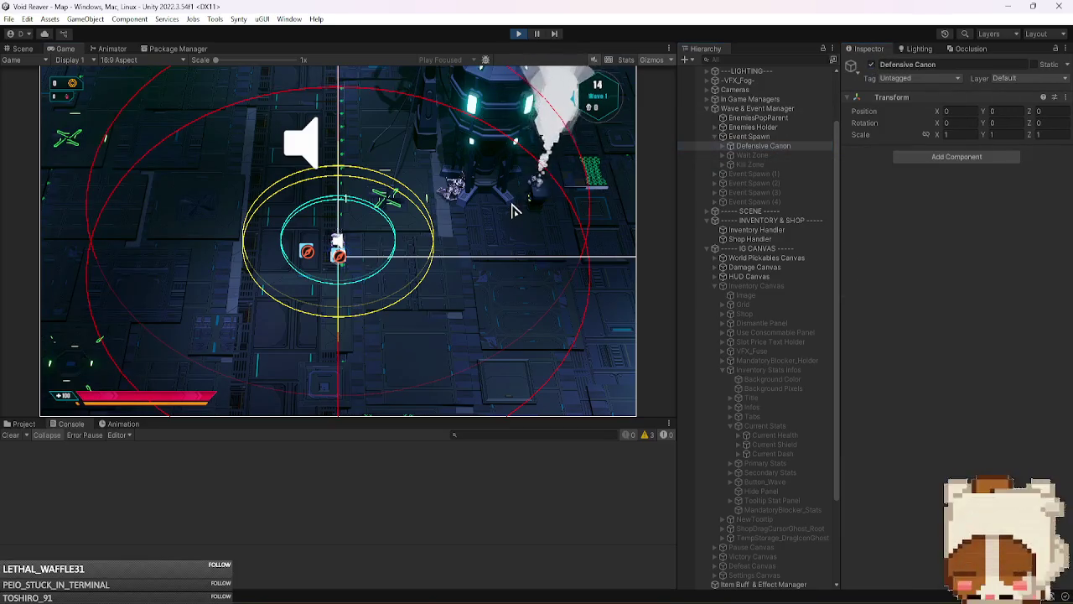
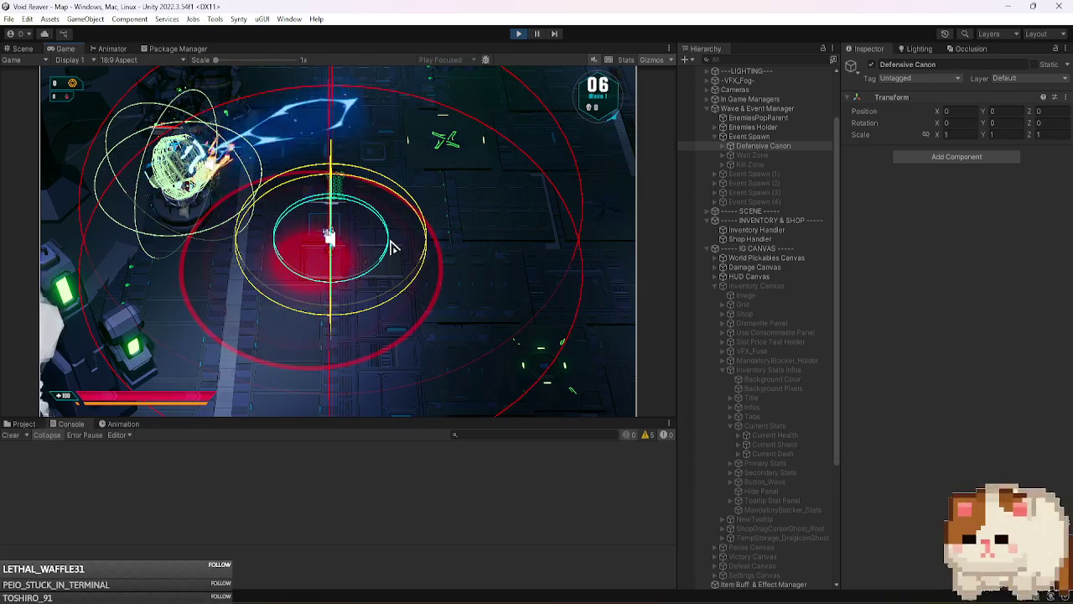
- Pause play and frame the Defensive Canon's range circles in Scene view, orbiting around it
{"action": "left_click", "coordinate": [535, 35]}
{"action": "double_click", "coordinate": [737, 146]}
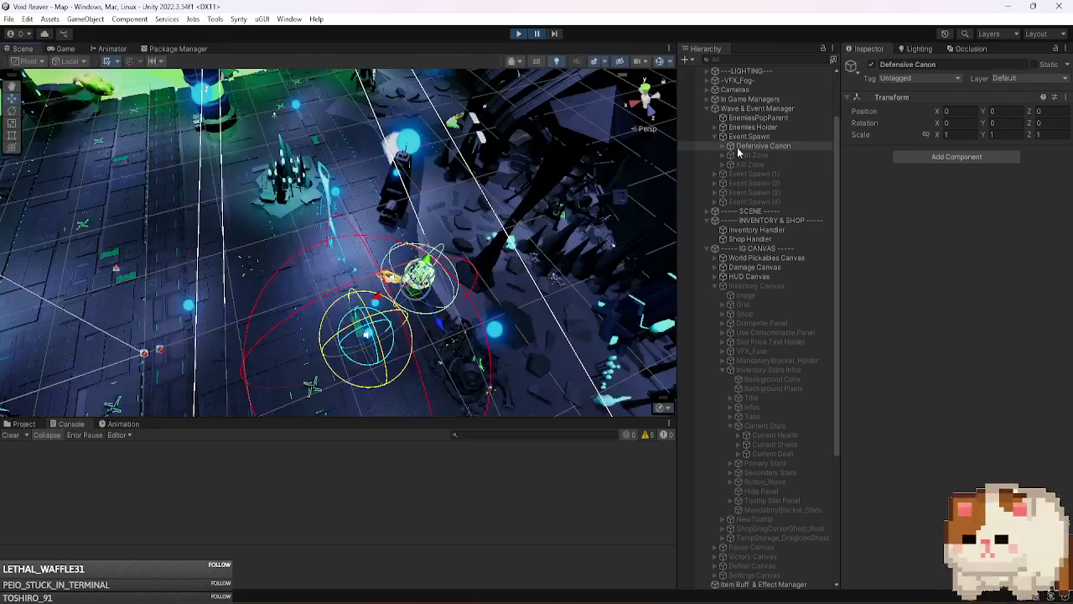
{"action": "double_click", "coordinate": [764, 145]}
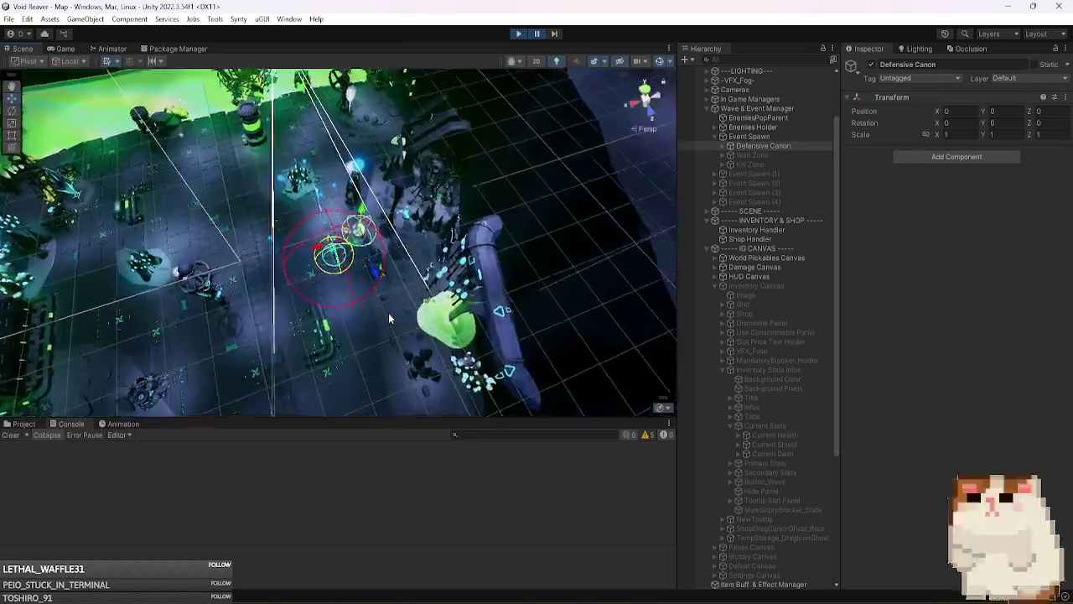
{"action": "mouse_move", "coordinate": [388, 319]}
{"action": "left_mouse_down"}
{"action": "mouse_move", "coordinate": [413, 260]}
{"action": "mouse_move", "coordinate": [506, 231]}
{"action": "mouse_move", "coordinate": [551, 258]}
{"action": "mouse_move", "coordinate": [391, 334]}
{"action": "mouse_move", "coordinate": [417, 347]}
{"action": "left_mouse_up"}
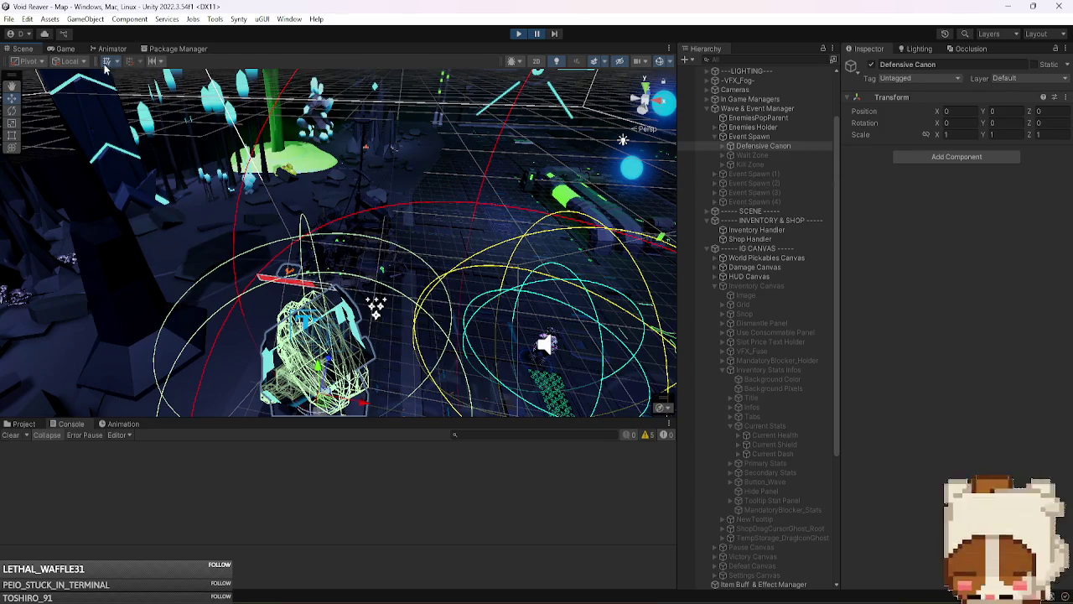
{"action": "left_click", "coordinate": [67, 49]}
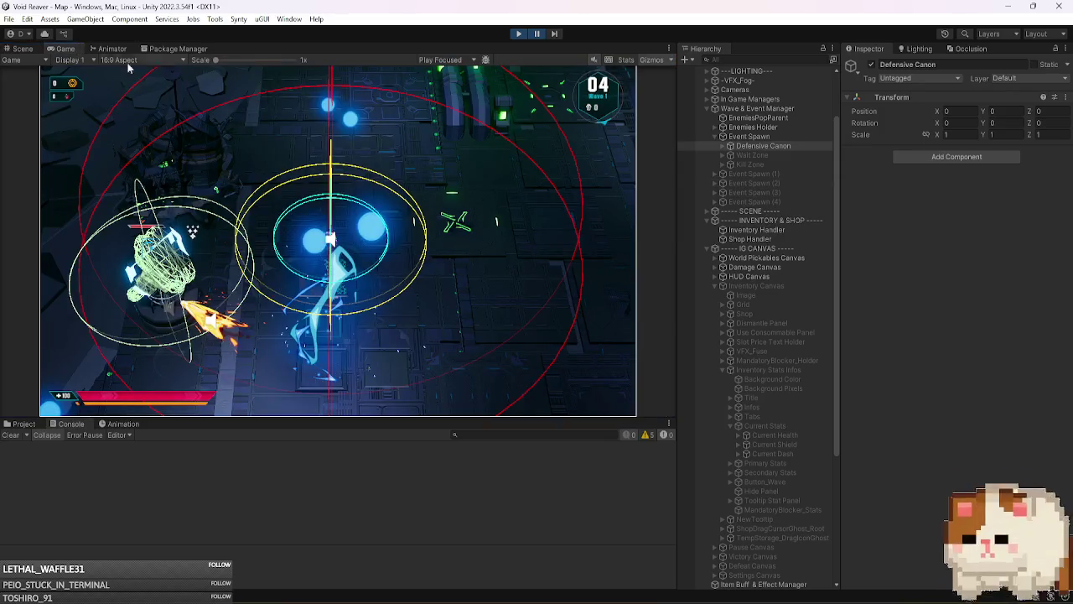
- Set the Defensive Canon's Health Canvas Y rotation to 180
{"action": "left_click", "coordinate": [778, 141]}
{"action": "left_click", "coordinate": [783, 174]}
{"action": "left_click", "coordinate": [1001, 208]}
{"action": "type", "text": "180"}
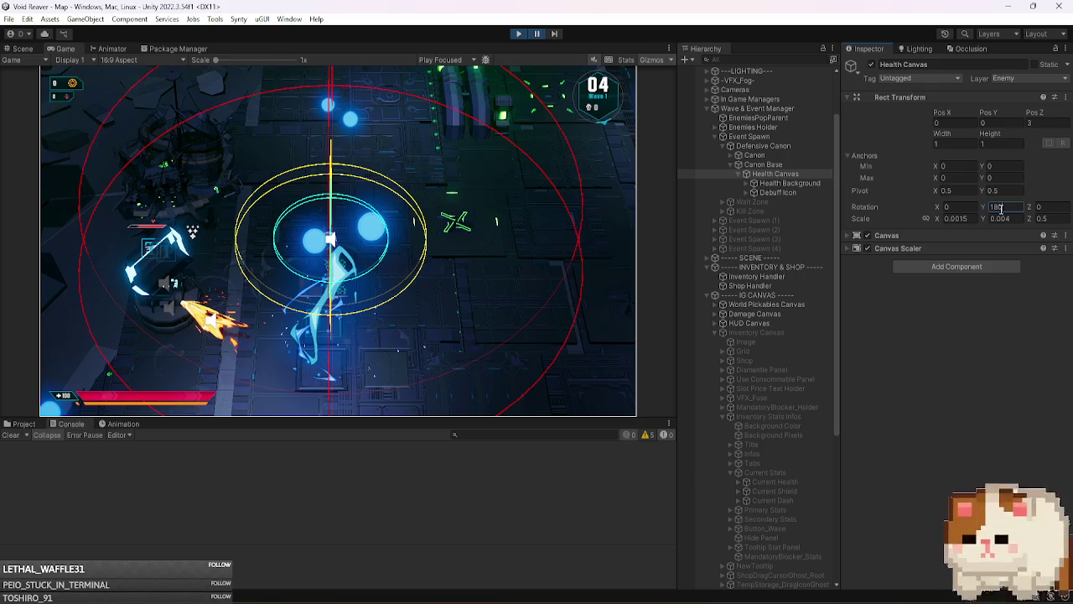
{"action": "left_click", "coordinate": [1059, 218]}
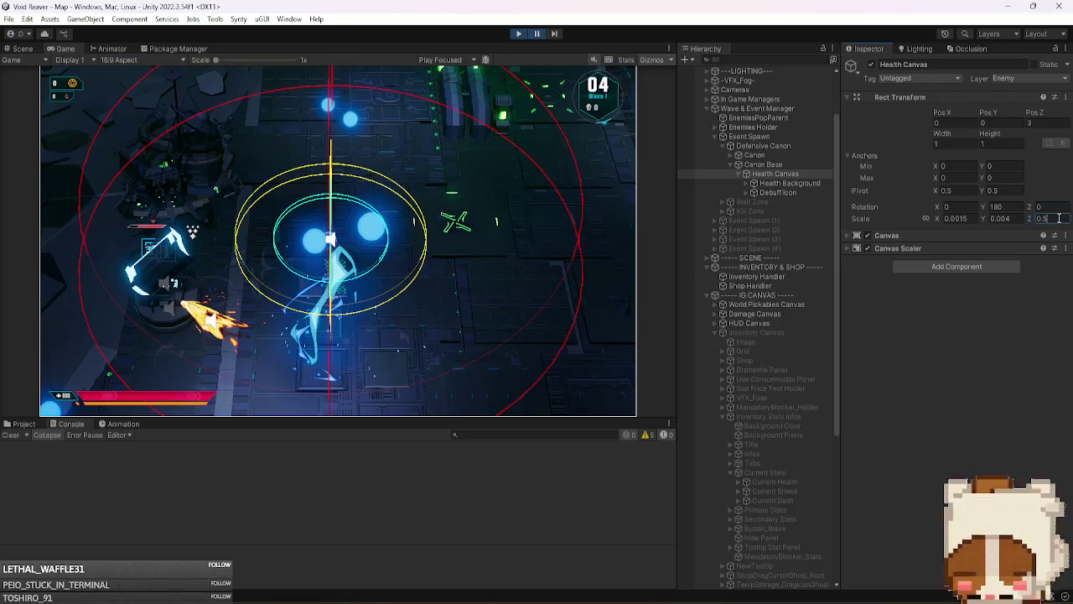
- Browse Health Background, Debuff Icon and its Burning 1 and Chilled 1 children, then reselect Health Canvas
{"action": "left_click", "coordinate": [796, 183]}
{"action": "left_click", "coordinate": [807, 193]}
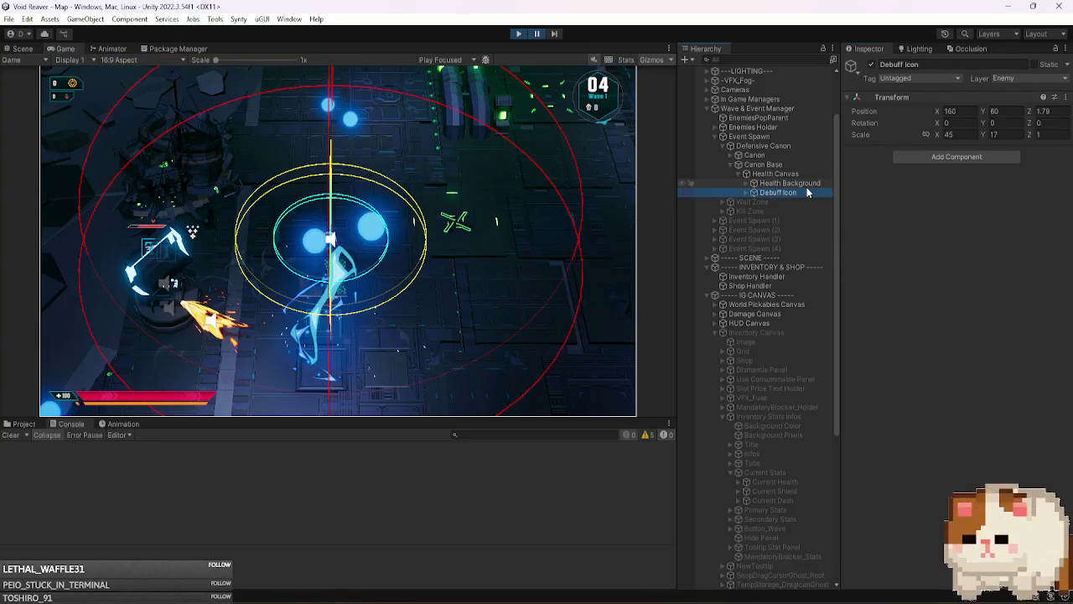
{"action": "key", "text": "Right"}
{"action": "key", "text": "Down"}
{"action": "key", "text": "Down"}
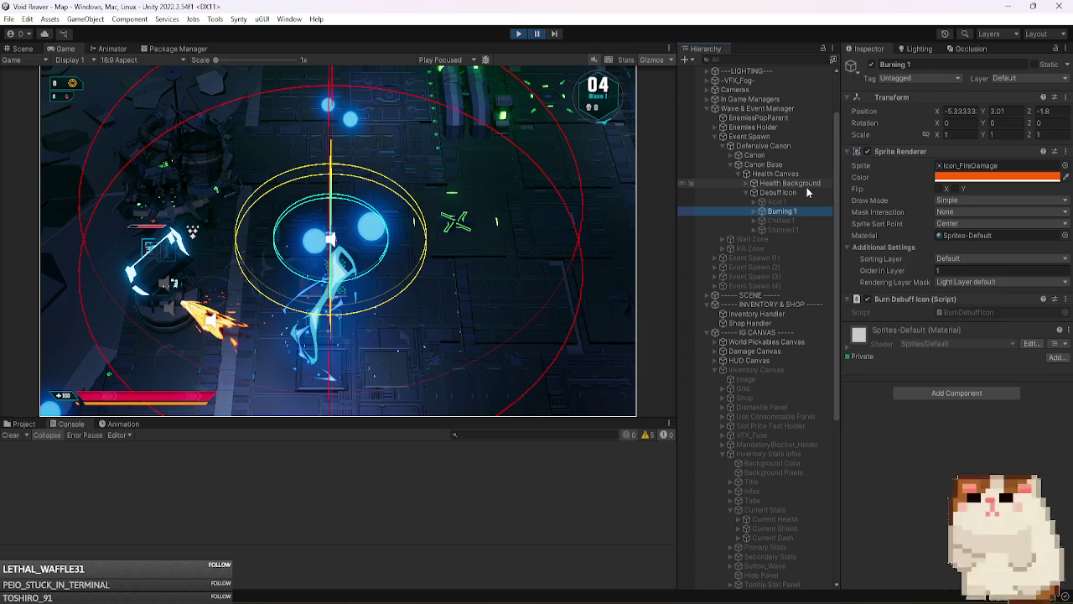
{"action": "key", "text": "Up"}
{"action": "key", "text": "Down"}
{"action": "key", "text": "Down"}
{"action": "key", "text": "Up"}
{"action": "key", "text": "Up"}
{"action": "key", "text": "Up"}
{"action": "key", "text": "Left"}
{"action": "key", "text": "Up"}
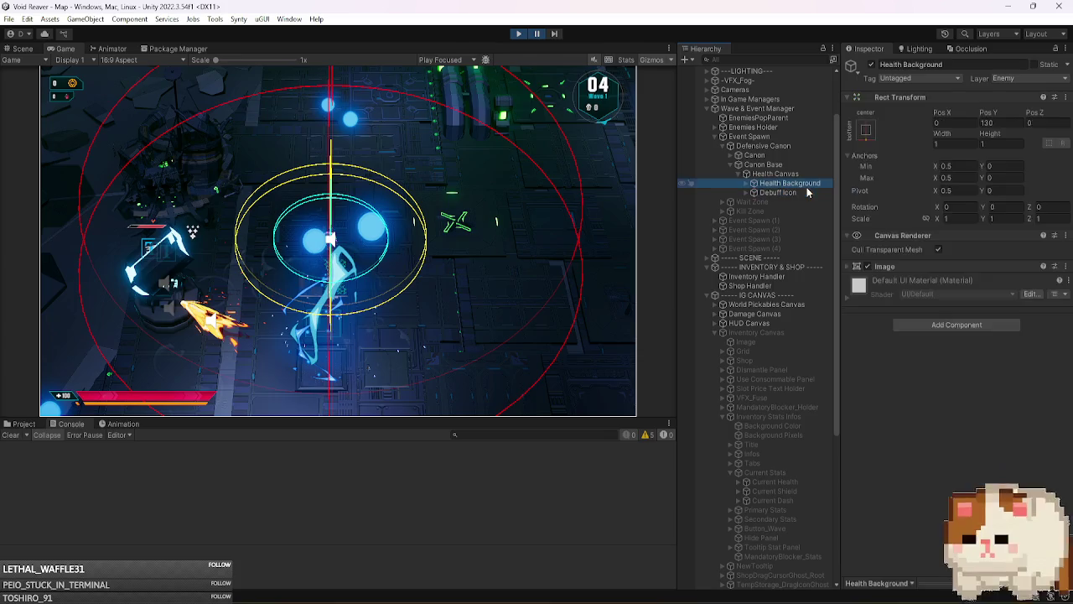
{"action": "key", "text": "Up"}
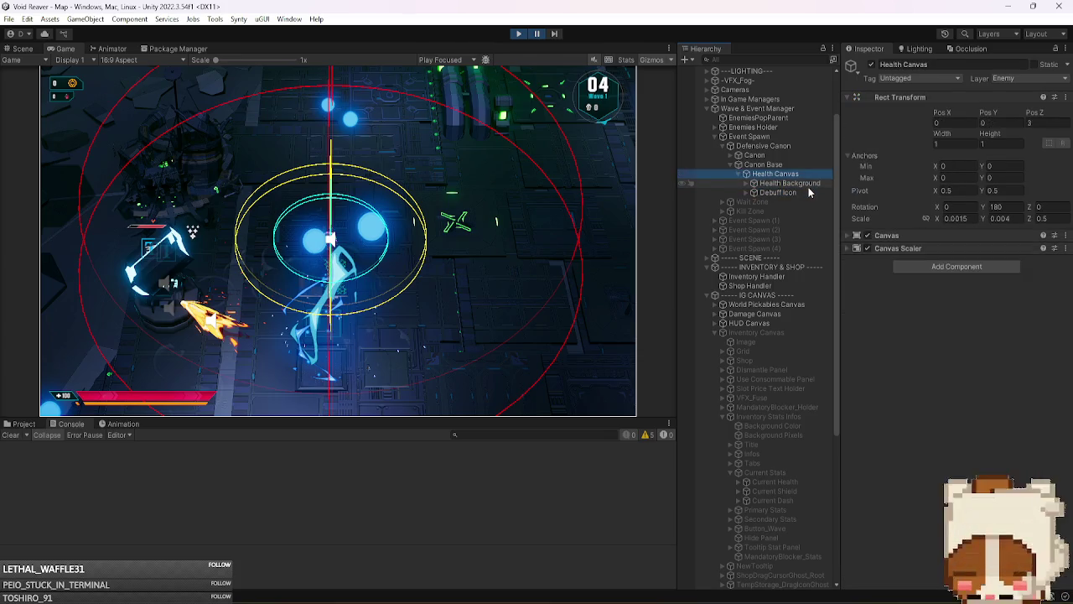
- Try Health Canvas rotation and scale values, zeroing X and Z rotation and keeping X scale 0.0015
{"action": "left_click", "coordinate": [1055, 218]}
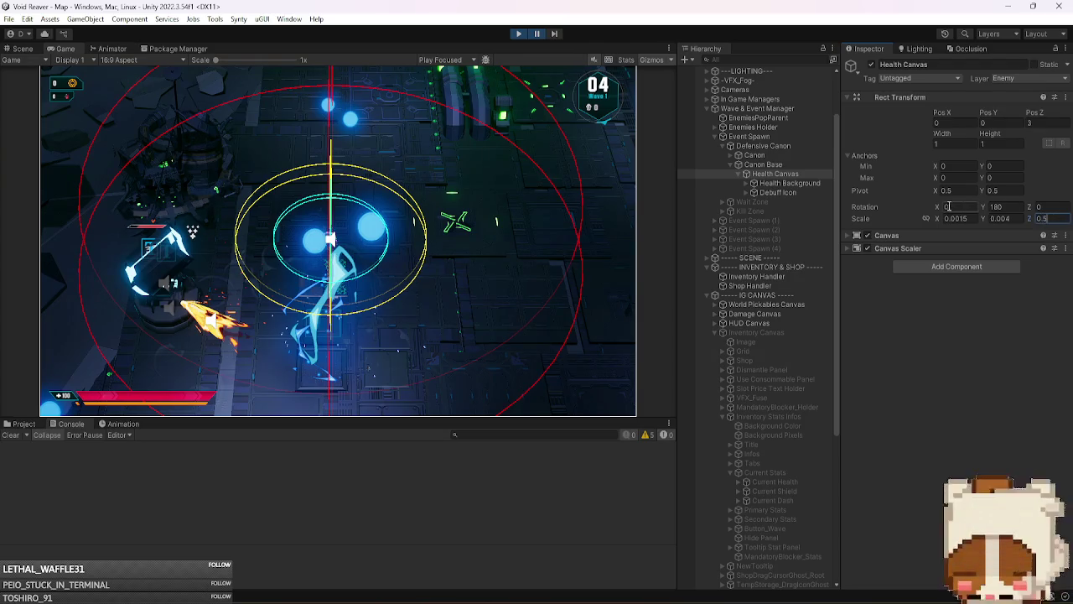
{"action": "left_click_drag", "start_coordinate": [937, 210], "coordinate": [545, 186]}
{"action": "type", "text": "0"}
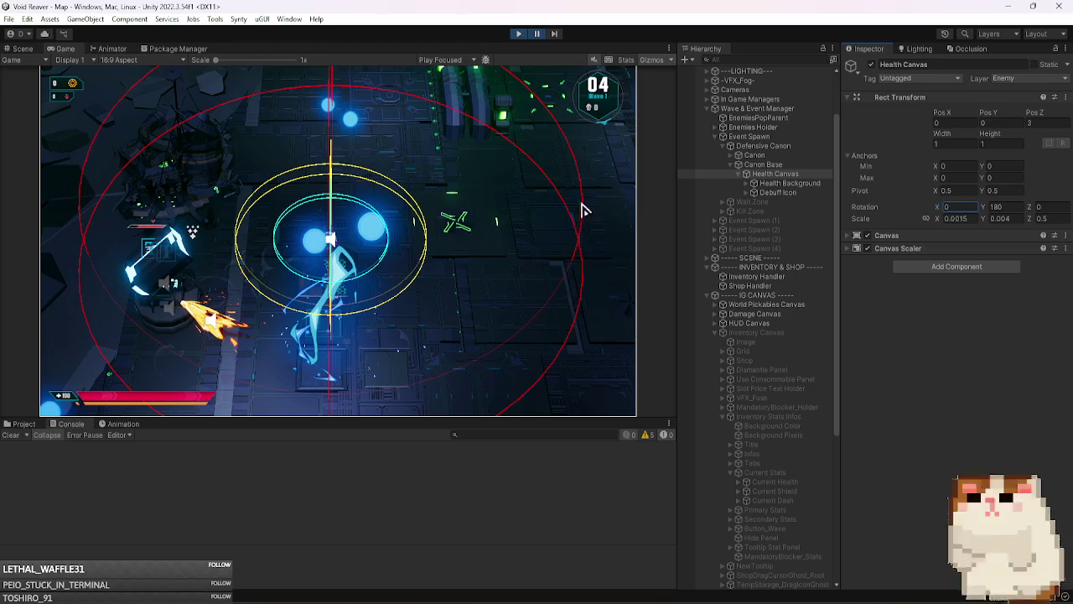
{"action": "mouse_move", "coordinate": [1028, 213]}
{"action": "left_mouse_down"}
{"action": "mouse_move", "coordinate": [1043, 210]}
{"action": "mouse_move", "coordinate": [747, 564]}
{"action": "left_mouse_up"}
{"action": "type", "text": "0"}
{"action": "left_click", "coordinate": [962, 204]}
{"action": "type", "text": "180"}
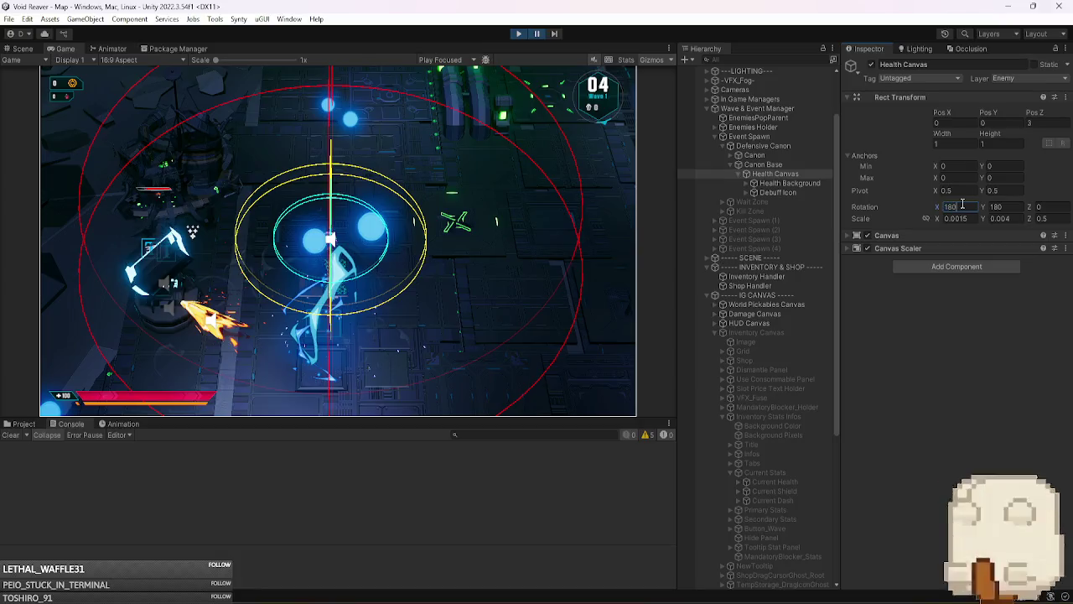
{"action": "type", "text": "0"}
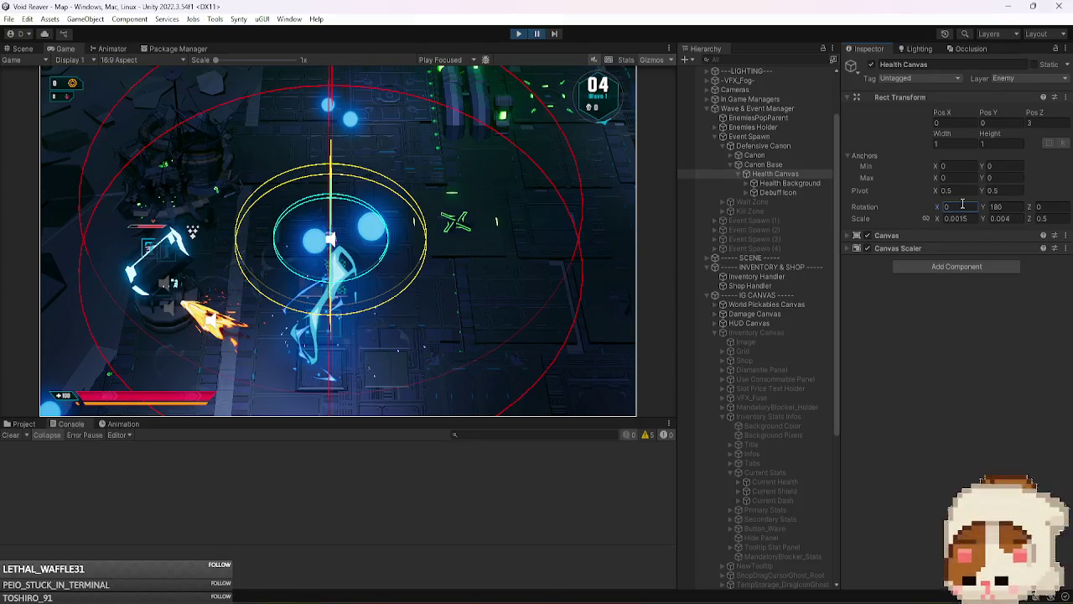
{"action": "left_click", "coordinate": [975, 218]}
{"action": "key", "text": "BackSpace"}
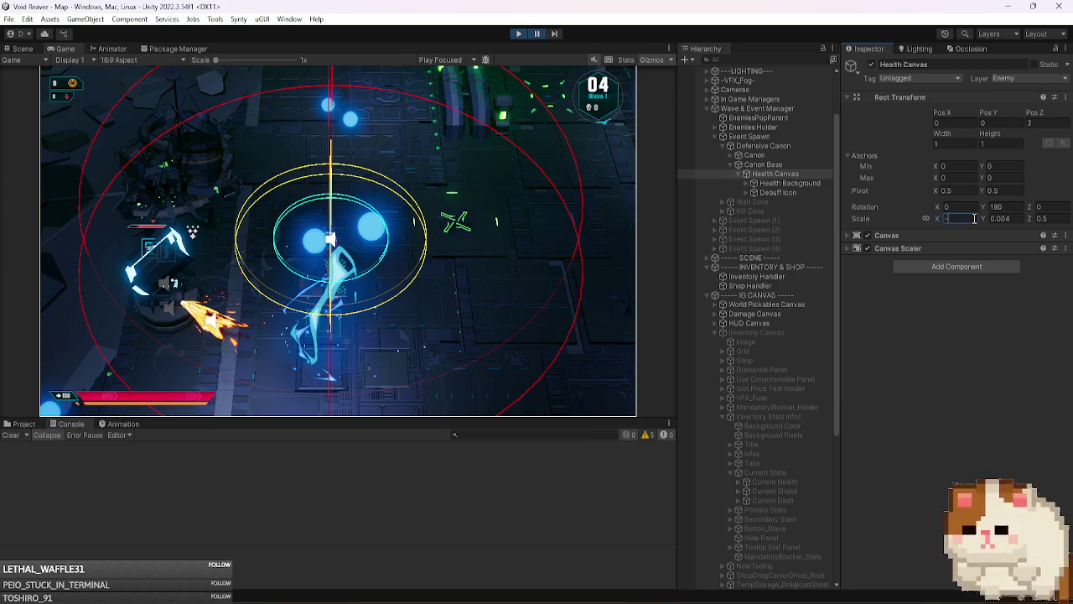
{"action": "type", "text": "-0.0015"}
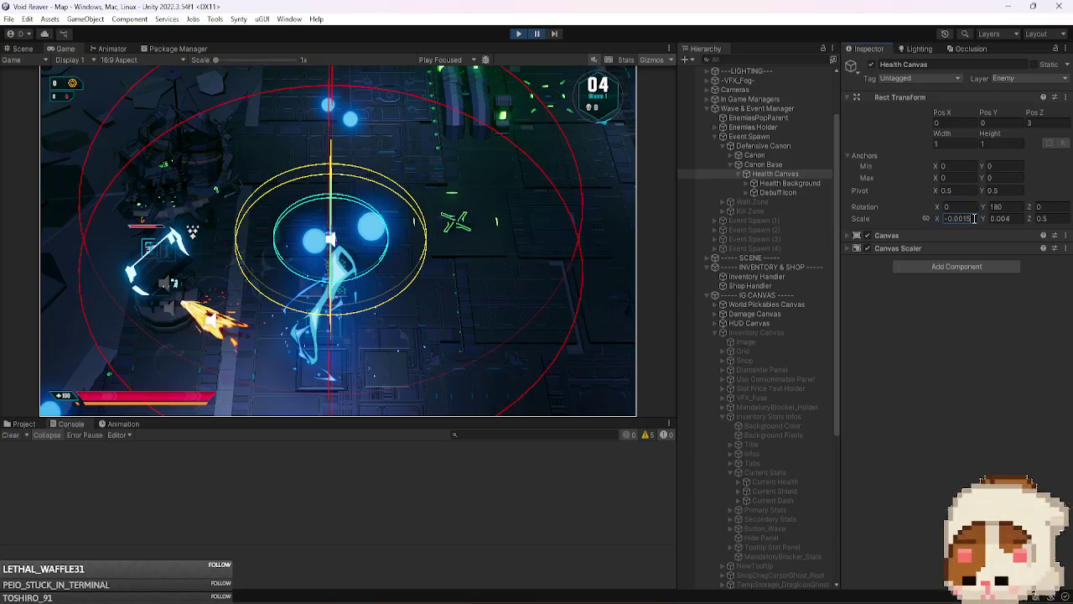
{"action": "key", "text": "Escape"}
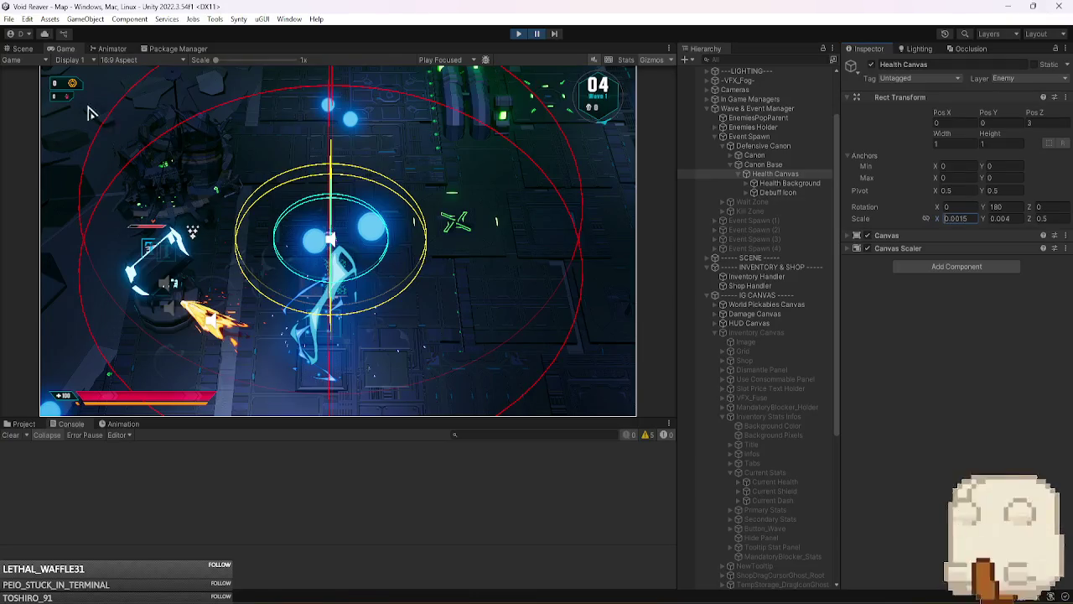
{"action": "left_click", "coordinate": [31, 51]}
- Move Health Canvas above Canon Base under Defensive Canon, with X rotation 0 and Pos Y 3.5
{"action": "mouse_move", "coordinate": [442, 268]}
{"action": "left_mouse_down"}
{"action": "mouse_move", "coordinate": [451, 308]}
{"action": "mouse_move", "coordinate": [428, 289]}
{"action": "mouse_move", "coordinate": [453, 302]}
{"action": "left_mouse_up"}
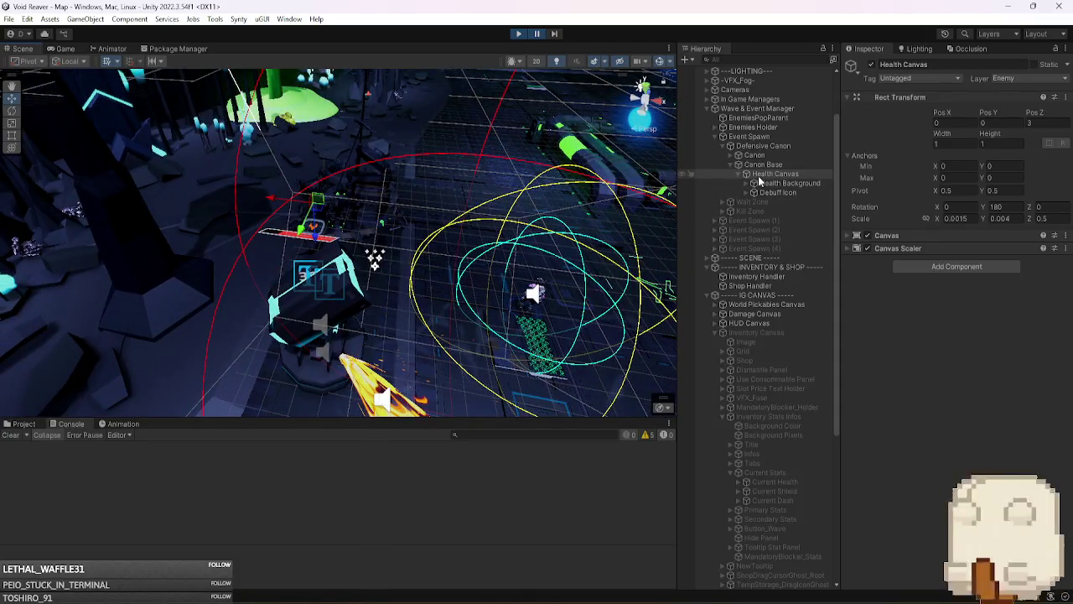
{"action": "left_click_drag", "start_coordinate": [801, 164], "coordinate": [797, 164]}
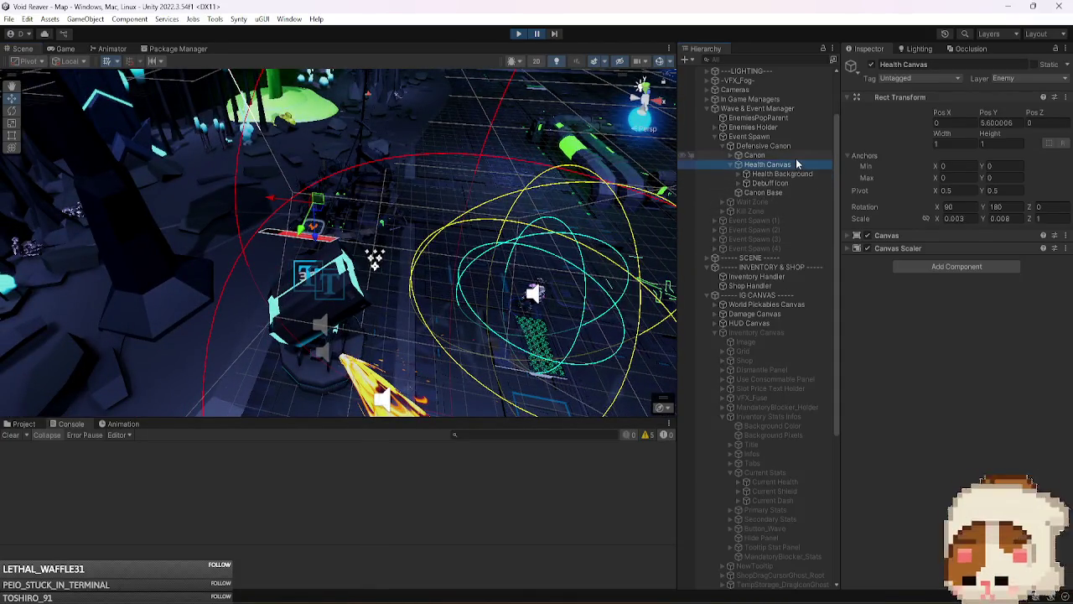
{"action": "left_click", "coordinate": [970, 206]}
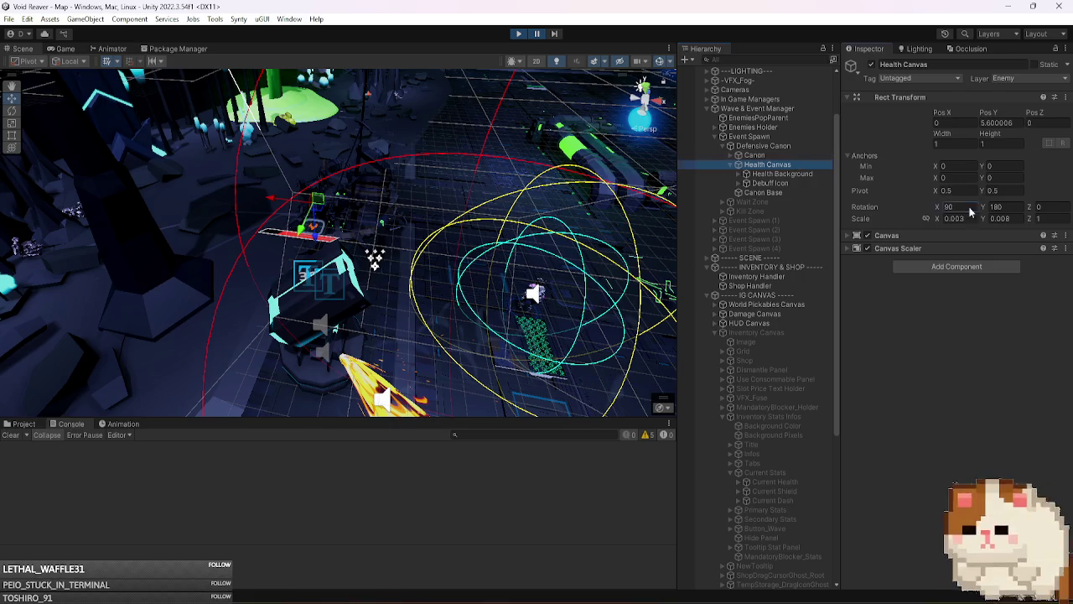
{"action": "type", "text": "0"}
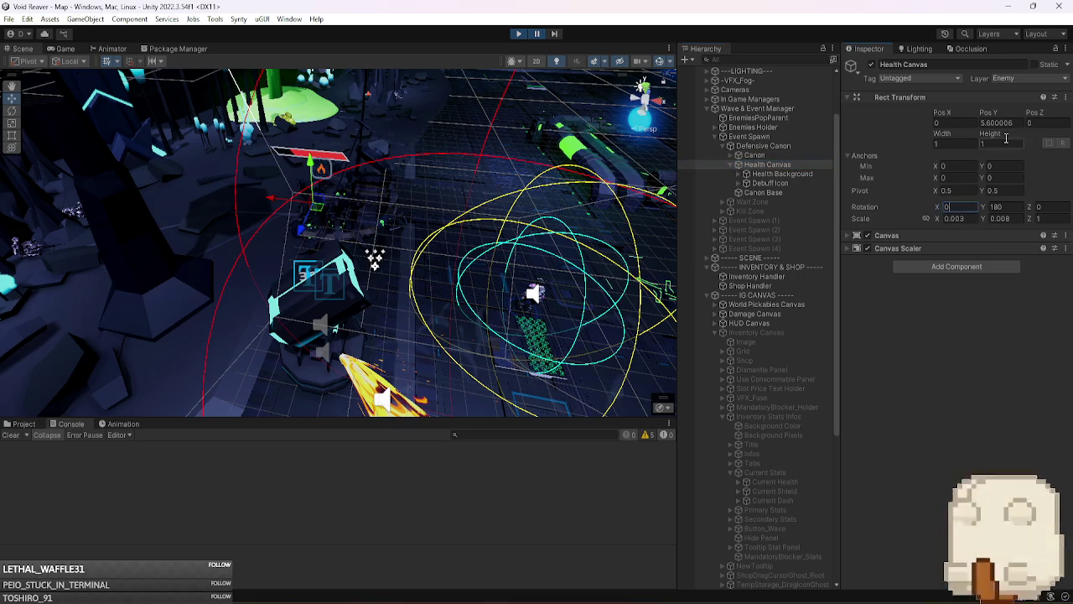
{"action": "left_click", "coordinate": [1016, 124]}
{"action": "type", "text": "0"}
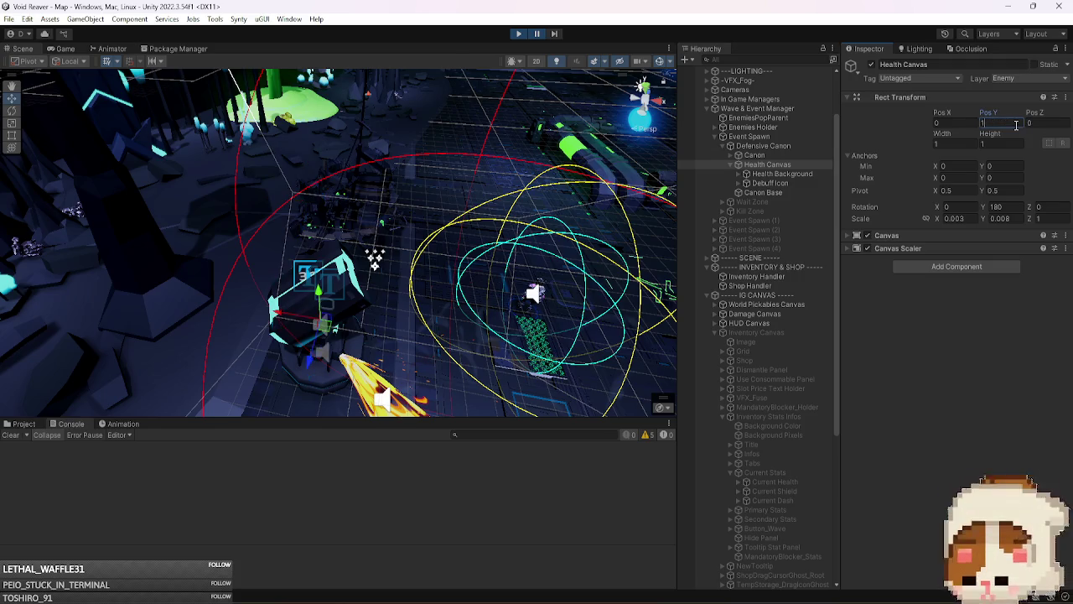
{"action": "key", "text": "BackSpace"}
{"action": "type", "text": "5"}
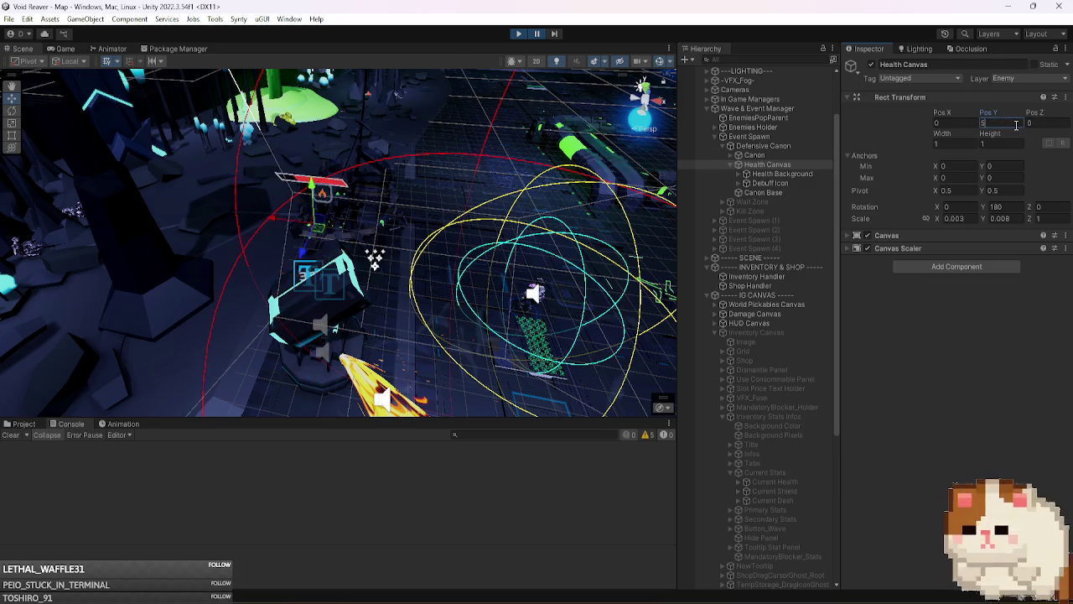
{"action": "key", "text": "BackSpace"}
{"action": "type", "text": "3.5"}
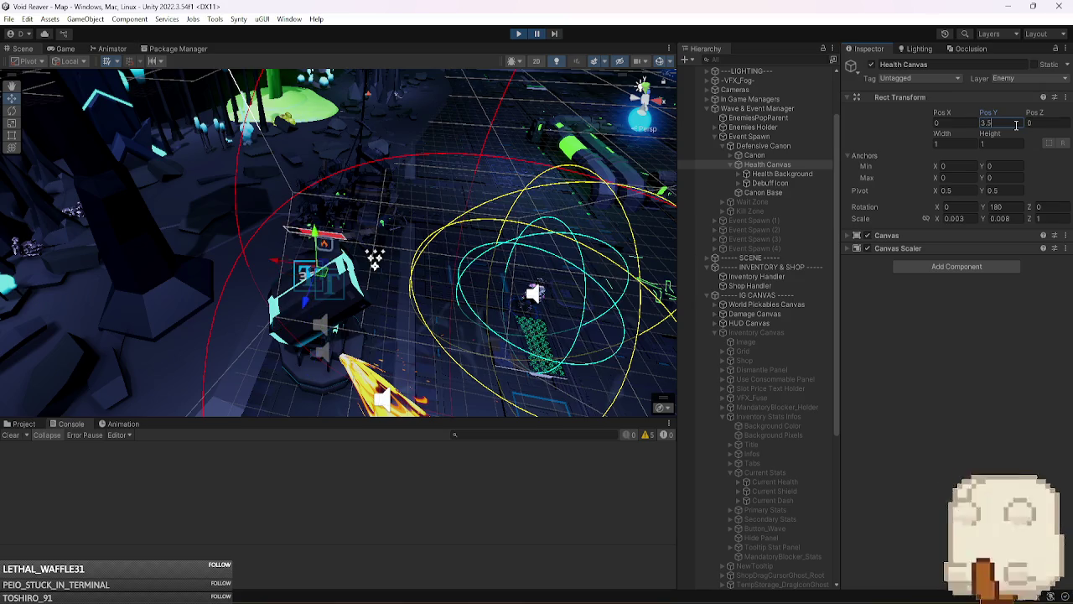
{"action": "left_click", "coordinate": [64, 49]}
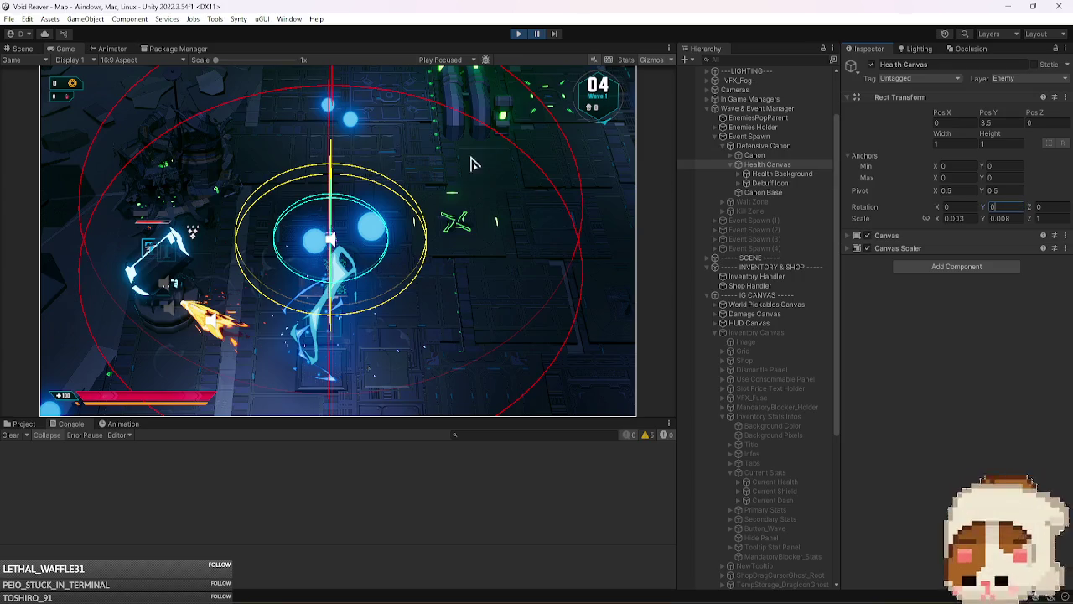
- Resume the game, set Health Canvas Y rotation to 180, and start wave 2
{"action": "left_click", "coordinate": [427, 240]}
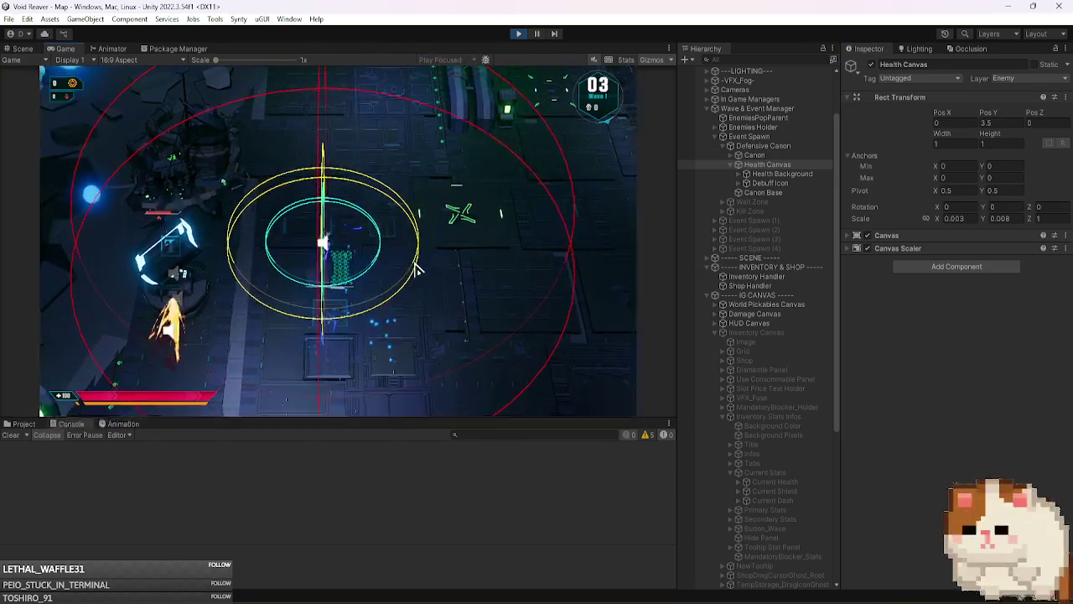
{"action": "left_click", "coordinate": [1002, 209]}
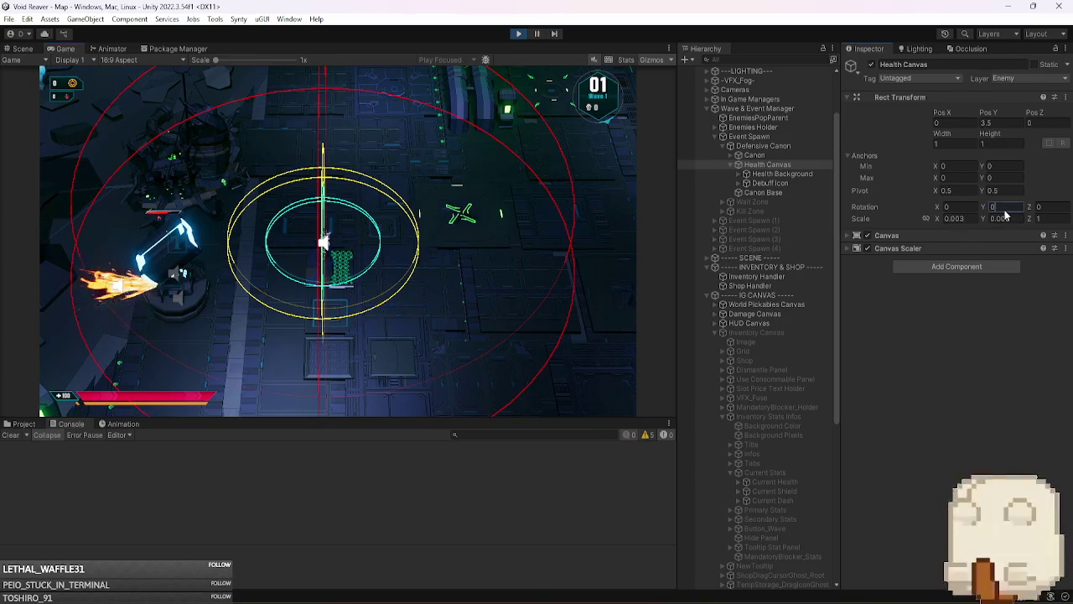
{"action": "type", "text": "180"}
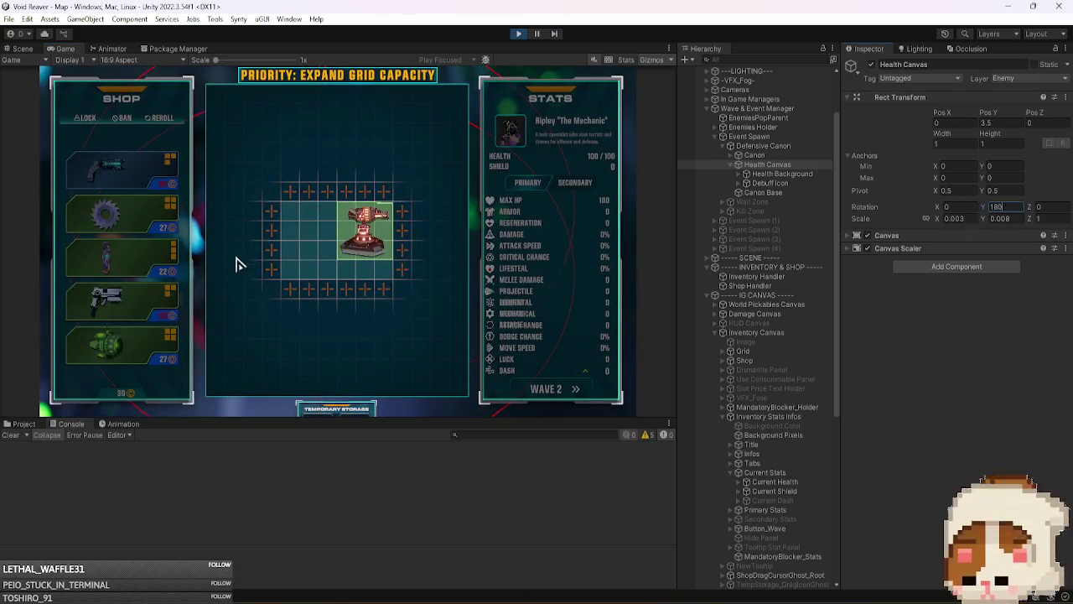
{"action": "left_click", "coordinate": [549, 390]}
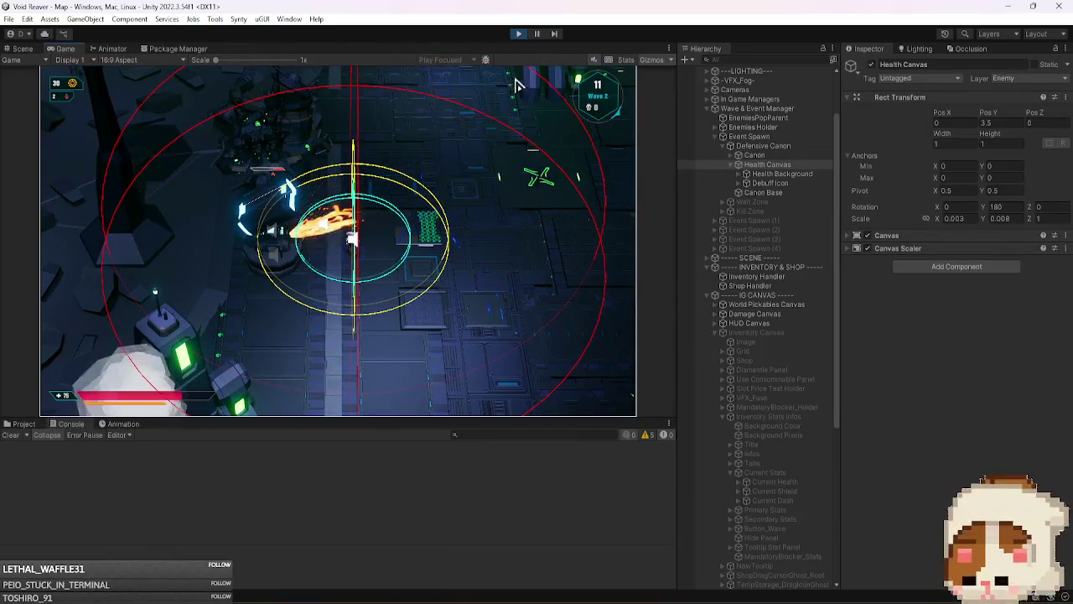
- Maximize the Game view, then pause and exit Play mode with Ctrl+P
{"action": "left_click", "coordinate": [669, 48]}
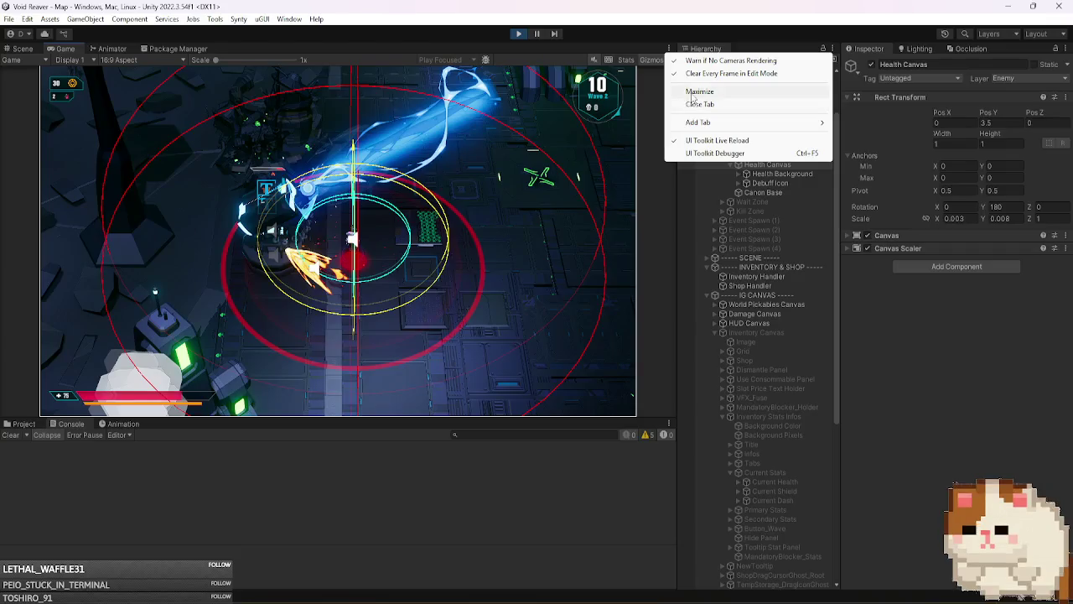
{"action": "left_click", "coordinate": [692, 90]}
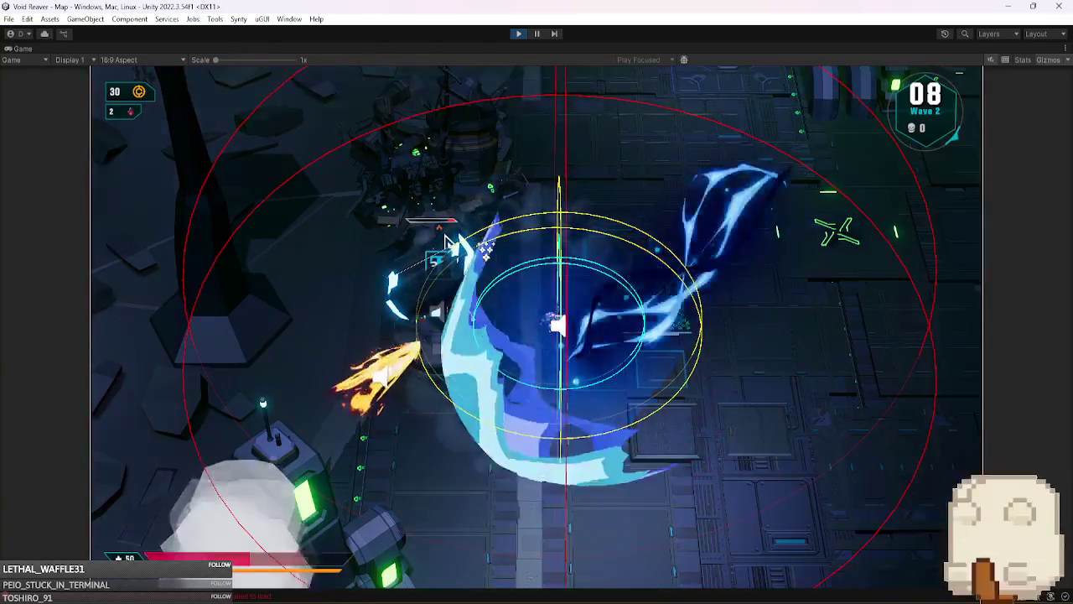
{"action": "left_click", "coordinate": [537, 33]}
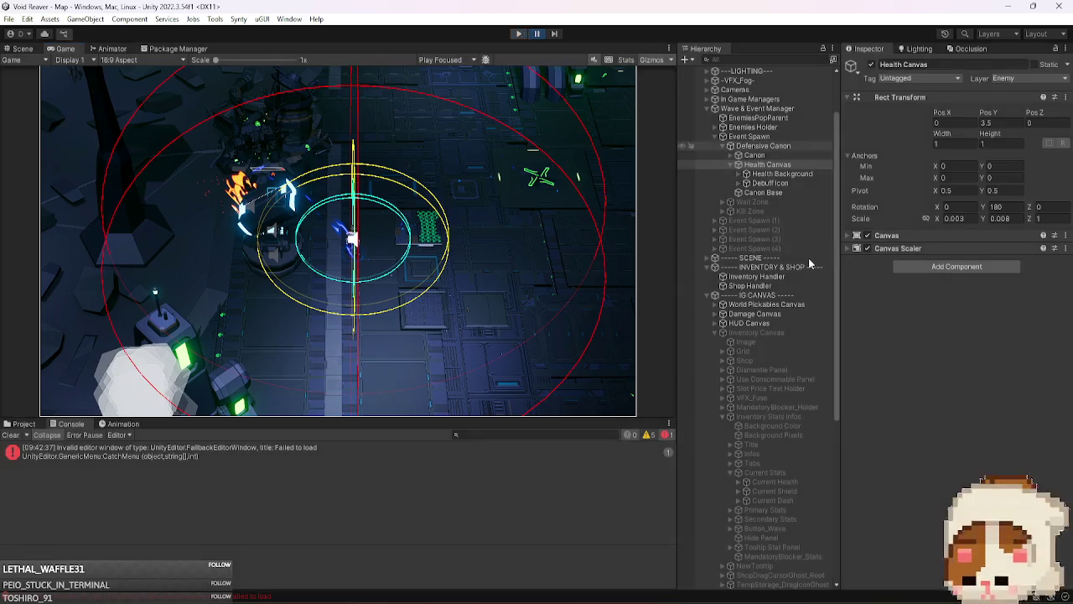
{"action": "key", "text": "ctrl+p"}
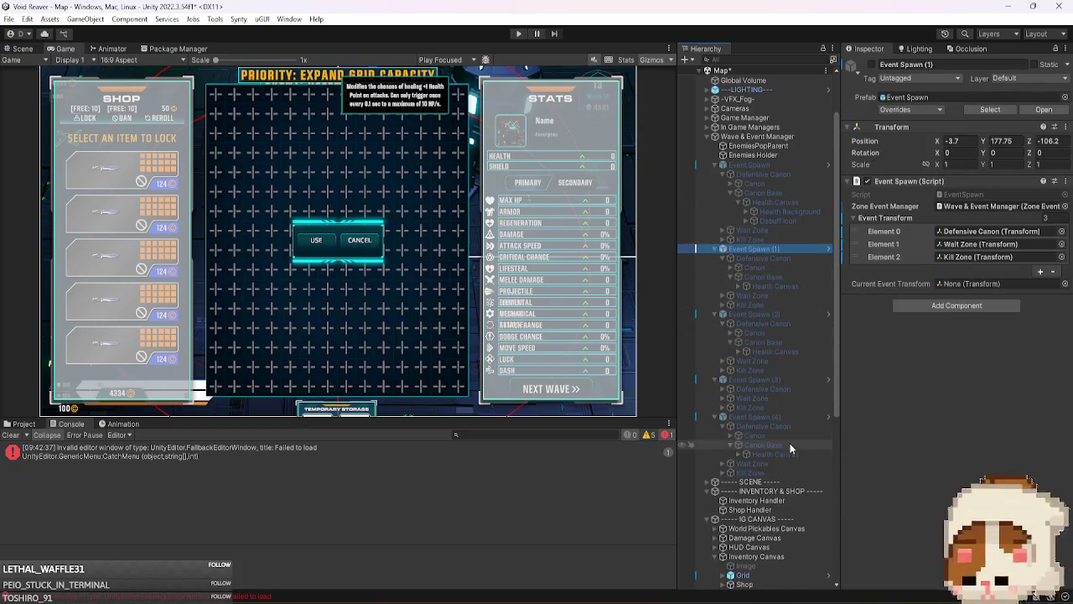
- Select the Health Canvas under all five Event Spawns and set their Y rotation to 180
{"action": "left_click", "coordinate": [790, 453]}
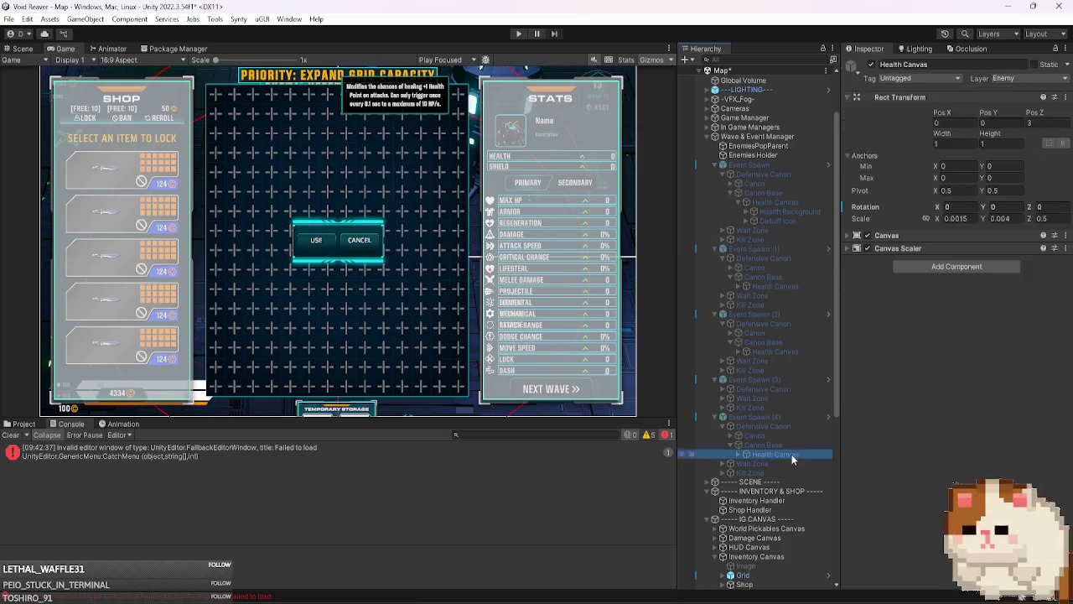
{"action": "left_click", "coordinate": [724, 389]}
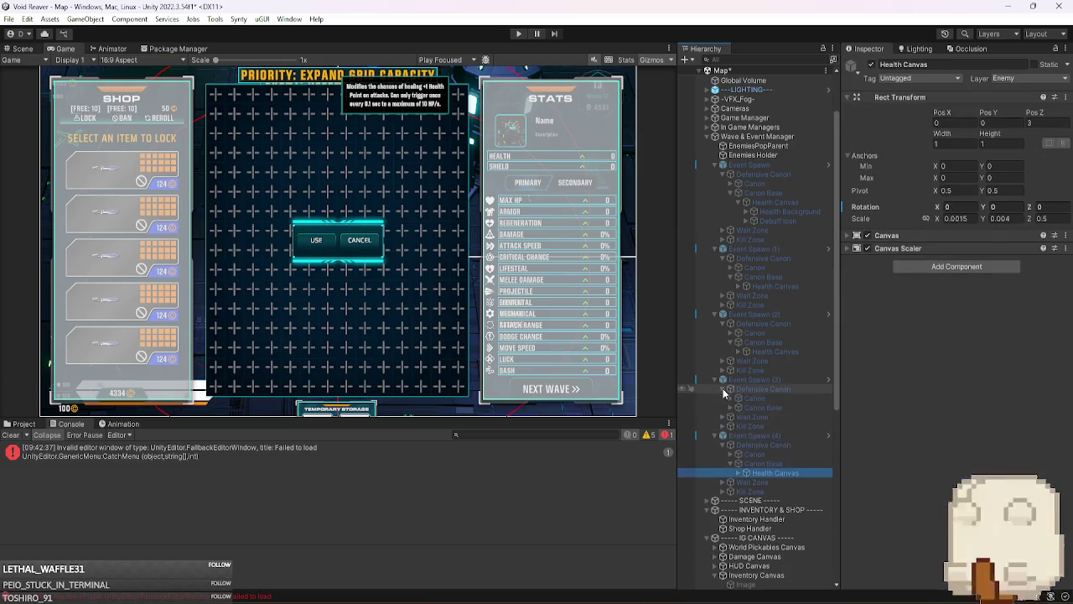
{"action": "left_click", "coordinate": [730, 408]}
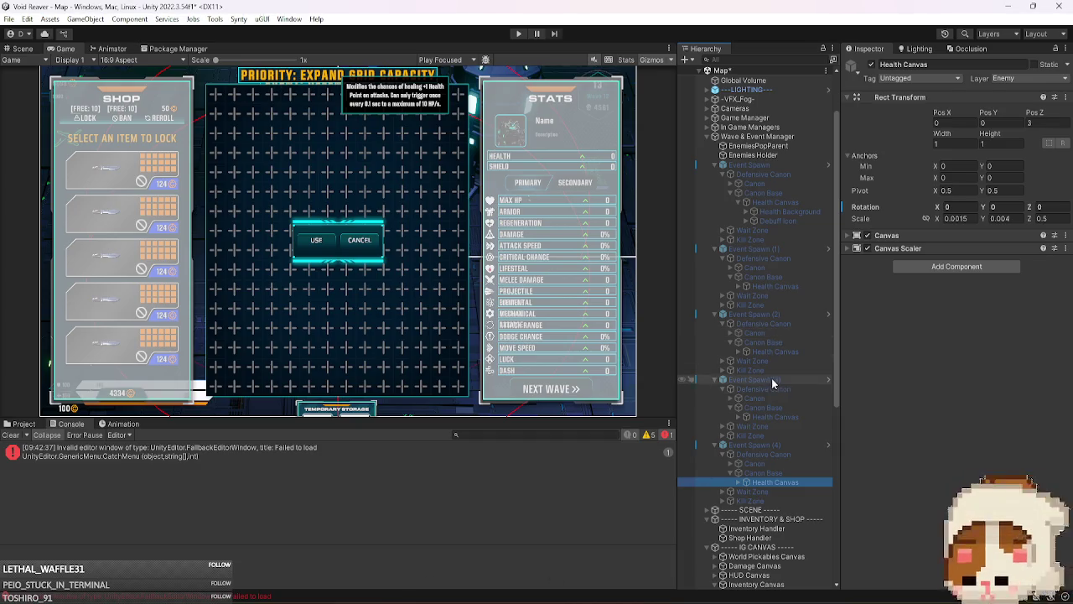
{"action": "left_click", "coordinate": [797, 416], "text": "ctrl"}
{"action": "left_click", "coordinate": [796, 351], "text": "ctrl"}
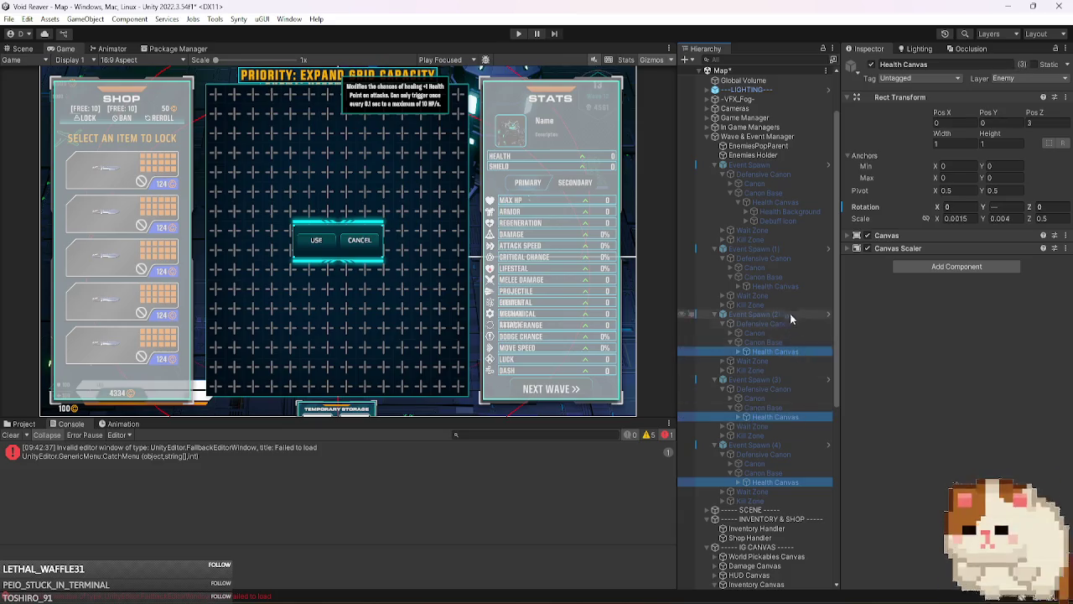
{"action": "left_click", "coordinate": [787, 286], "text": "ctrl"}
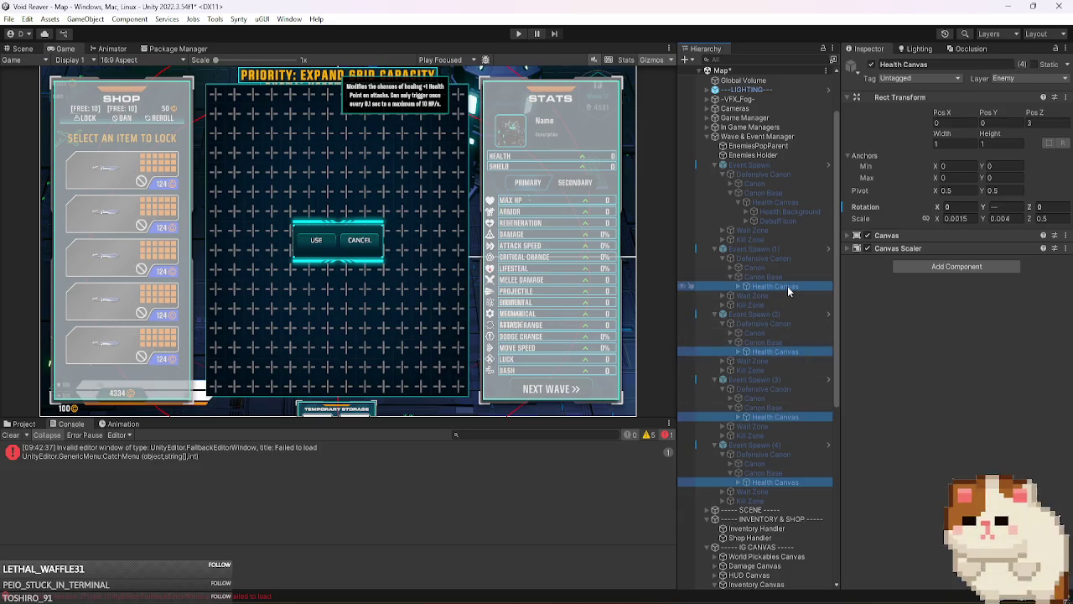
{"action": "left_click", "coordinate": [787, 203], "text": "ctrl"}
{"action": "left_click", "coordinate": [1001, 206]}
{"action": "type", "text": "180"}
{"action": "key", "text": "Return"}
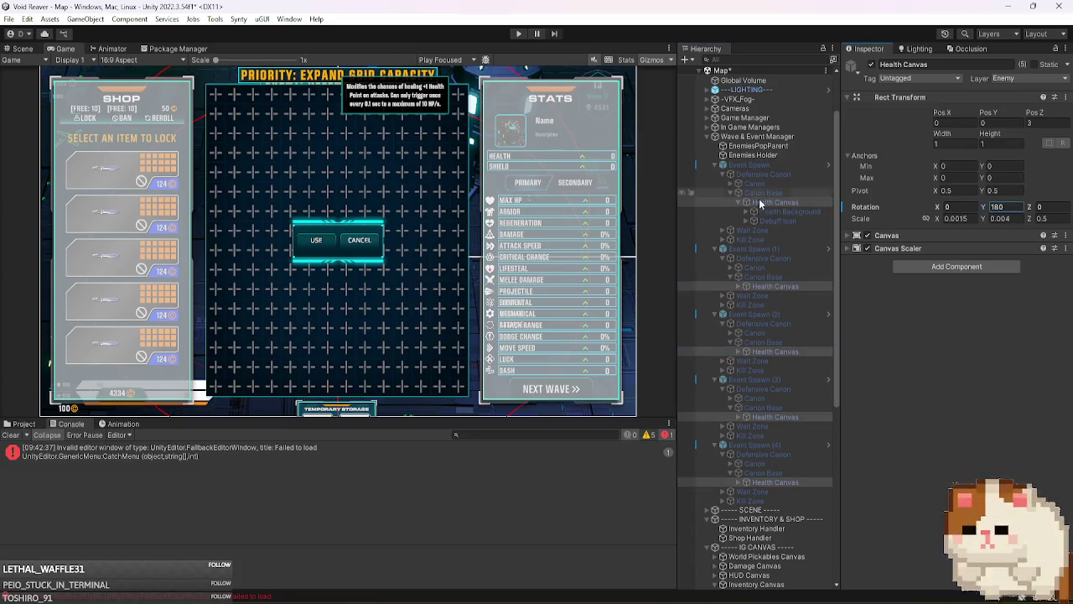
- Try moving the Health Canvases onto Canon Base, dismissing the 'Cannot restructure Prefab instance' warning
{"action": "left_click_drag", "start_coordinate": [778, 203], "coordinate": [780, 190]}
{"action": "key", "text": "Escape"}
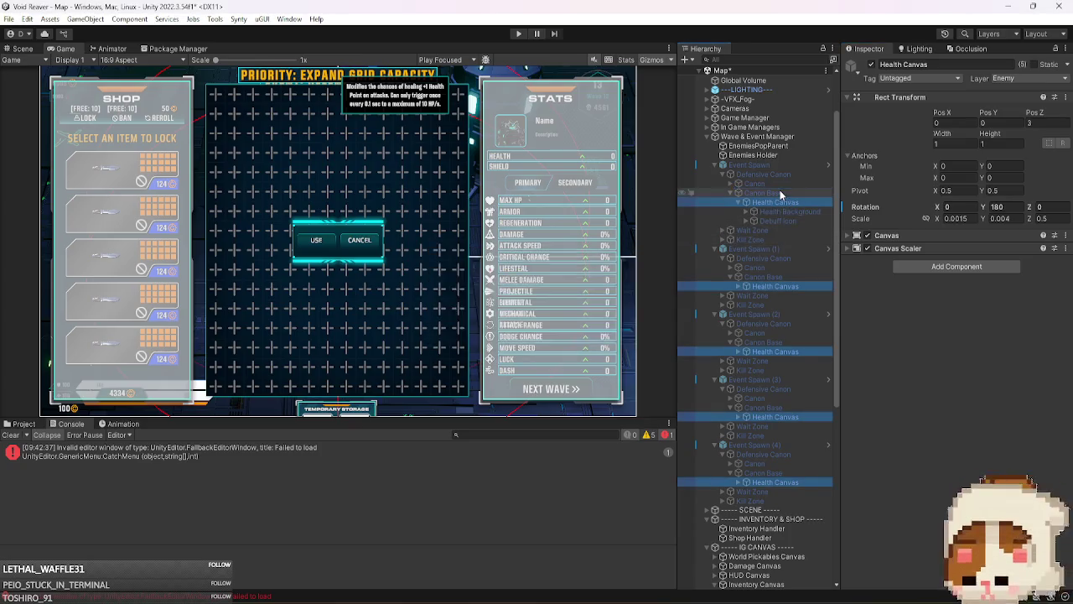
{"action": "left_click", "coordinate": [795, 199]}
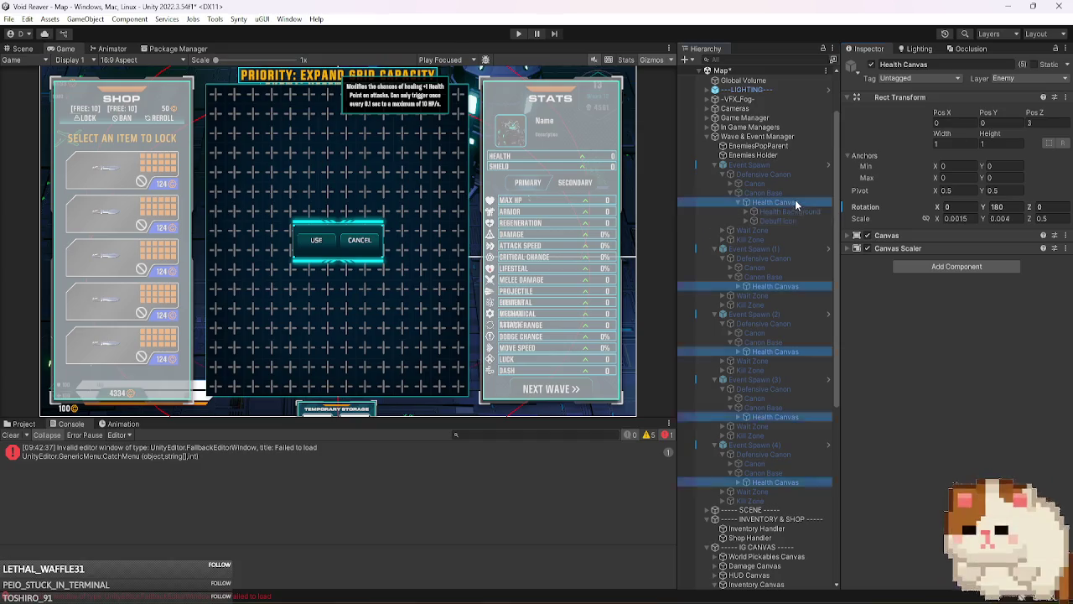
{"action": "left_click_drag", "start_coordinate": [798, 191], "coordinate": [800, 190]}
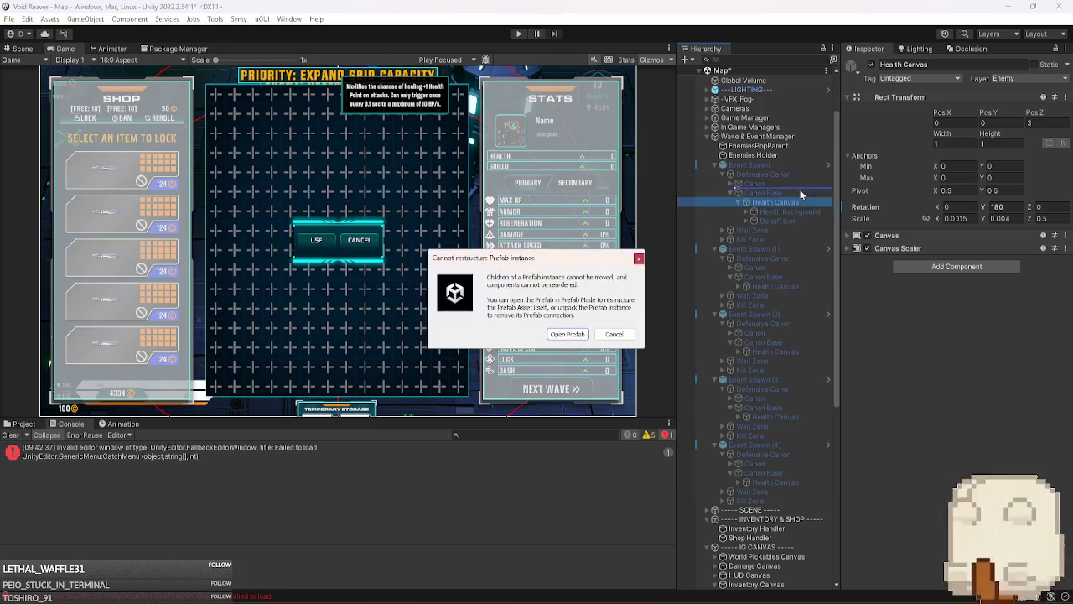
- In the Event Spawn prefab, move Health Canvas out from under Canon Base and exit Prefab Mode
{"action": "key", "text": "Escape"}
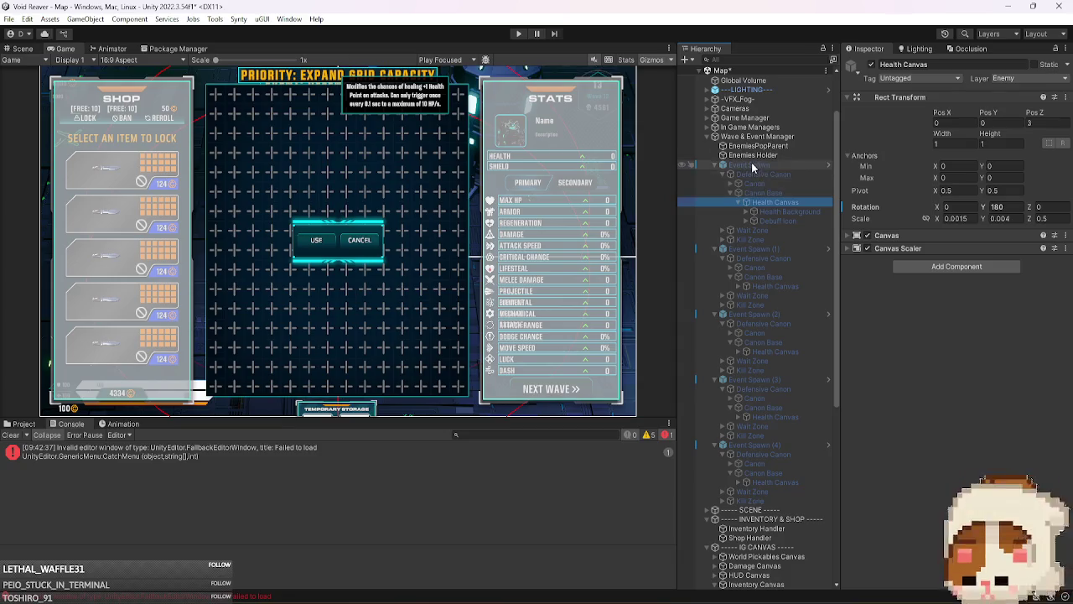
{"action": "right_click", "coordinate": [751, 164]}
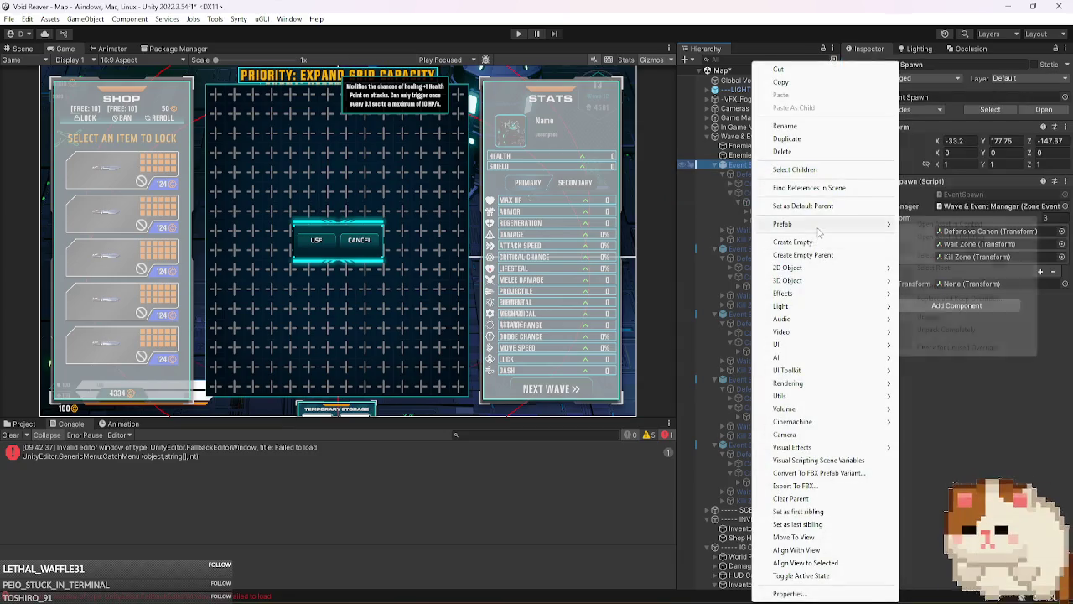
{"action": "left_click", "coordinate": [996, 436]}
{"action": "left_click", "coordinate": [1058, 109]}
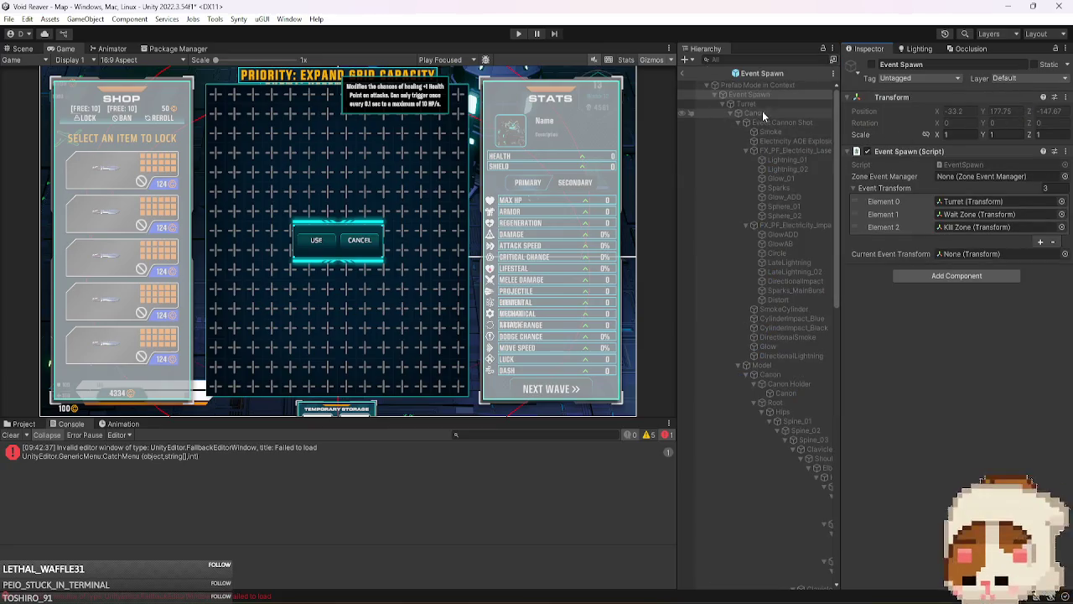
{"action": "left_click", "coordinate": [766, 123]}
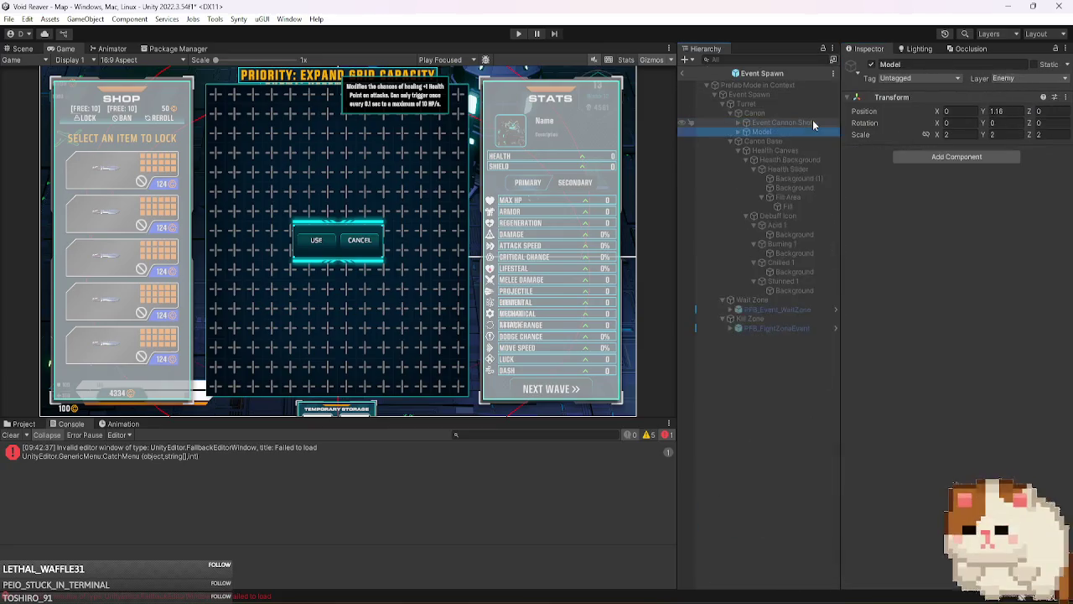
{"action": "left_click", "coordinate": [807, 151]}
{"action": "left_click", "coordinate": [739, 150]}
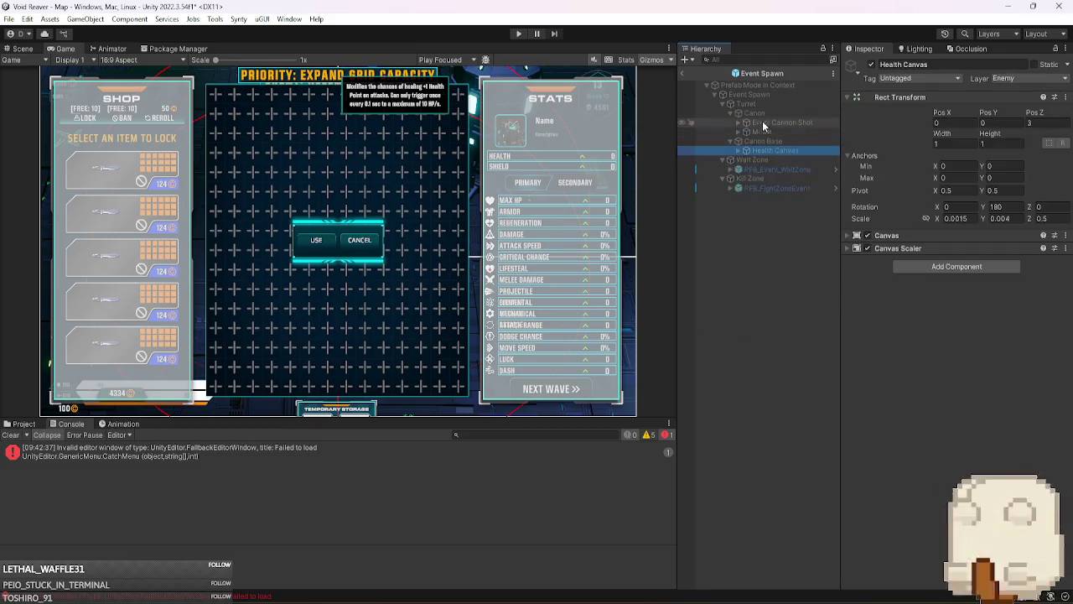
{"action": "left_click", "coordinate": [738, 113]}
{"action": "left_click", "coordinate": [755, 113]}
{"action": "left_click_drag", "start_coordinate": [774, 132], "coordinate": [783, 119]}
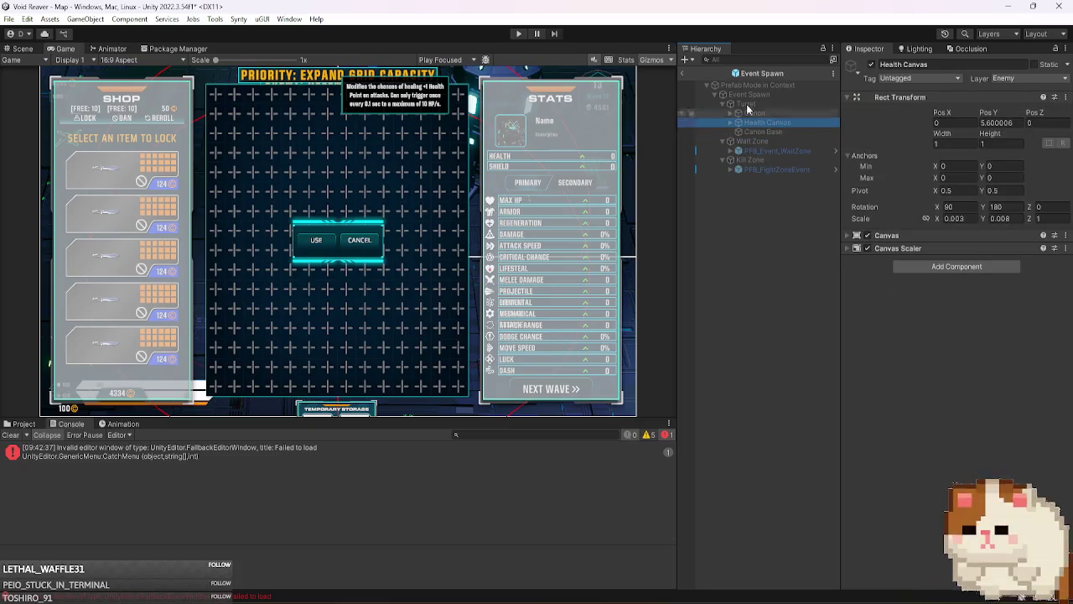
{"action": "left_click", "coordinate": [682, 74]}
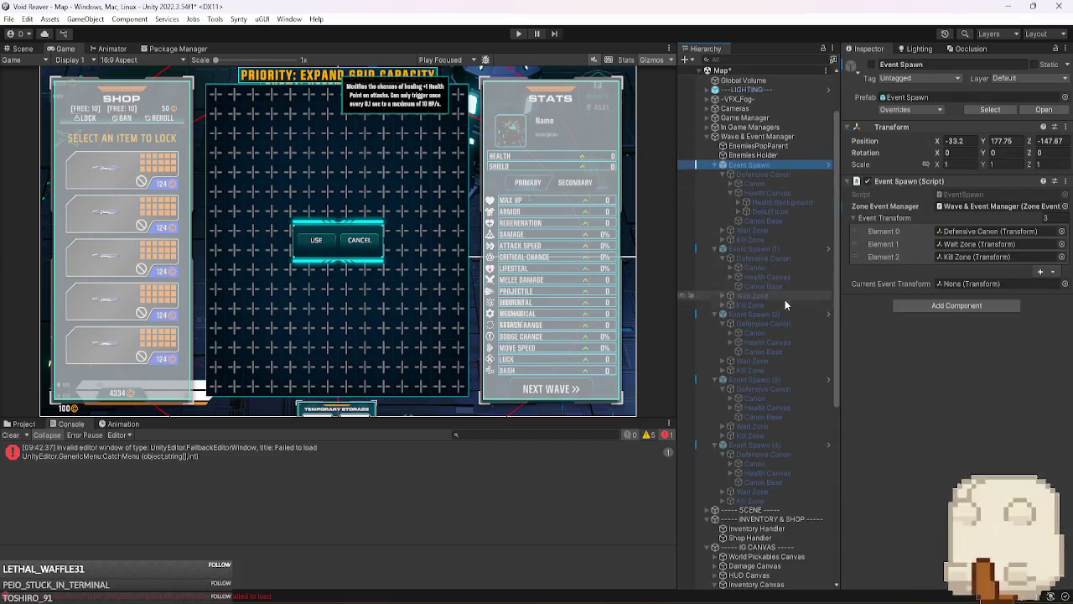
- Clear the Console errors and collapse every Event Spawn group in the Hierarchy
{"action": "left_click", "coordinate": [17, 435]}
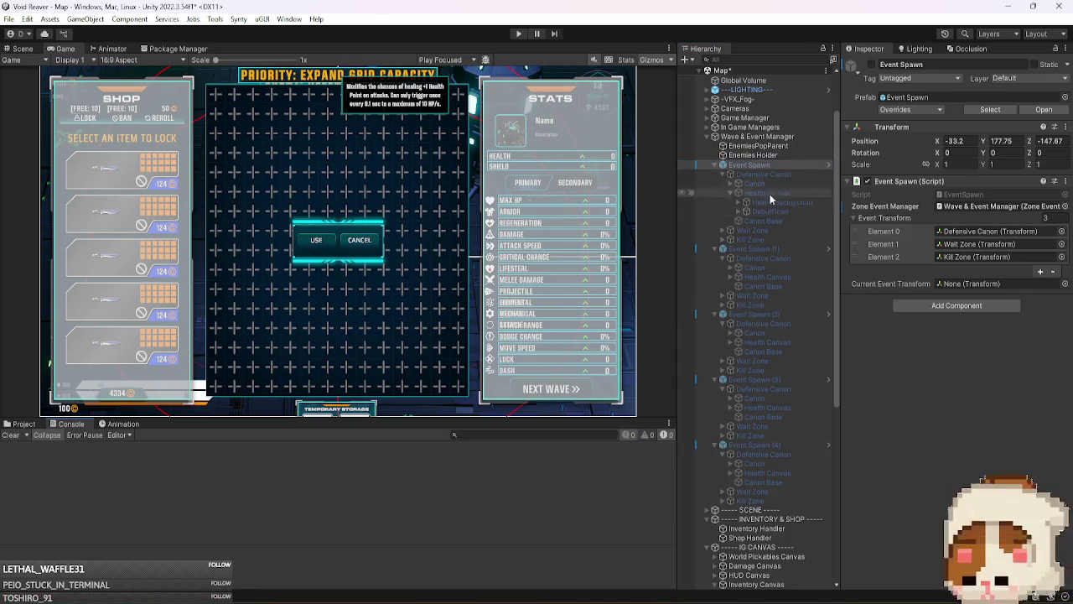
{"action": "left_click", "coordinate": [765, 249]}
{"action": "key", "text": "Left"}
{"action": "key", "text": "Down"}
{"action": "key", "text": "Left"}
{"action": "key", "text": "Down"}
{"action": "key", "text": "Left"}
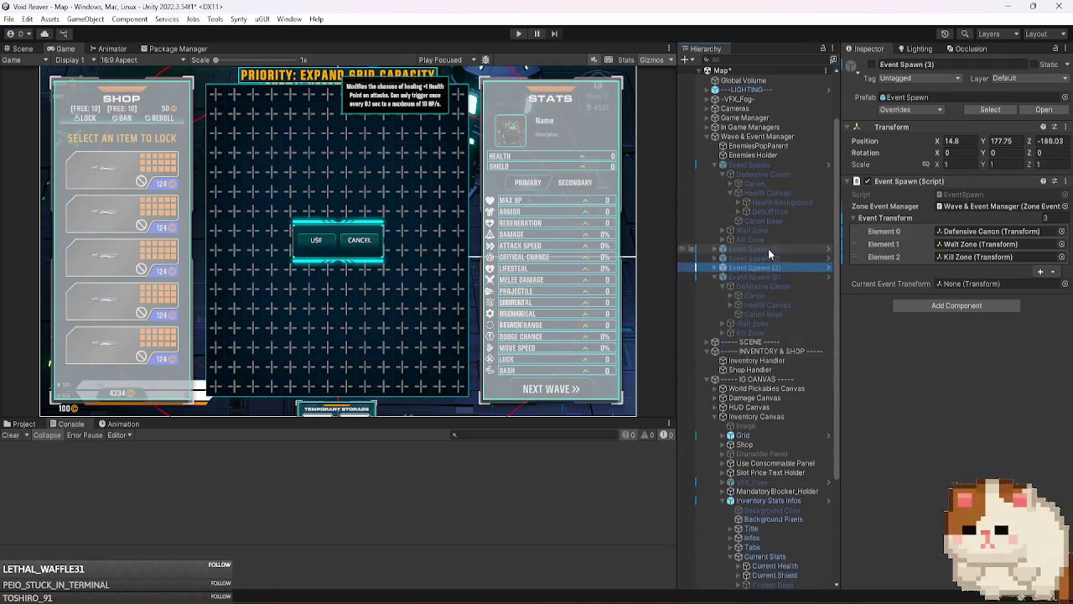
{"action": "key", "text": "Down"}
{"action": "key", "text": "Left"}
{"action": "left_click", "coordinate": [764, 168]}
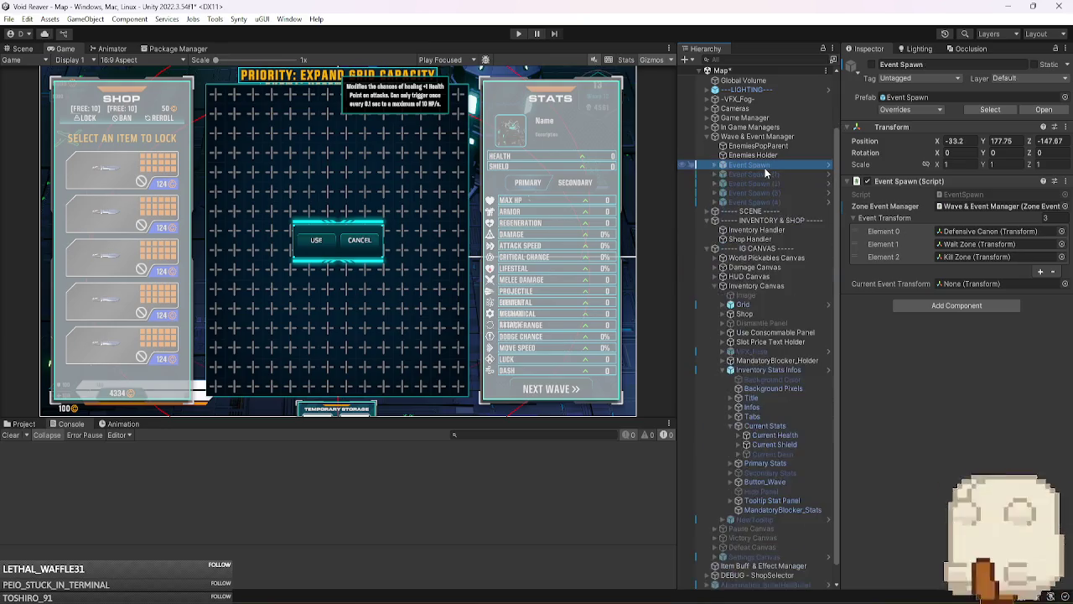
{"action": "key", "text": "Down"}
{"action": "key", "text": "Down"}
{"action": "key", "text": "Down"}
{"action": "key", "text": "Left"}
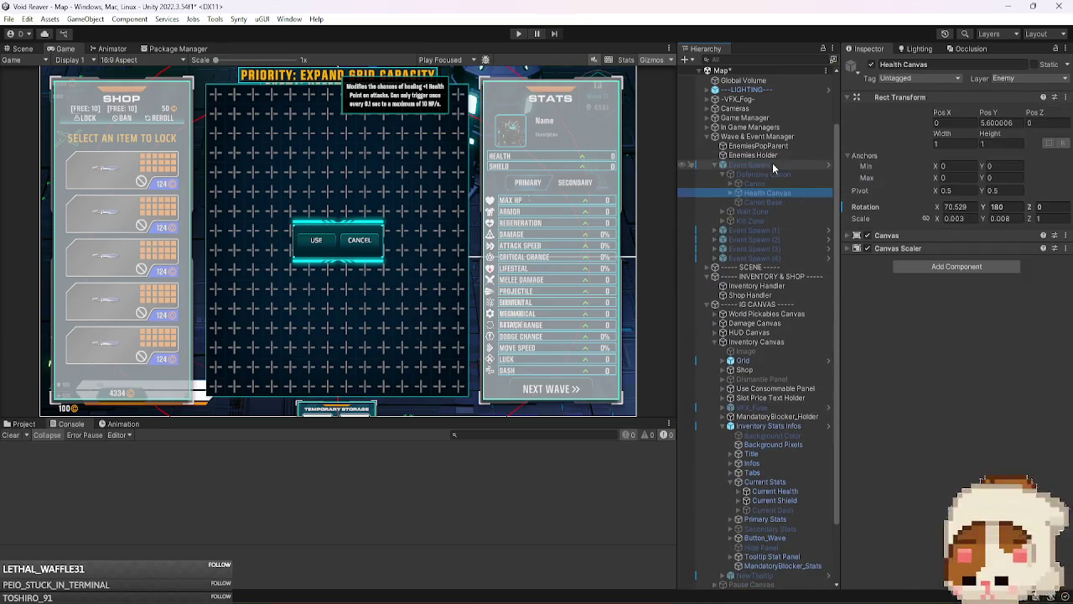
{"action": "key", "text": "Left"}
{"action": "key", "text": "Left"}
{"action": "key", "text": "Left"}
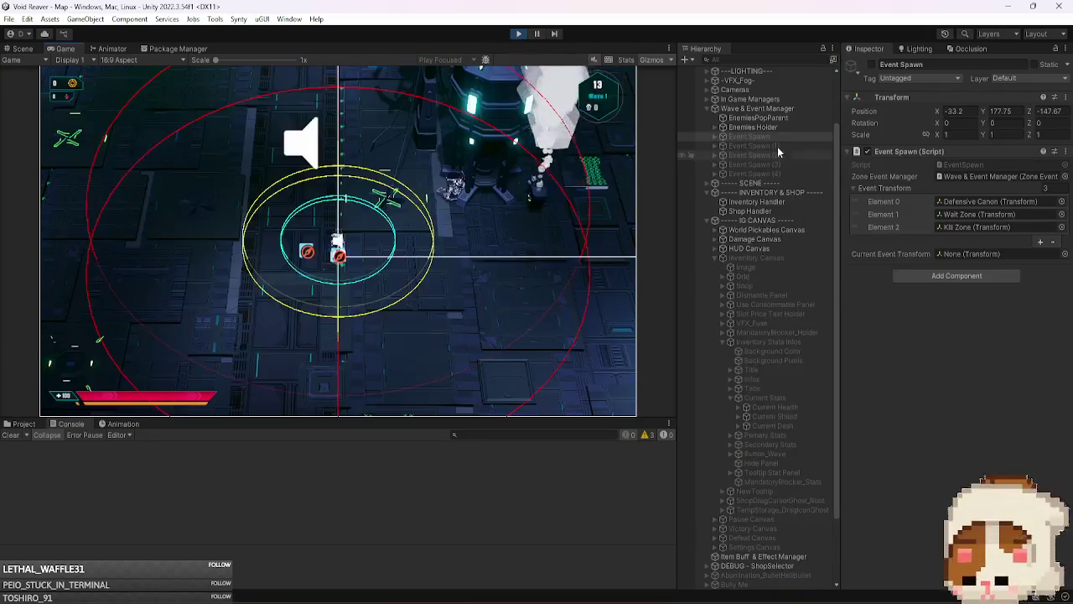
- Expand an Event Spawn and inspect its Kill Zone and Defensive Canon settings
{"action": "left_click", "coordinate": [798, 136]}
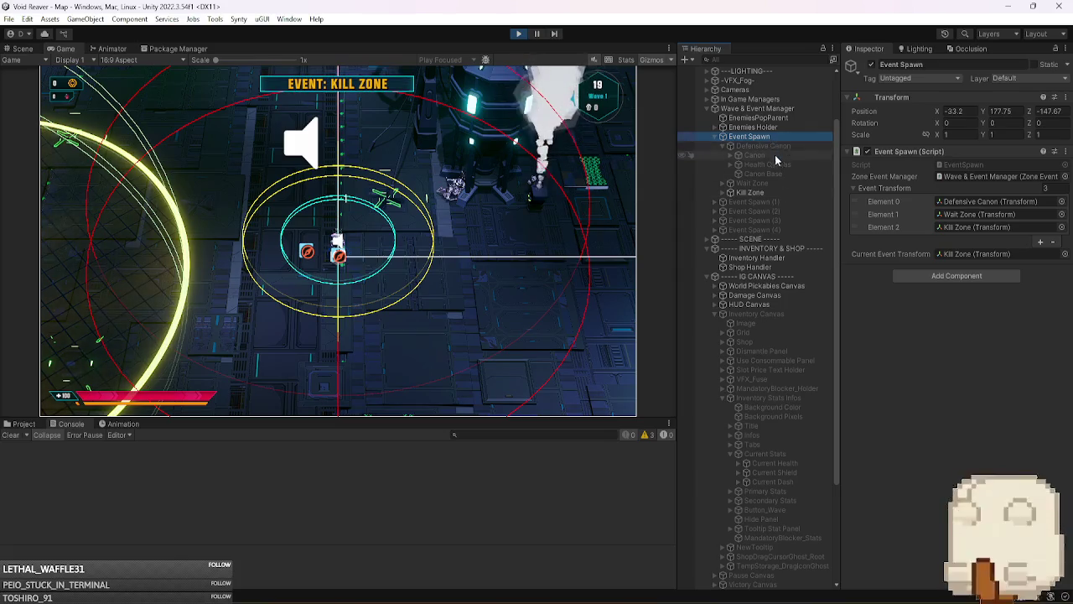
{"action": "left_click", "coordinate": [779, 165]}
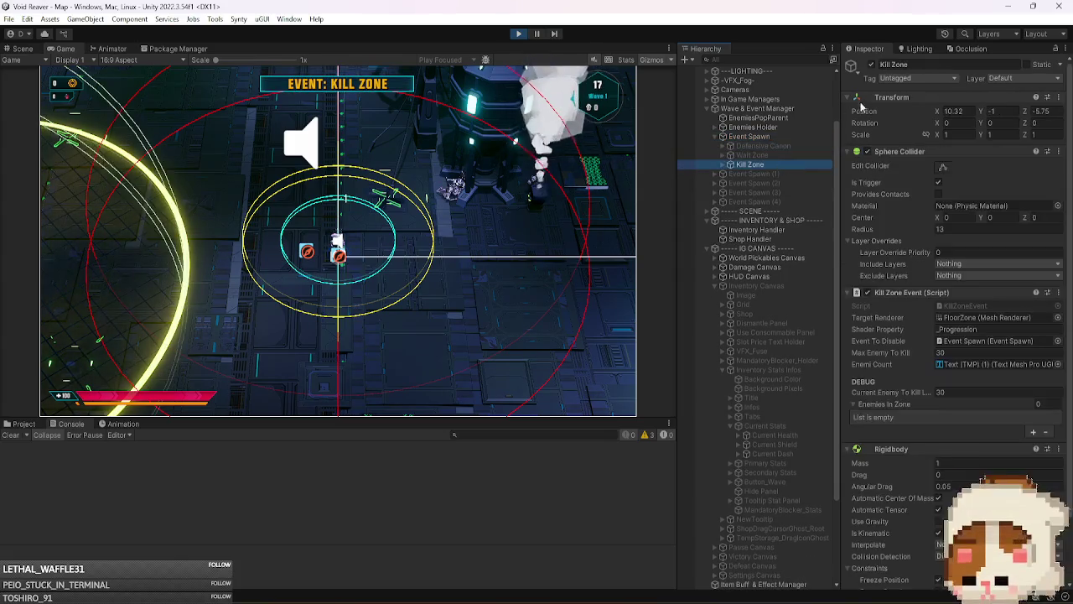
{"action": "left_click", "coordinate": [808, 146]}
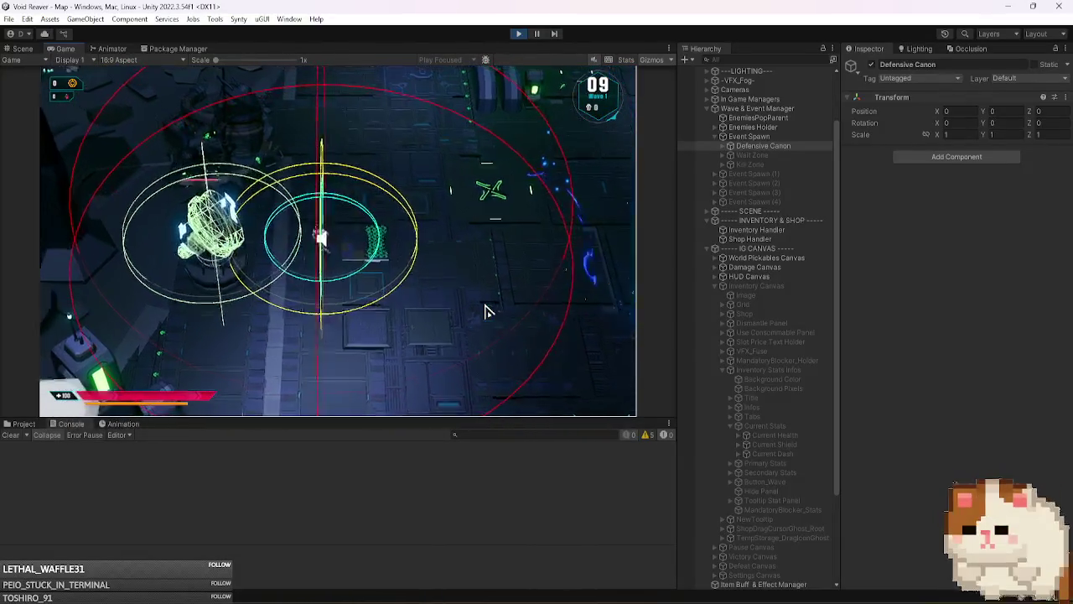
- Maximize the Game view, clear and close the Console, and start Wave 2
{"action": "left_click", "coordinate": [669, 49]}
{"action": "left_click", "coordinate": [694, 91]}
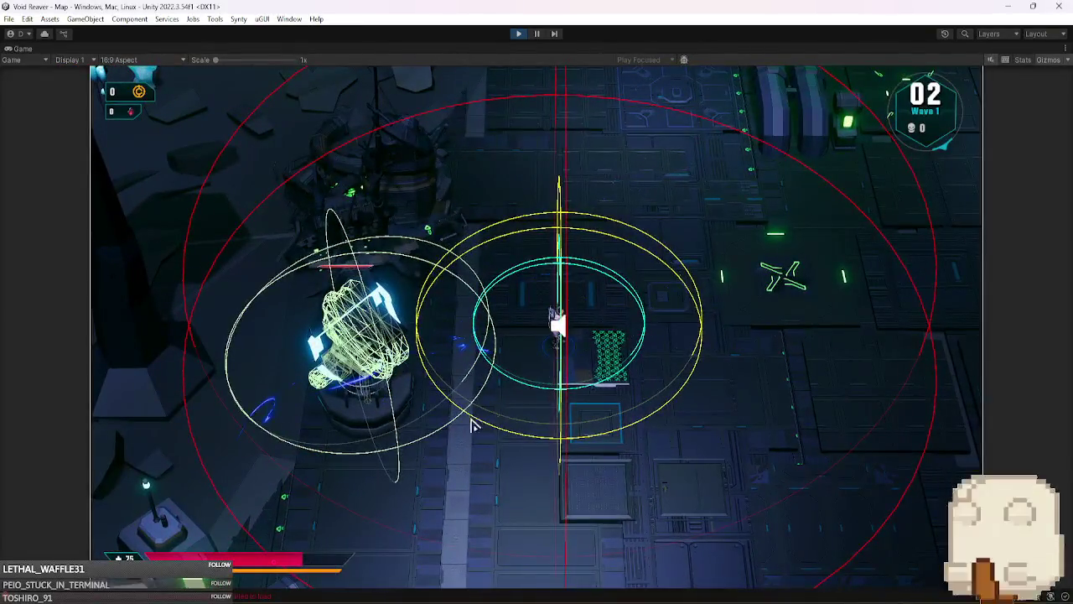
{"action": "key", "text": "ctrl+shift+c"}
{"action": "left_click", "coordinate": [237, 242]}
{"action": "left_click", "coordinate": [889, 228]}
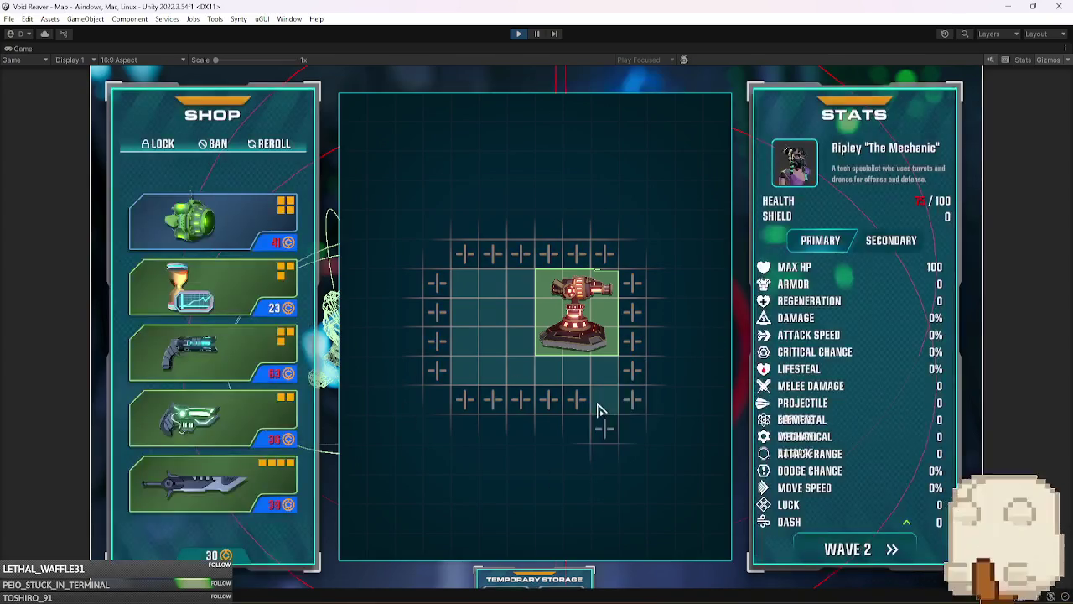
{"action": "left_click", "coordinate": [857, 553]}
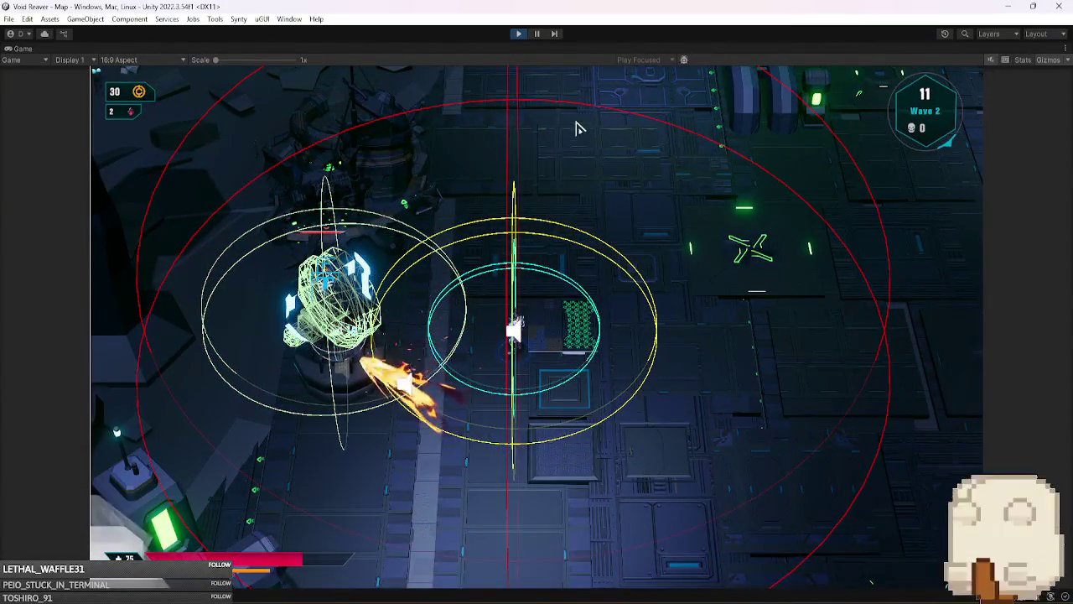
- Pause the game and test Rotation X 0 on the cannon's Health Canvas
{"action": "left_click", "coordinate": [536, 35]}
{"action": "key", "text": "Right"}
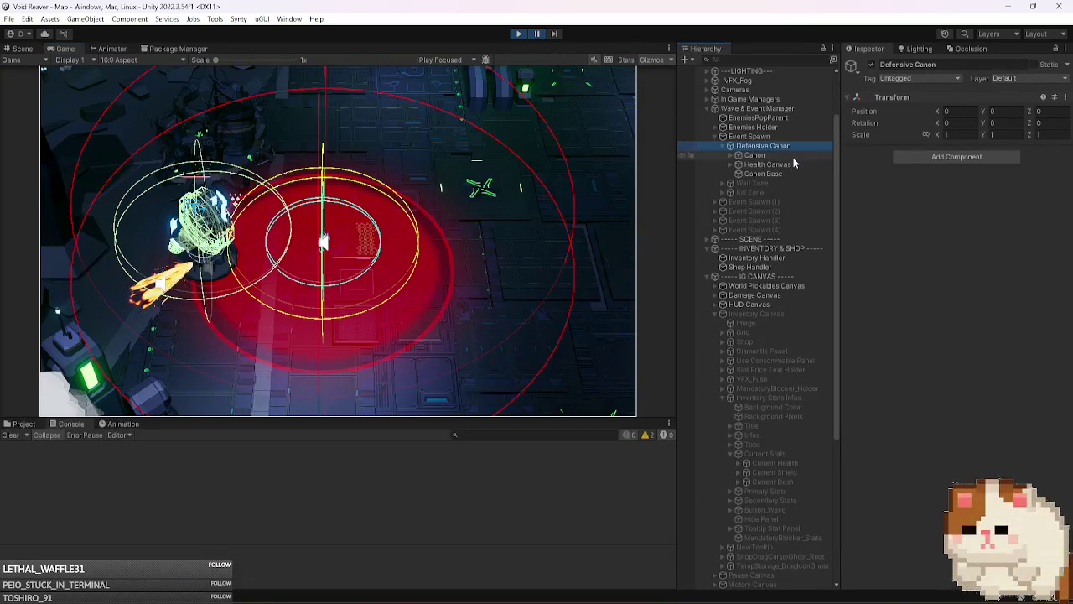
{"action": "left_click", "coordinate": [794, 166]}
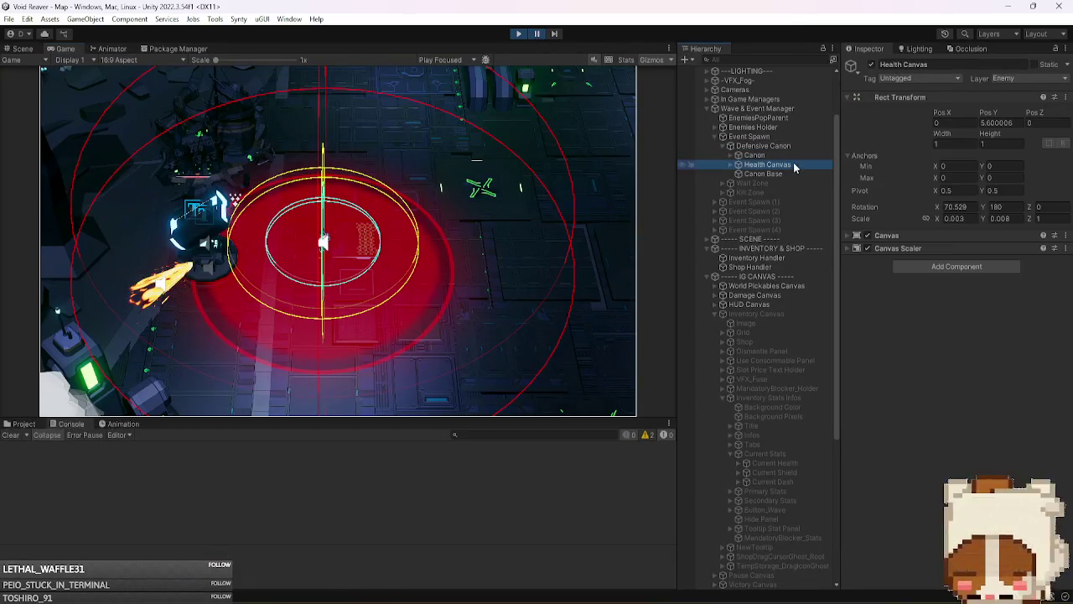
{"action": "left_click", "coordinate": [975, 207]}
{"action": "type", "text": "0"}
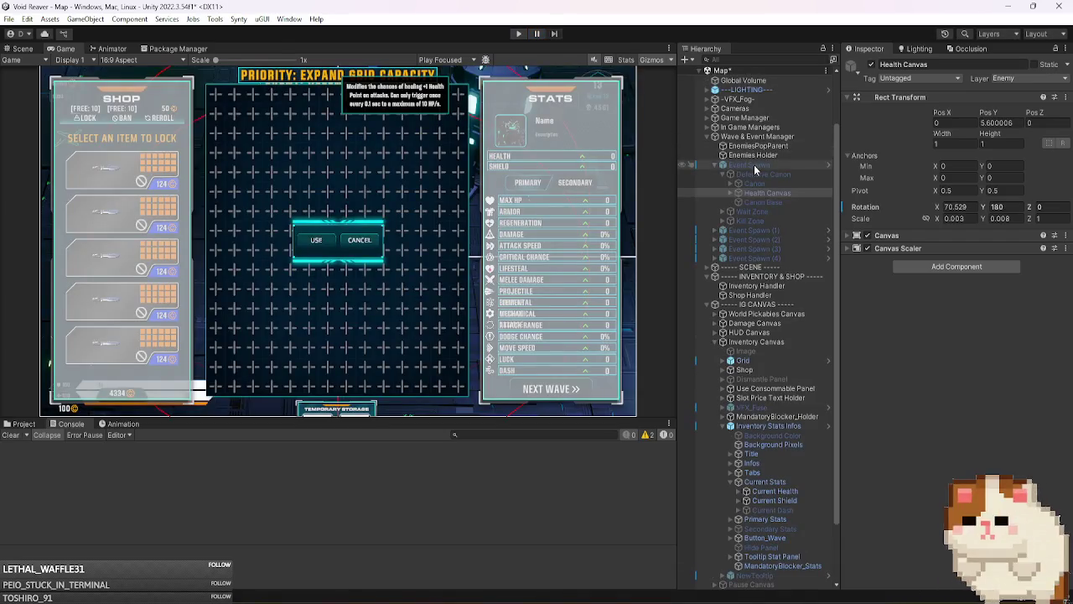
- Stop play, open the Event Spawn prefab and select its Health Canvas to set Pos Y 3.25
{"action": "left_click", "coordinate": [759, 166]}
{"action": "left_click", "coordinate": [1039, 110]}
{"action": "left_click", "coordinate": [779, 124]}
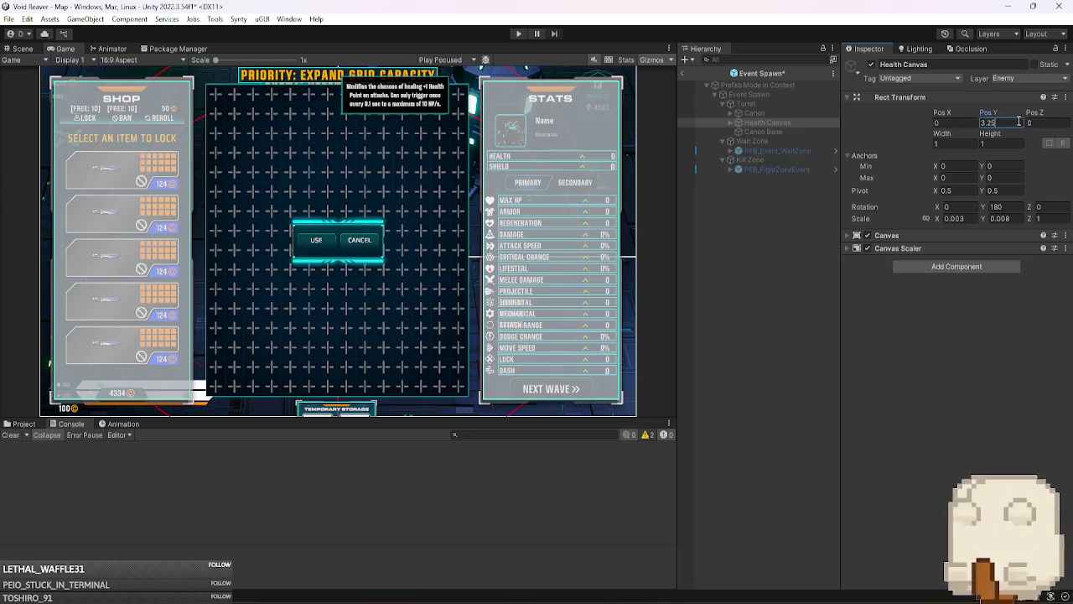
- Exit Prefab Mode, play, trigger the Kill Zone event, inspect Kill Zone and Defensive Canon, and start Wave 2
{"action": "left_click", "coordinate": [678, 75]}
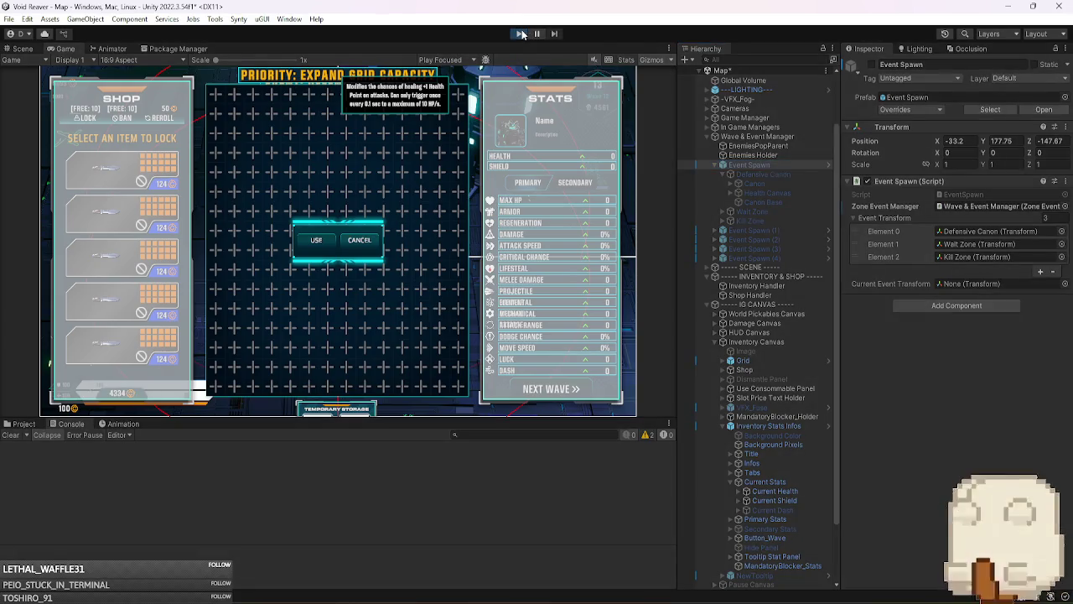
{"action": "left_click", "coordinate": [519, 34]}
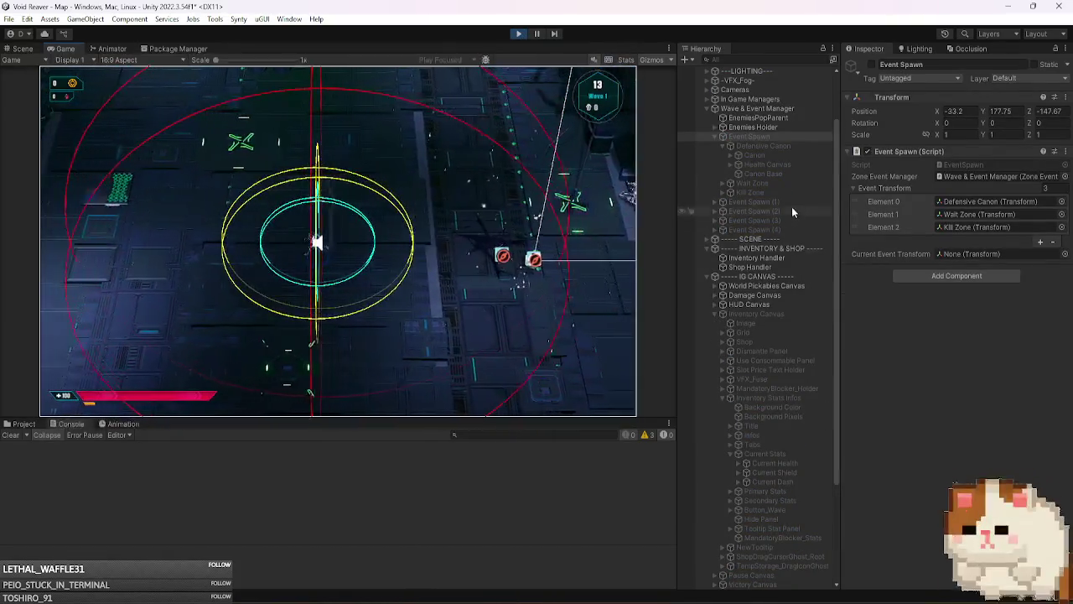
{"action": "left_click", "coordinate": [756, 139]}
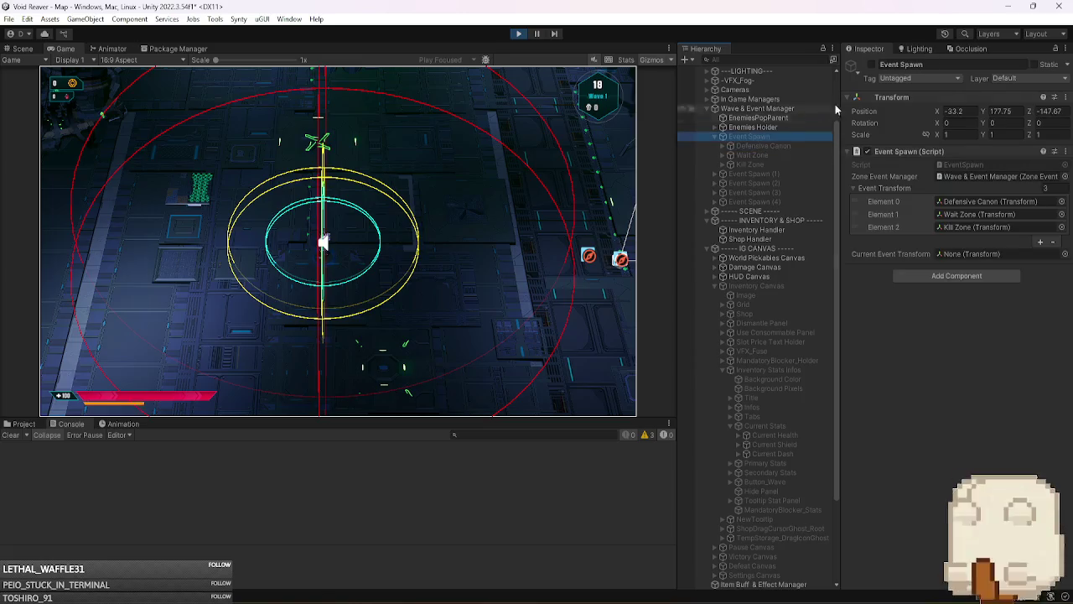
{"action": "left_click", "coordinate": [872, 65]}
{"action": "left_click", "coordinate": [749, 165]}
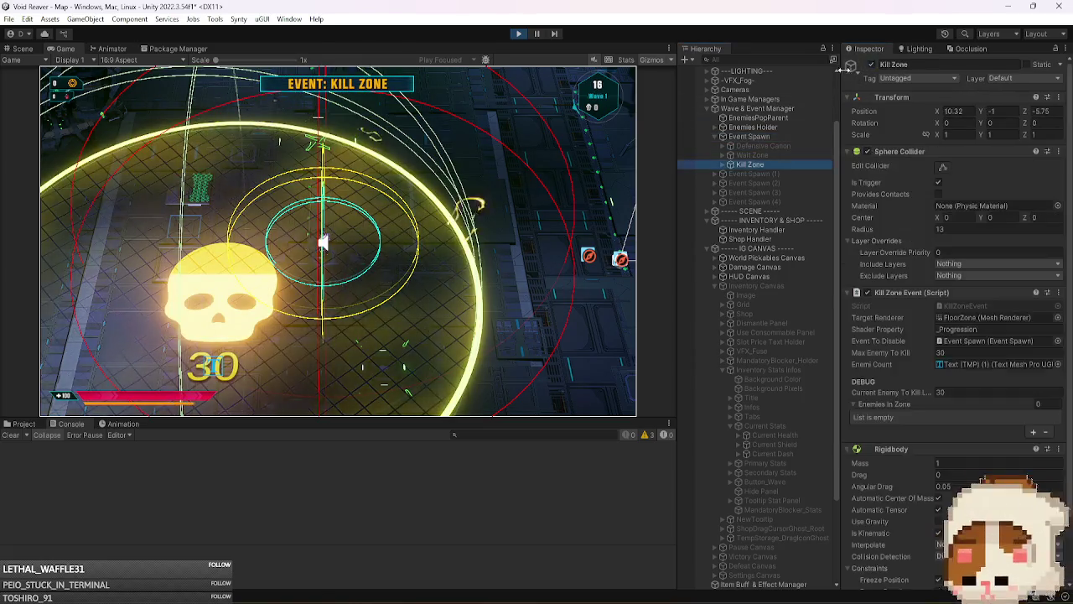
{"action": "left_click", "coordinate": [788, 147]}
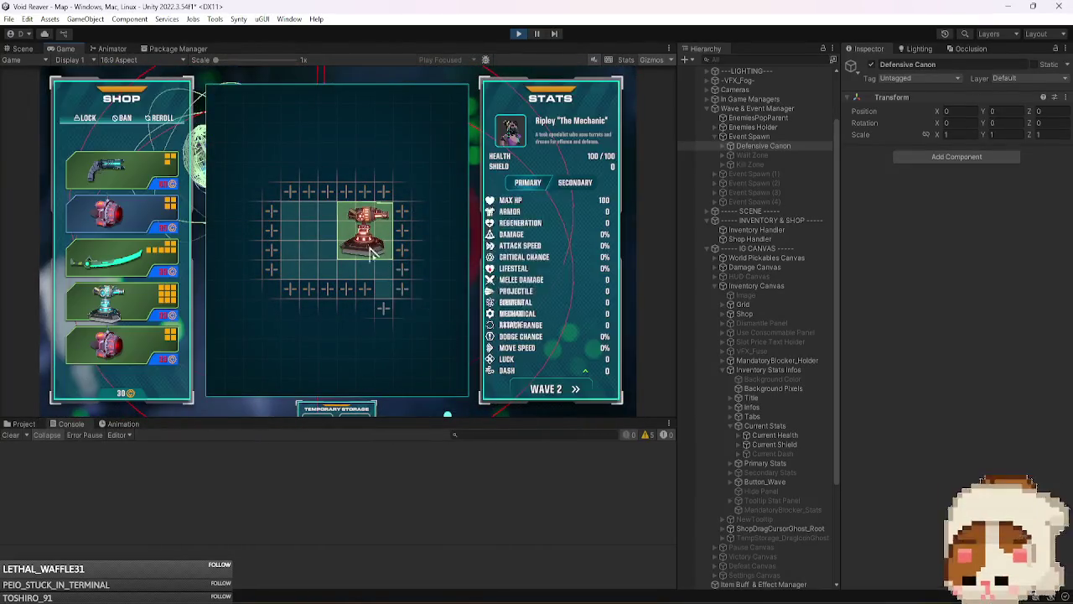
{"action": "left_click", "coordinate": [576, 392]}
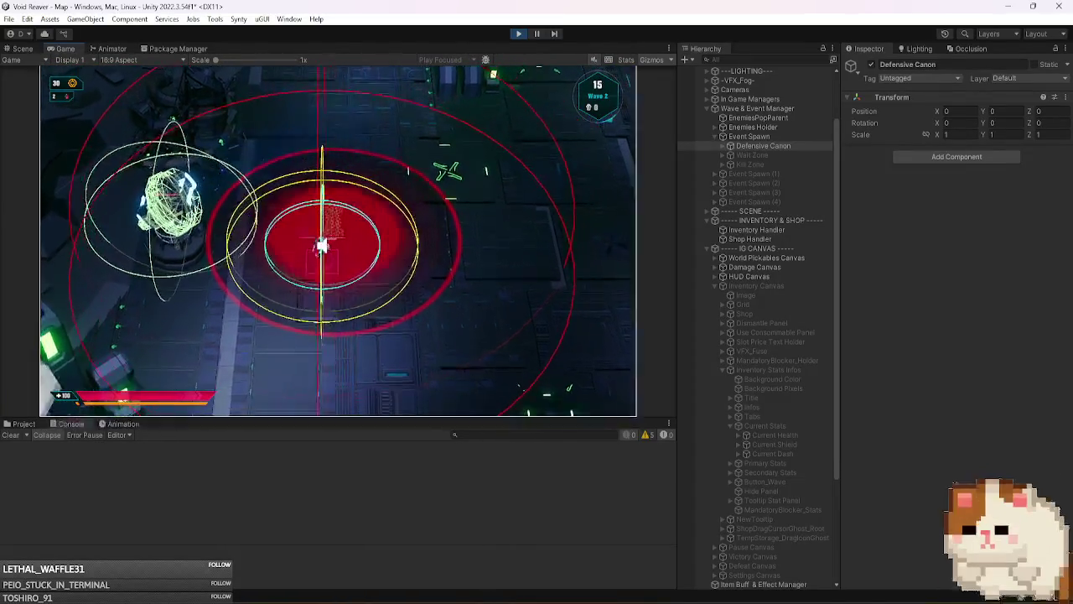
- Maximize the Game view, pause to check the Health Canvas rotation at 70.529, then stop playing
{"action": "left_click", "coordinate": [668, 48]}
{"action": "left_click", "coordinate": [696, 91]}
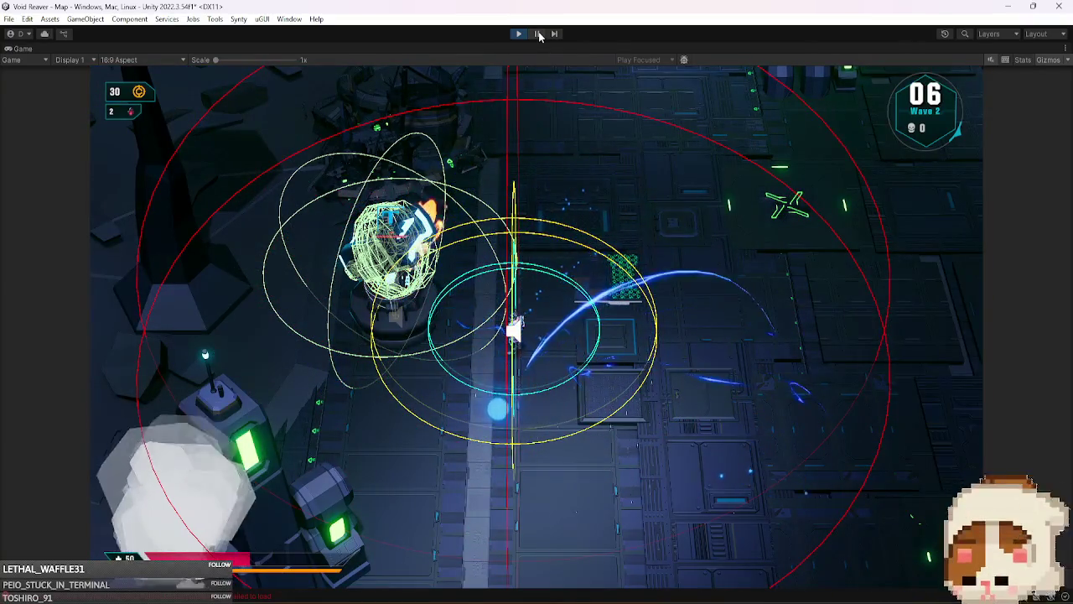
{"action": "left_click", "coordinate": [540, 34]}
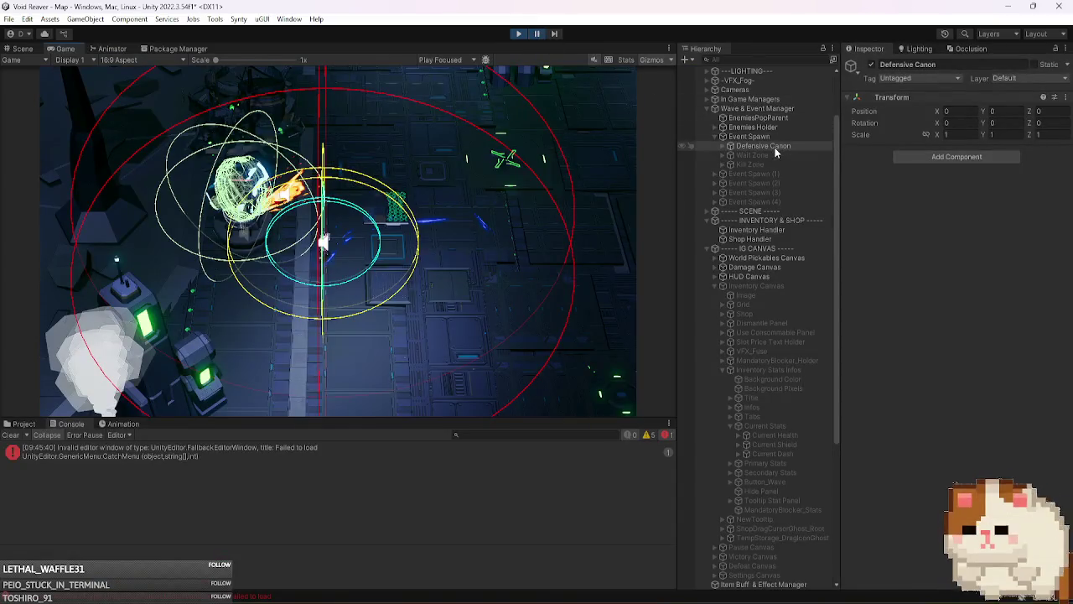
{"action": "key", "text": "Right"}
{"action": "key", "text": "Down"}
{"action": "key", "text": "Down"}
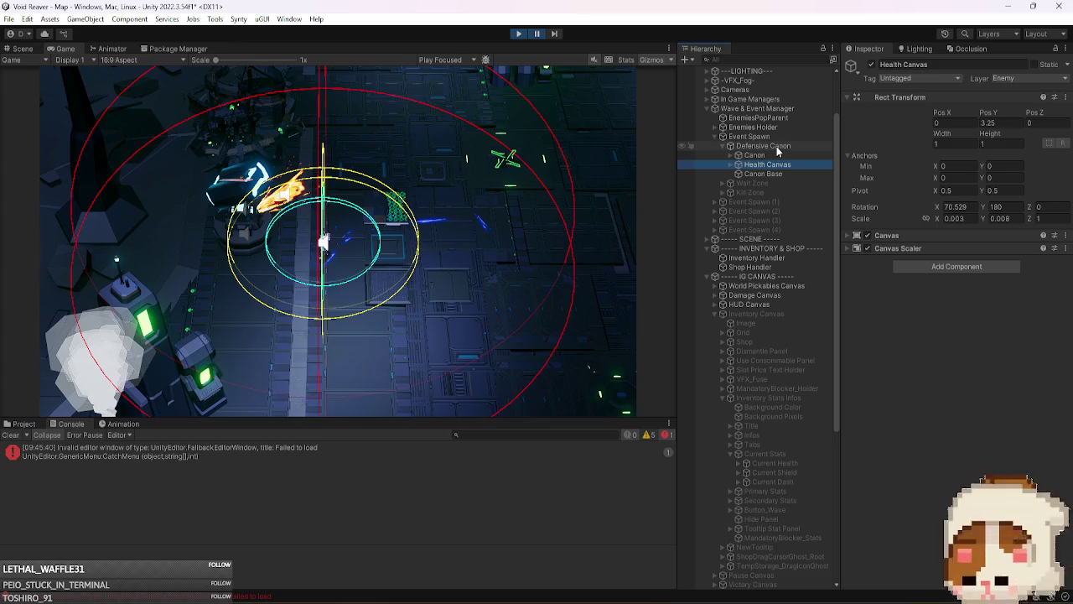
{"action": "left_click", "coordinate": [520, 34]}
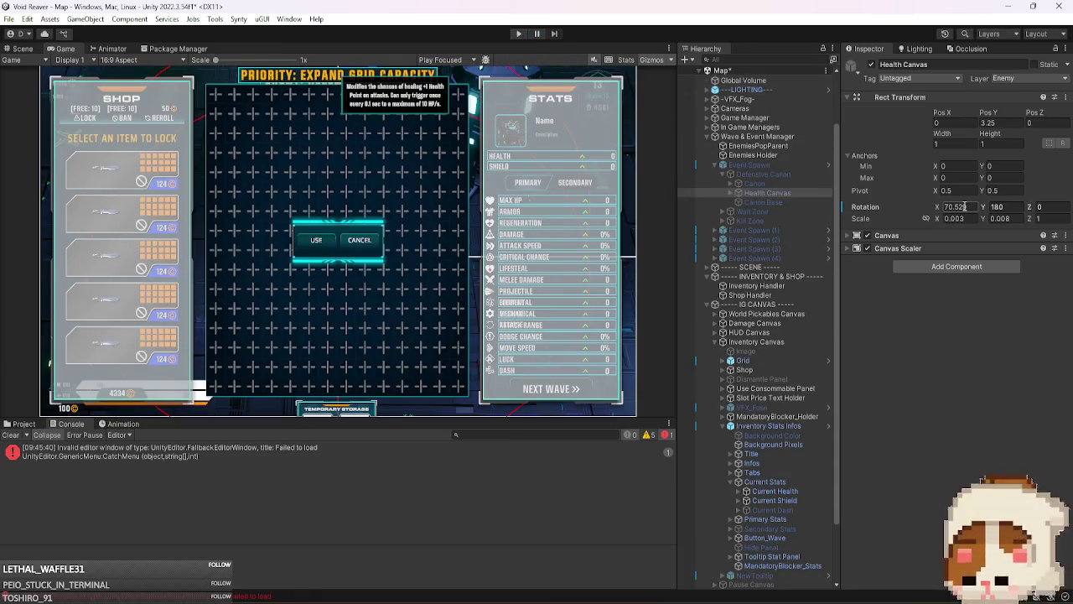
- Open the Event Spawn prefab to inspect its Health Canvas, then return to the Map scene
{"action": "left_click", "coordinate": [788, 164]}
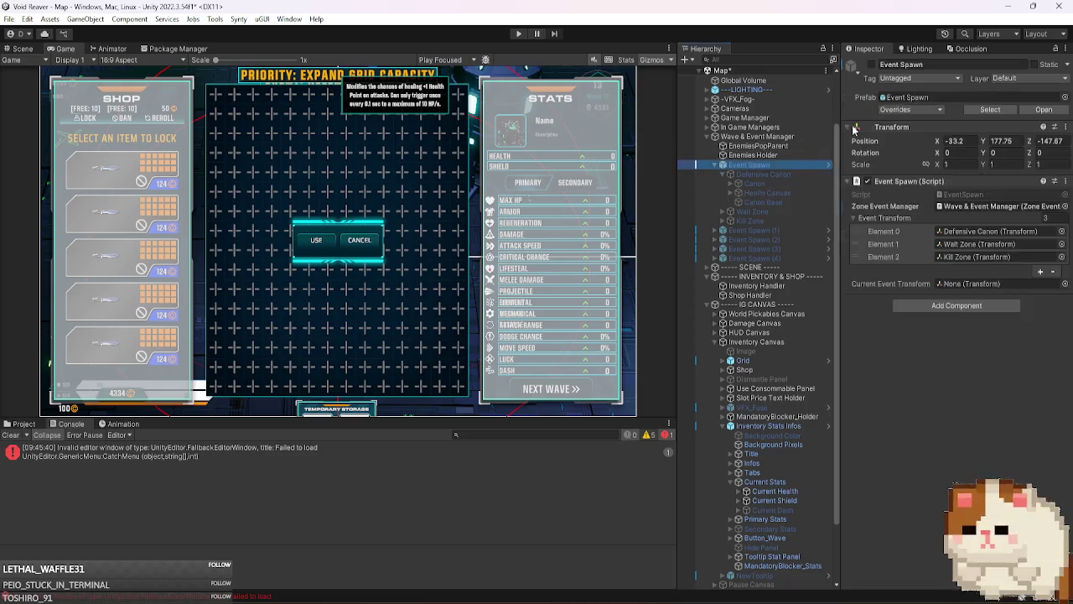
{"action": "left_click", "coordinate": [1042, 112]}
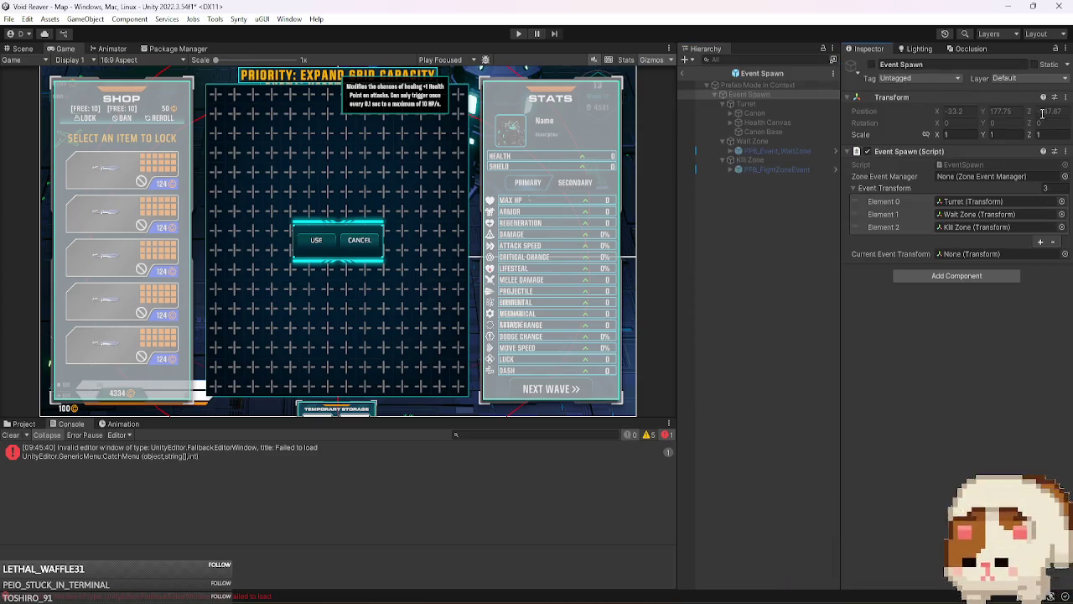
{"action": "left_click", "coordinate": [785, 124]}
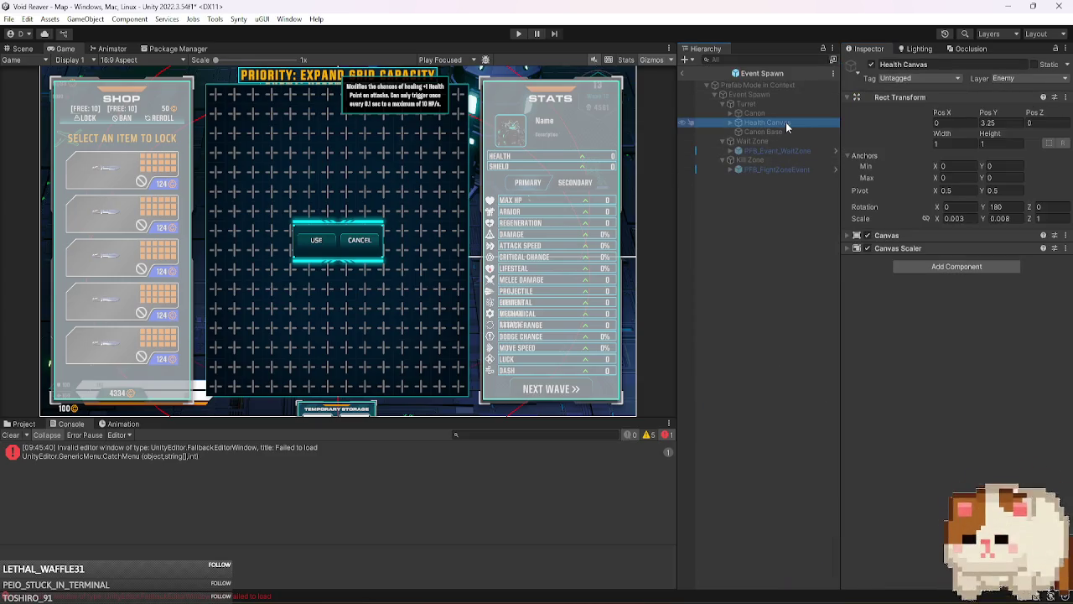
{"action": "left_click", "coordinate": [682, 71]}
{"action": "left_click", "coordinate": [794, 193]}
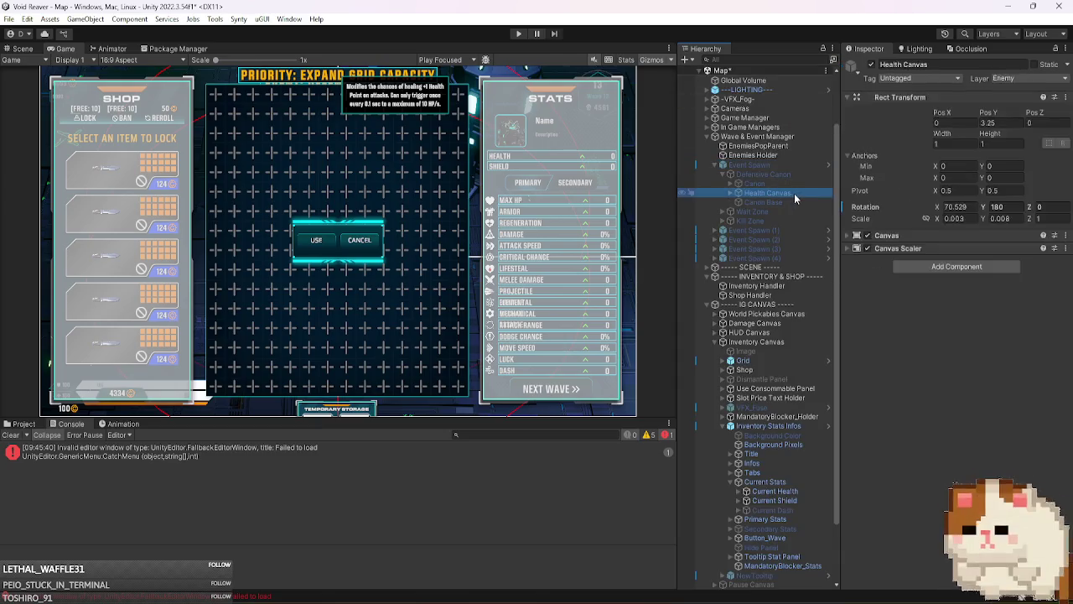
- Expand Event Spawn (4) and the other Event Spawn copies in the Hierarchy
{"action": "left_click", "coordinate": [805, 260]}
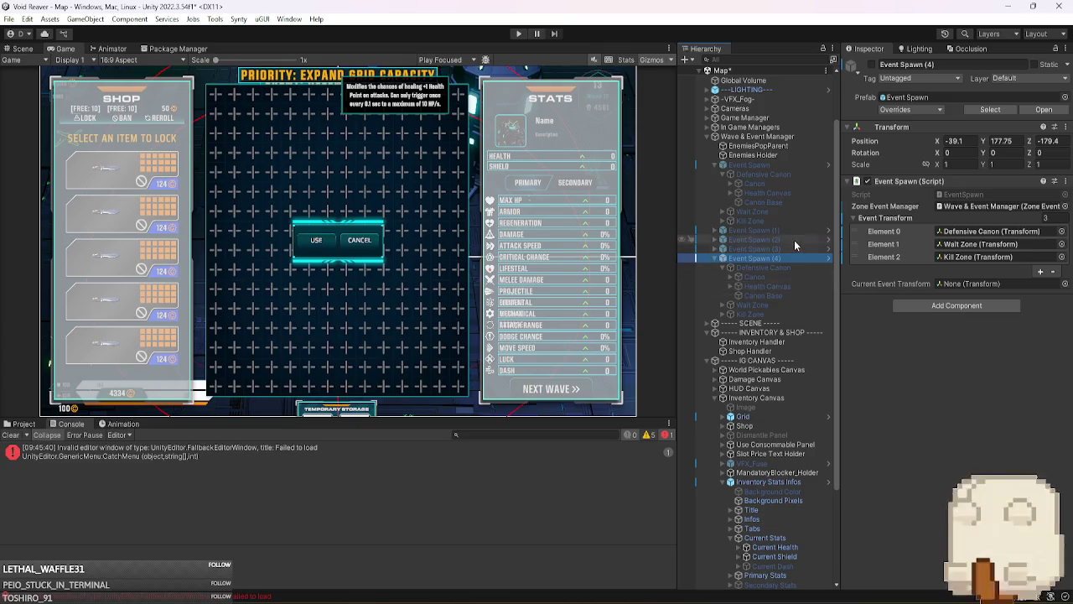
{"action": "key", "text": "Up"}
{"action": "key", "text": "Right"}
{"action": "key", "text": "Up"}
{"action": "key", "text": "Right"}
{"action": "key", "text": "Up"}
{"action": "key", "text": "Right"}
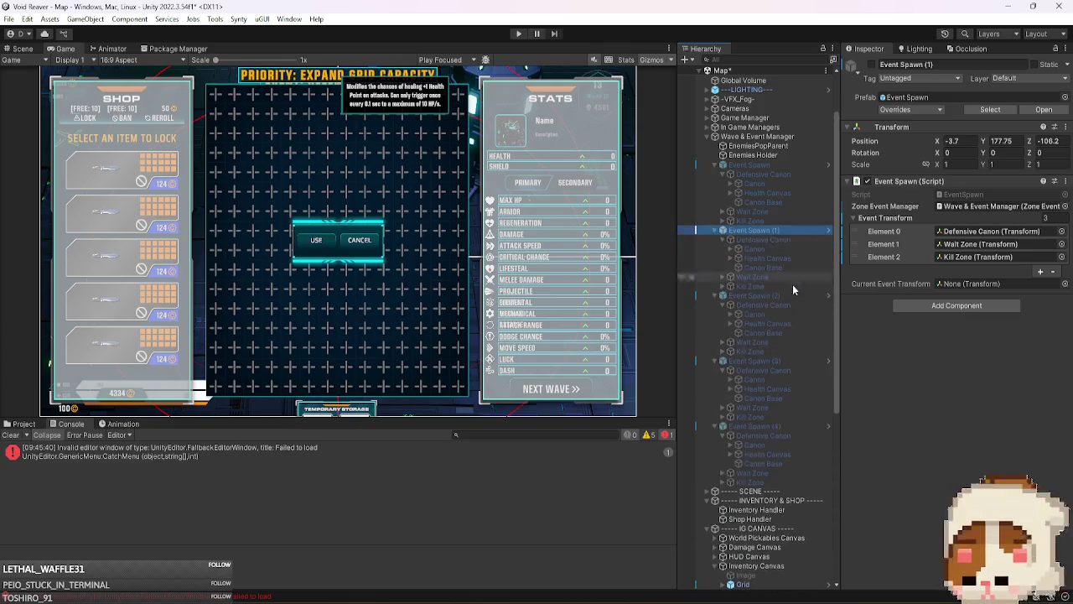
- Set Rotation X to 0 on the Health Canvases of Event Spawn through Event Spawn (3)
{"action": "left_click", "coordinate": [804, 388]}
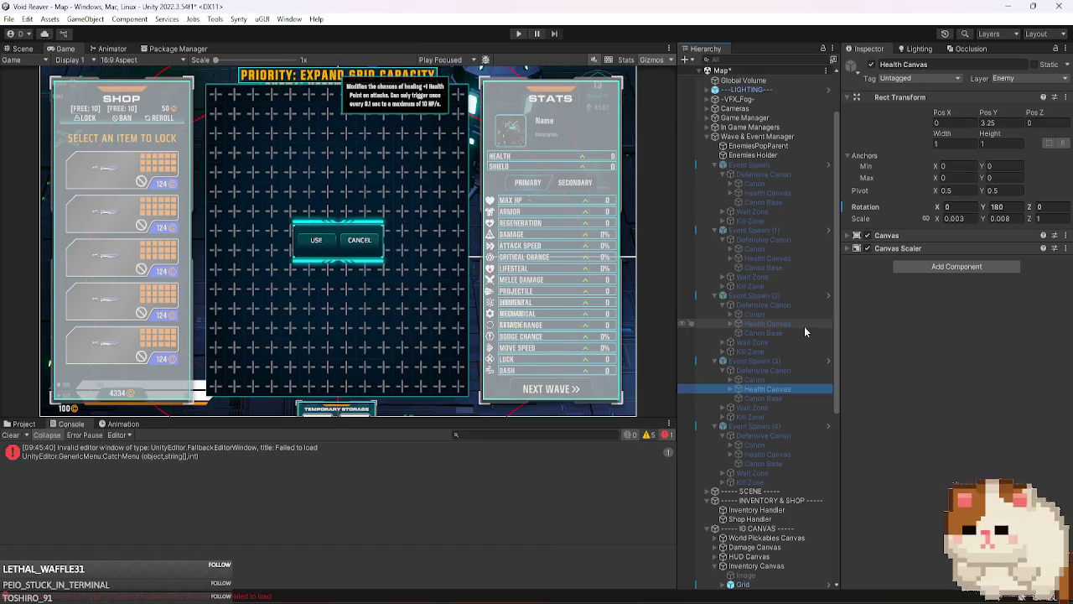
{"action": "left_click", "coordinate": [803, 326], "text": "ctrl"}
{"action": "left_click", "coordinate": [787, 259], "text": "ctrl"}
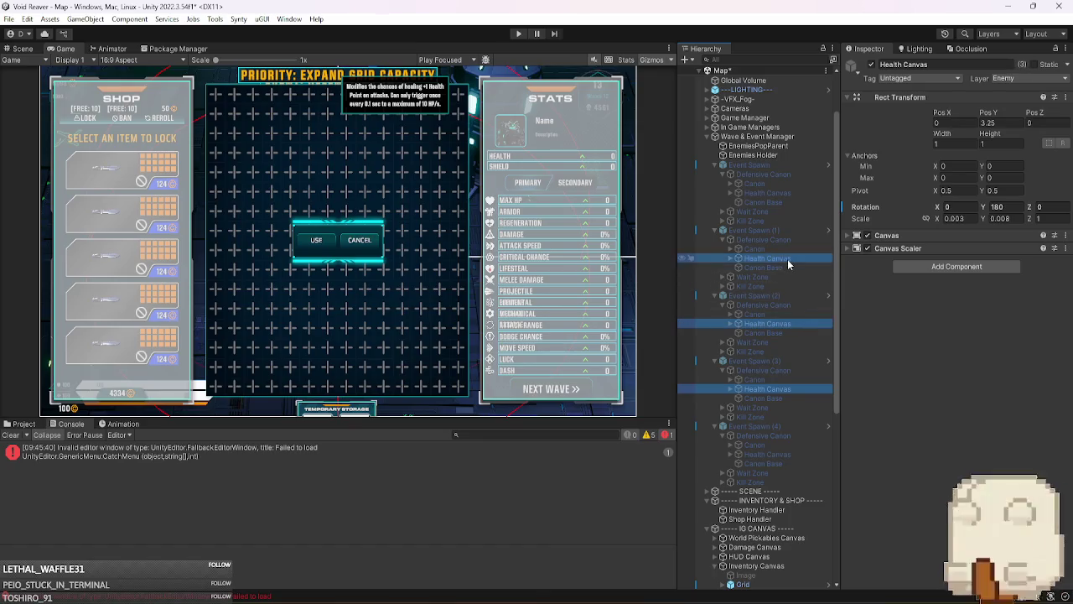
{"action": "left_click", "coordinate": [783, 193], "text": "ctrl"}
{"action": "left_click", "coordinate": [970, 206]}
{"action": "type", "text": "0"}
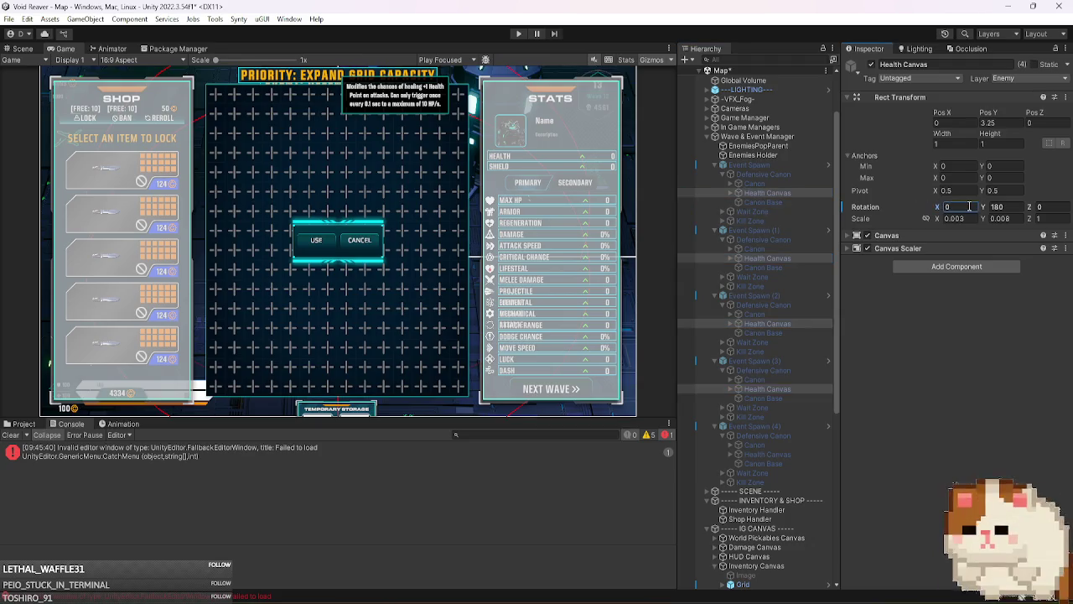
- Collapse all the expanded Event Spawn copies and start Play mode
{"action": "left_click", "coordinate": [775, 230]}
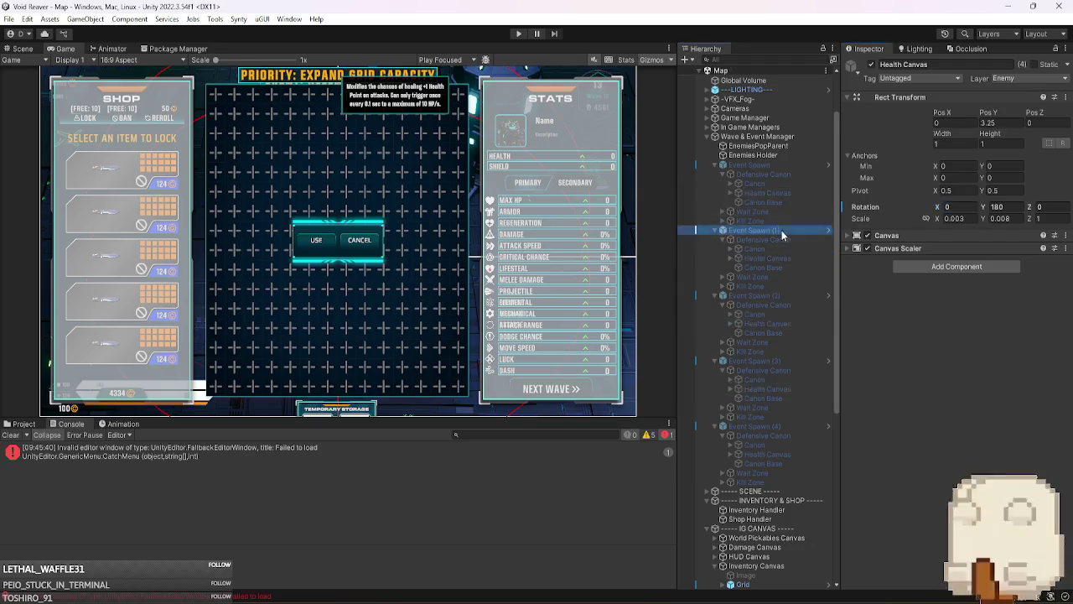
{"action": "key", "text": "Left"}
{"action": "left_click", "coordinate": [785, 177]}
{"action": "key", "text": "Left"}
{"action": "left_click", "coordinate": [796, 211]}
{"action": "key", "text": "Left"}
{"action": "key", "text": "Down"}
{"action": "key", "text": "Left"}
{"action": "key", "text": "Down"}
{"action": "key", "text": "Left"}
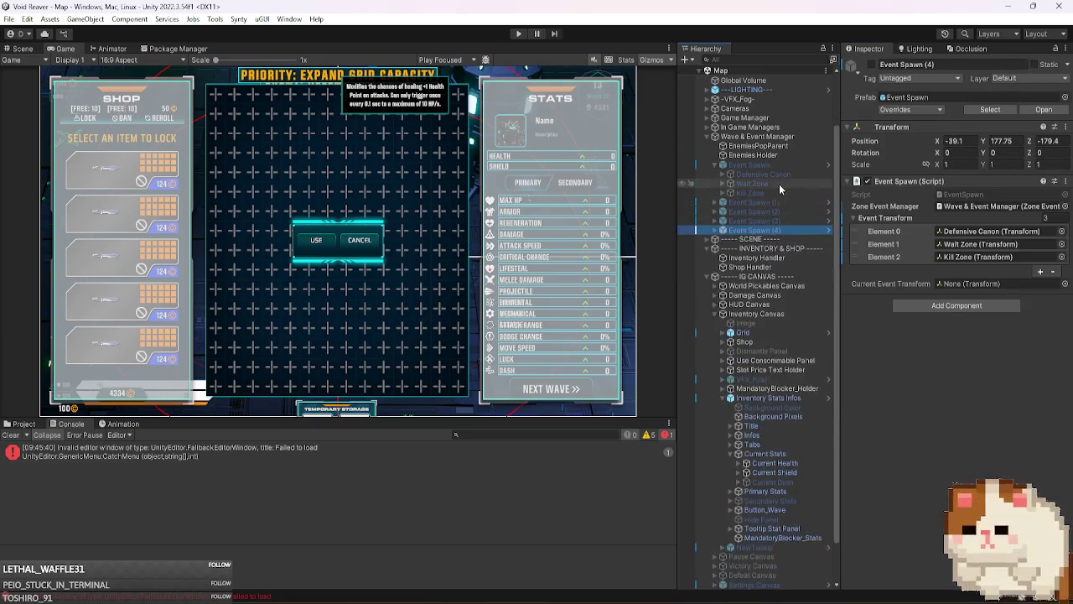
{"action": "left_click", "coordinate": [775, 166]}
{"action": "left_click", "coordinate": [519, 34]}
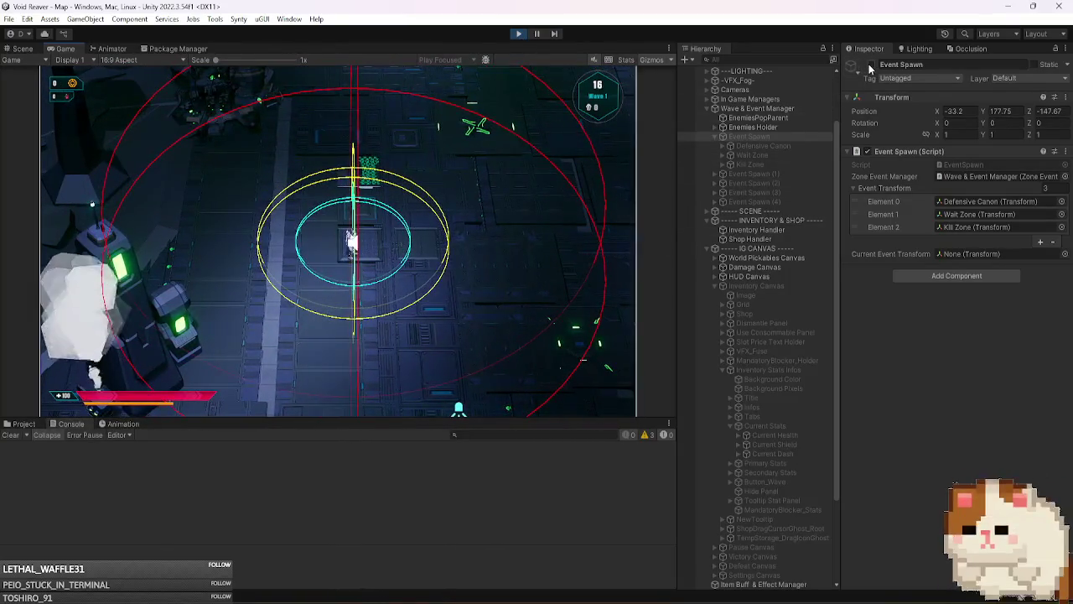
- Deactivate the Wait Zone and activate the Defensive Canon
{"action": "left_click", "coordinate": [772, 155]}
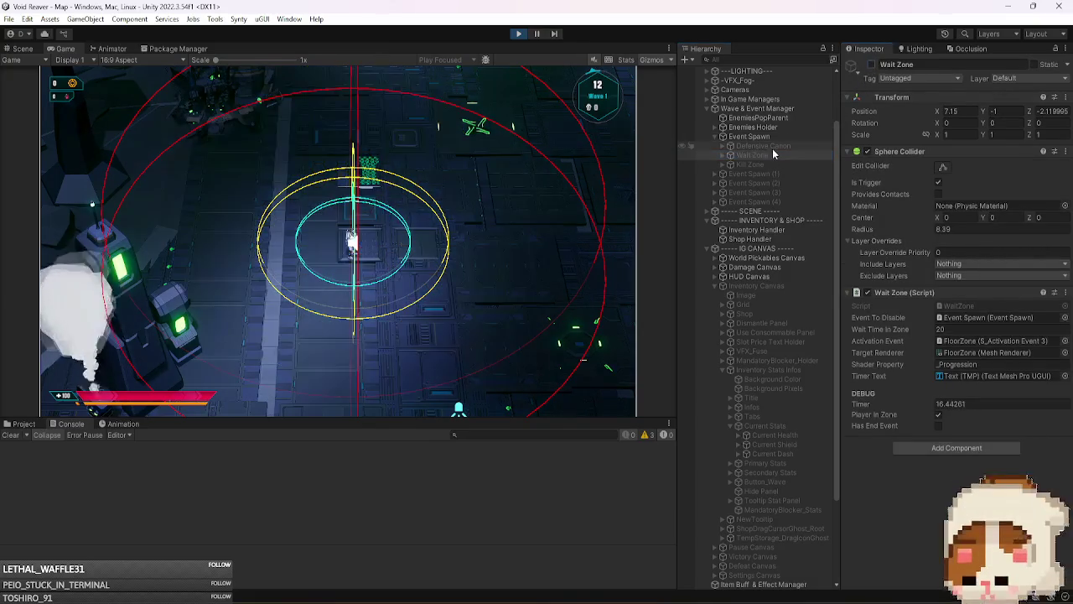
{"action": "left_click", "coordinate": [771, 147]}
{"action": "left_click", "coordinate": [871, 64]}
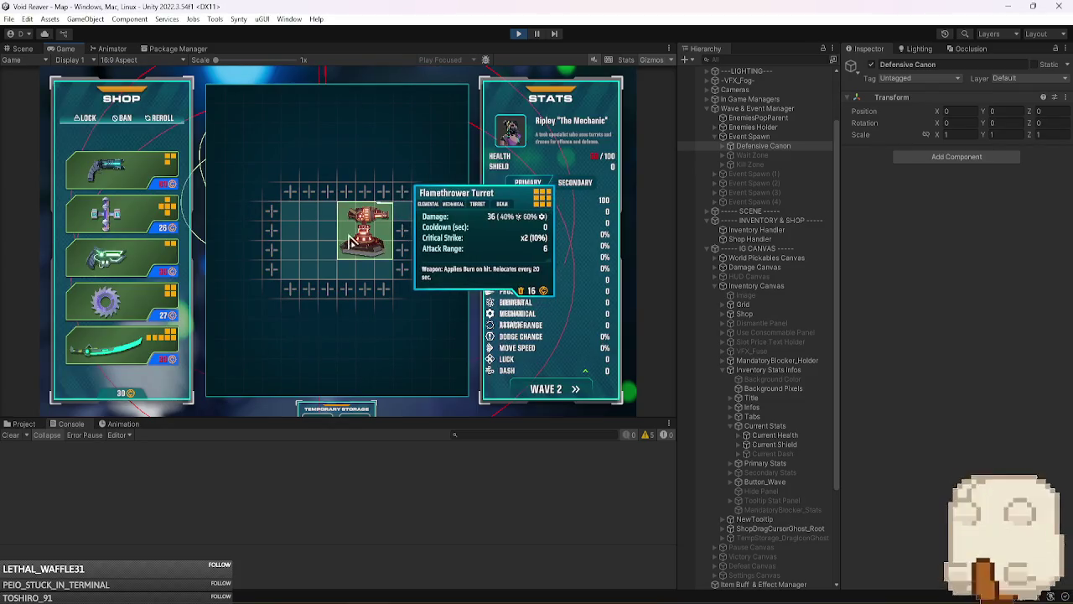
- Switch the stats panel to Secondary and back to Primary, then start Wave 2
{"action": "mouse_move", "coordinate": [587, 377]}
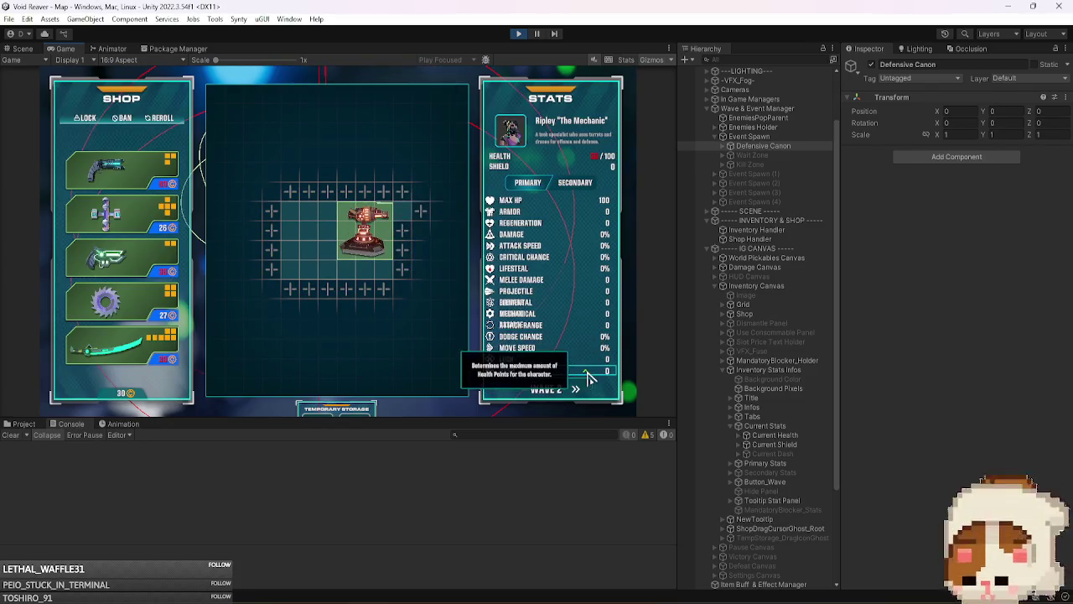
{"action": "left_click", "coordinate": [581, 184]}
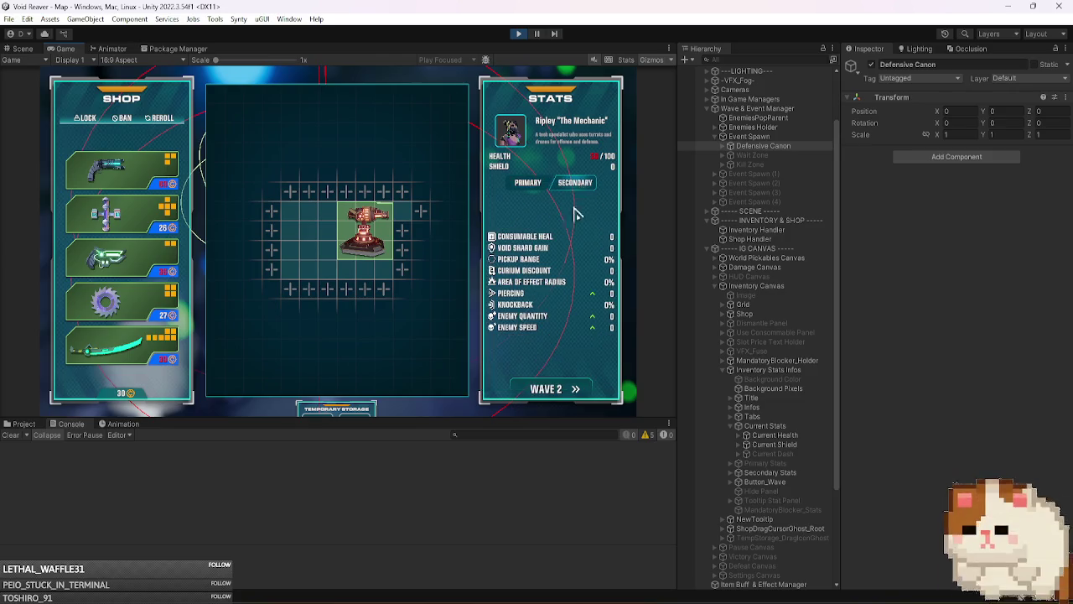
{"action": "left_click", "coordinate": [527, 181]}
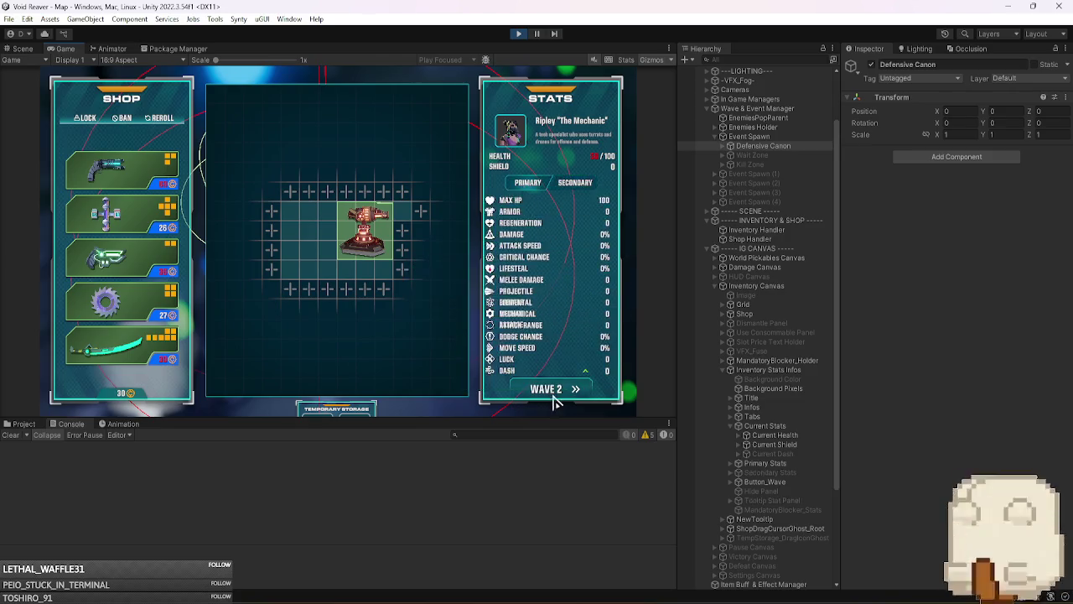
{"action": "left_click", "coordinate": [560, 397]}
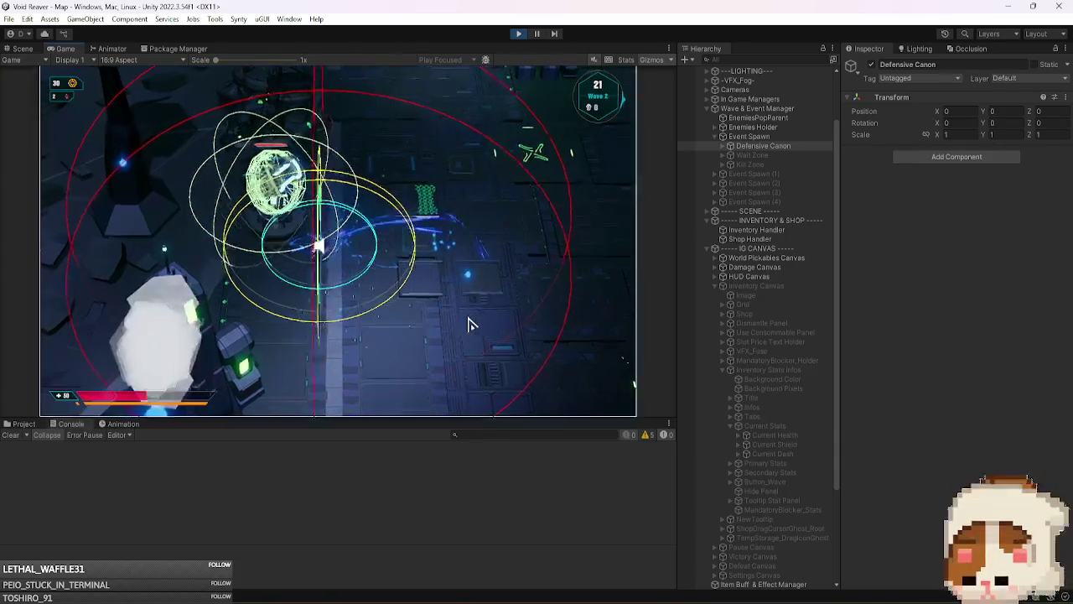
- Move the character around the map with W, S, A and D, then stop Play mode
{"action": "key", "text": "w"}
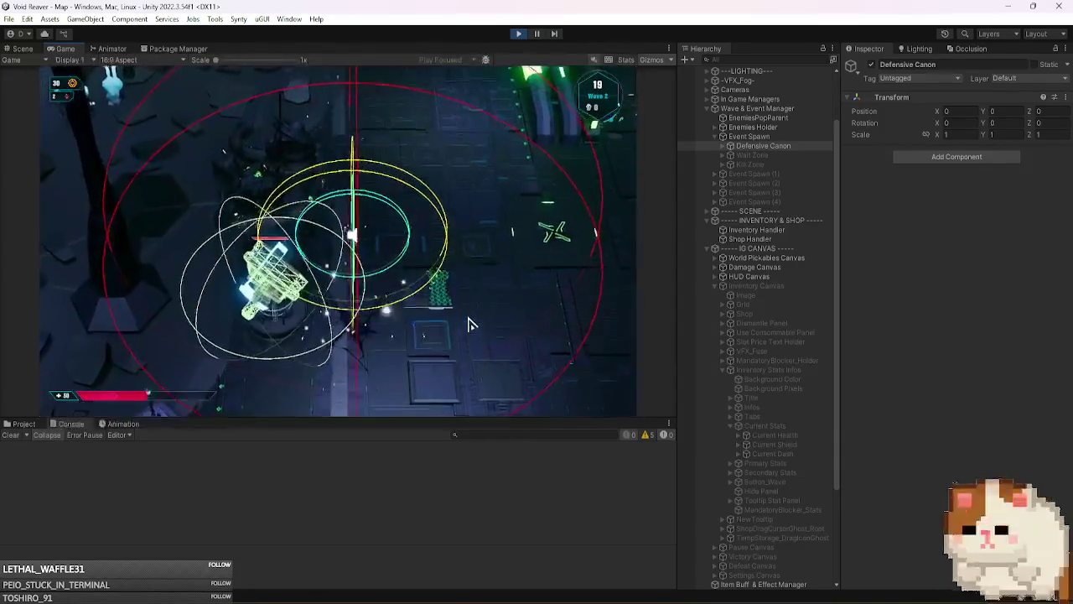
{"action": "key", "text": "w"}
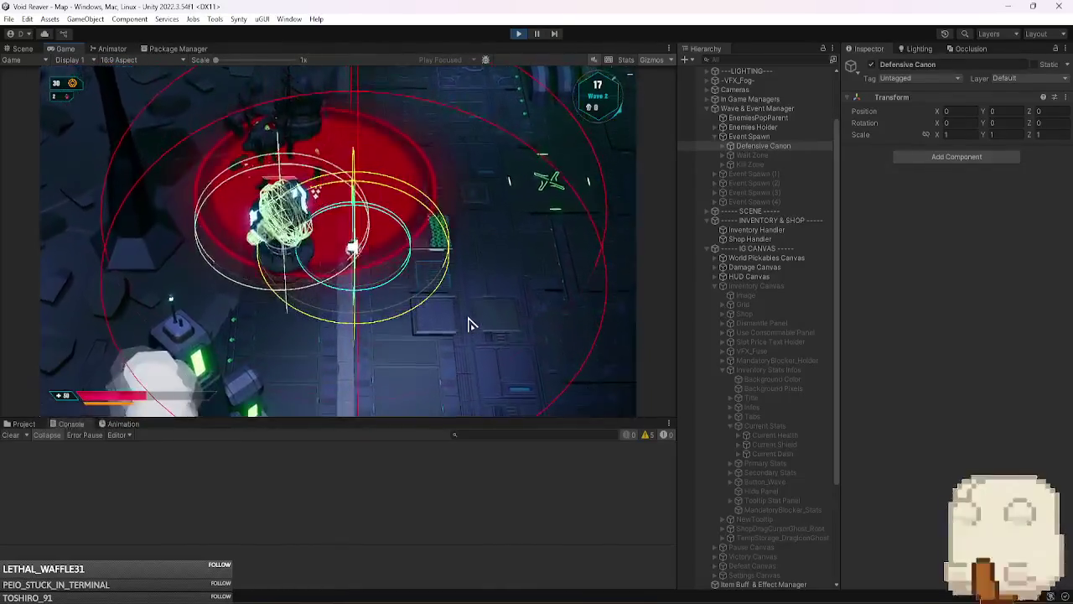
{"action": "key", "text": "w"}
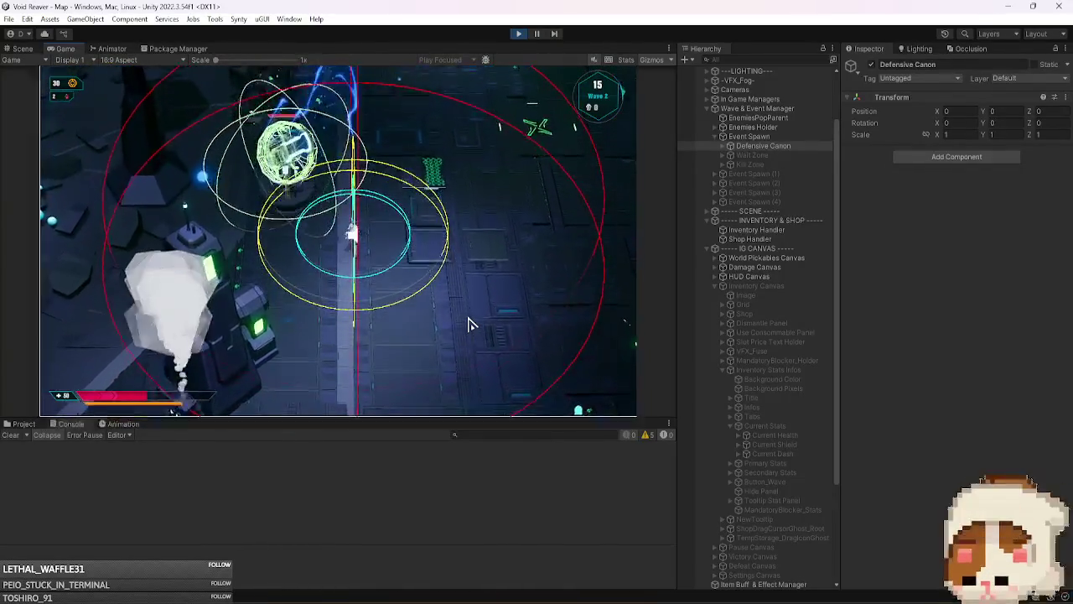
{"action": "key", "text": "w"}
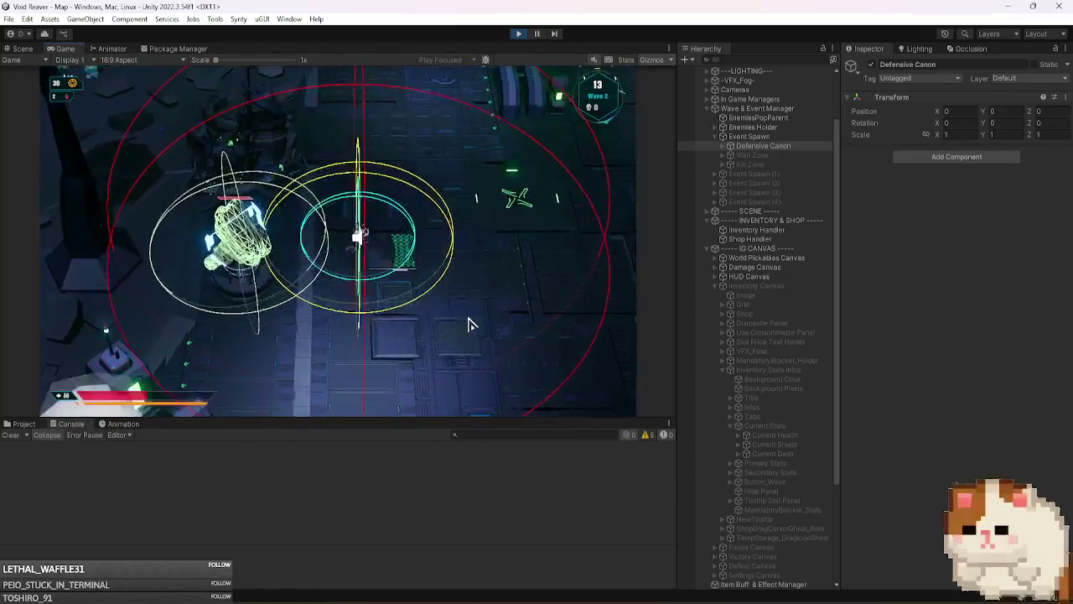
{"action": "key", "text": "s"}
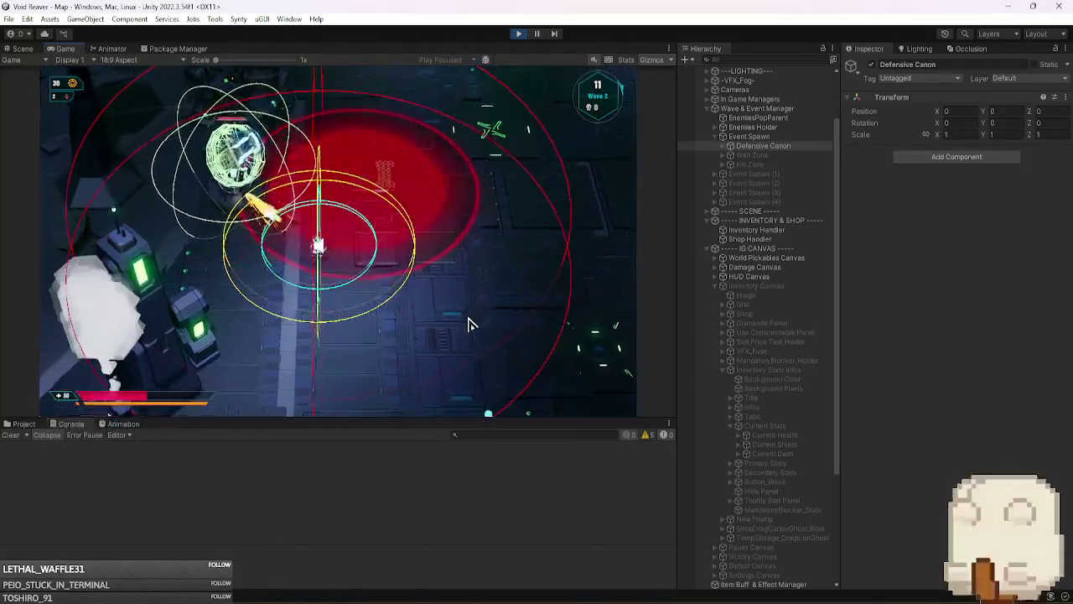
{"action": "key", "text": "a"}
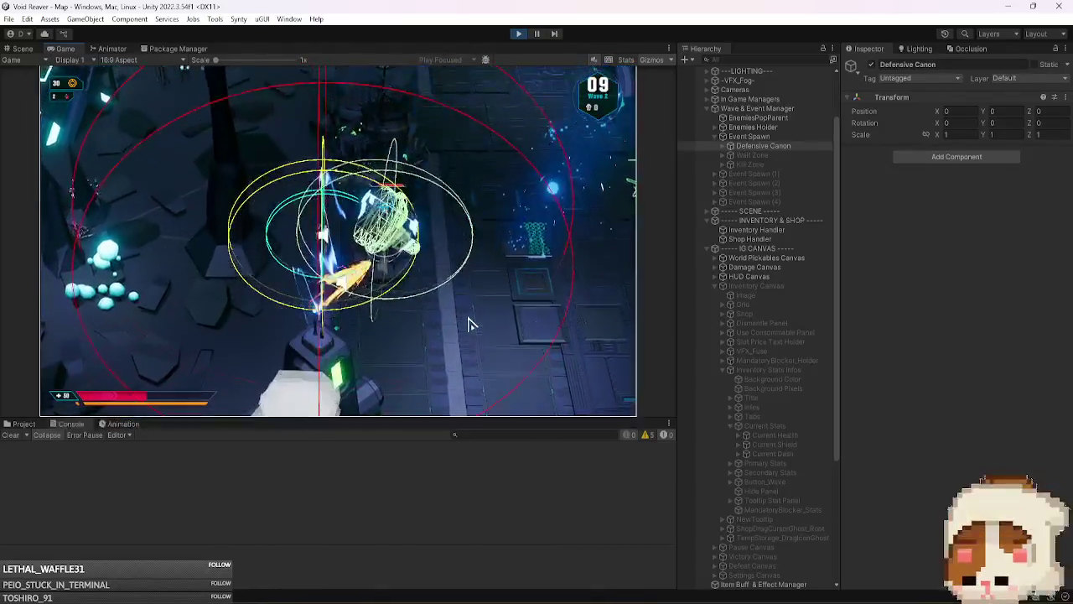
{"action": "key", "text": "d"}
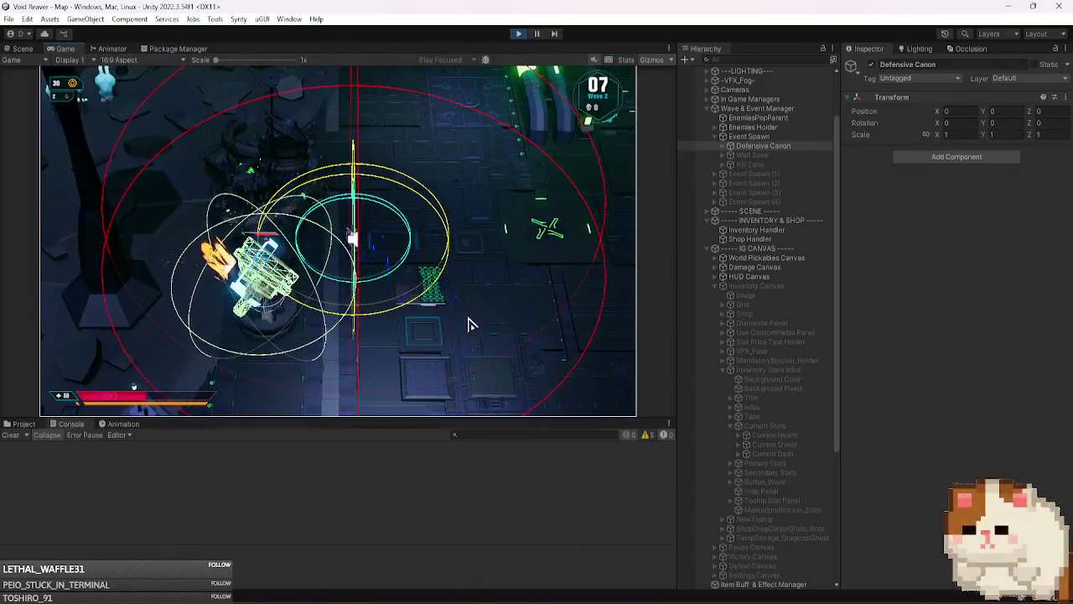
{"action": "key", "text": "d"}
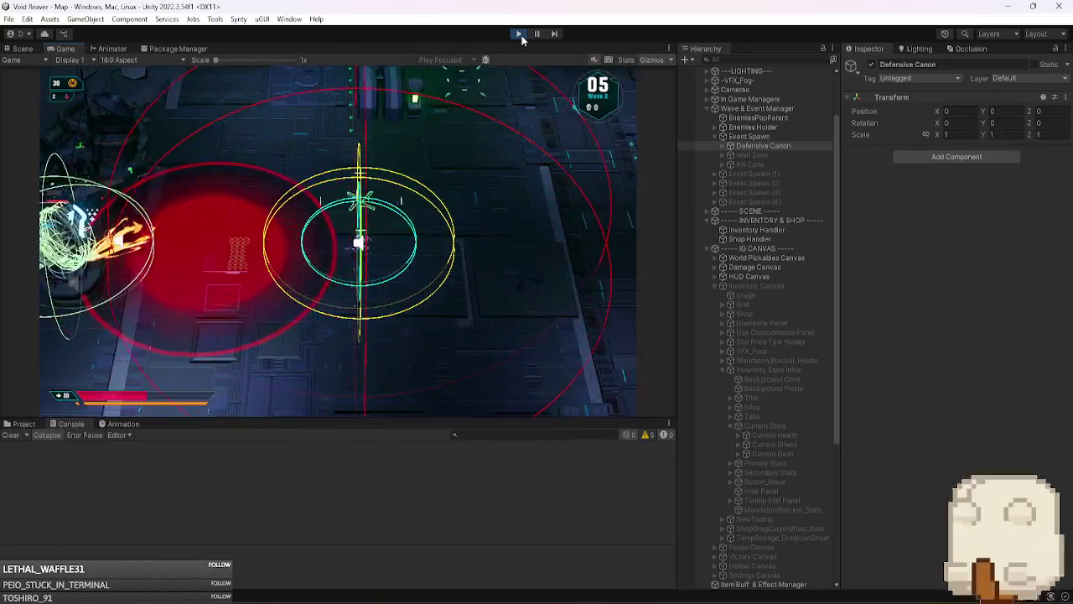
{"action": "left_click", "coordinate": [522, 35]}
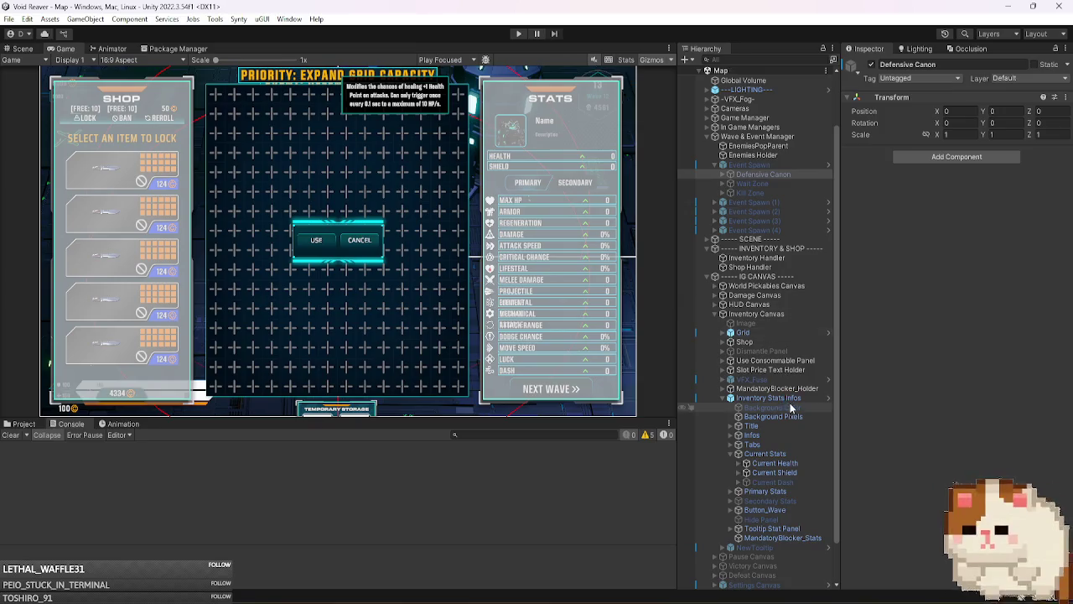
- Expand Primary Stats and its Current Dash row in the Hierarchy
{"action": "scroll", "coordinate": [788, 418], "scroll_direction": "down", "scroll_amount": 2}
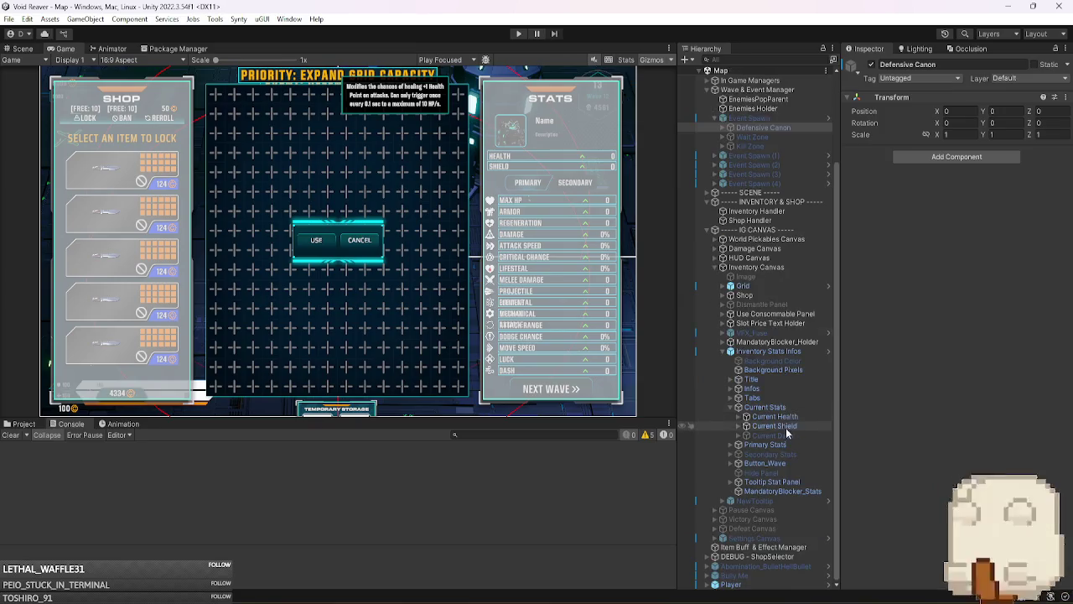
{"action": "left_click", "coordinate": [795, 445]}
{"action": "key", "text": "Right"}
{"action": "left_click", "coordinate": [793, 441]}
{"action": "key", "text": "Right"}
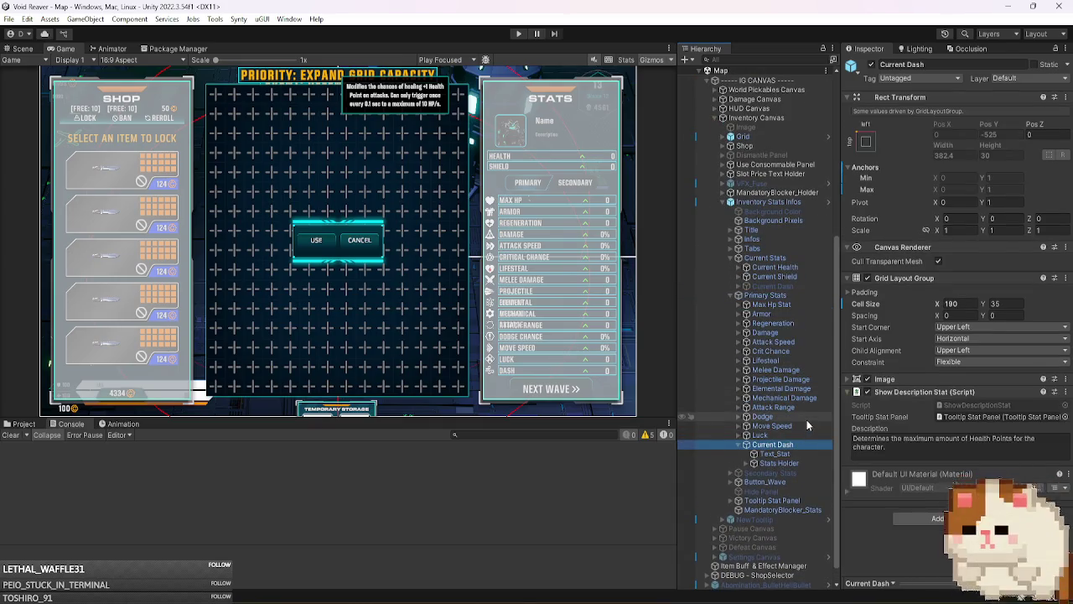
- Locate the object referenced by Inventory Stats Infos' Dash field
{"action": "left_click", "coordinate": [771, 202]}
{"action": "scroll", "coordinate": [912, 362], "scroll_direction": "down", "scroll_amount": 5}
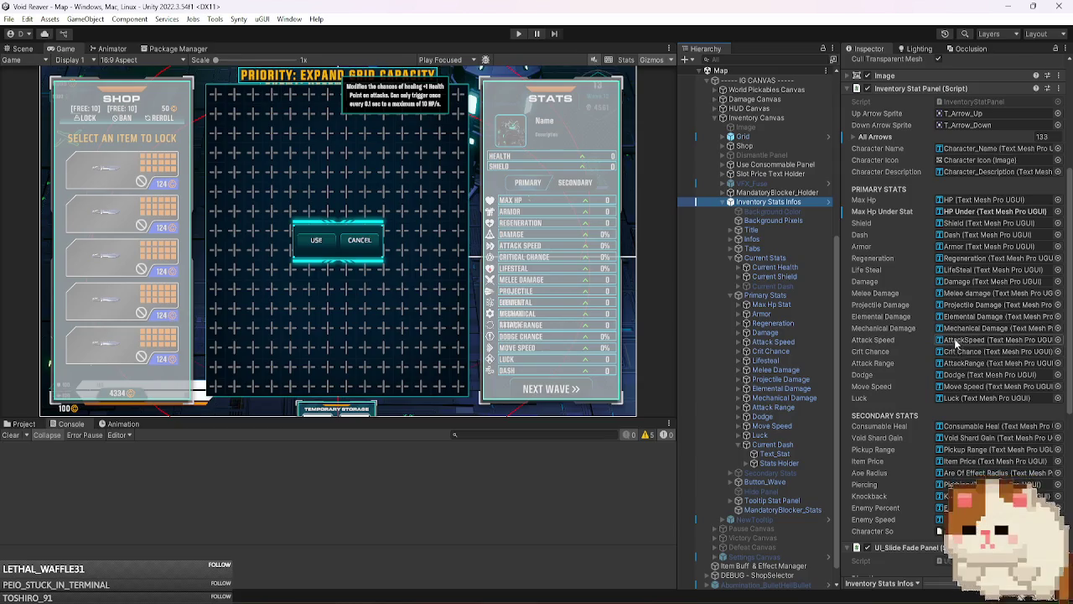
{"action": "left_click", "coordinate": [970, 235]}
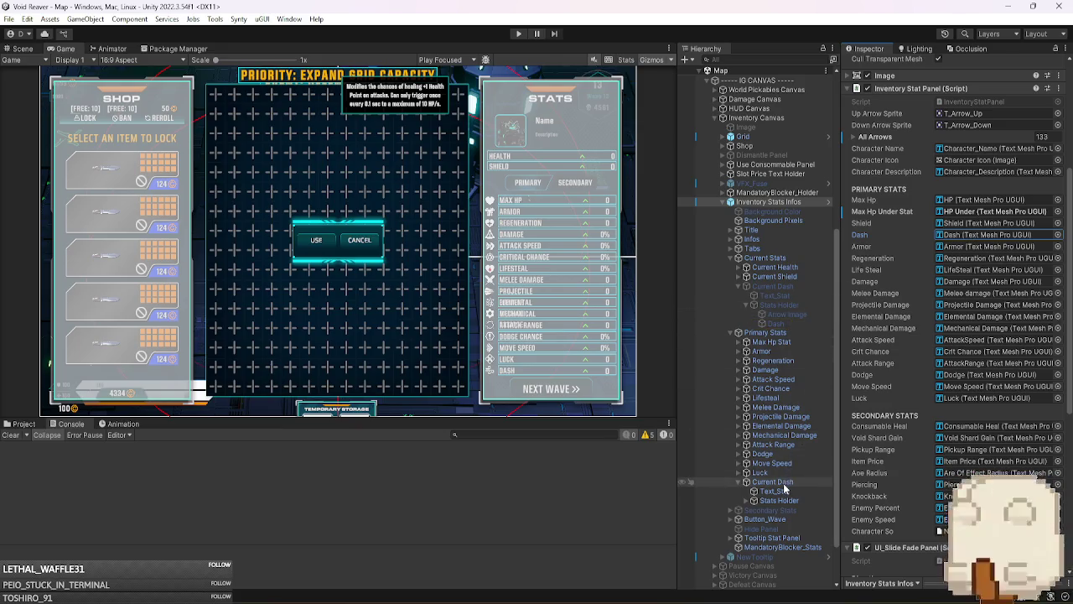
{"action": "left_click", "coordinate": [1016, 236]}
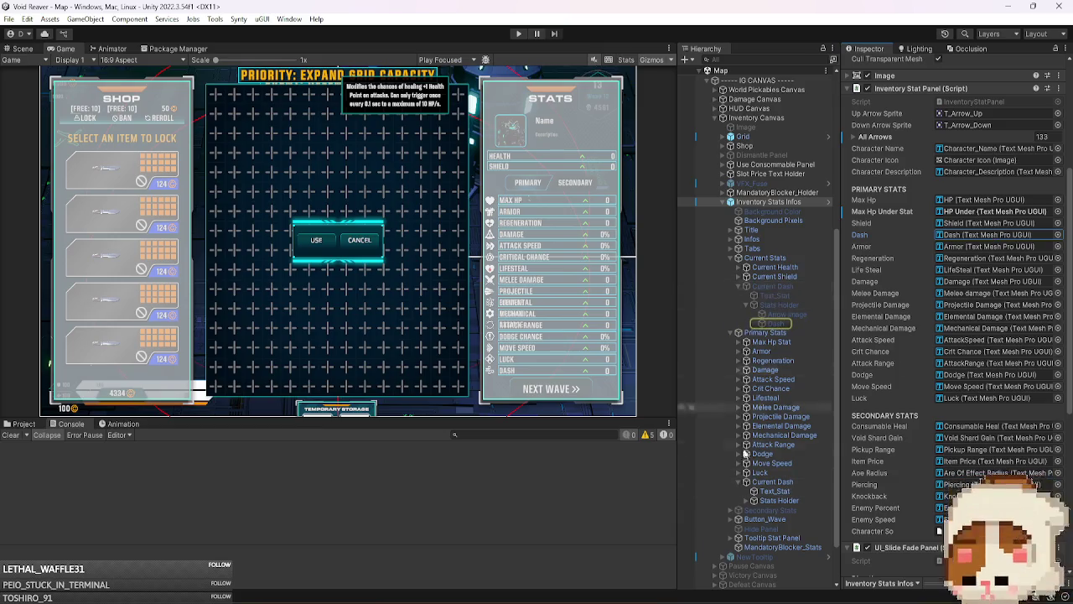
- Delete the extra Current Dash under Current Stats
{"action": "left_click", "coordinate": [755, 500]}
{"action": "mouse_move", "coordinate": [771, 528]}
{"action": "left_mouse_down"}
{"action": "mouse_move", "coordinate": [935, 372]}
{"action": "mouse_move", "coordinate": [989, 235]}
{"action": "left_mouse_up"}
{"action": "left_click", "coordinate": [765, 286]}
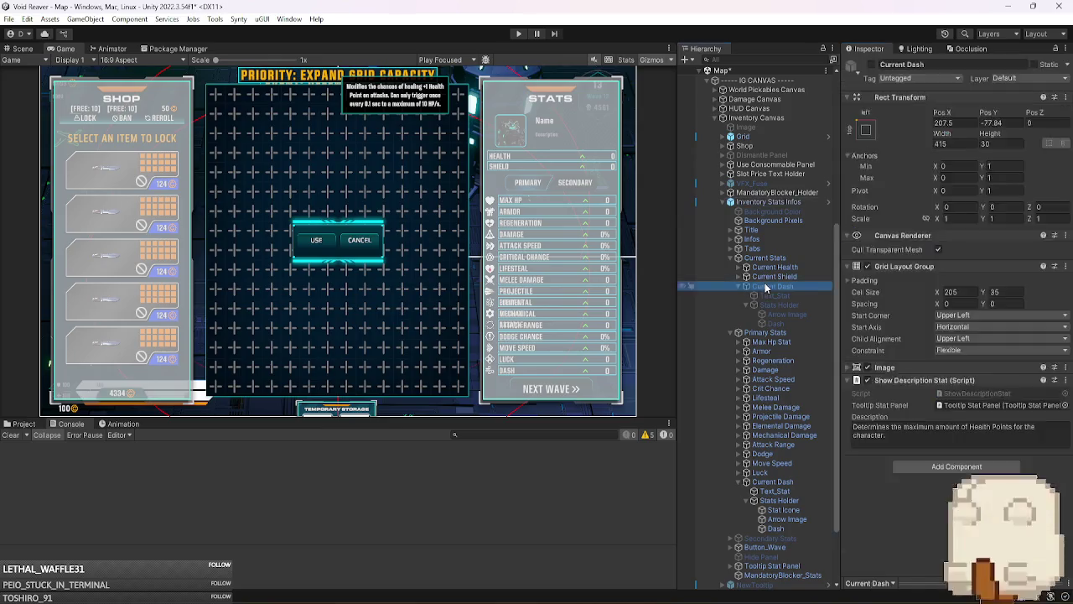
{"action": "key", "text": "Delete"}
- Run Find All Arrows and Align All Arrows on the Inventory Stat Panel
{"action": "left_click", "coordinate": [769, 203]}
{"action": "right_click", "coordinate": [919, 310]}
{"action": "left_click", "coordinate": [964, 483]}
{"action": "right_click", "coordinate": [912, 310]}
{"action": "left_click", "coordinate": [943, 494]}
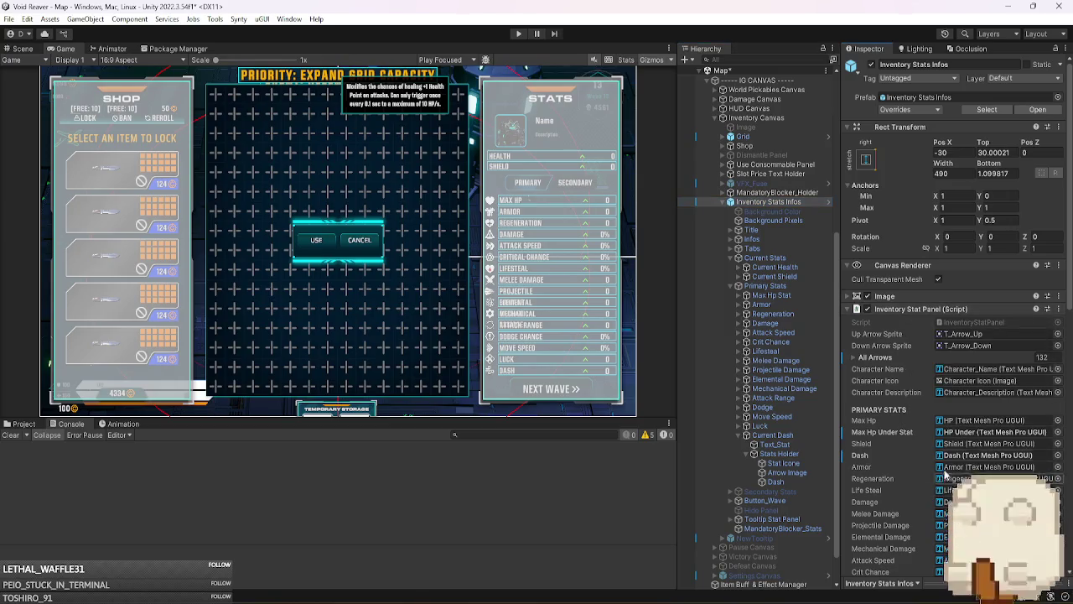
- Review the prefab overrides, then collapse Primary Stats and move to Secondary Stats
{"action": "left_click", "coordinate": [912, 111]}
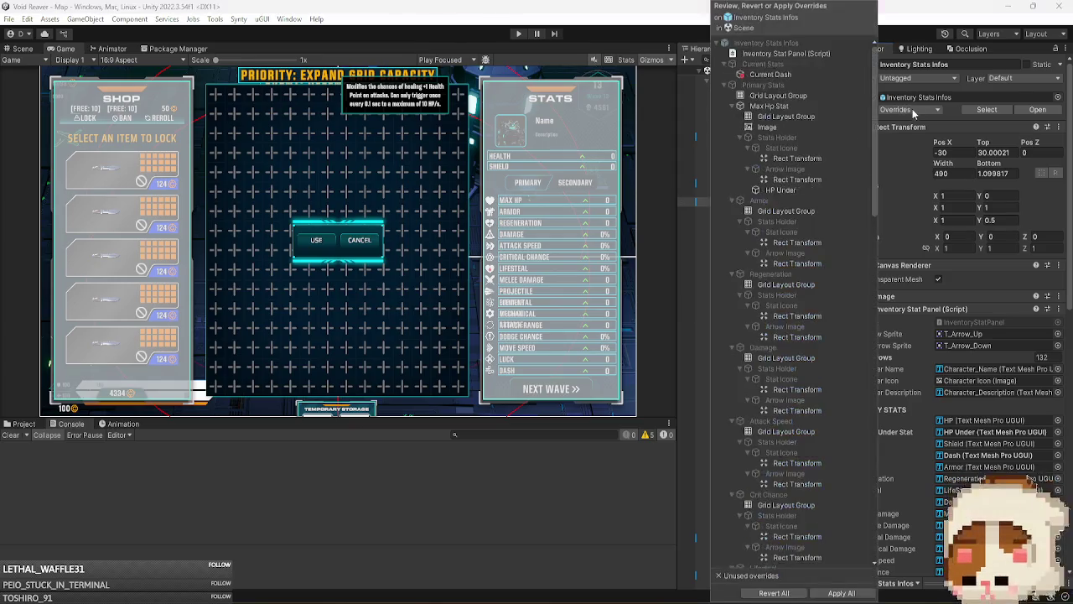
{"action": "key", "text": "Escape"}
{"action": "left_click", "coordinate": [798, 436]}
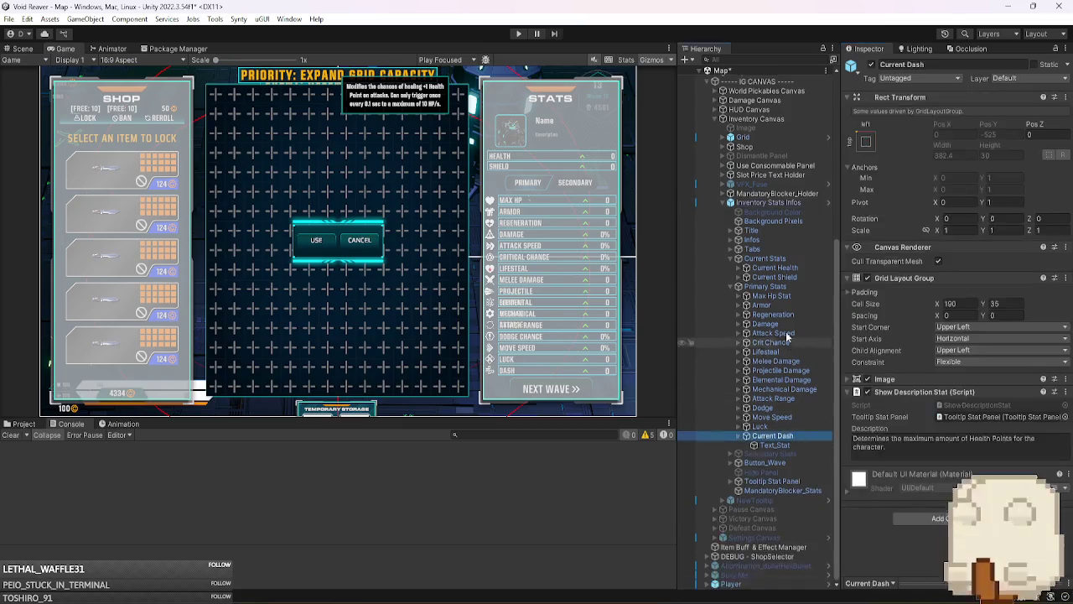
{"action": "key", "text": "Left"}
{"action": "key", "text": "Left"}
{"action": "key", "text": "Left"}
{"action": "key", "text": "Down"}
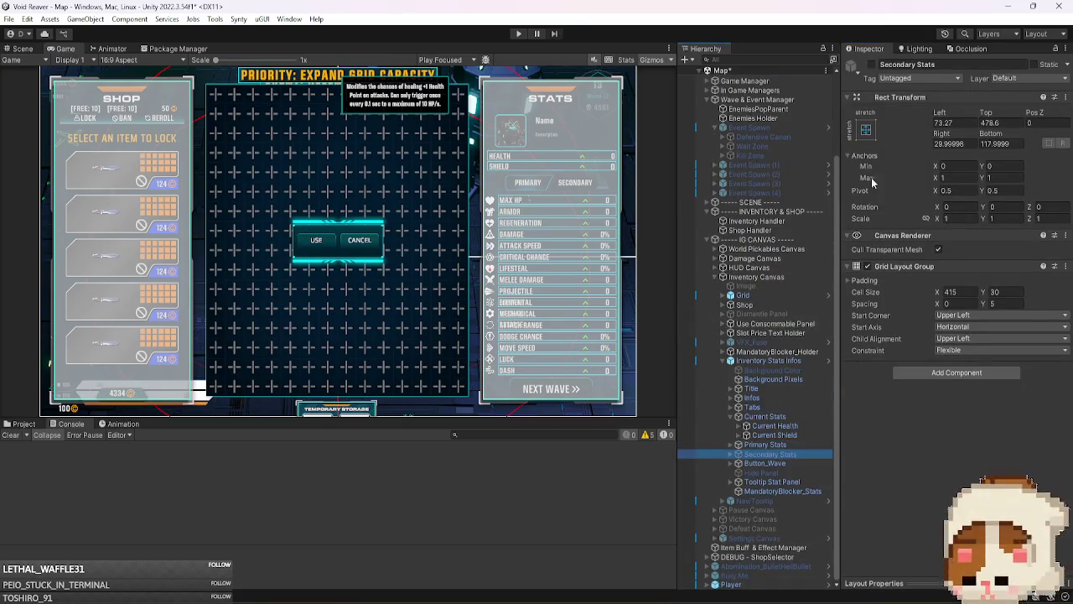
- Activate the Secondary Stats group and expand its stat rows
{"action": "left_click", "coordinate": [872, 65]}
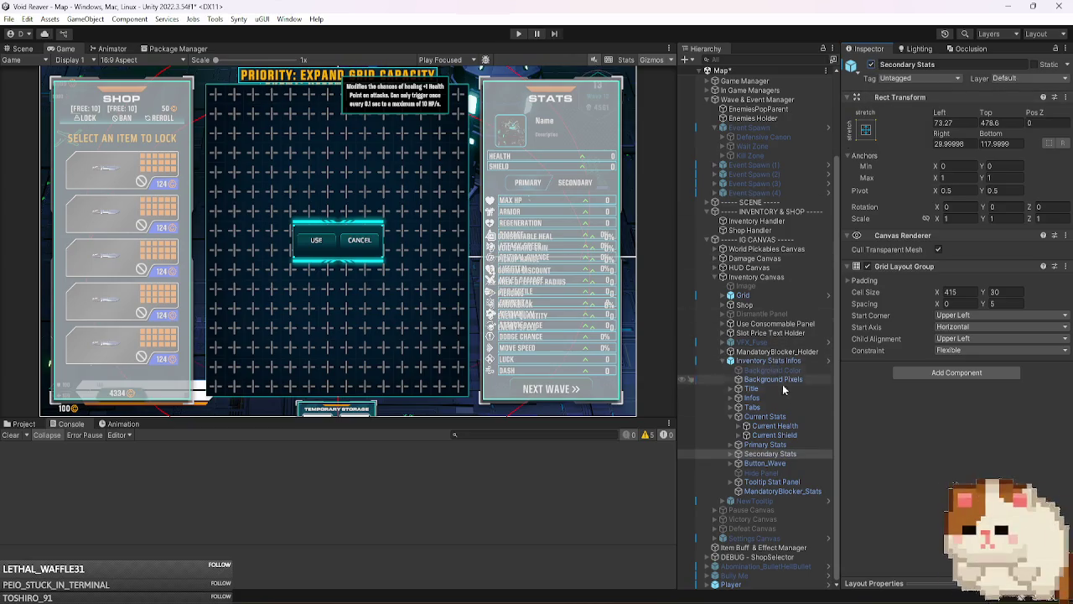
{"action": "key", "text": "Right"}
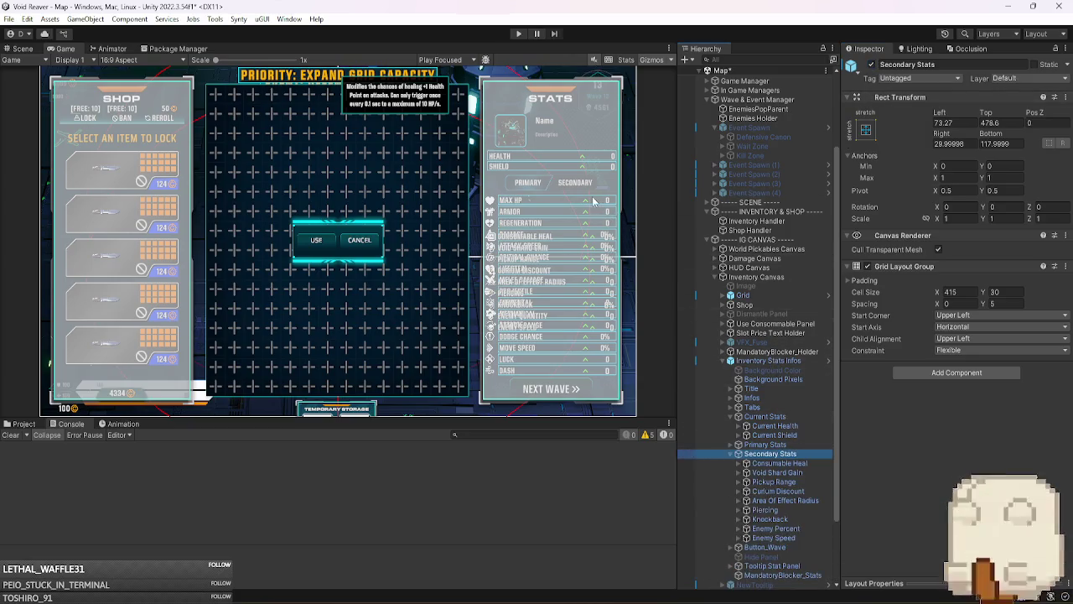
{"action": "scroll", "coordinate": [744, 308], "scroll_direction": "down", "scroll_amount": 3}
- Re-collect the arrows to 131 with Find All Arrows, then Align All Arrows
{"action": "left_click", "coordinate": [767, 277]}
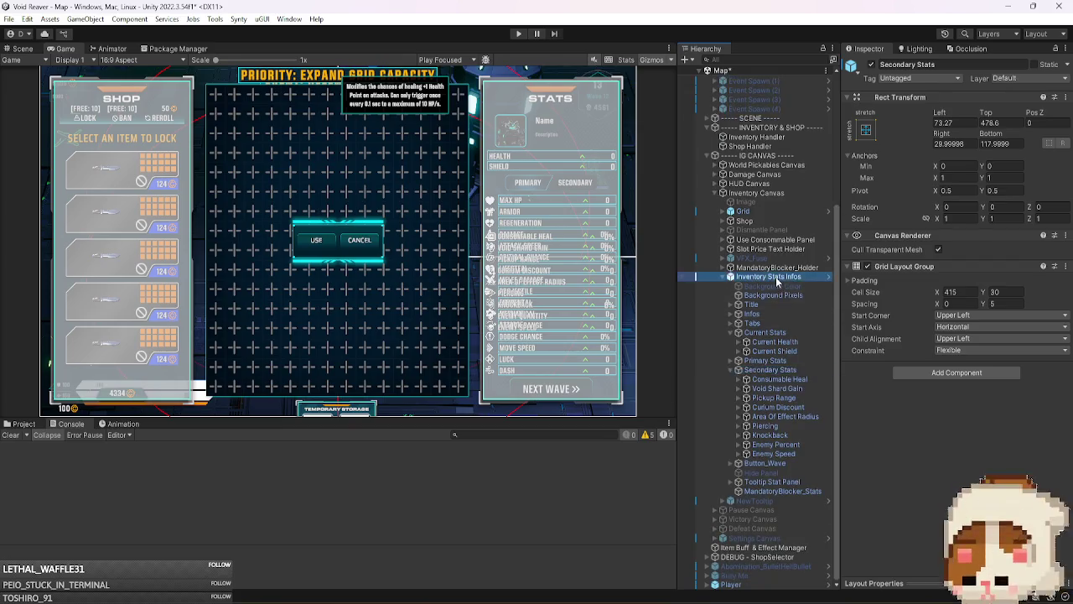
{"action": "right_click", "coordinate": [921, 311]}
{"action": "left_click", "coordinate": [976, 476]}
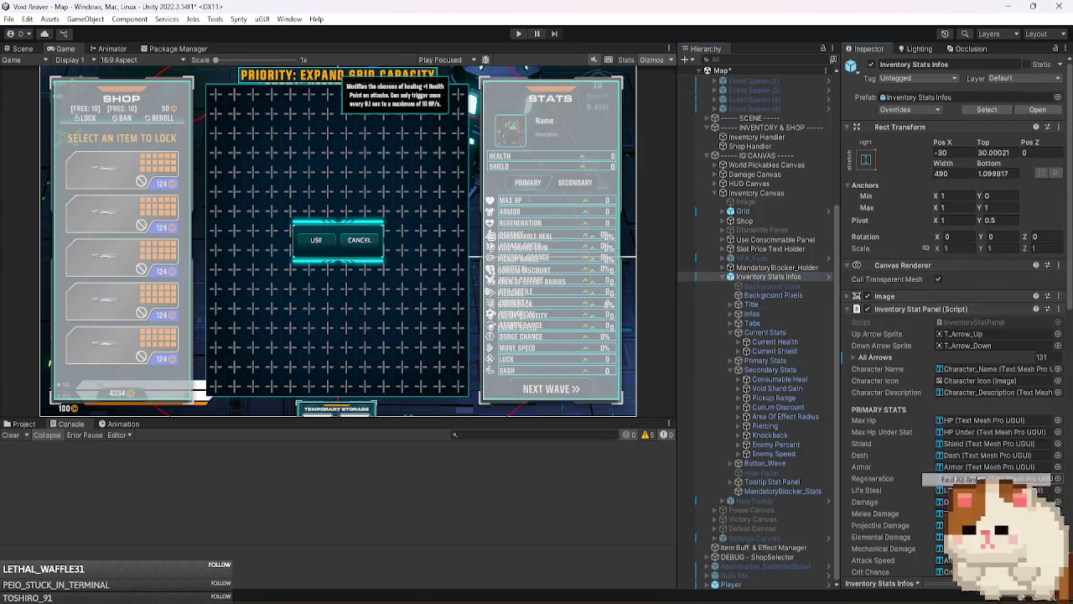
{"action": "right_click", "coordinate": [902, 309]}
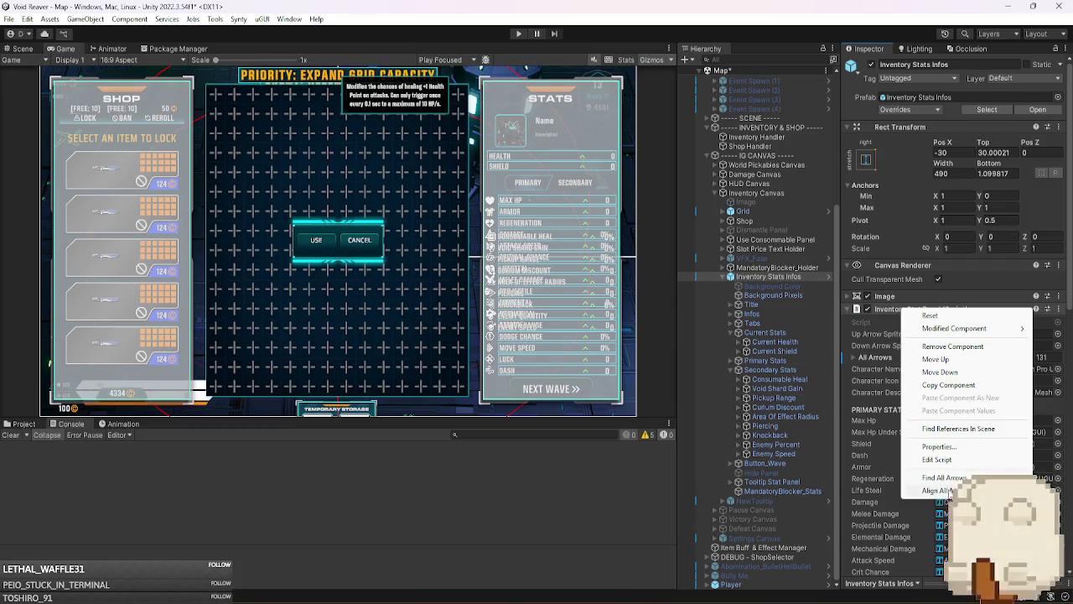
{"action": "left_click", "coordinate": [947, 492]}
{"action": "scroll", "coordinate": [878, 467], "scroll_direction": "down", "scroll_amount": 8}
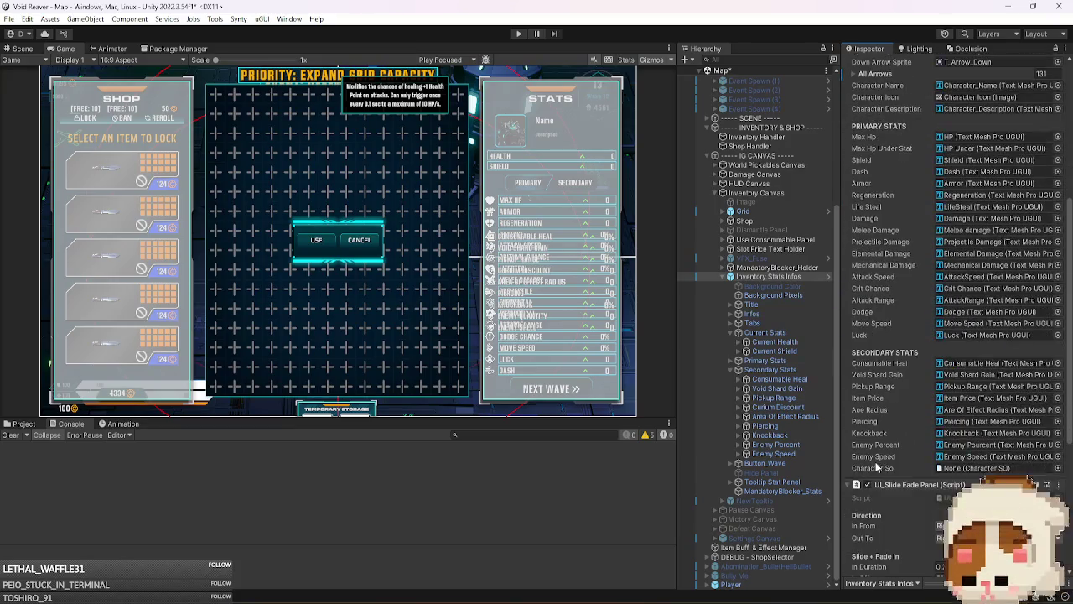
{"action": "scroll", "coordinate": [961, 291], "scroll_direction": "up", "scroll_amount": 5}
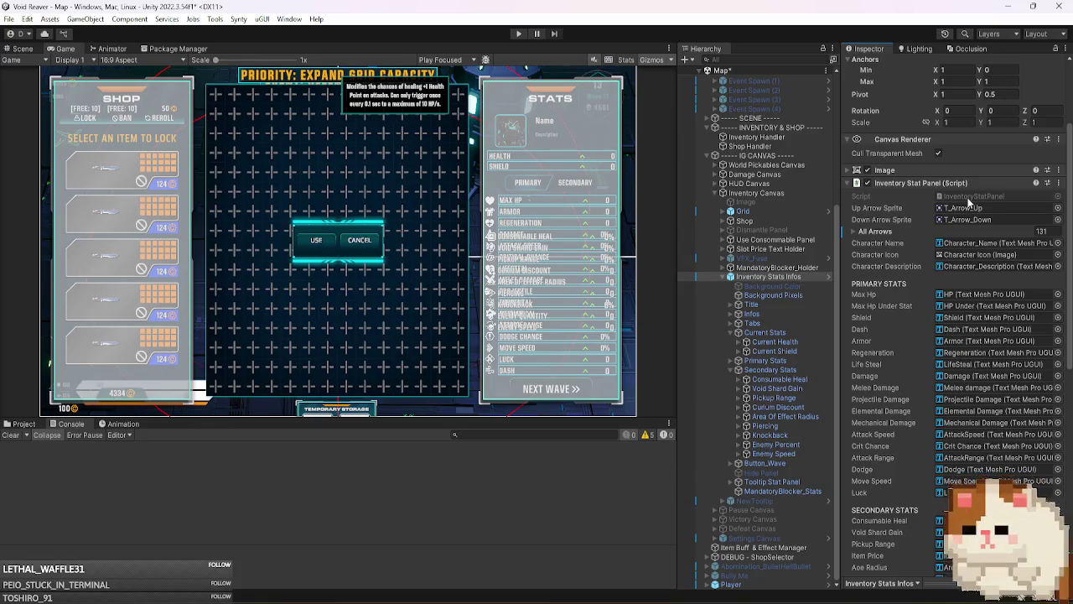
- Open the InventoryStatPanel script in Visual Studio from its script field
{"action": "double_click", "coordinate": [968, 198]}
{"action": "scroll", "coordinate": [713, 354], "scroll_direction": "down", "scroll_amount": 3}
{"action": "scroll", "coordinate": [714, 354], "scroll_direction": "up", "scroll_amount": 10}
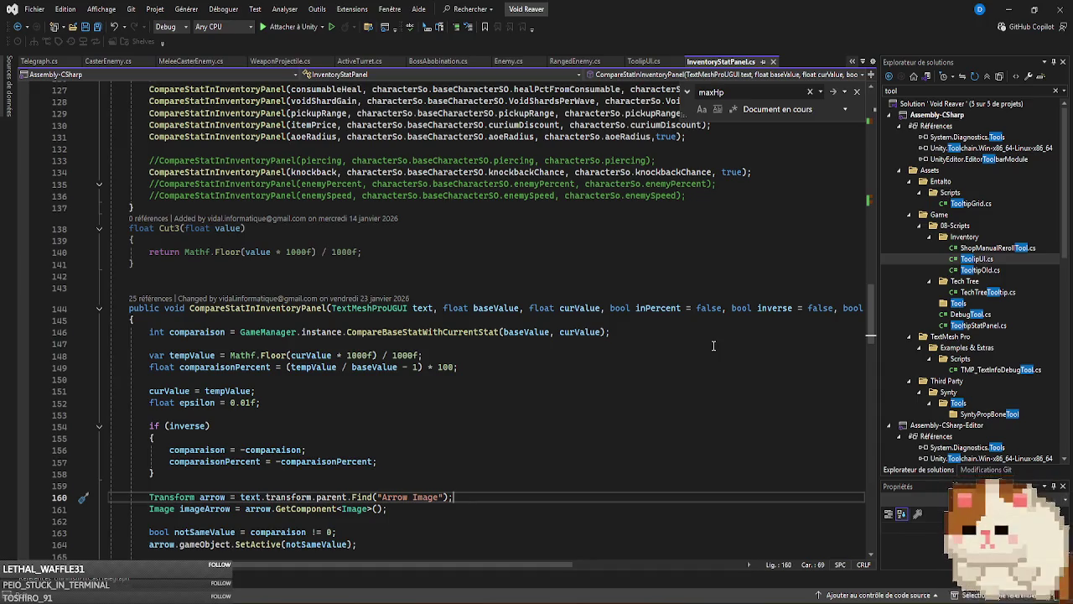
- Read through CompareStatInInventoryPanel in InventoryStatPanel.cs, then switch back to Unity
{"action": "scroll", "coordinate": [713, 346], "scroll_direction": "up", "scroll_amount": 4}
{"action": "scroll", "coordinate": [713, 345], "scroll_direction": "down", "scroll_amount": 6}
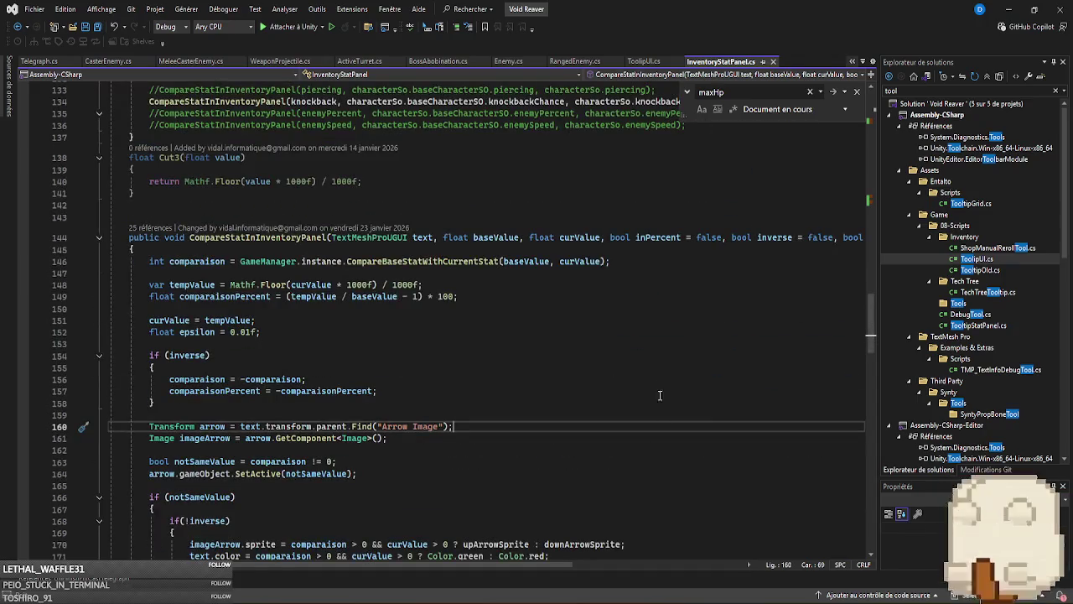
{"action": "key", "text": "alt+Tab"}
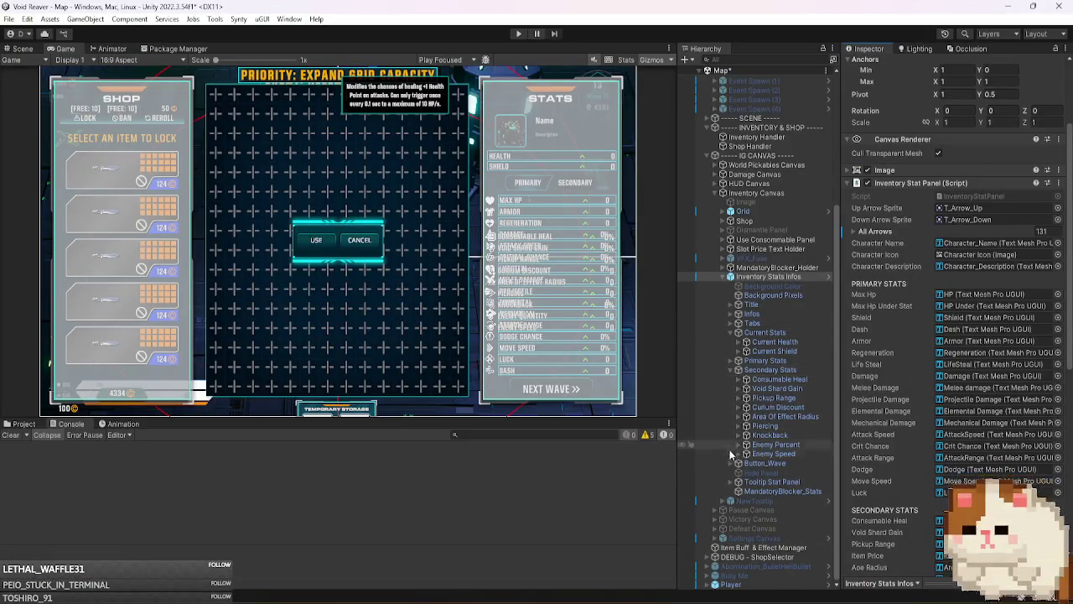
- Expand Consumable Heal to check its children, then collapse it again
{"action": "left_click", "coordinate": [745, 379]}
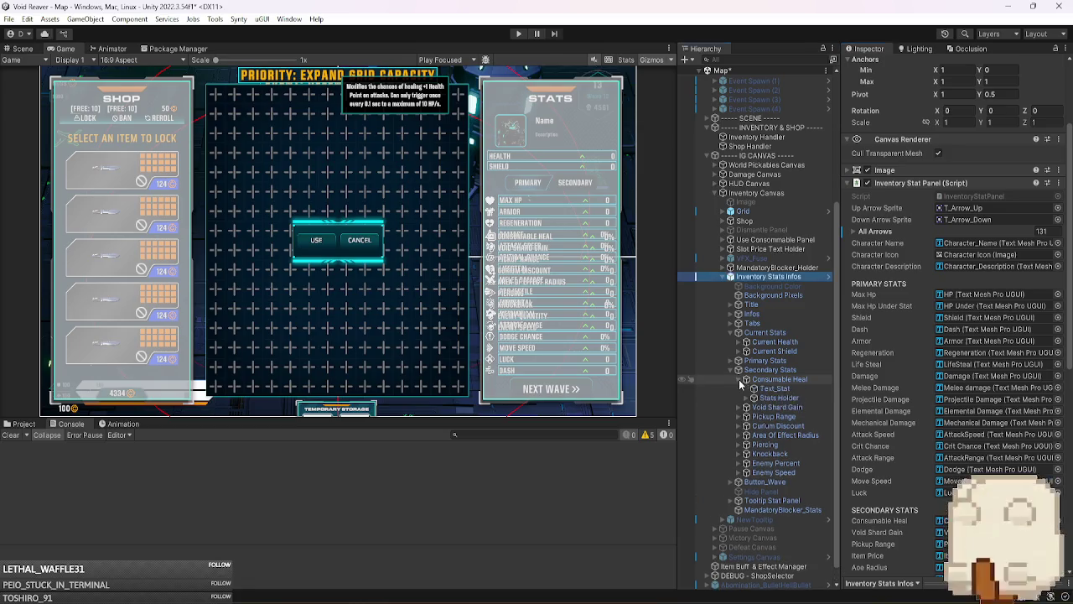
{"action": "left_click", "coordinate": [753, 397]}
{"action": "left_click", "coordinate": [753, 397]}
{"action": "left_click", "coordinate": [745, 379]}
- Empty the All Arrows list (size 0) and refill it with Find All Arrows
{"action": "left_click", "coordinate": [876, 232]}
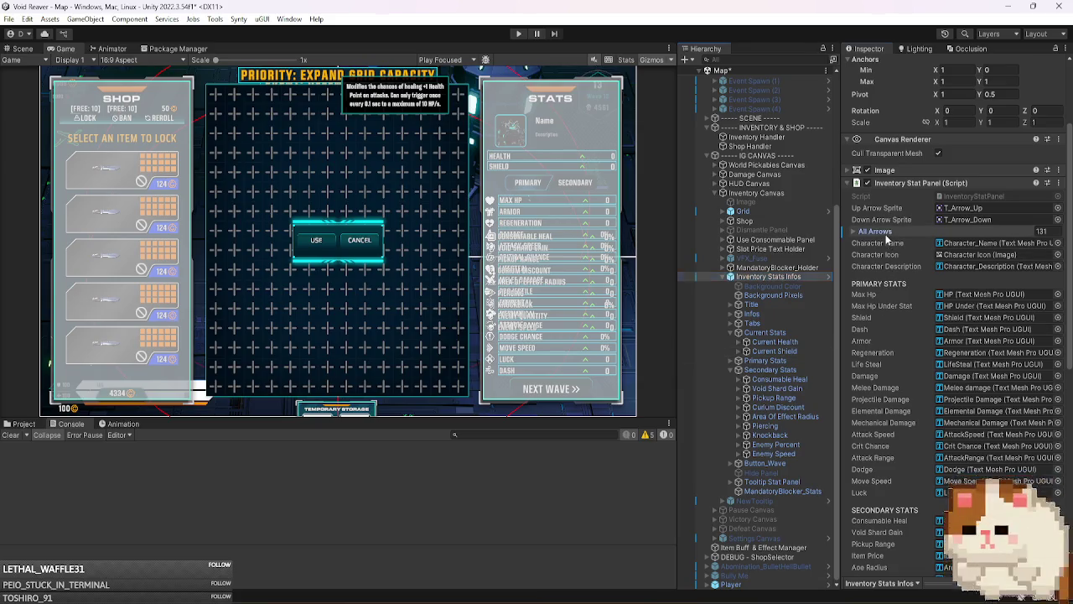
{"action": "scroll", "coordinate": [933, 417], "scroll_direction": "down", "scroll_amount": 15}
{"action": "scroll", "coordinate": [934, 417], "scroll_direction": "down", "scroll_amount": 20}
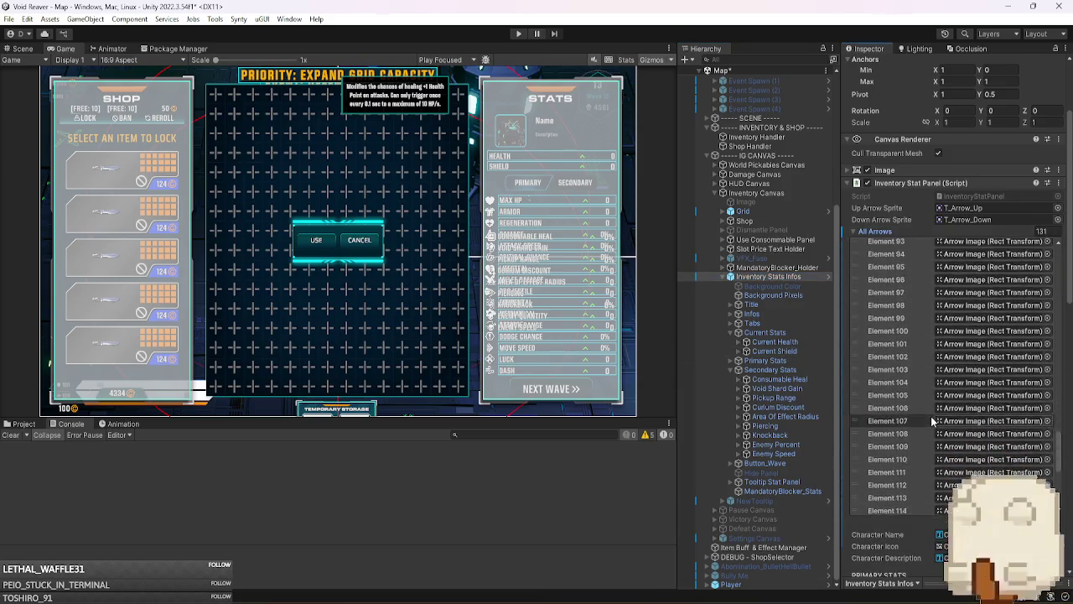
{"action": "left_click", "coordinate": [1040, 200]}
{"action": "type", "text": "0"}
{"action": "key", "text": "Return"}
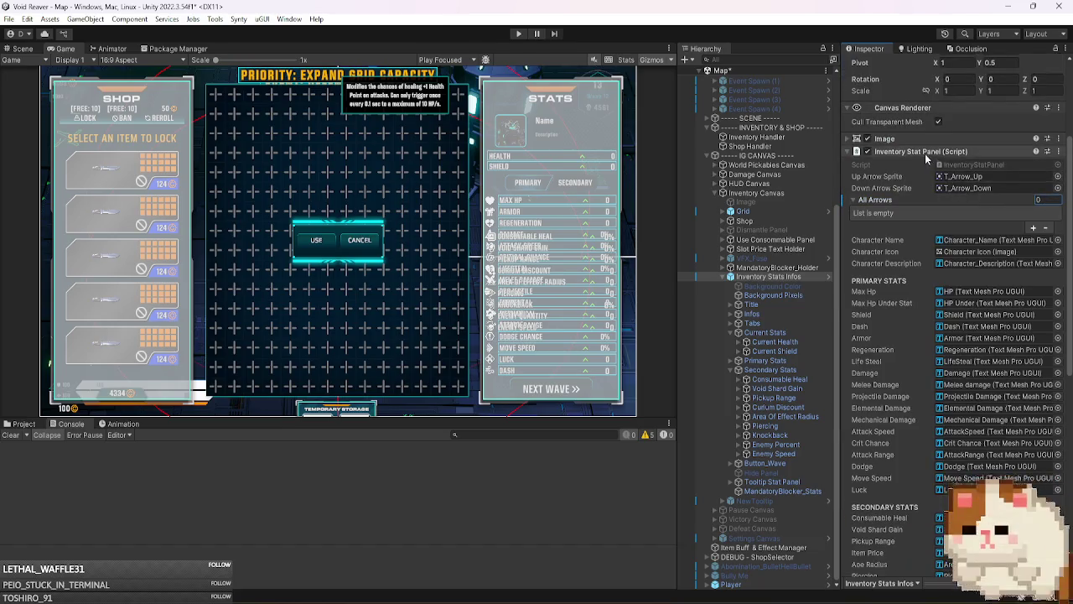
{"action": "right_click", "coordinate": [930, 151]}
{"action": "left_click", "coordinate": [965, 322]}
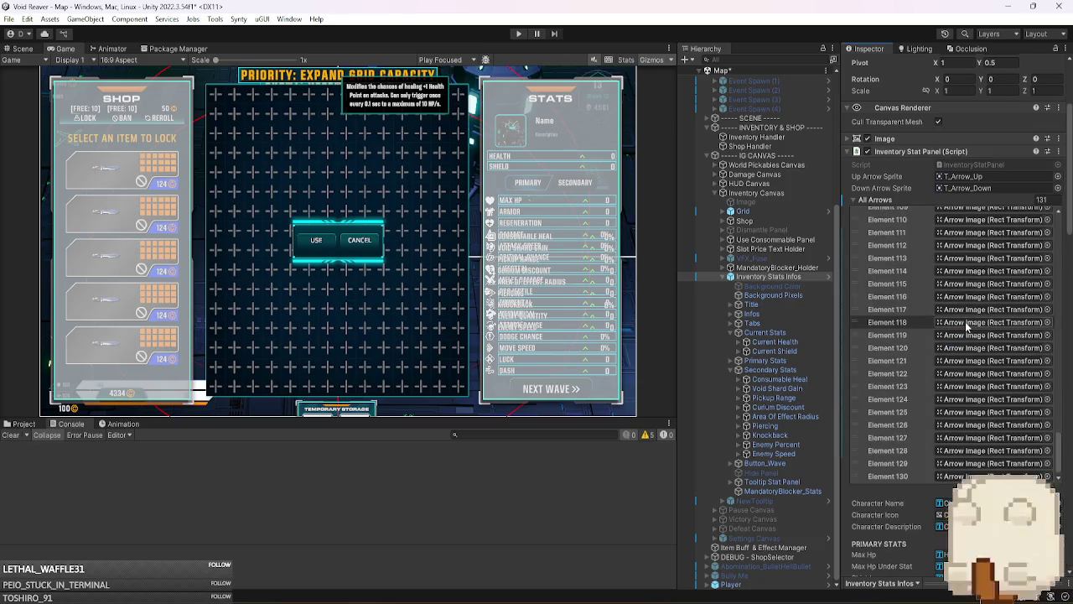
- Ping the arrow object referenced by Element 118
{"action": "left_click", "coordinate": [967, 326]}
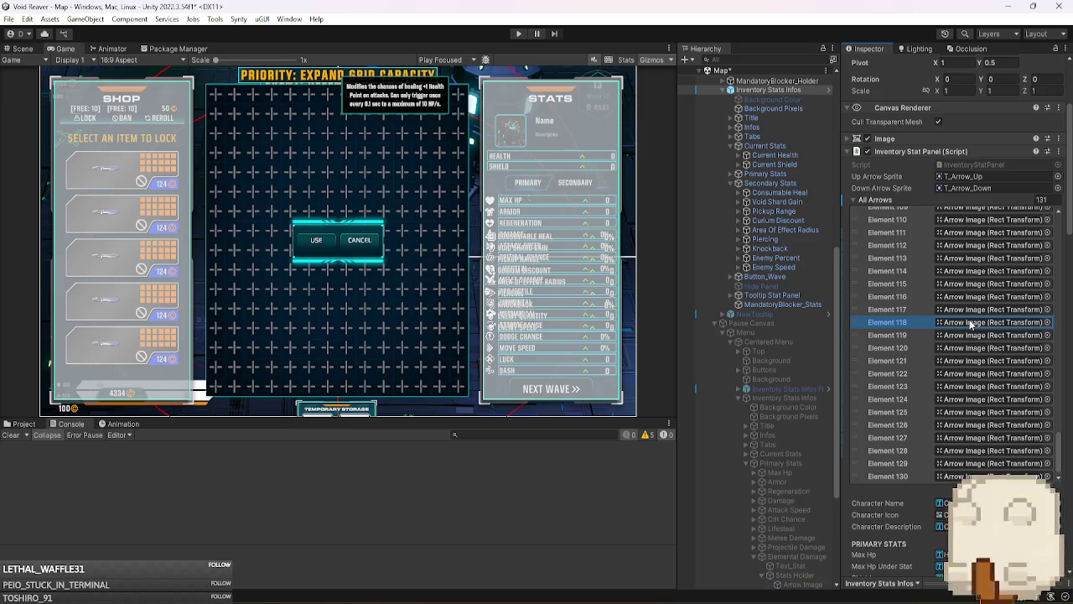
{"action": "scroll", "coordinate": [1013, 319], "scroll_direction": "up", "scroll_amount": 15}
{"action": "scroll", "coordinate": [1011, 314], "scroll_direction": "up", "scroll_amount": 12}
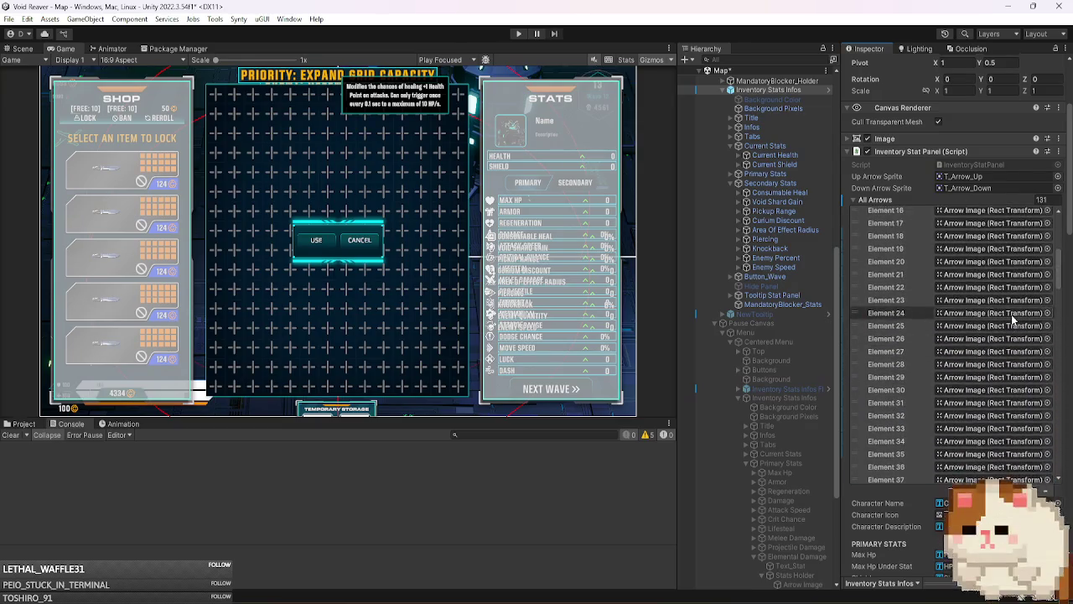
- Ping the arrow images for Elements 0 through 9, then select the pause menu's FIXED copy
{"action": "left_click", "coordinate": [989, 339]}
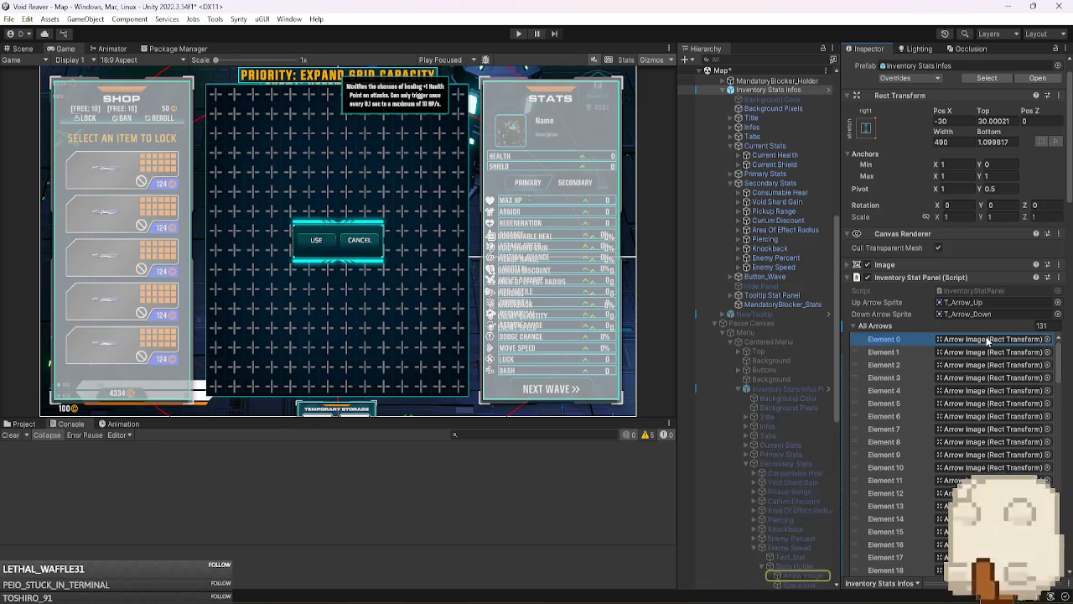
{"action": "left_click", "coordinate": [991, 352]}
{"action": "left_click", "coordinate": [991, 365]}
{"action": "left_click", "coordinate": [991, 377]}
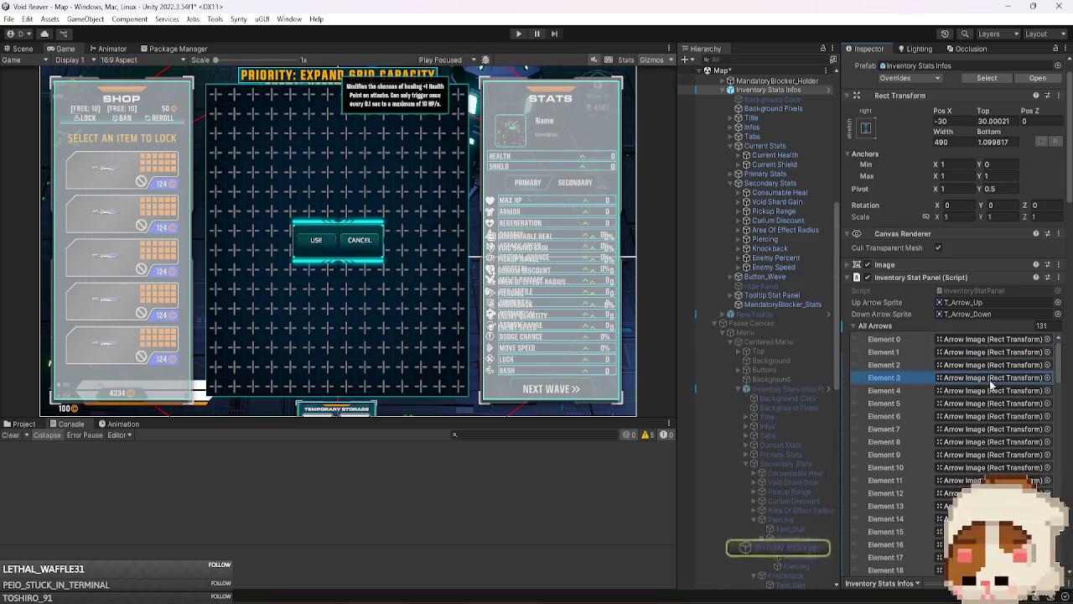
{"action": "left_click", "coordinate": [992, 390]}
{"action": "left_click", "coordinate": [993, 403]}
{"action": "left_click", "coordinate": [995, 416]}
{"action": "left_click", "coordinate": [998, 428]}
{"action": "left_click", "coordinate": [1000, 441]}
{"action": "left_click", "coordinate": [1004, 454]}
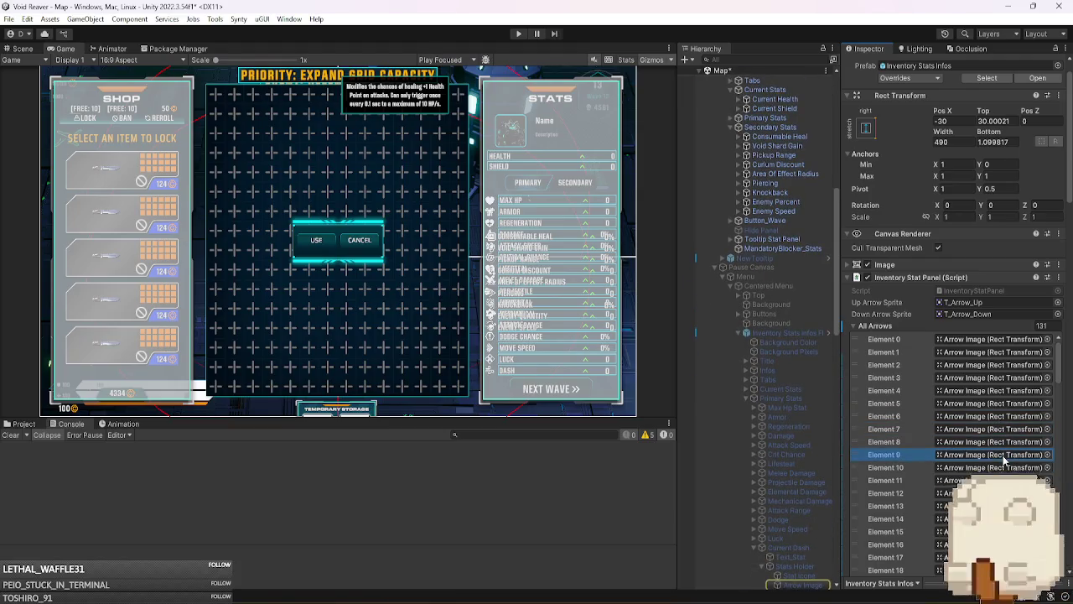
{"action": "left_click", "coordinate": [787, 336]}
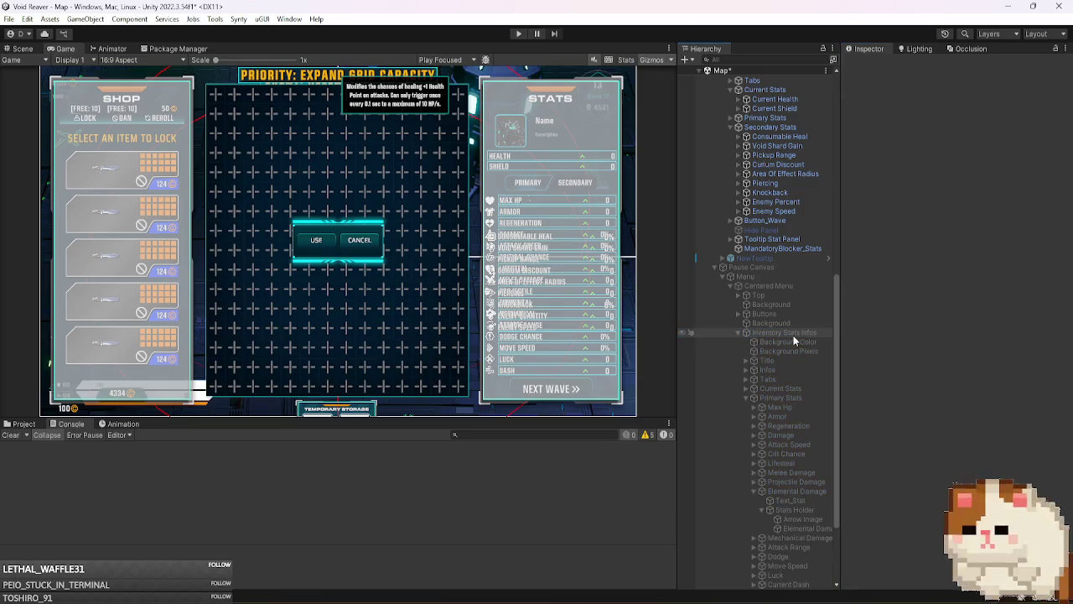
- Delete Inventory Stats Infos FIXED from Pause Canvas > Menu > Centered Menu
{"action": "left_click", "coordinate": [793, 335]}
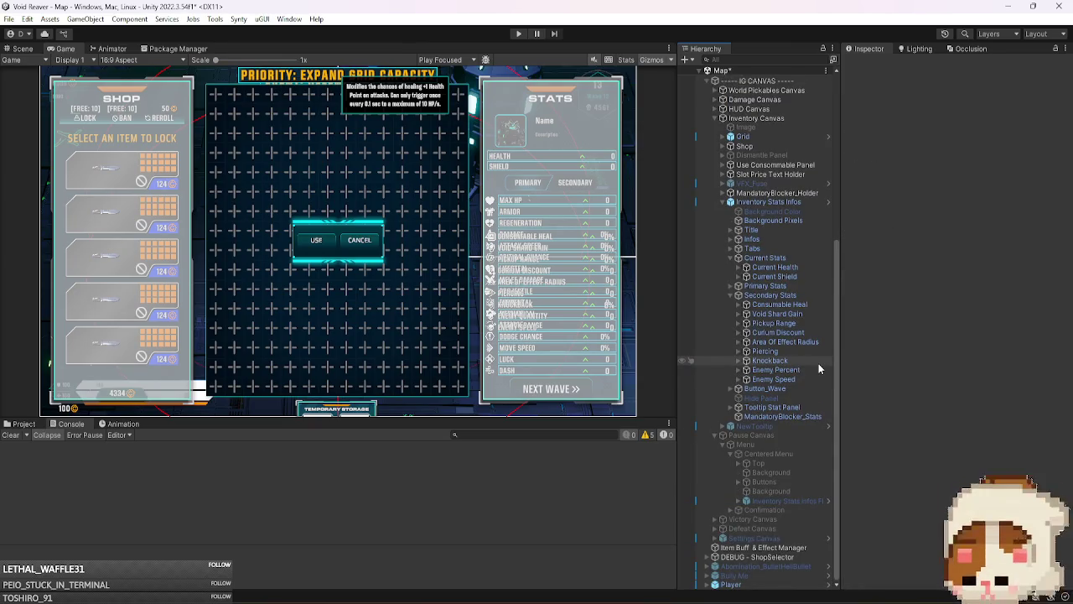
{"action": "left_click", "coordinate": [793, 500]}
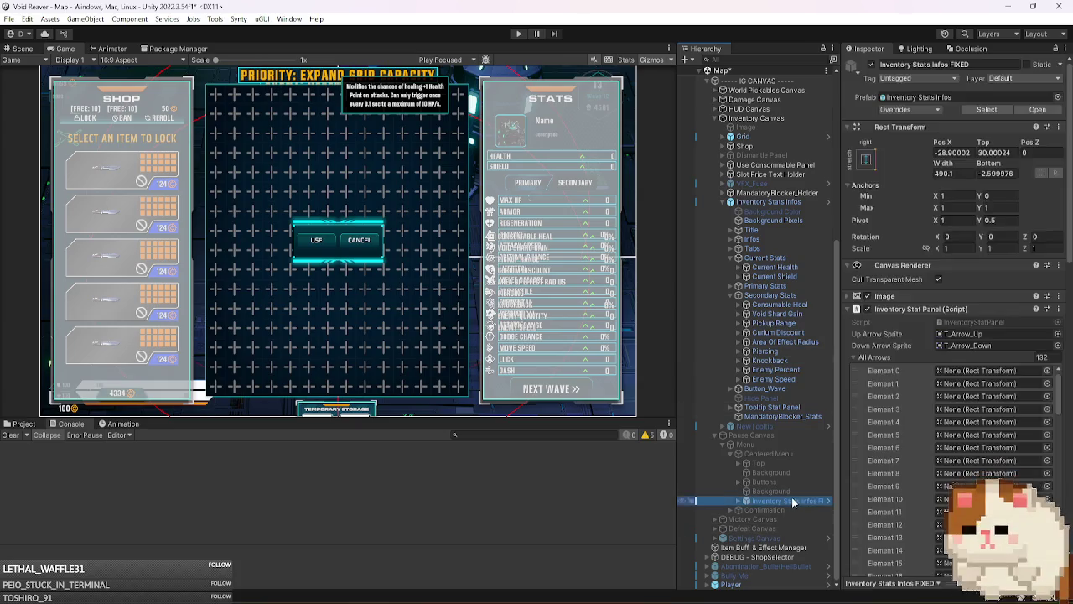
{"action": "left_click", "coordinate": [874, 357]}
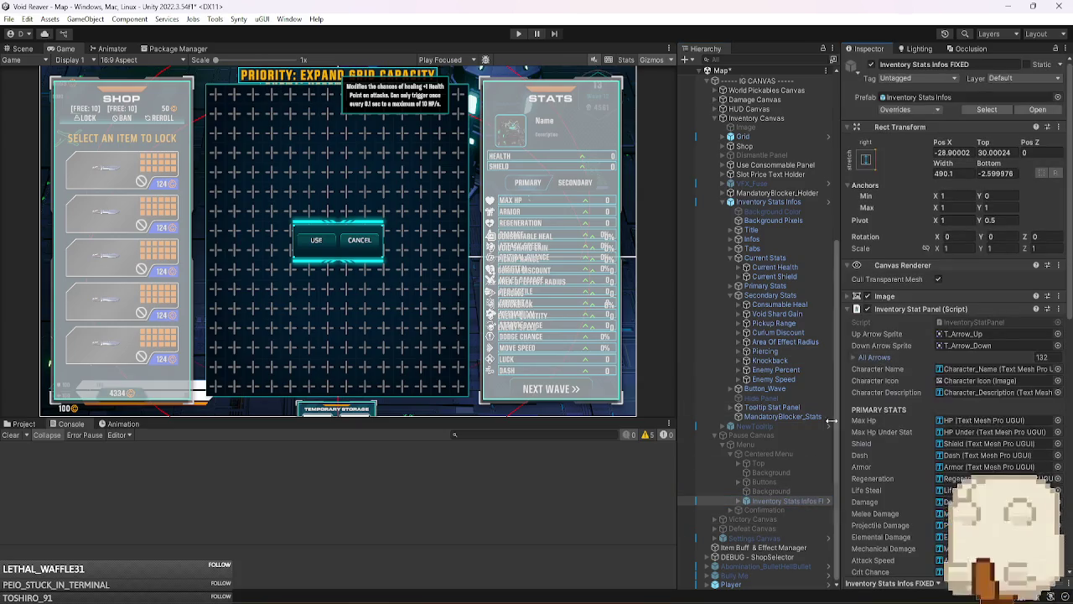
{"action": "key", "text": "Delete"}
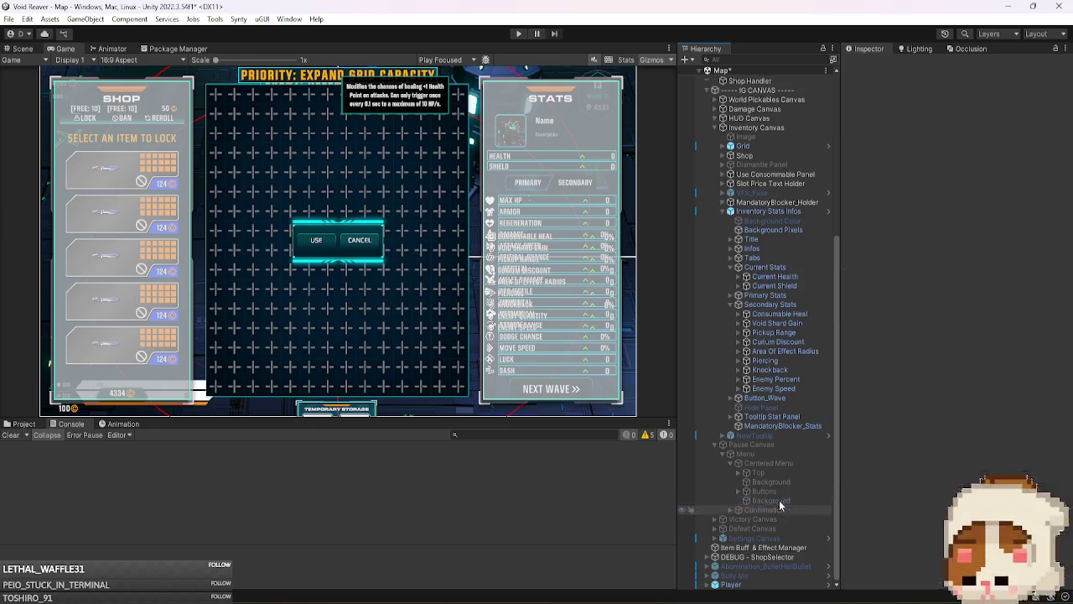
- Run Find All Arrows on the Inventory Canvas stats panel and ping Element 76's arrow
{"action": "left_click", "coordinate": [778, 213]}
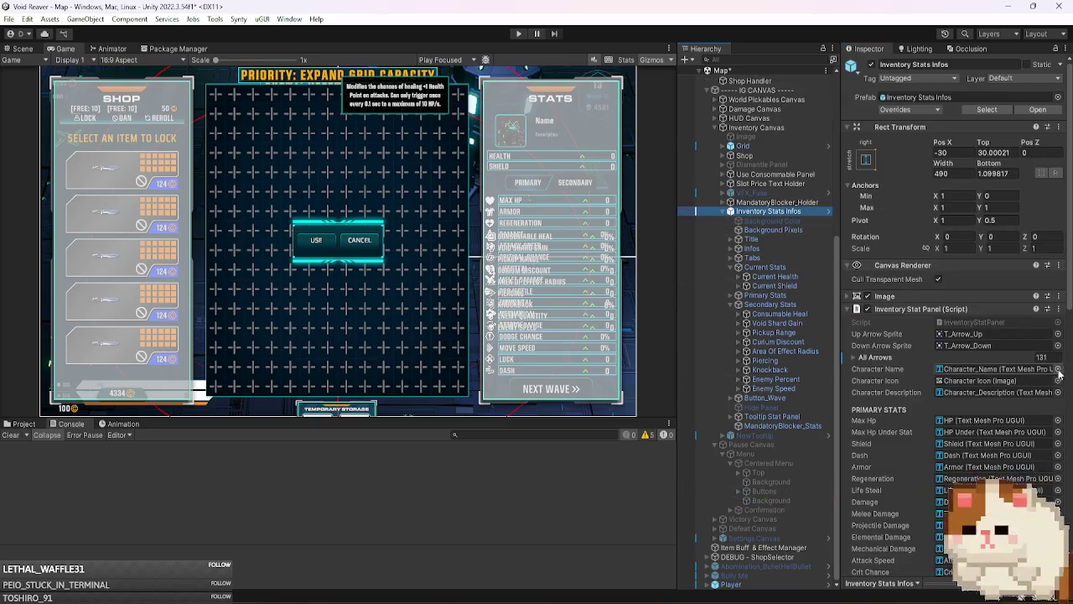
{"action": "right_click", "coordinate": [949, 313]}
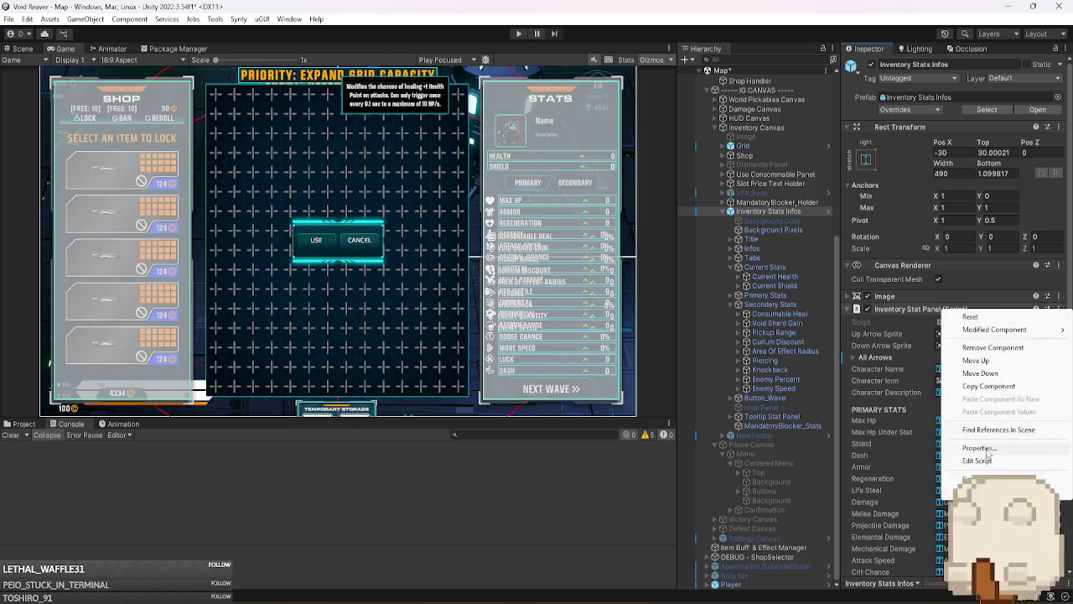
{"action": "left_click", "coordinate": [986, 478]}
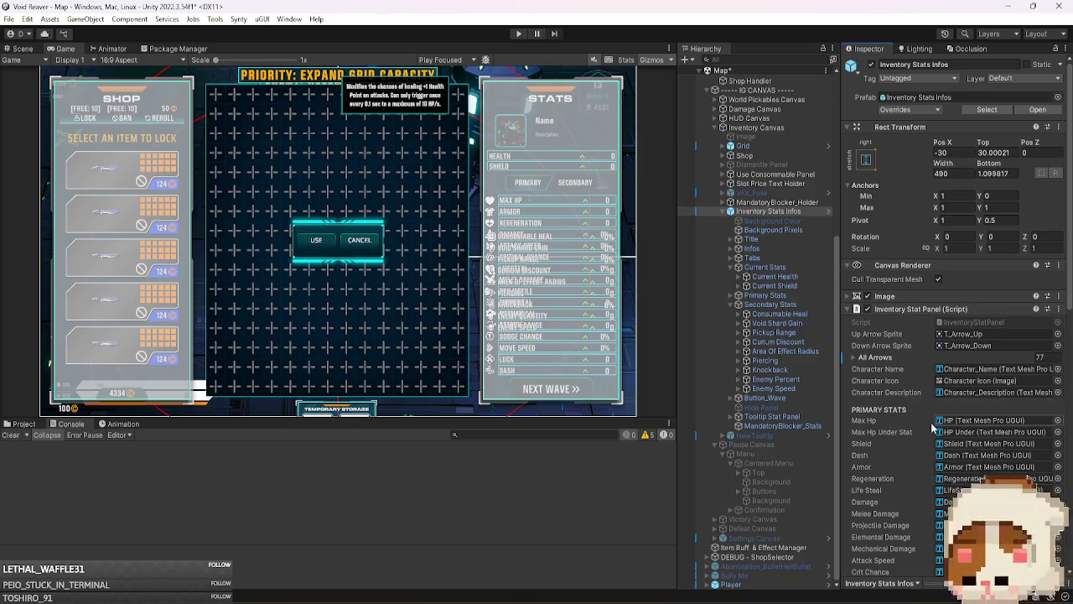
{"action": "scroll", "coordinate": [970, 436], "scroll_direction": "down", "scroll_amount": 5}
{"action": "left_click", "coordinate": [881, 169]}
{"action": "scroll", "coordinate": [941, 377], "scroll_direction": "down", "scroll_amount": 10}
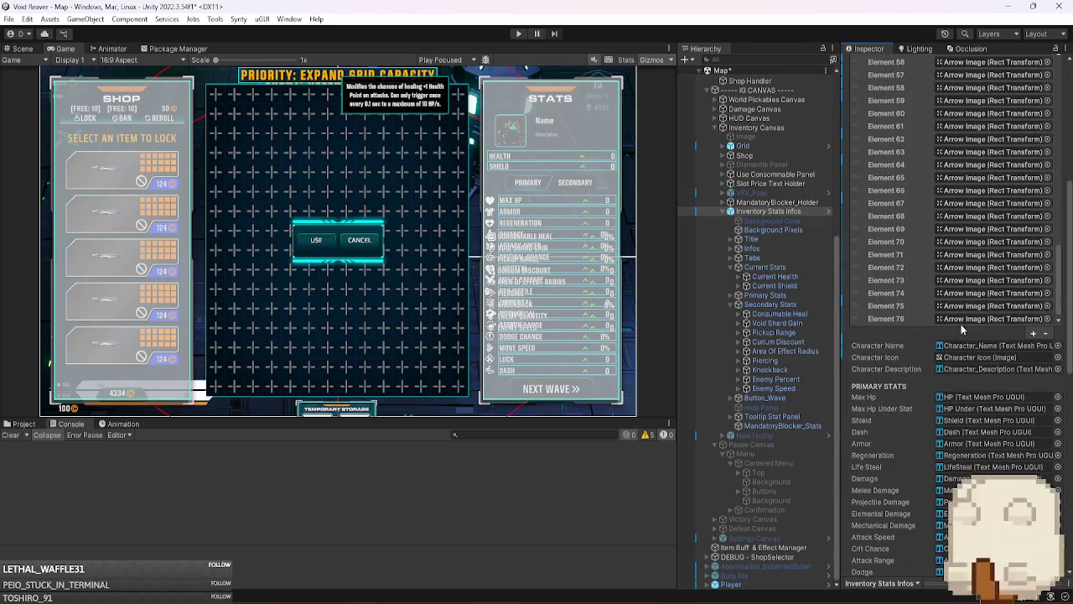
{"action": "left_click", "coordinate": [963, 319]}
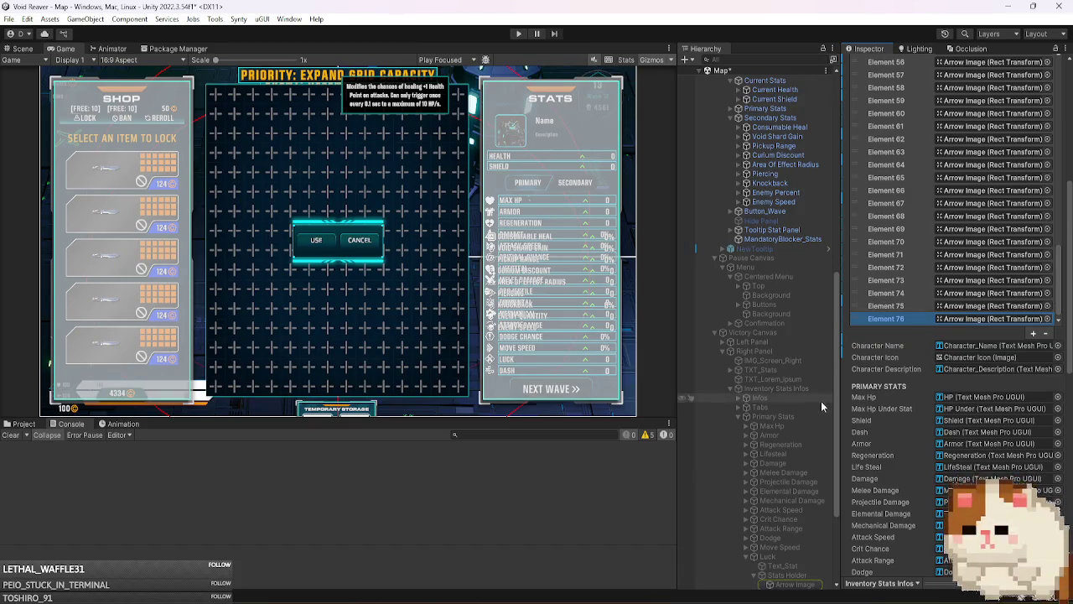
- Empty the All Arrows list (size 0) and regather it with Find All Arrows
{"action": "left_click", "coordinate": [795, 382]}
{"action": "scroll", "coordinate": [794, 382], "scroll_direction": "up", "scroll_amount": 3}
{"action": "scroll", "coordinate": [795, 382], "scroll_direction": "up", "scroll_amount": 3}
{"action": "left_click", "coordinate": [775, 197]}
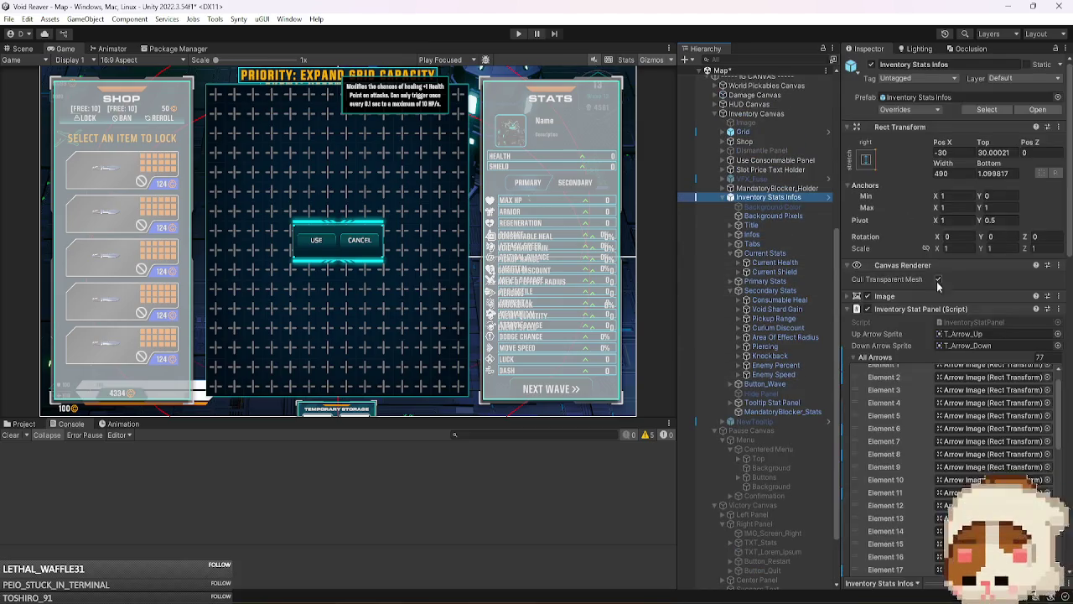
{"action": "left_click", "coordinate": [1039, 357]}
{"action": "type", "text": "0"}
{"action": "key", "text": "Return"}
{"action": "right_click", "coordinate": [949, 310]}
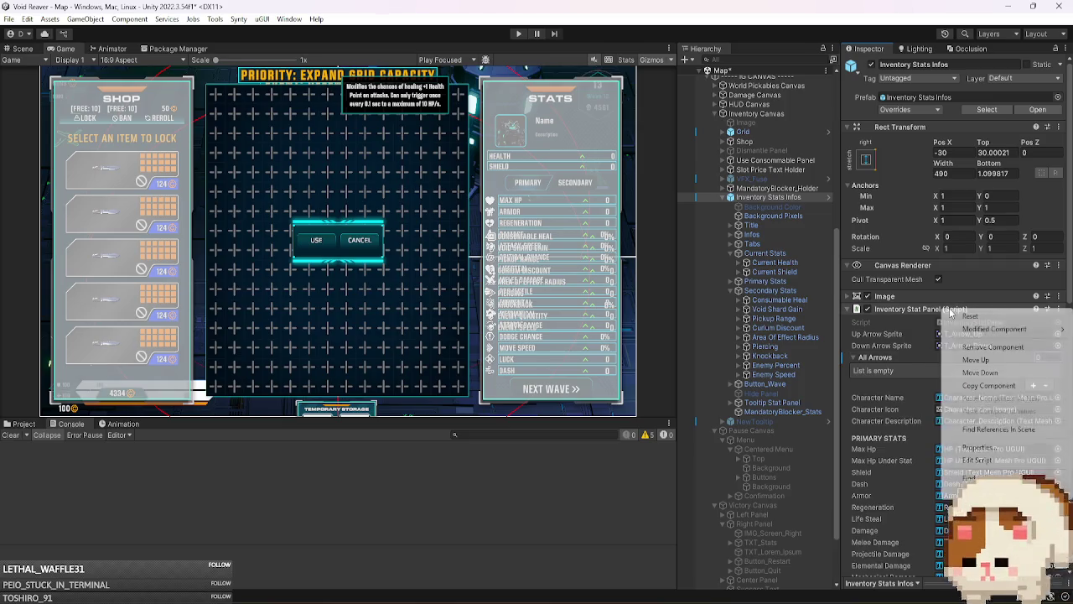
{"action": "left_click", "coordinate": [981, 479]}
- Ping the arrows for Elements 51 and 50, then inspect the Defeat Canvas's Inventory Stats Infos
{"action": "scroll", "coordinate": [922, 453], "scroll_direction": "down", "scroll_amount": 10}
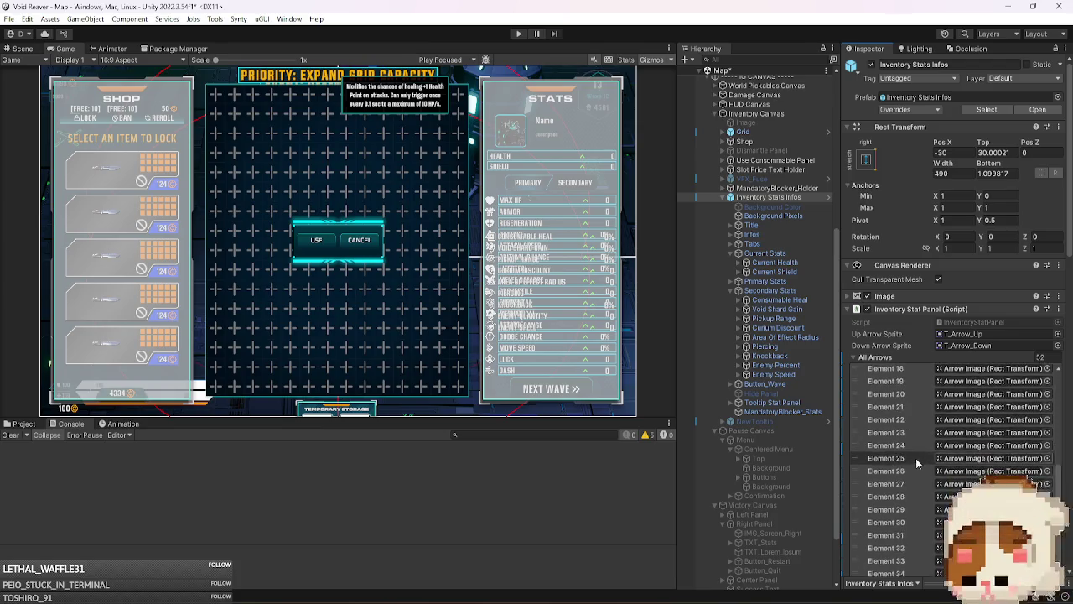
{"action": "left_click", "coordinate": [961, 381]}
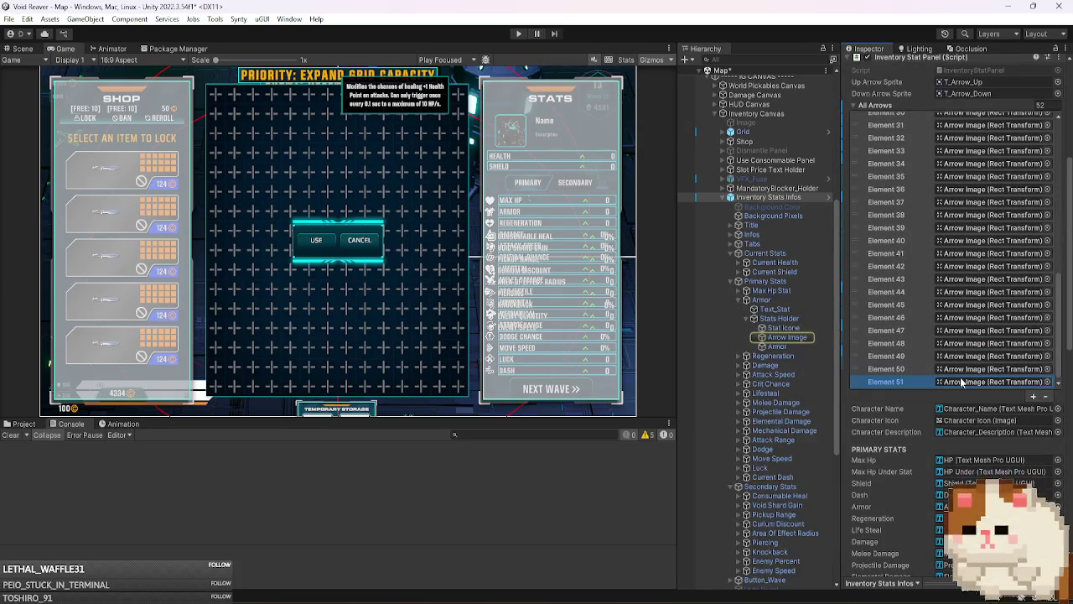
{"action": "left_click", "coordinate": [973, 367]}
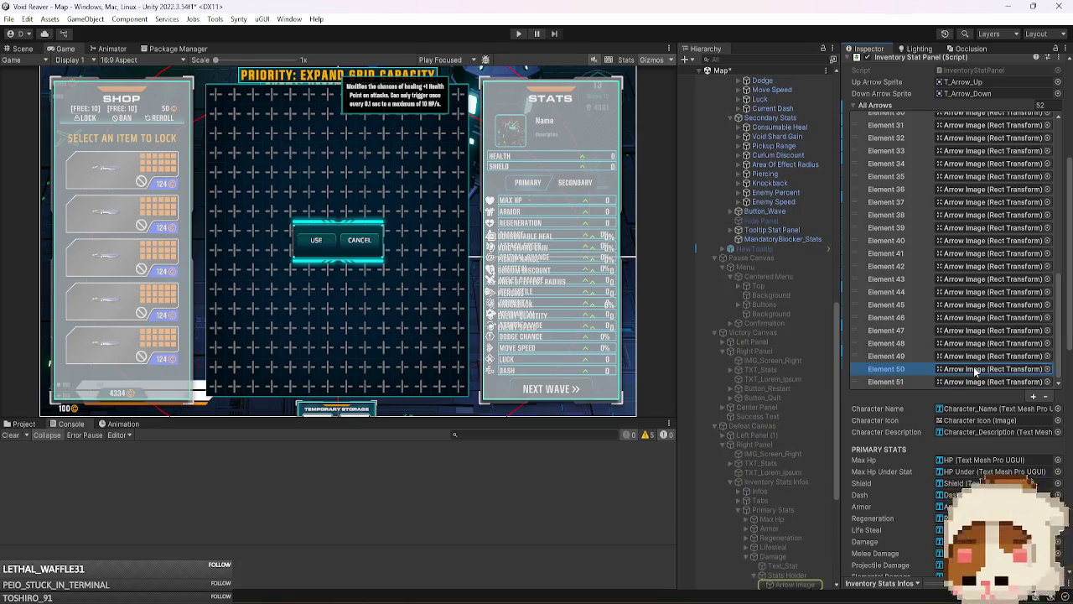
{"action": "left_click", "coordinate": [798, 483]}
{"action": "left_click", "coordinate": [829, 447]}
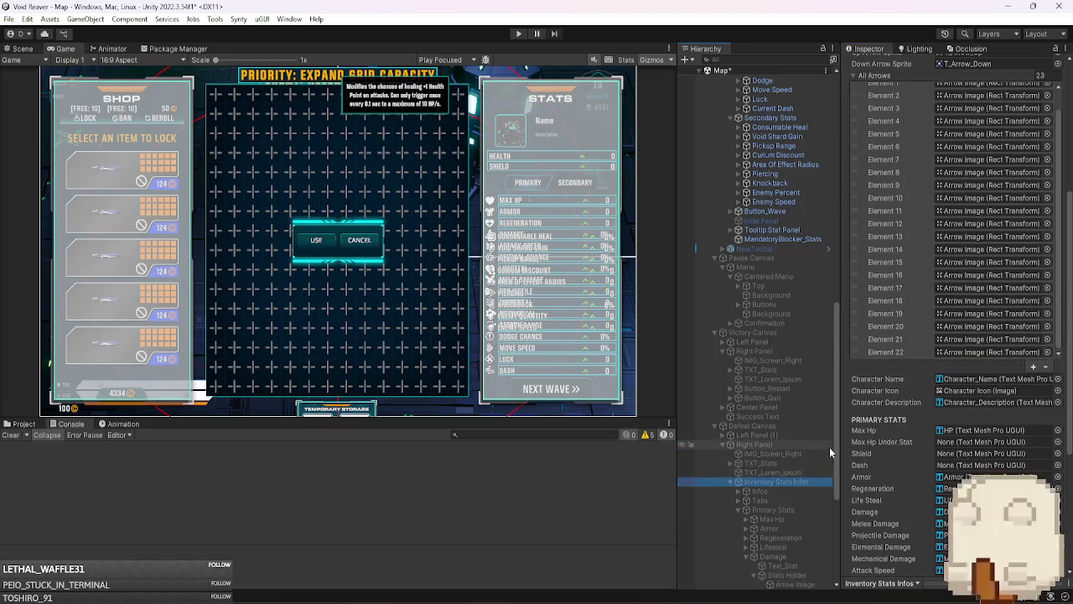
{"action": "scroll", "coordinate": [818, 444], "scroll_direction": "up", "scroll_amount": 5}
{"action": "scroll", "coordinate": [809, 432], "scroll_direction": "up", "scroll_amount": 5}
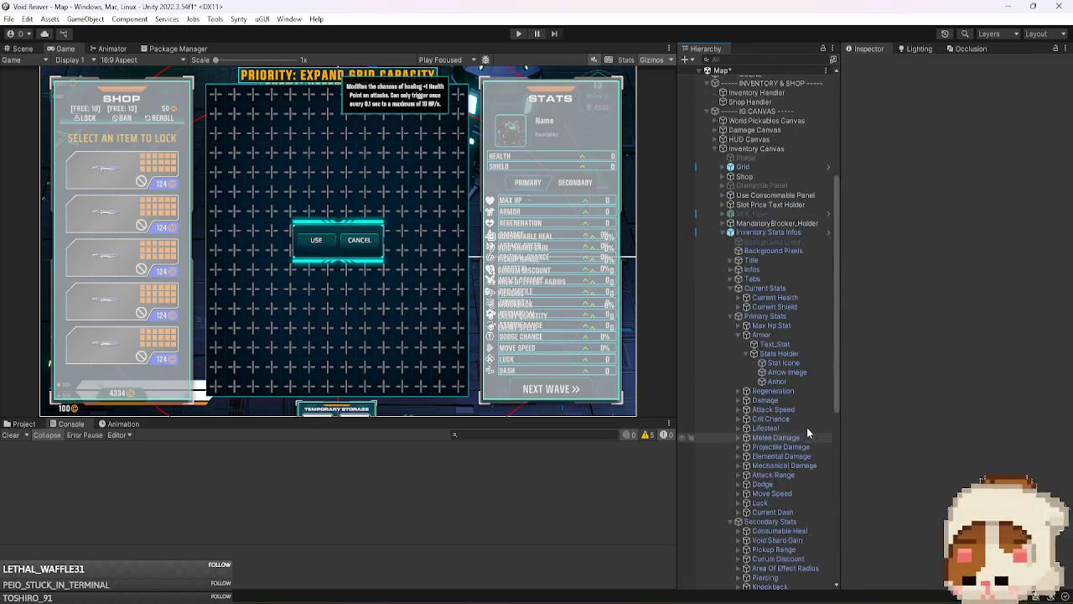
- Re-collect the stats panel's arrow images, then ping which images elements 0 and 23–26 reference
{"action": "left_click", "coordinate": [770, 233]}
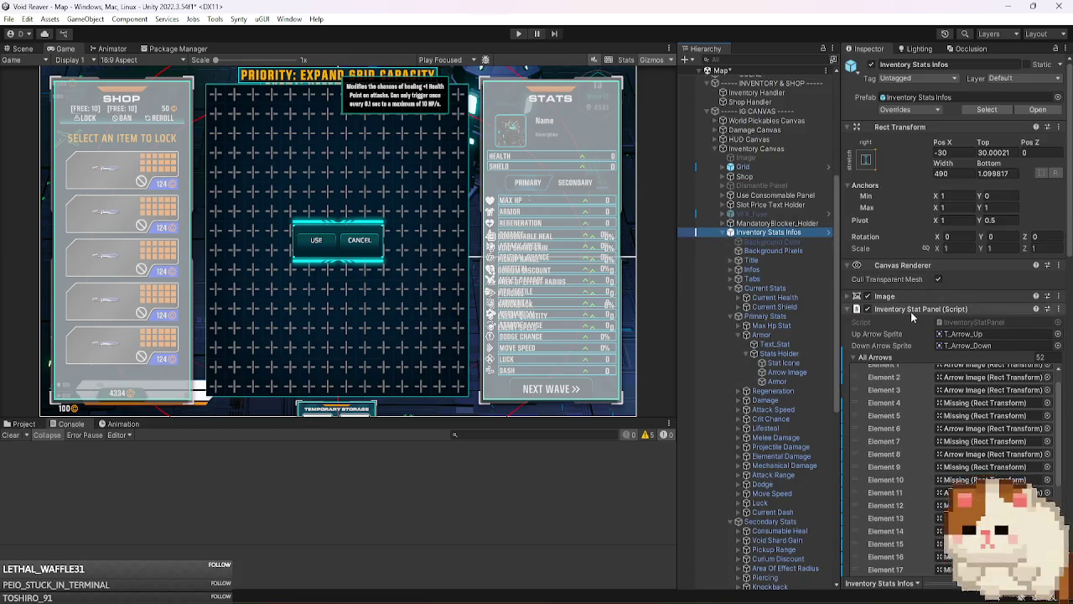
{"action": "right_click", "coordinate": [929, 311]}
{"action": "left_click", "coordinate": [947, 482]}
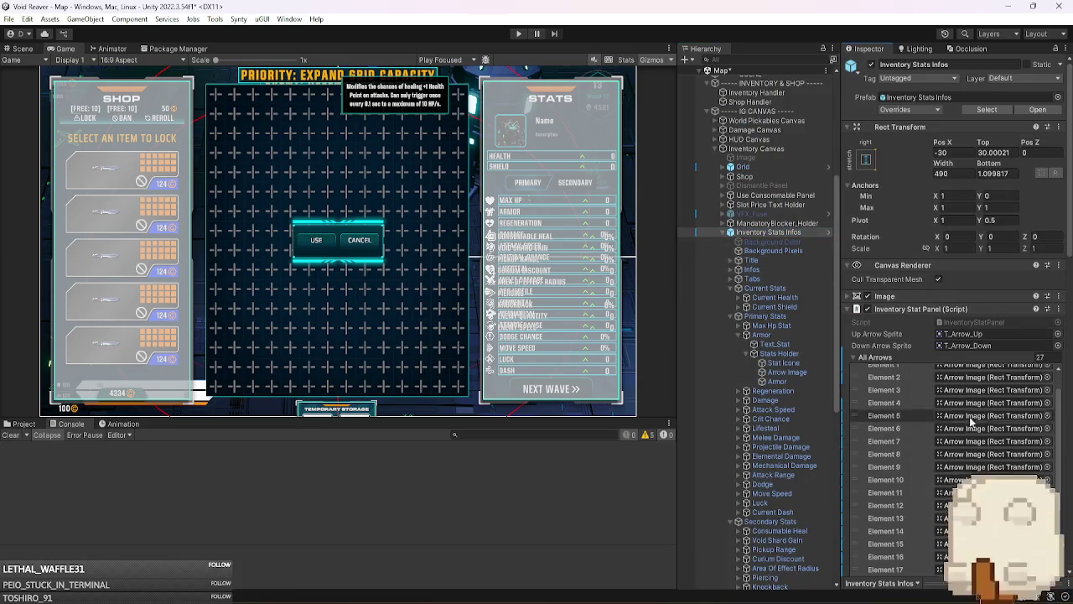
{"action": "scroll", "coordinate": [956, 419], "scroll_direction": "down", "scroll_amount": 5}
{"action": "left_click", "coordinate": [989, 477]}
{"action": "left_click", "coordinate": [976, 463]}
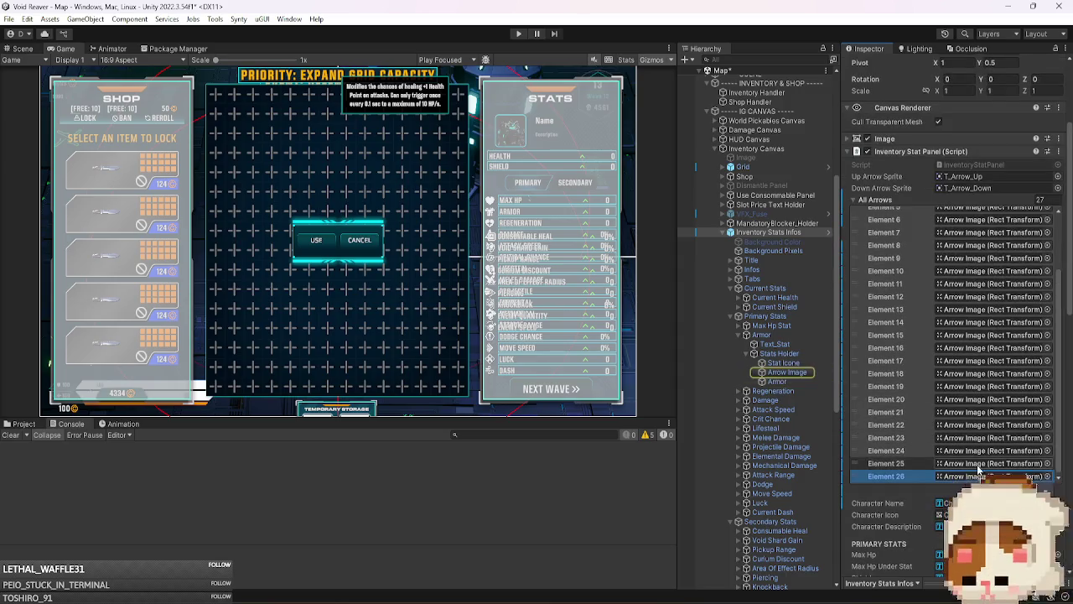
{"action": "left_click", "coordinate": [976, 450]}
{"action": "left_click", "coordinate": [977, 438]}
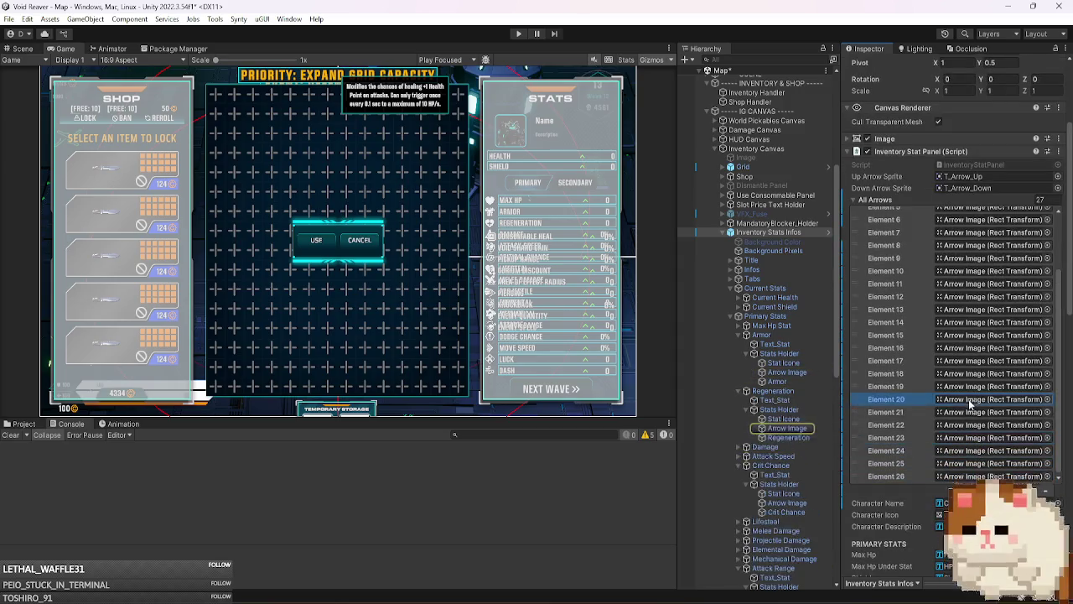
{"action": "scroll", "coordinate": [969, 399], "scroll_direction": "up", "scroll_amount": 5}
{"action": "left_click", "coordinate": [953, 371]}
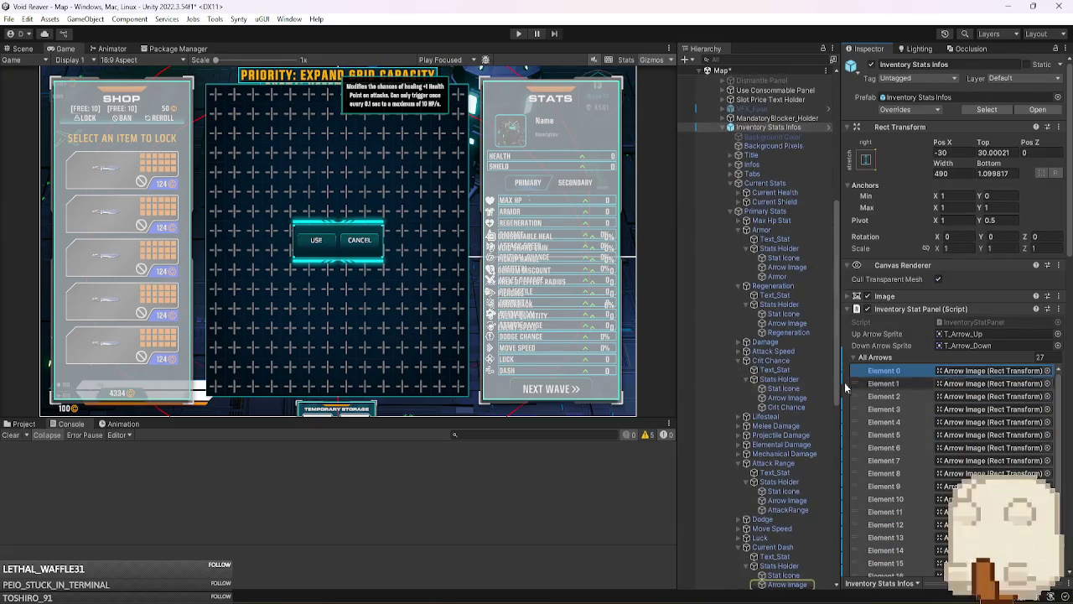
- Collapse the All Arrows list and open the InventoryStatPanel.cs script from Inventory Stats Infos
{"action": "scroll", "coordinate": [811, 388], "scroll_direction": "down", "scroll_amount": 5}
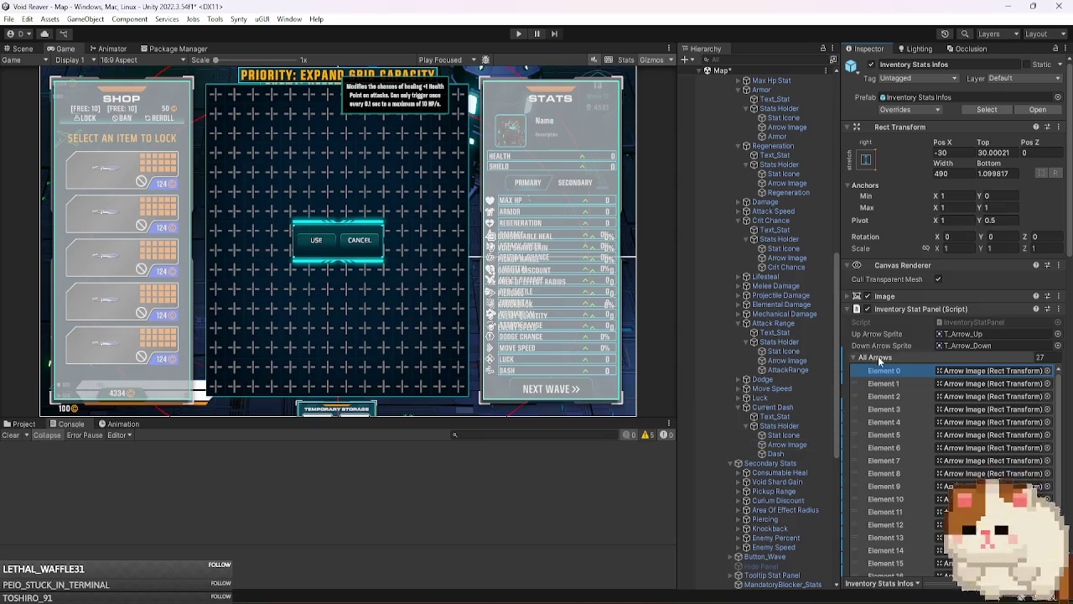
{"action": "left_click", "coordinate": [879, 360]}
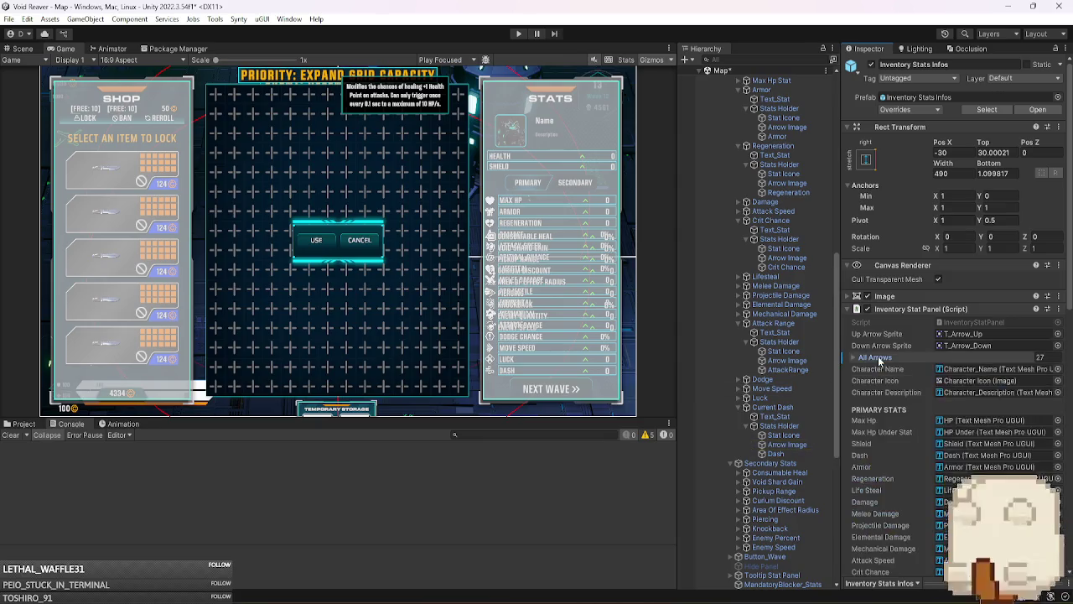
{"action": "scroll", "coordinate": [790, 407], "scroll_direction": "up", "scroll_amount": 5}
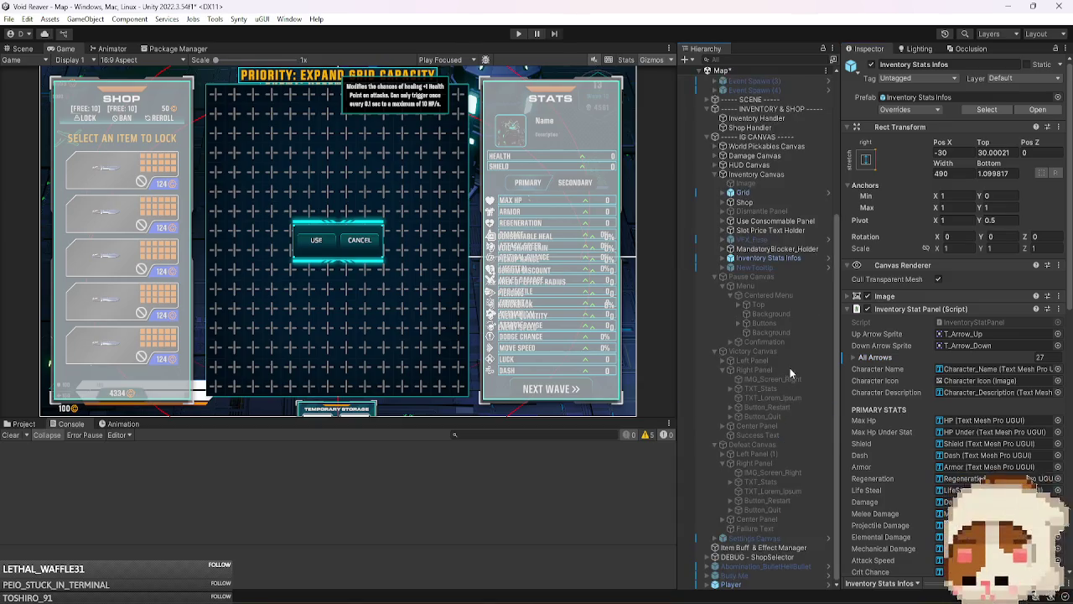
{"action": "left_click", "coordinate": [802, 260]}
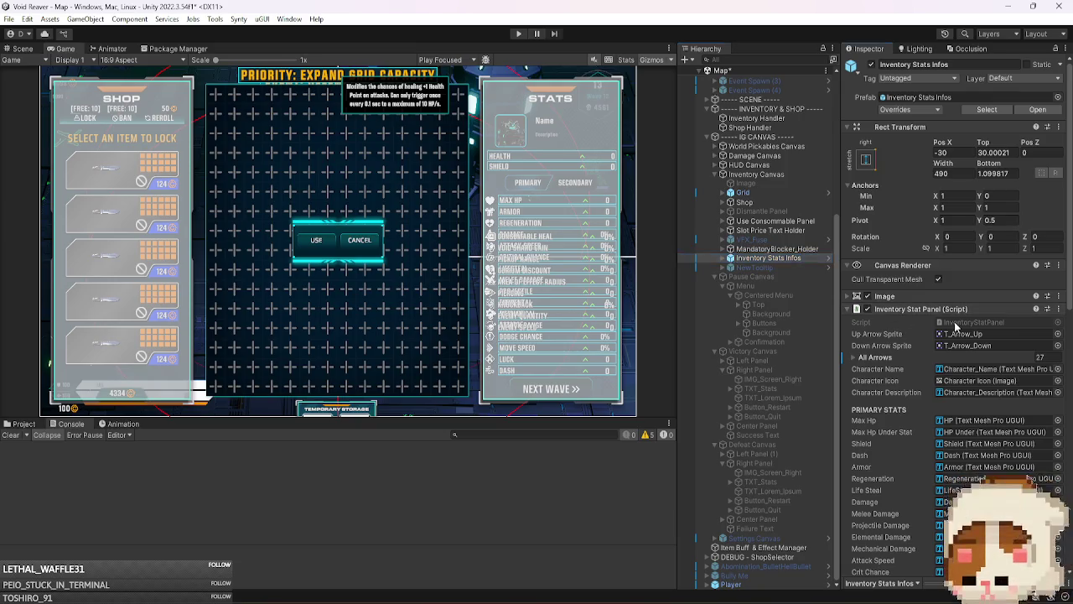
{"action": "double_click", "coordinate": [944, 322]}
{"action": "mouse_move", "coordinate": [879, 313]}
{"action": "left_mouse_down"}
{"action": "mouse_move", "coordinate": [879, 133]}
{"action": "mouse_move", "coordinate": [892, 182]}
{"action": "left_mouse_up"}
{"action": "scroll", "coordinate": [503, 318], "scroll_direction": "down", "scroll_amount": 7}
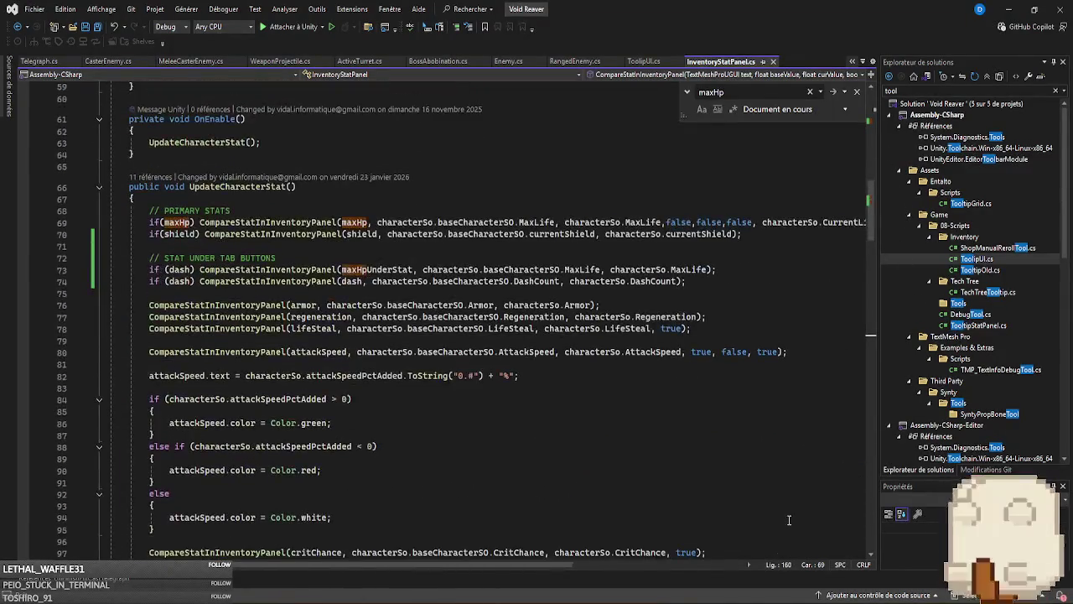
- Leave the UpdateCharacterStat code in Visual Studio and return to the Unity Editor
{"action": "key", "text": "alt+Tab"}
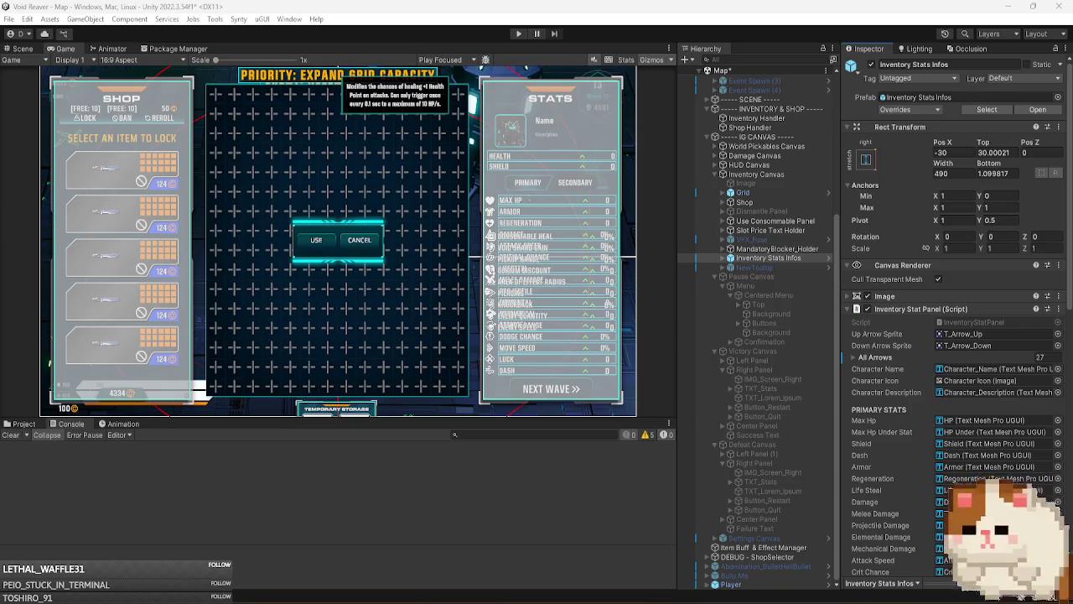
- Review Inventory Stats Infos' prefab overrides, then activate Pause Canvas and deactivate Inventory Canvas
{"action": "left_click", "coordinate": [772, 268]}
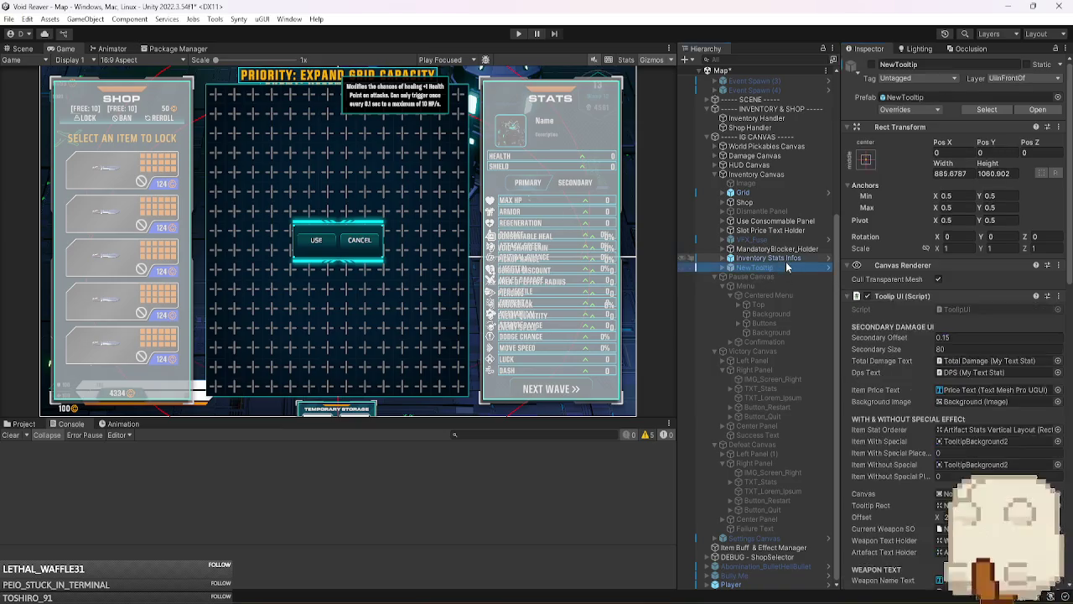
{"action": "left_click", "coordinate": [786, 259]}
{"action": "left_click", "coordinate": [928, 113]}
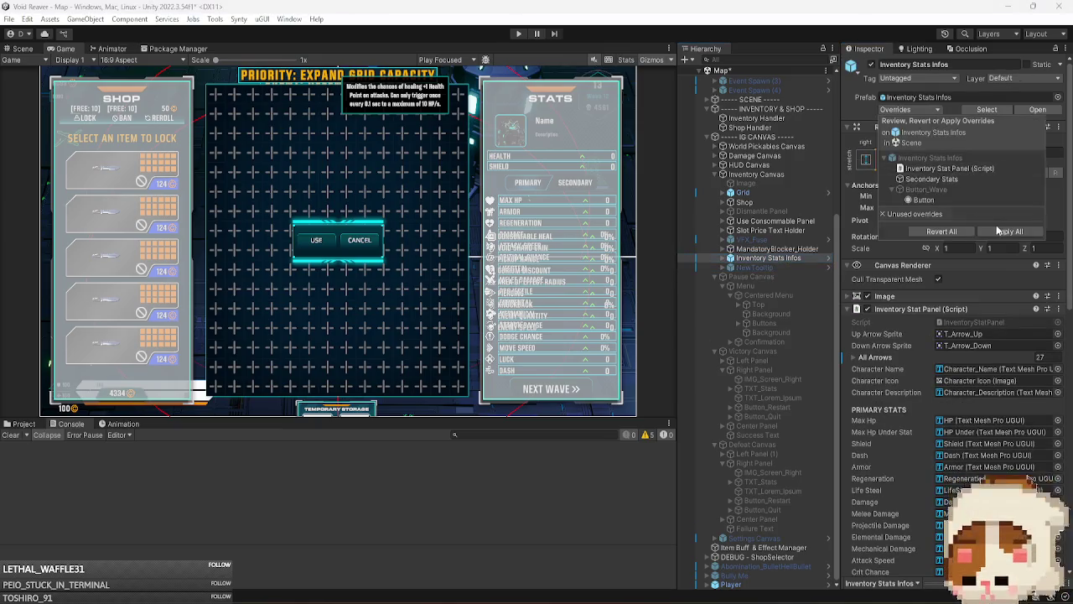
{"action": "left_click", "coordinate": [751, 276]}
{"action": "left_click", "coordinate": [872, 65]}
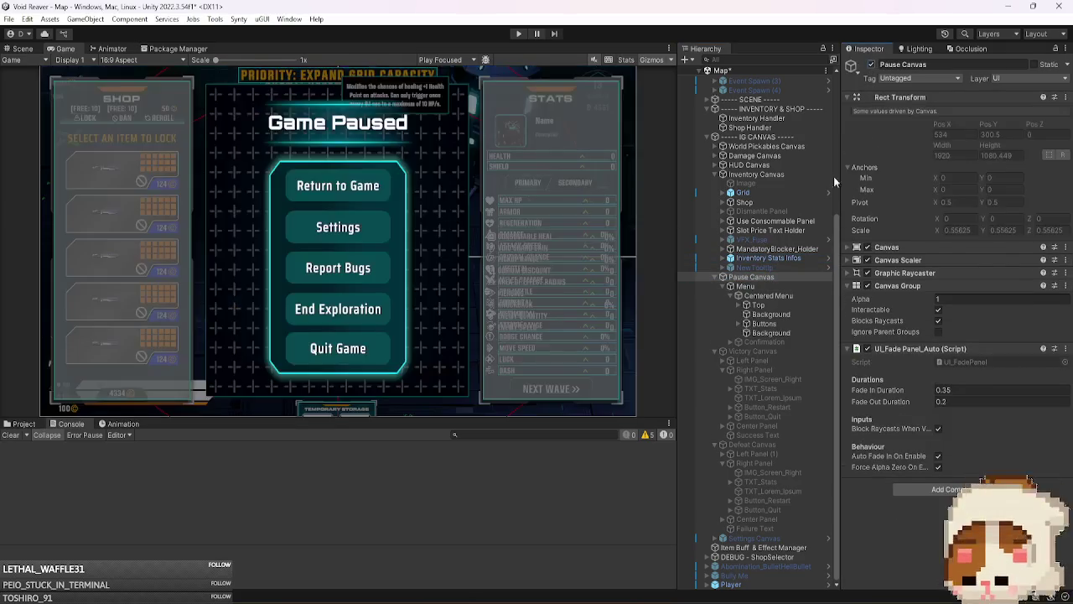
{"action": "left_click", "coordinate": [749, 298]}
{"action": "key", "text": "Left"}
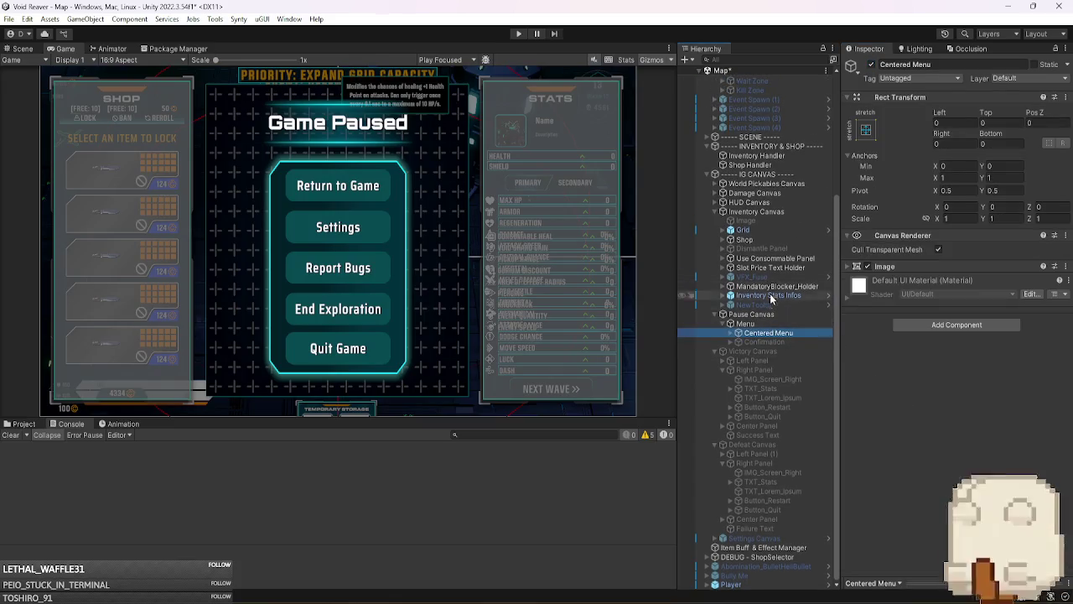
{"action": "left_click", "coordinate": [752, 212]}
{"action": "left_click", "coordinate": [872, 65]}
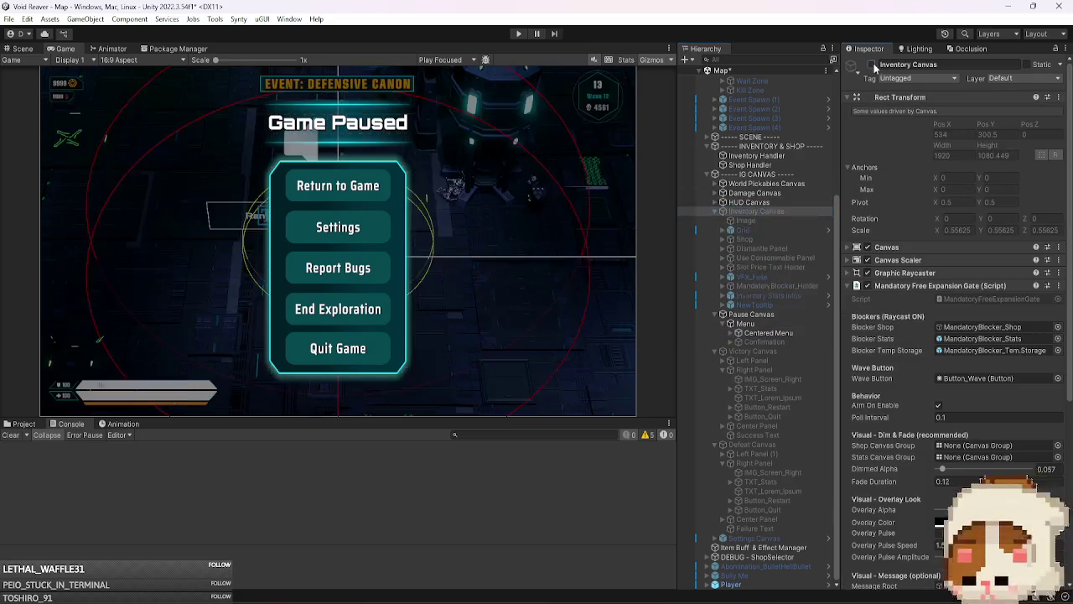
- Paste a copy of Inventory Stats Infos into Pause Canvas and move it above Menu
{"action": "left_click", "coordinate": [776, 314]}
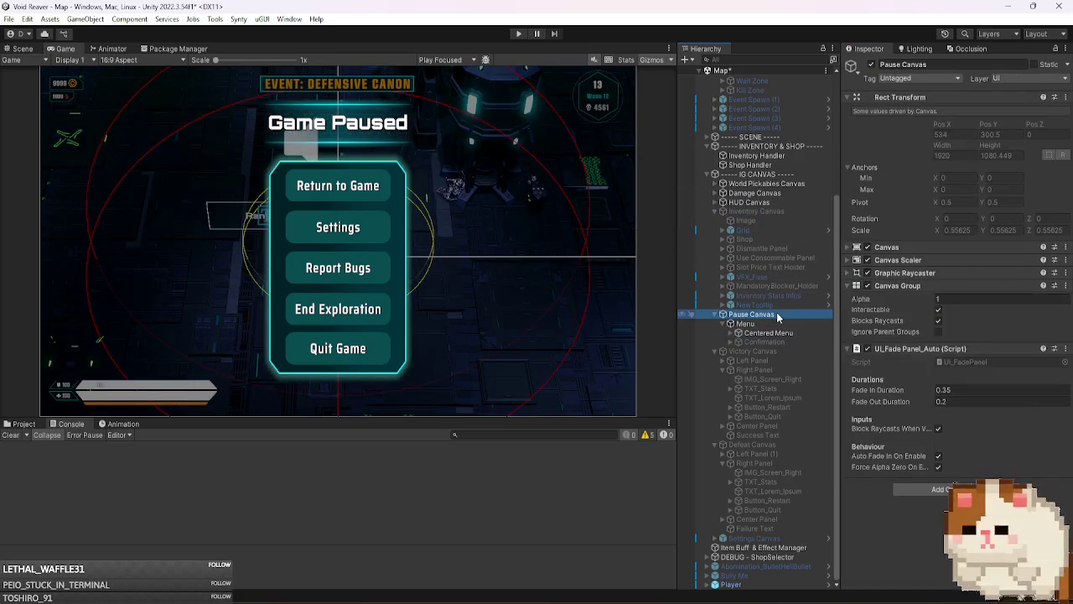
{"action": "key", "text": "ctrl+v"}
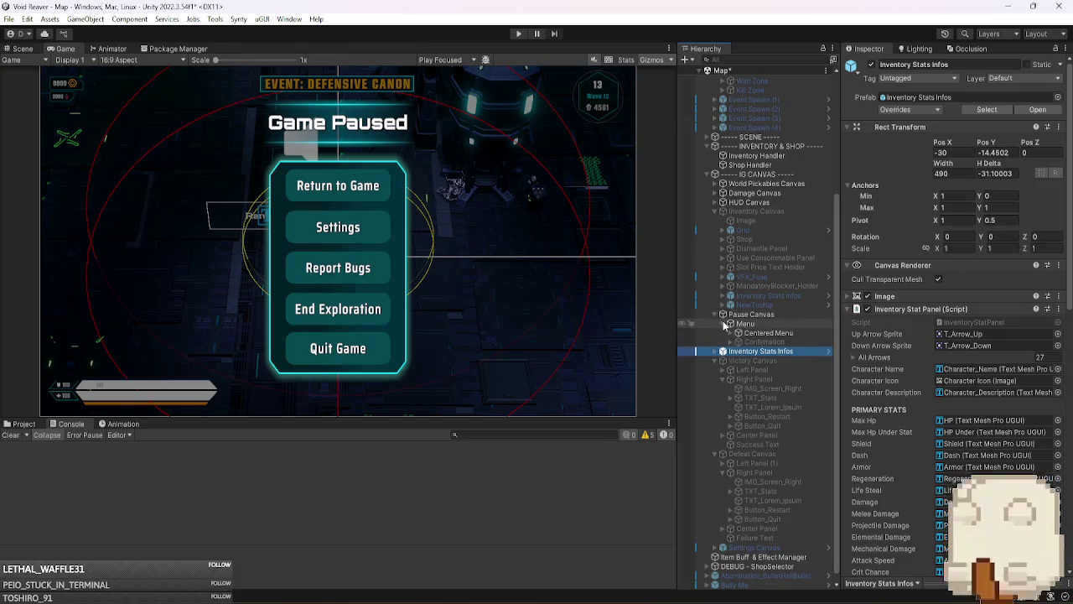
{"action": "left_click_drag", "start_coordinate": [754, 342], "coordinate": [755, 330]}
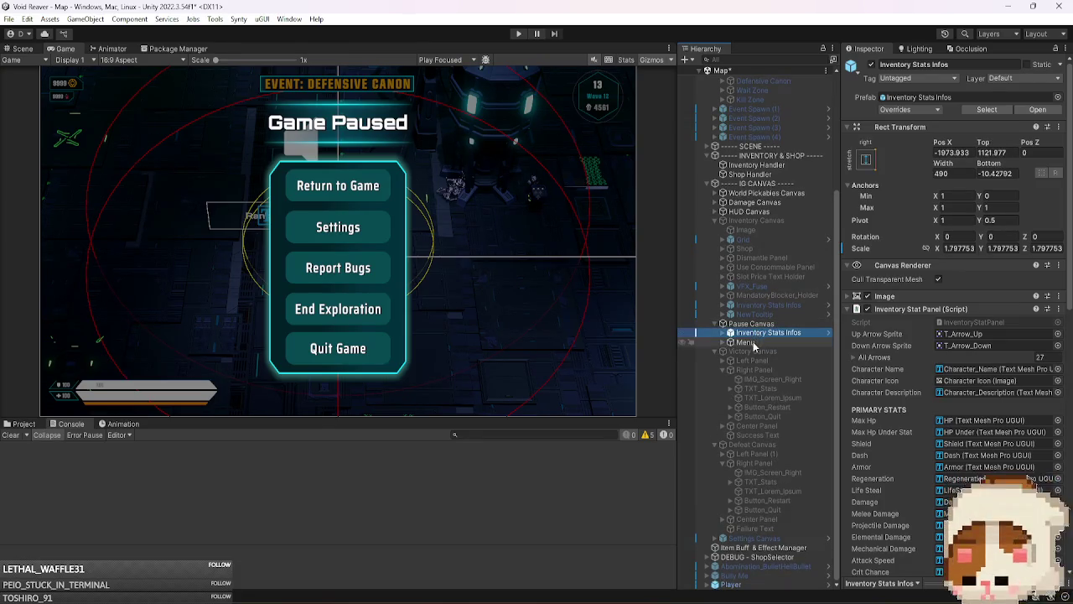
{"action": "left_click", "coordinate": [766, 342]}
{"action": "key", "text": "Up"}
{"action": "key", "text": "Up"}
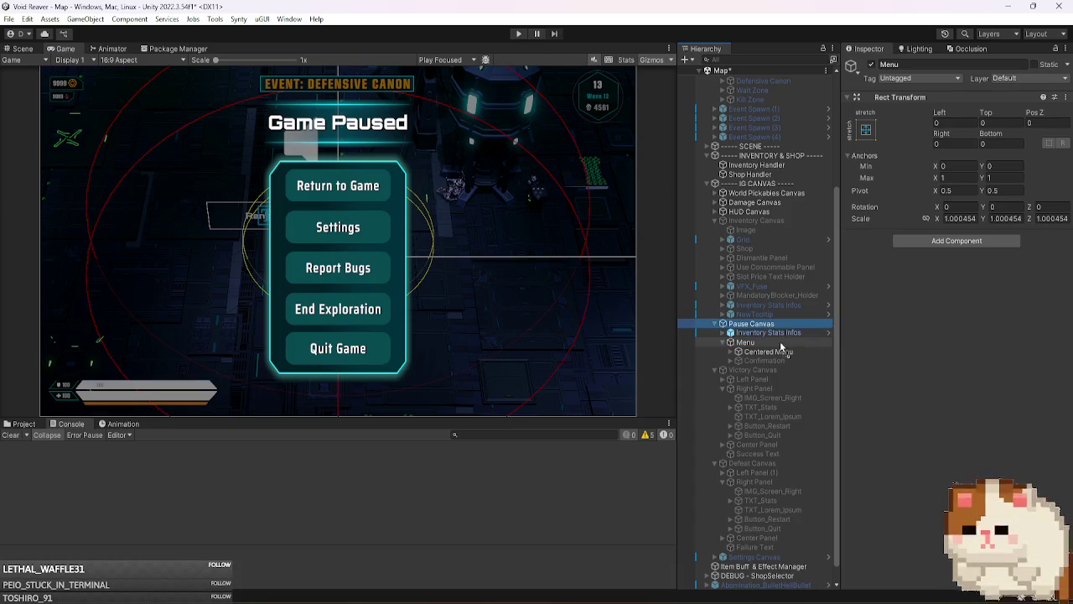
{"action": "key", "text": "Down"}
{"action": "key", "text": "Down"}
{"action": "key", "text": "Up"}
- Make the stats copy a child of Menu, zero its position and set its scale to 1
{"action": "left_click_drag", "start_coordinate": [783, 350], "coordinate": [786, 343]}
{"action": "type", "text": "0"}
{"action": "left_click", "coordinate": [996, 152]}
{"action": "type", "text": "0"}
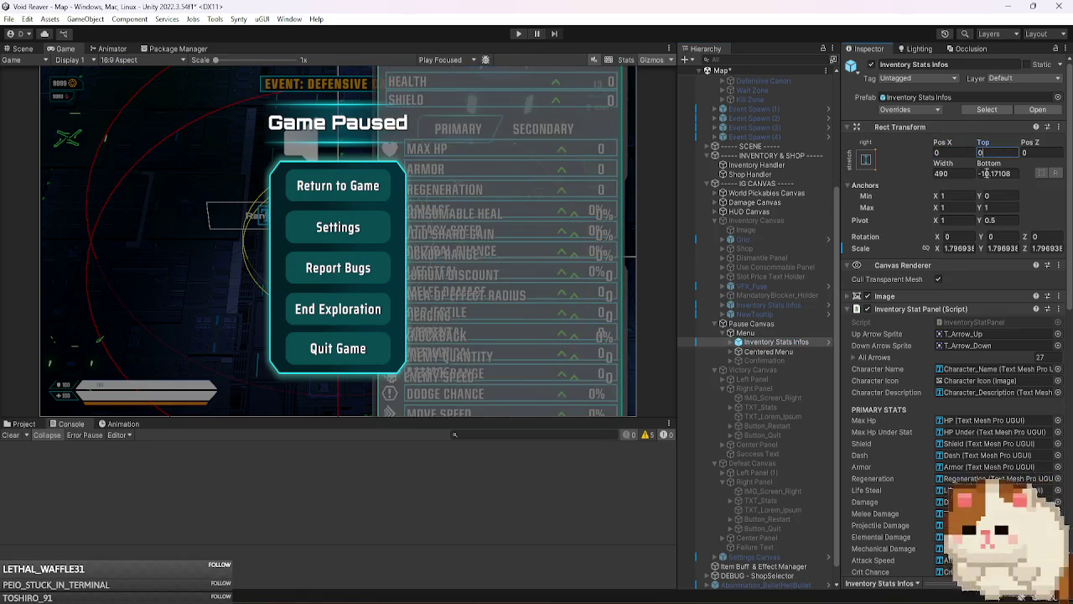
{"action": "left_click", "coordinate": [947, 248]}
{"action": "type", "text": "1"}
{"action": "left_click", "coordinate": [1048, 249]}
{"action": "type", "text": "1"}
{"action": "left_click", "coordinate": [989, 152]}
{"action": "type", "text": "0"}
- Reactivate Inventory Canvas for comparison and try nudging the copy left with scale 0.9–0.96
{"action": "mouse_move", "coordinate": [776, 341]}
{"action": "left_mouse_down"}
{"action": "mouse_move", "coordinate": [746, 323]}
{"action": "mouse_move", "coordinate": [751, 228]}
{"action": "left_mouse_up"}
{"action": "left_click", "coordinate": [872, 65]}
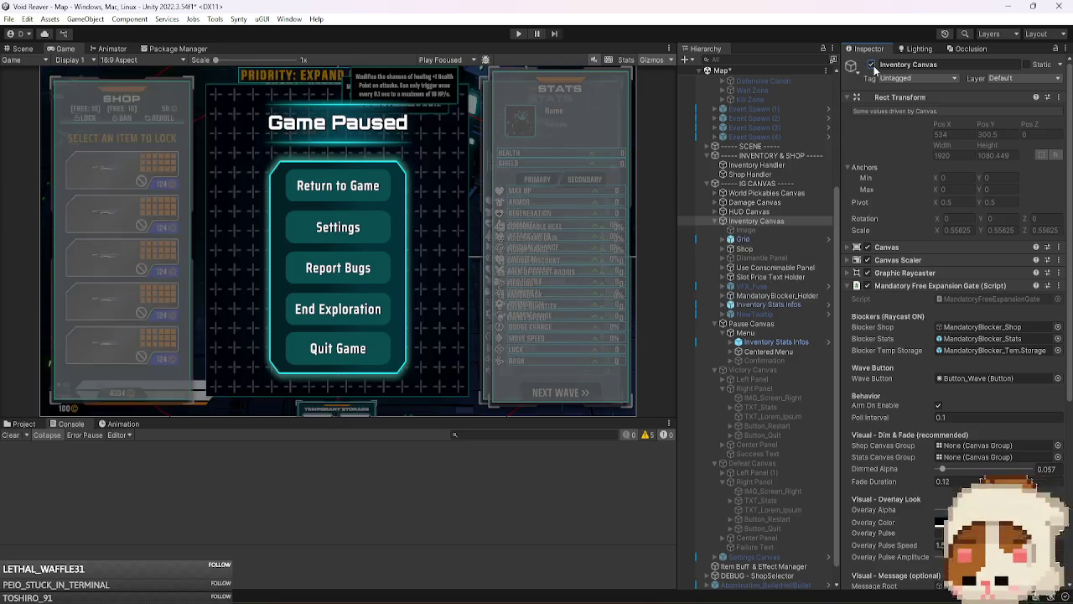
{"action": "left_click", "coordinate": [786, 342]}
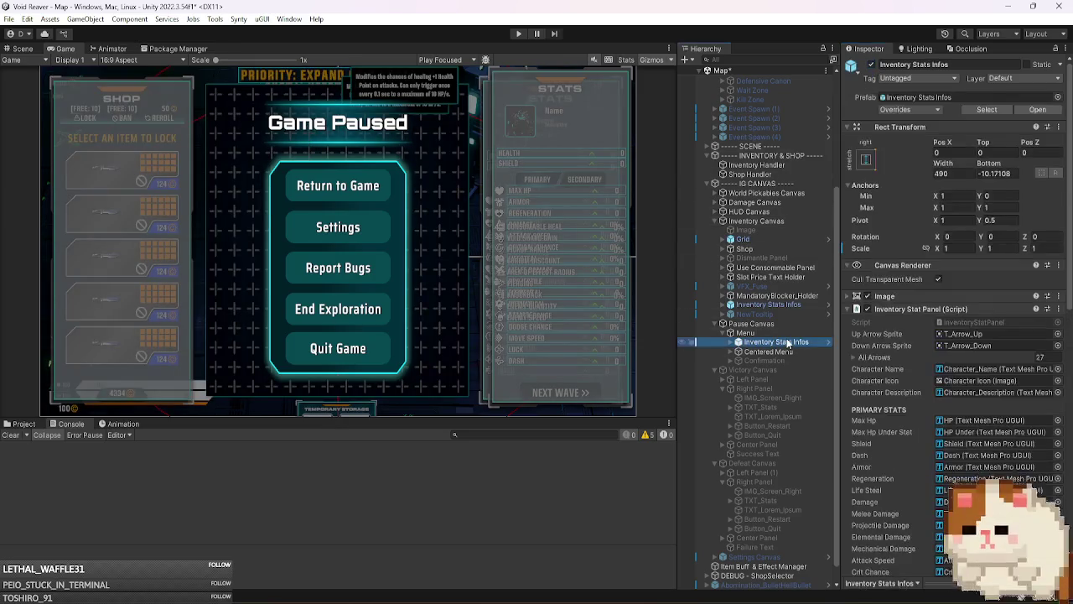
{"action": "mouse_move", "coordinate": [942, 143]}
{"action": "left_mouse_down"}
{"action": "mouse_move", "coordinate": [677, 165]}
{"action": "mouse_move", "coordinate": [402, 208]}
{"action": "left_mouse_up"}
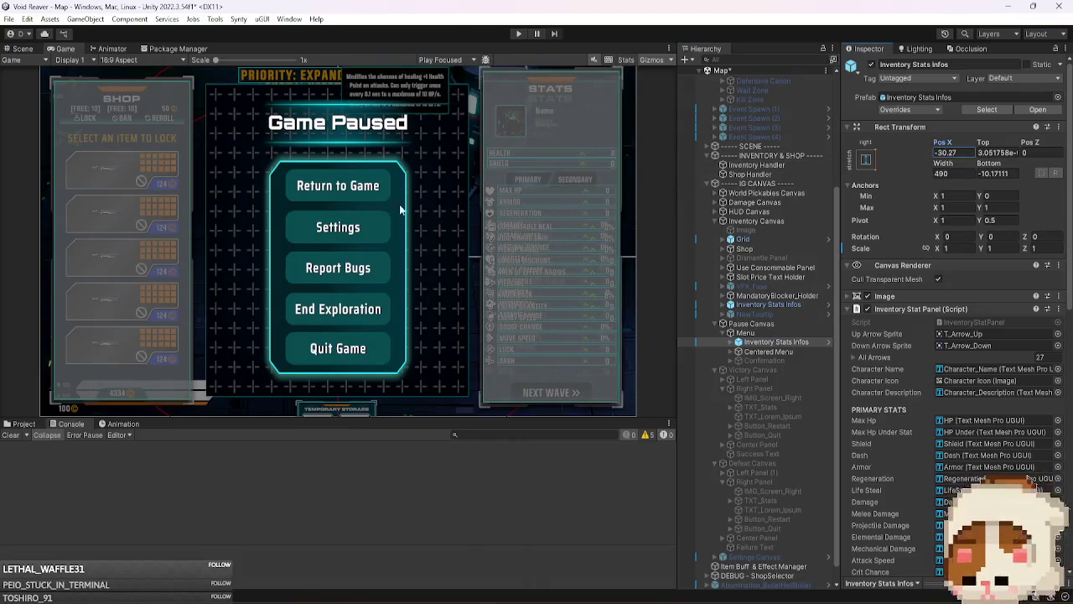
{"action": "double_click", "coordinate": [946, 249]}
{"action": "type", "text": ".9"}
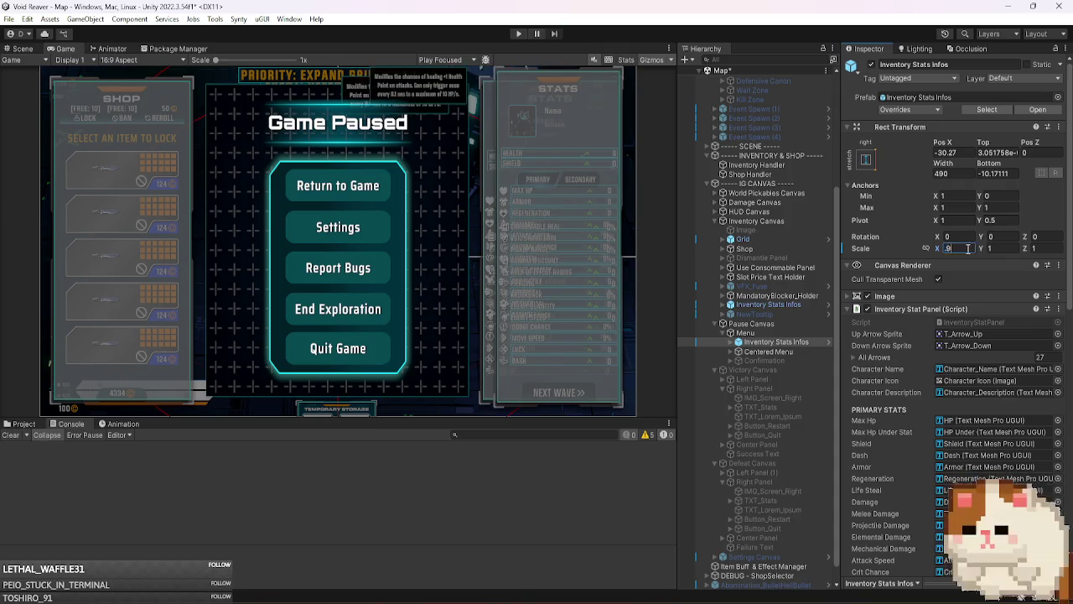
{"action": "key", "text": "Tab"}
{"action": "type", "text": ".9"}
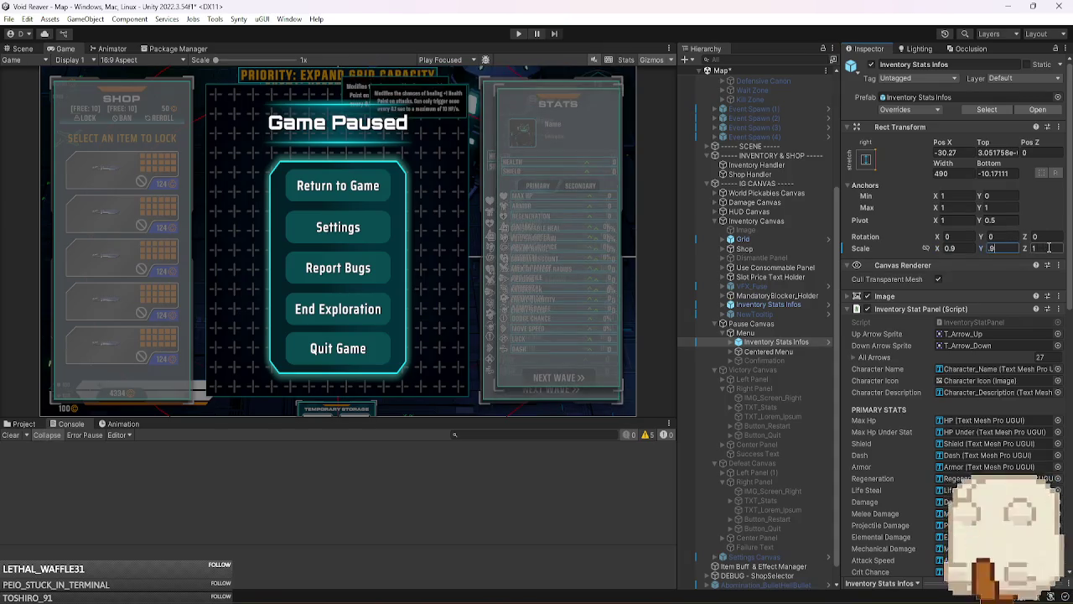
{"action": "type", "text": "5"}
{"action": "left_click", "coordinate": [972, 250]}
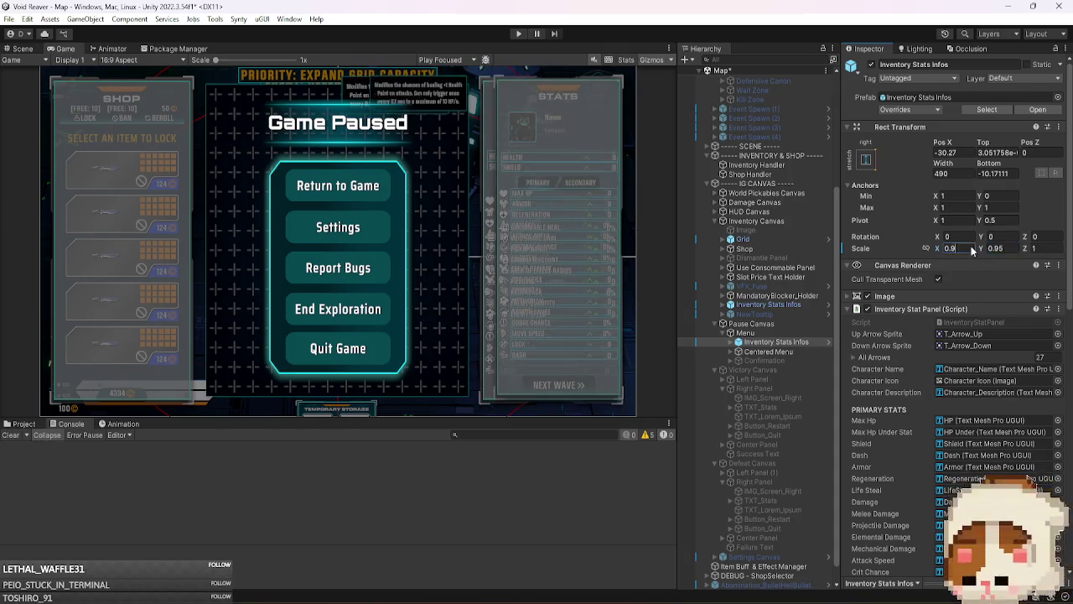
{"action": "type", "text": "5"}
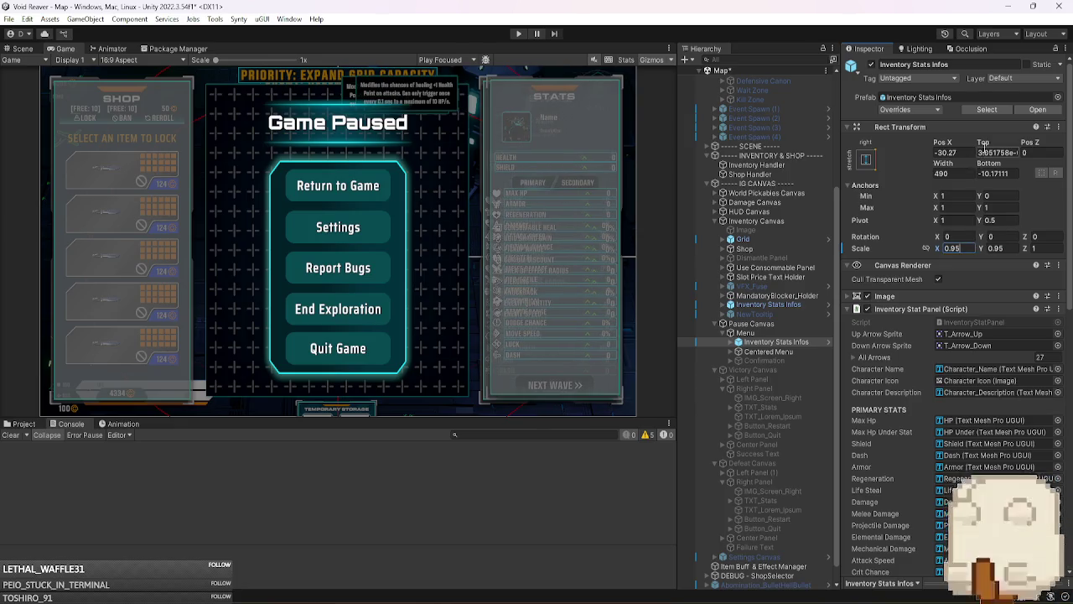
{"action": "mouse_move", "coordinate": [982, 143]}
{"action": "left_mouse_down"}
{"action": "mouse_move", "coordinate": [937, 147]}
{"action": "mouse_move", "coordinate": [1058, 149]}
{"action": "left_mouse_up"}
{"action": "left_click", "coordinate": [973, 249]}
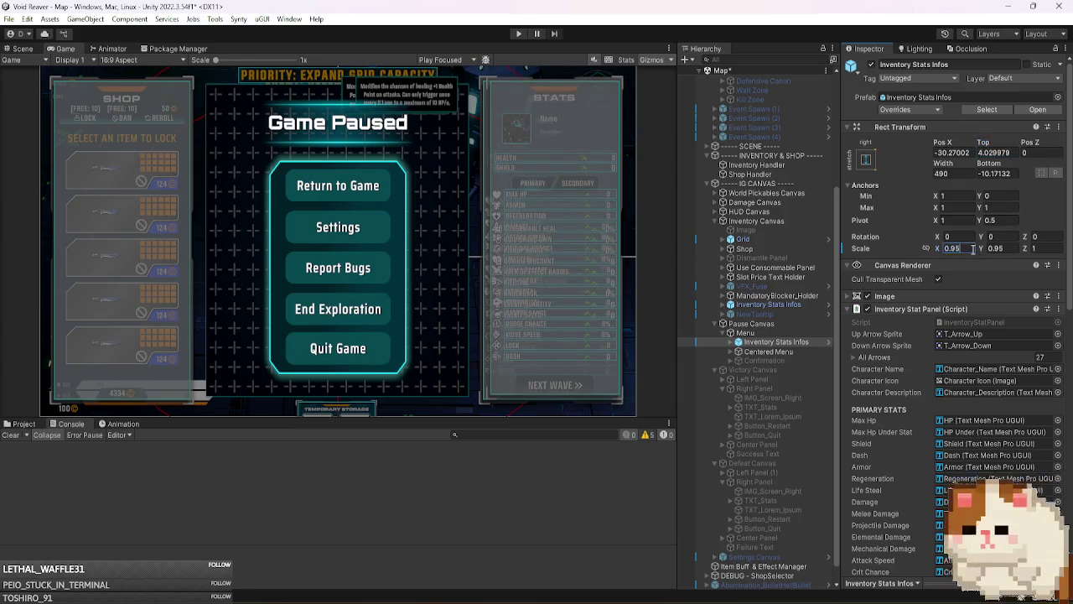
{"action": "type", "text": "0.96"}
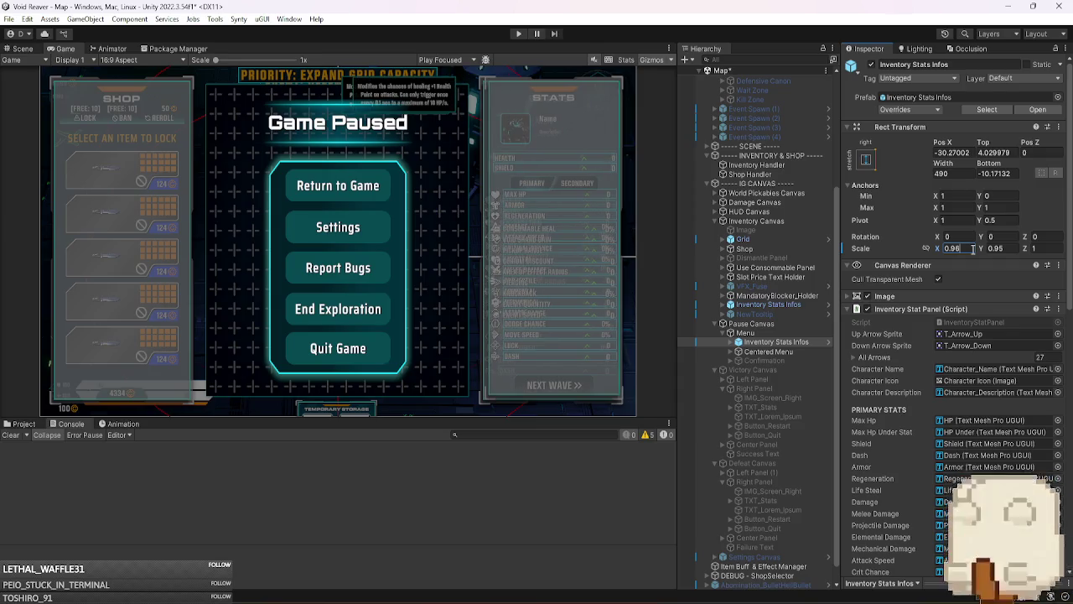
- Compare with the original panel and set the copy's Bottom offset to -10
{"action": "left_click", "coordinate": [792, 308]}
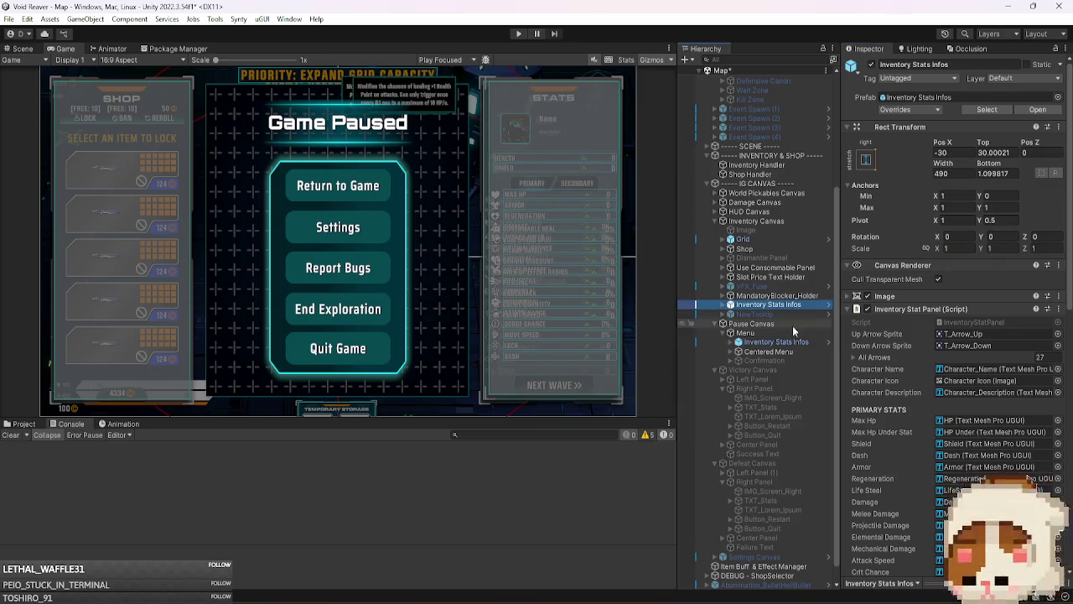
{"action": "left_click", "coordinate": [793, 343]}
{"action": "left_click", "coordinate": [998, 173]}
{"action": "type", "text": "1"}
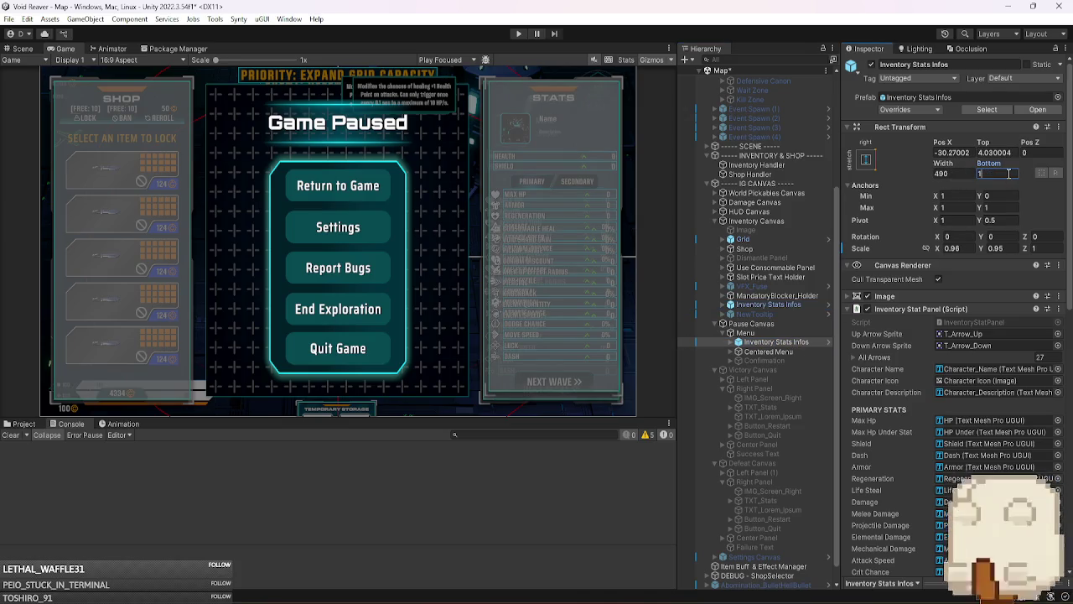
{"action": "type", "text": "-10"}
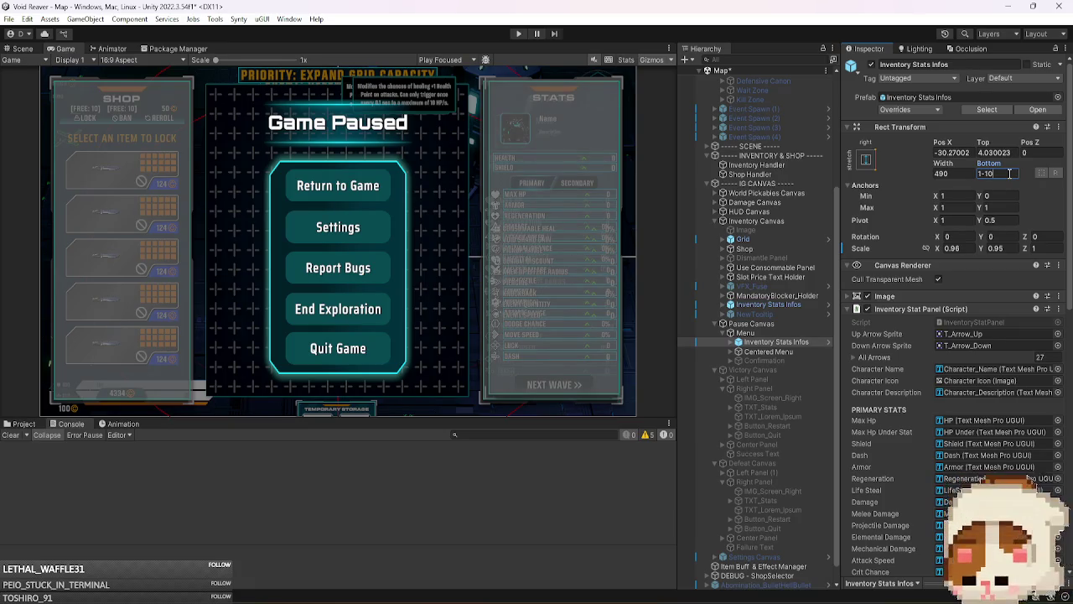
{"action": "key", "text": "Home"}
{"action": "key", "text": "Delete"}
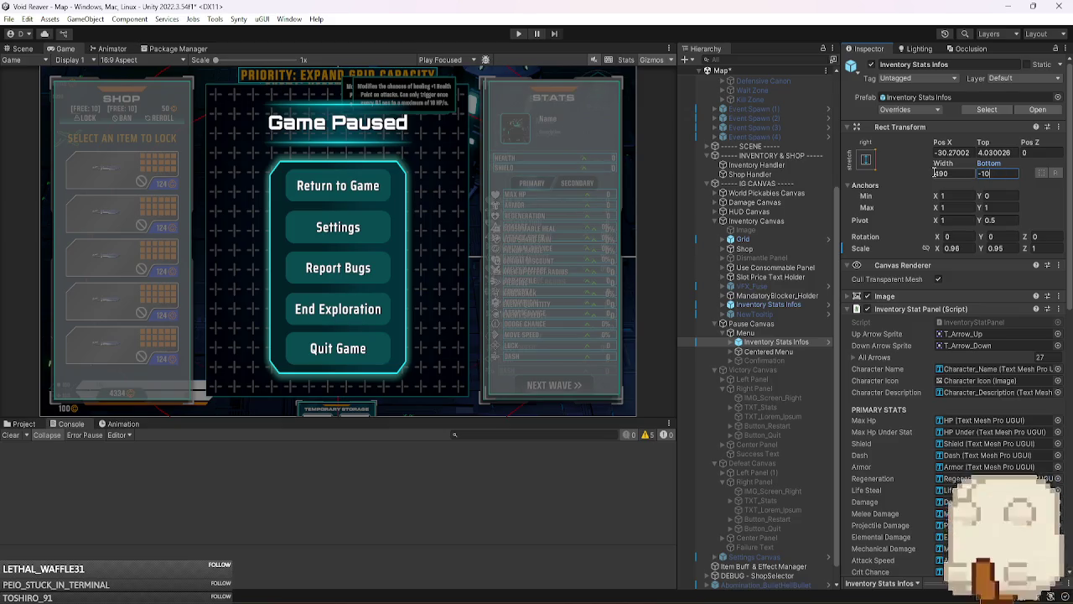
{"action": "key", "text": "Return"}
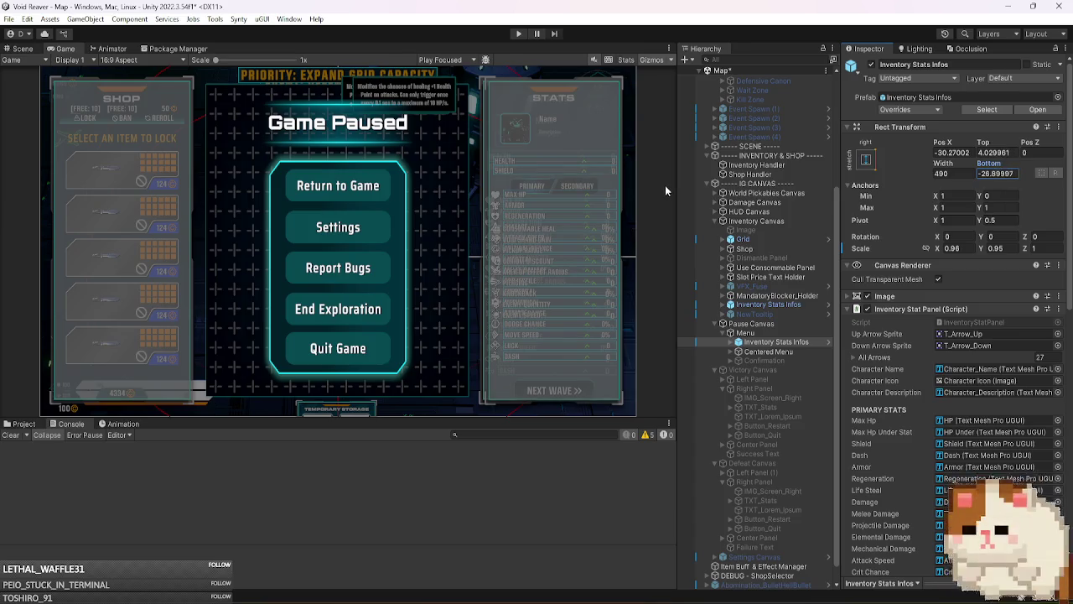
- Restore the copy's scale to 1×1 and scrub Top to about 28.6 to refit it
{"action": "double_click", "coordinate": [951, 248]}
{"action": "type", "text": "1"}
{"action": "double_click", "coordinate": [1015, 248]}
{"action": "type", "text": "1"}
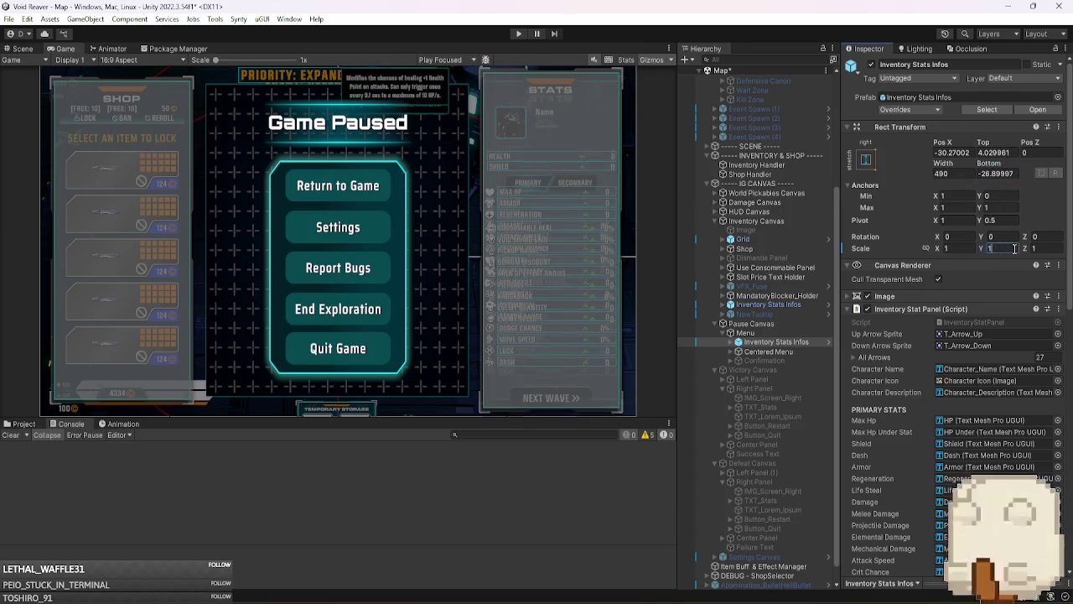
{"action": "left_click", "coordinate": [998, 173]}
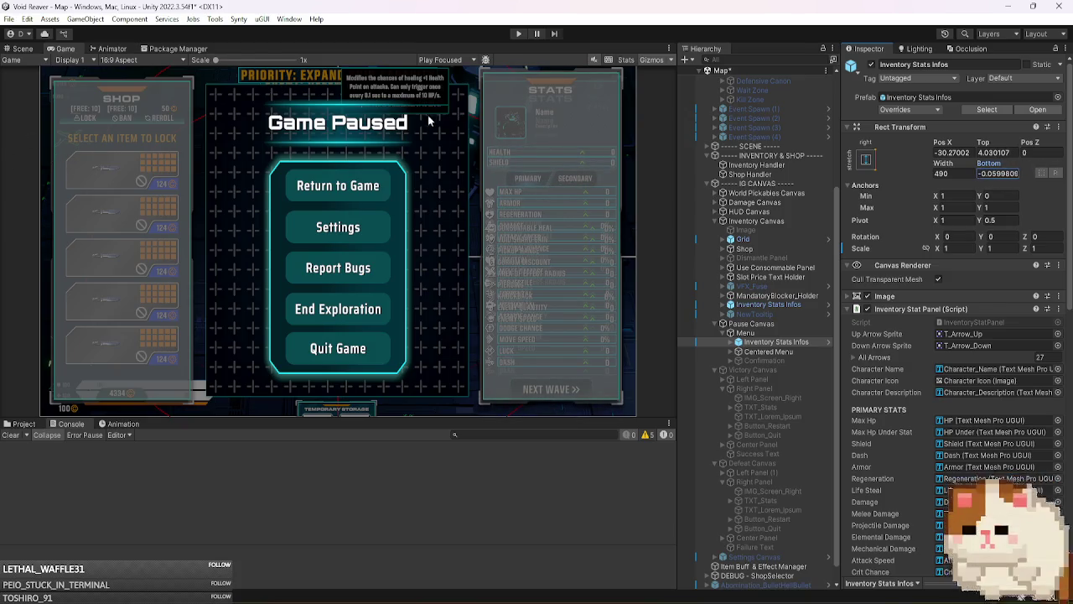
{"action": "mouse_move", "coordinate": [984, 144]}
{"action": "left_mouse_down"}
{"action": "mouse_move", "coordinate": [1069, 141]}
{"action": "mouse_move", "coordinate": [10, 143]}
{"action": "left_mouse_up"}
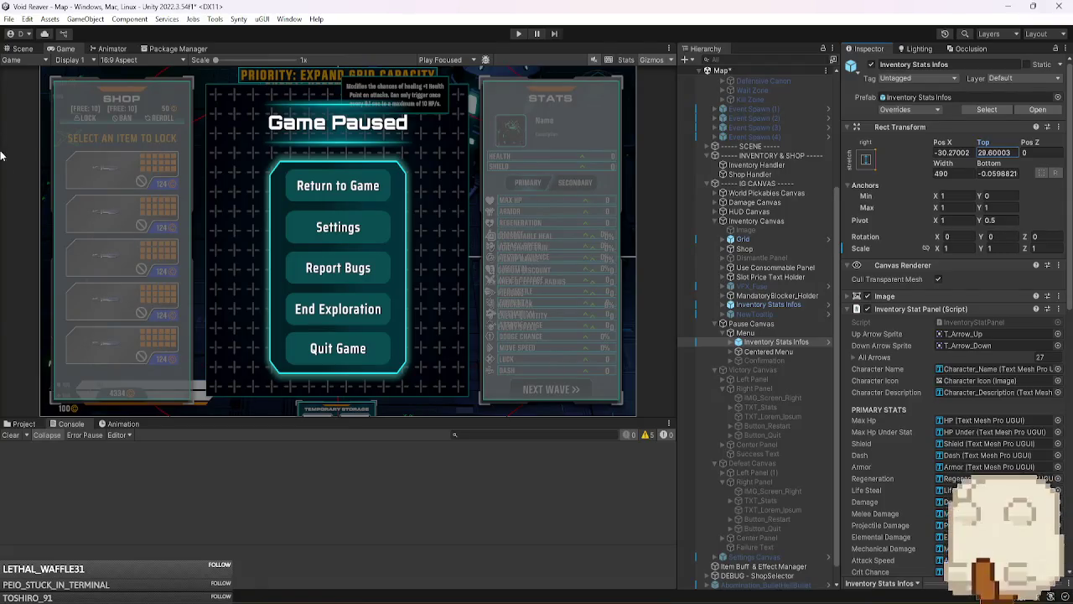
- Deactivate the Secondary Stats section of Inventory Stats Infos
{"action": "left_click", "coordinate": [809, 342]}
{"action": "key", "text": "Right"}
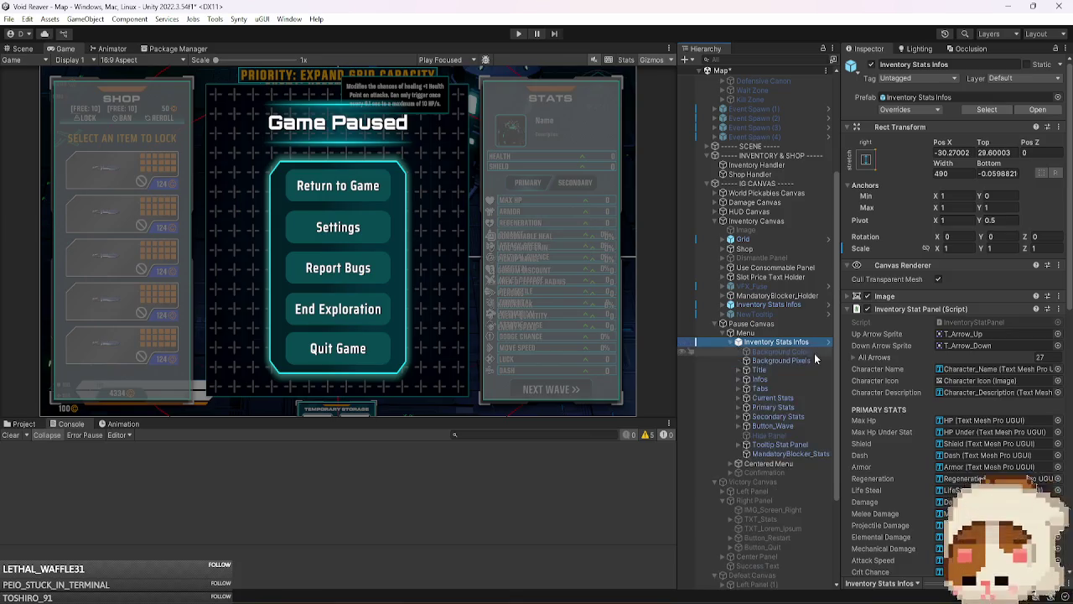
{"action": "left_click", "coordinate": [777, 416]}
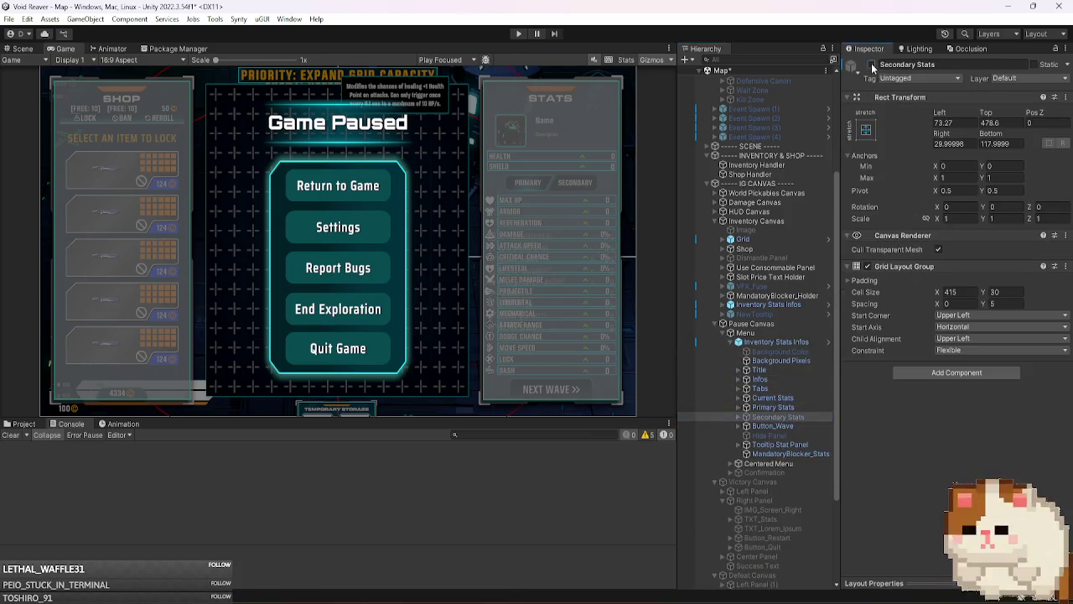
{"action": "left_click", "coordinate": [780, 304]}
{"action": "key", "text": "Right"}
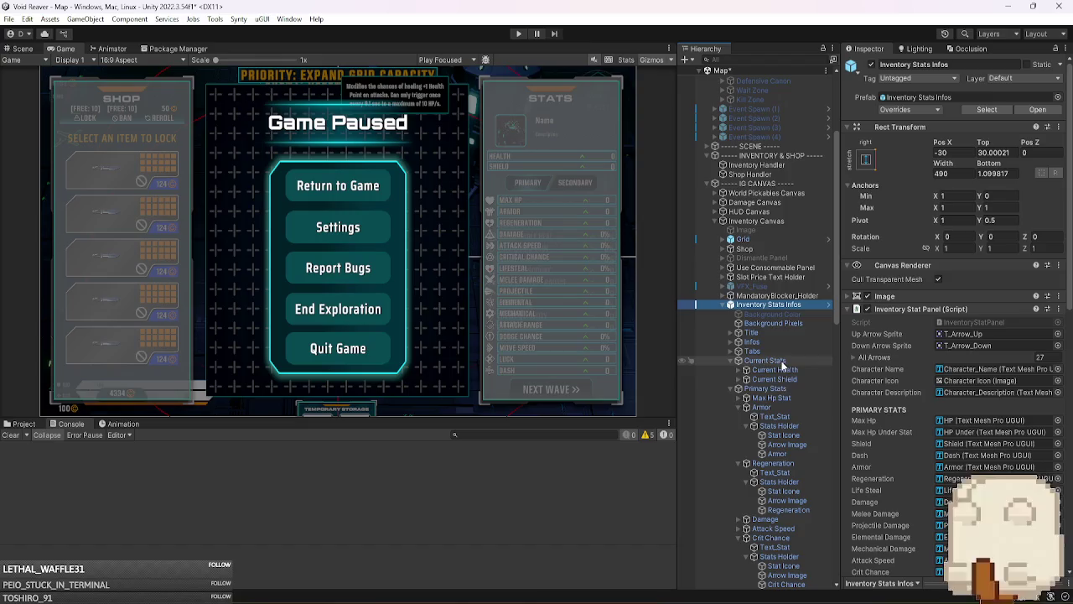
{"action": "left_click", "coordinate": [784, 388]}
{"action": "key", "text": "Left"}
{"action": "left_click", "coordinate": [791, 397]}
{"action": "key", "text": "Left"}
{"action": "left_click", "coordinate": [872, 65]}
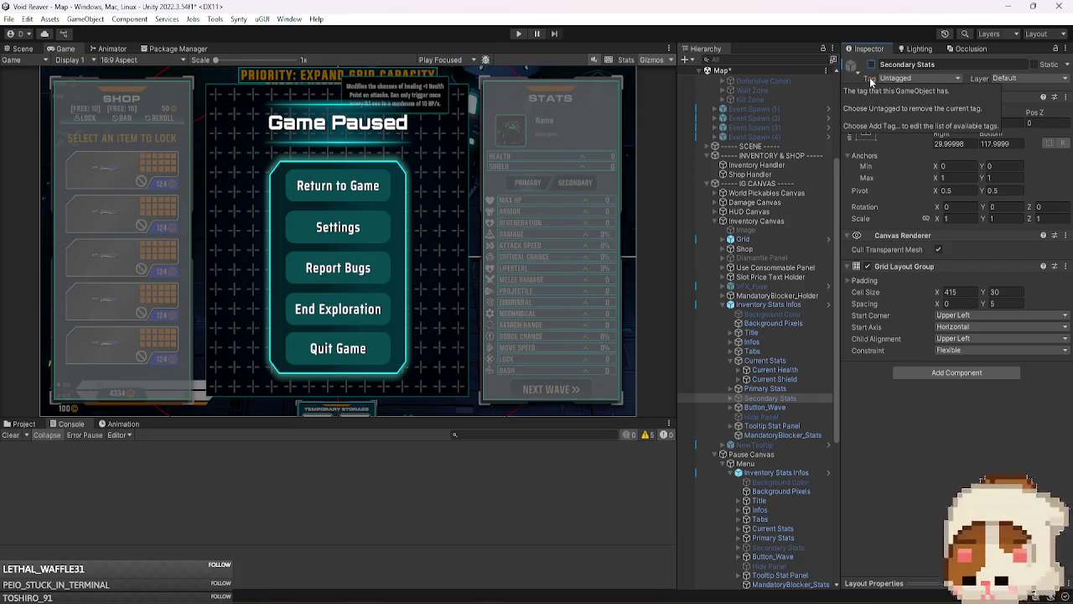
- Collapse the stats panels in the hierarchy and deactivate Pause Canvas
{"action": "left_click", "coordinate": [767, 304]}
{"action": "key", "text": "Left"}
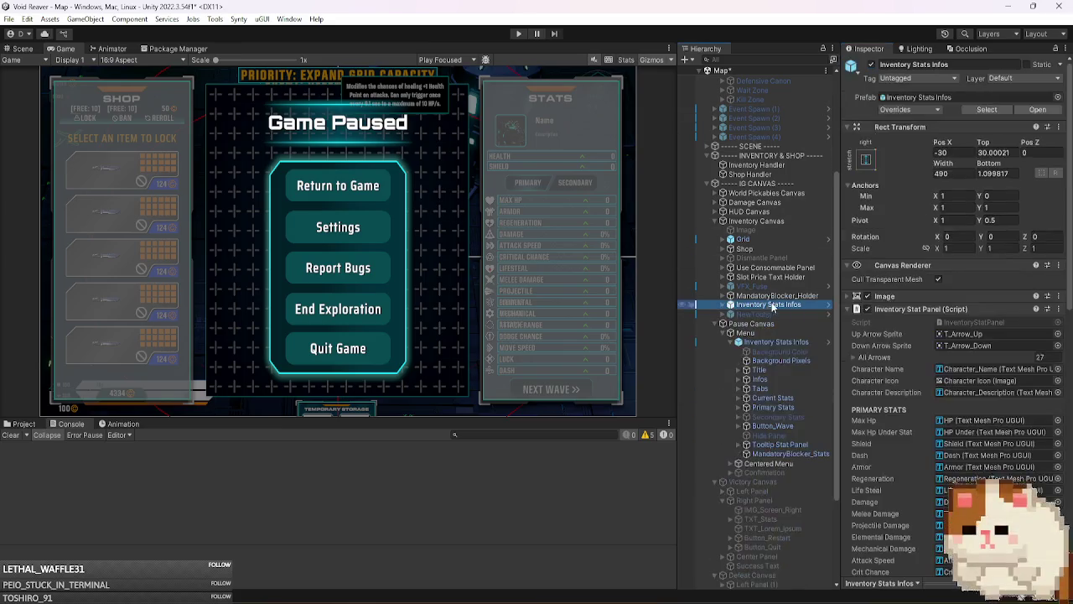
{"action": "left_click", "coordinate": [780, 342]}
{"action": "key", "text": "Left"}
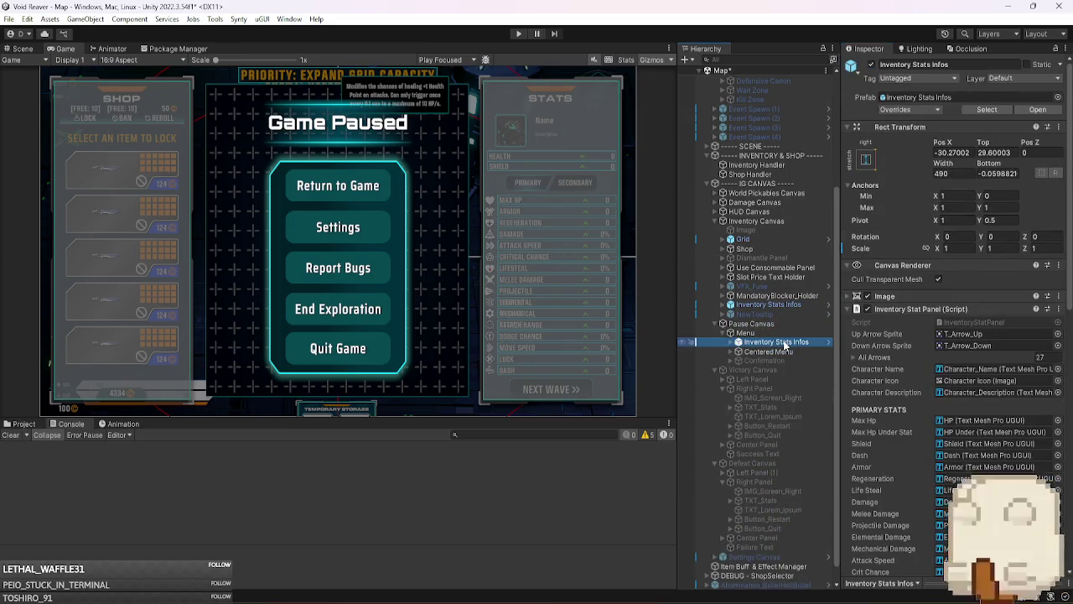
{"action": "key", "text": "Left"}
{"action": "key", "text": "Left"}
{"action": "key", "text": "Left"}
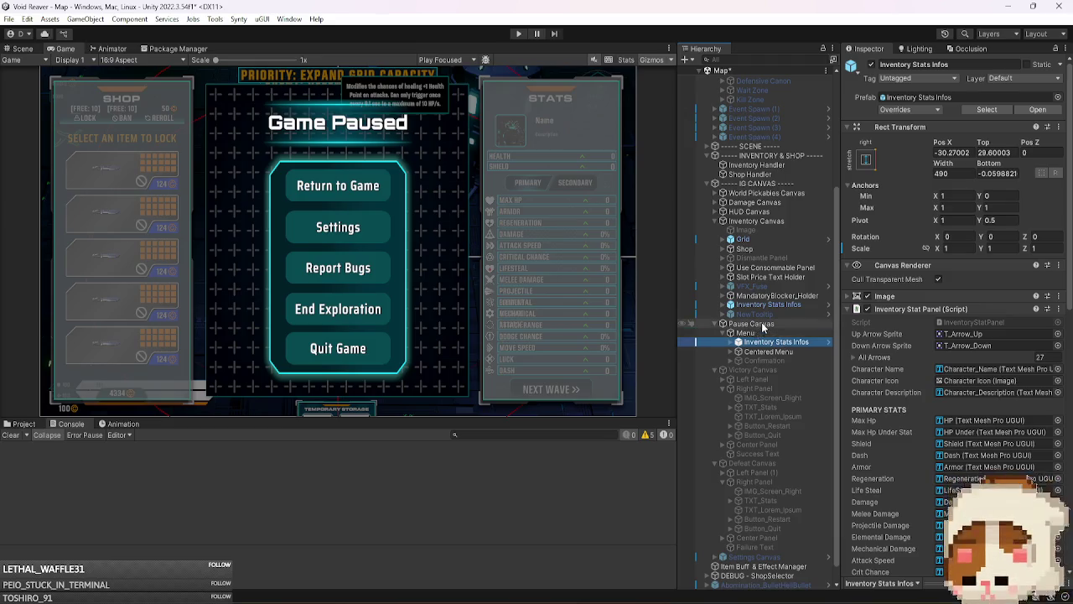
{"action": "left_click", "coordinate": [873, 66]}
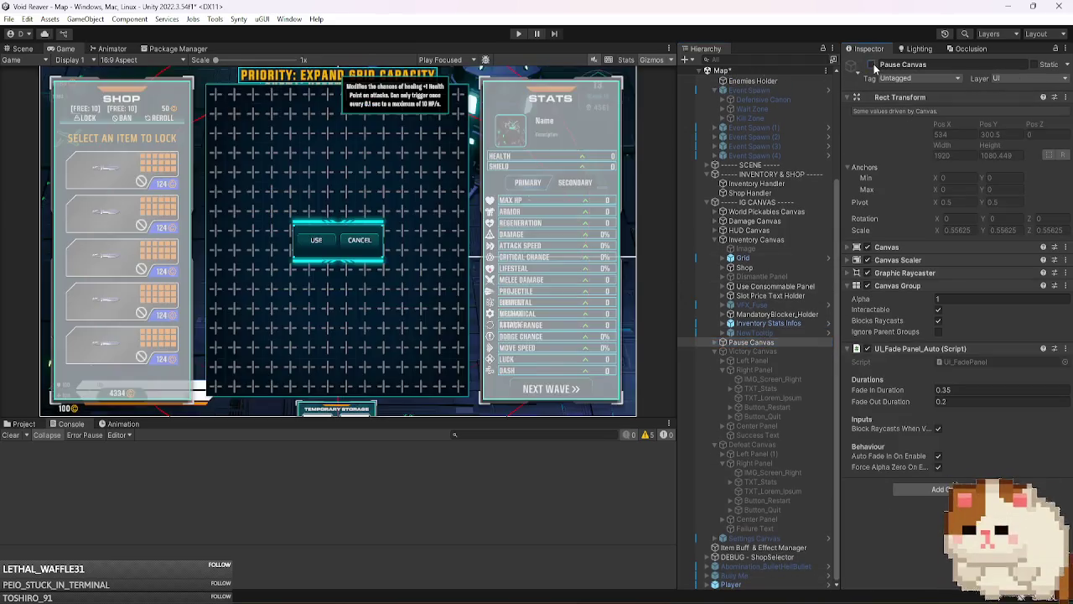
- Activate Victory Canvas to show the Success screen and deactivate Inventory Canvas
{"action": "left_click", "coordinate": [759, 369]}
{"action": "scroll", "coordinate": [764, 377], "scroll_direction": "up", "scroll_amount": 2}
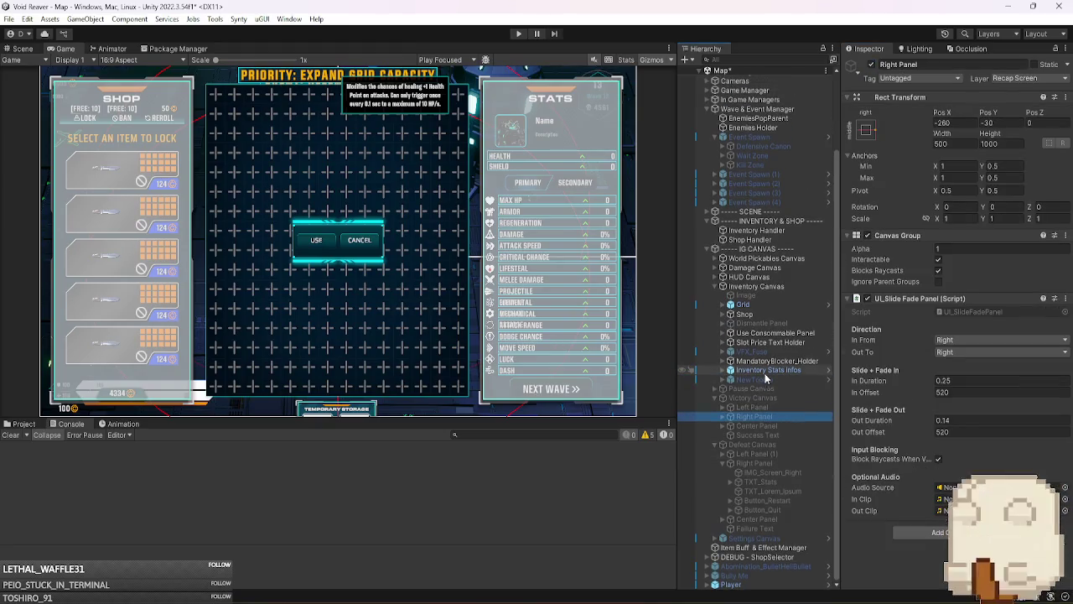
{"action": "key", "text": "Right"}
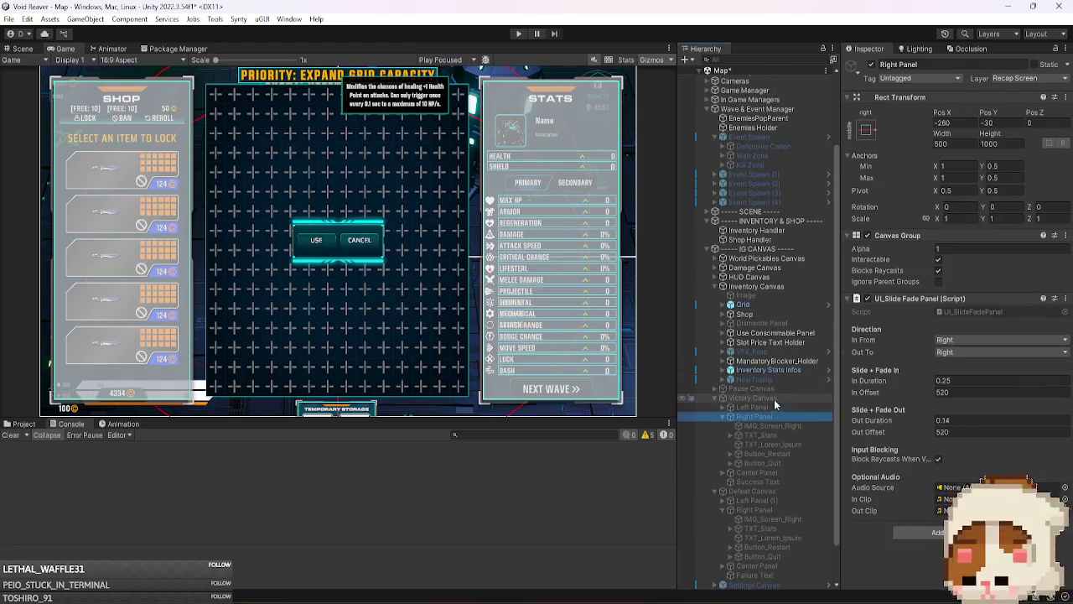
{"action": "left_click", "coordinate": [774, 399]}
{"action": "left_click", "coordinate": [871, 65]}
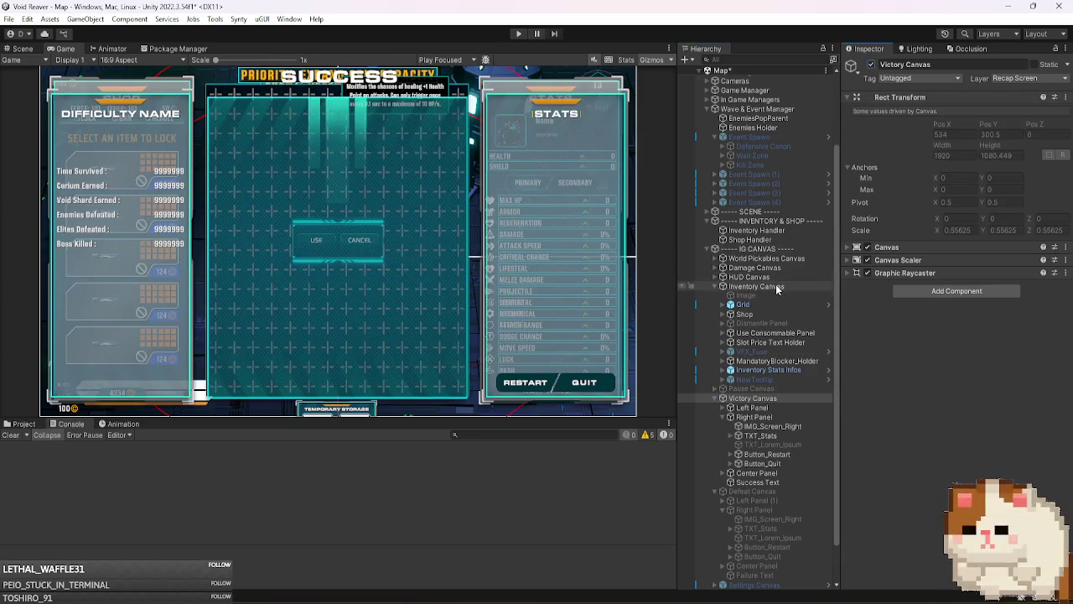
{"action": "left_click", "coordinate": [778, 286]}
{"action": "left_click", "coordinate": [871, 64]}
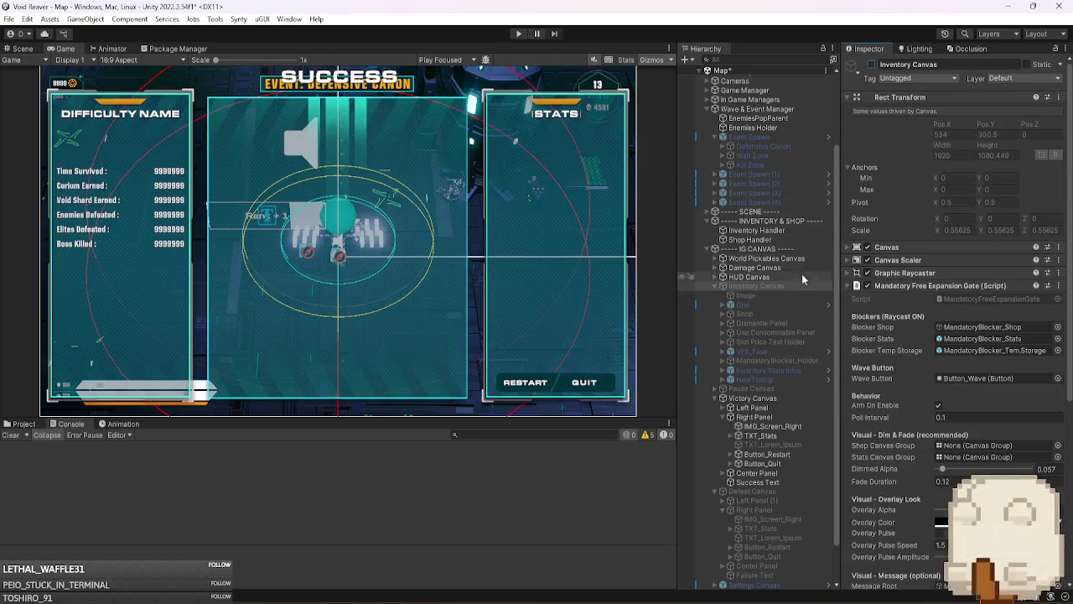
- Check the TXT_Stats title, then paste Inventory Stats Infos into Right Panel and undo it
{"action": "left_click", "coordinate": [778, 436]}
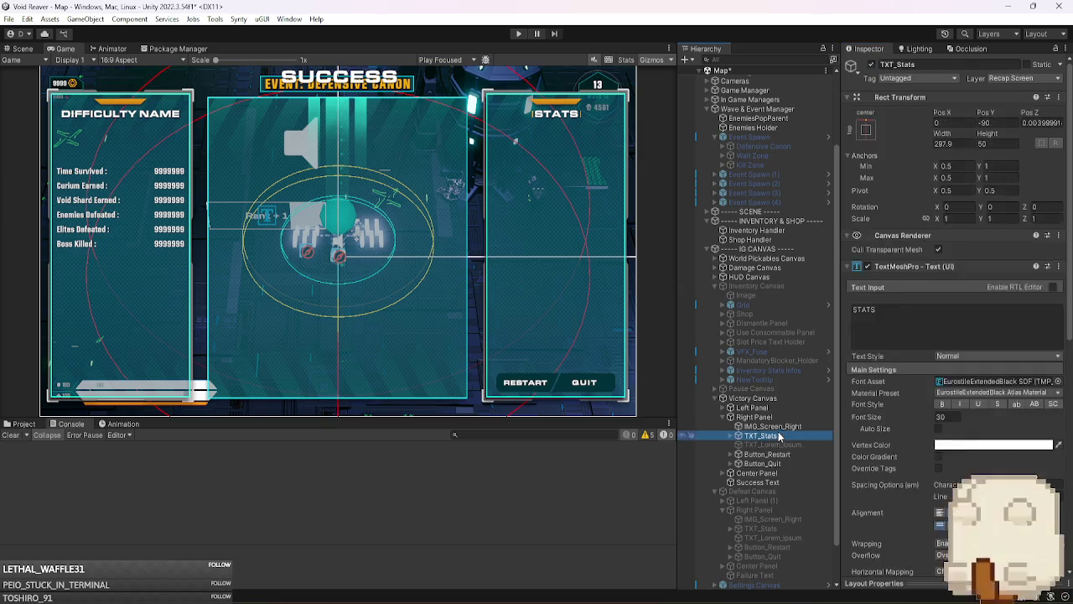
{"action": "left_click", "coordinate": [778, 417]}
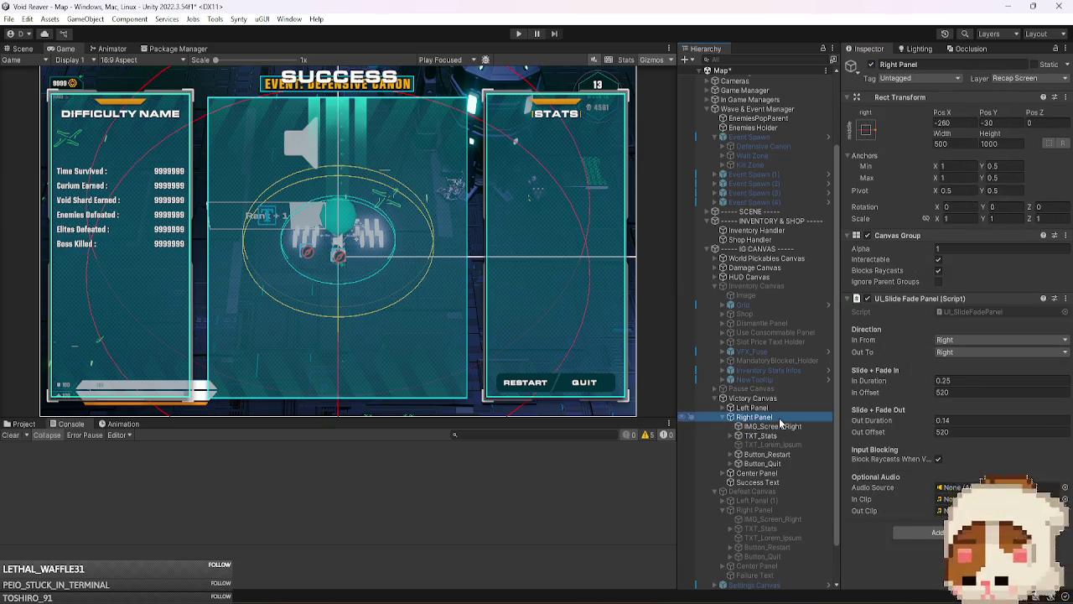
{"action": "key", "text": "ctrl+shift+v"}
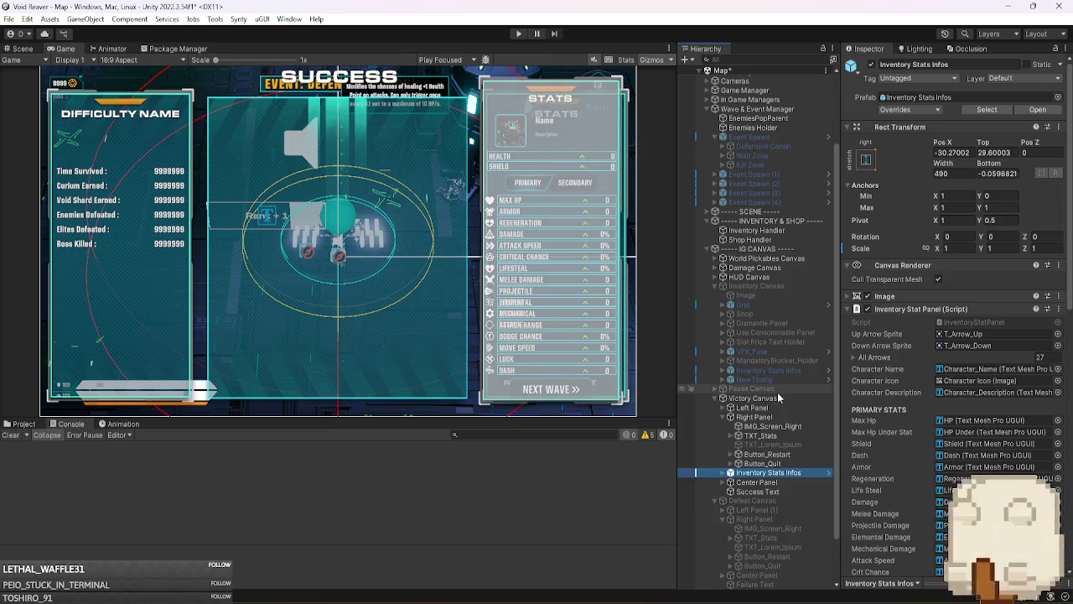
{"action": "key", "text": "ctrl+z"}
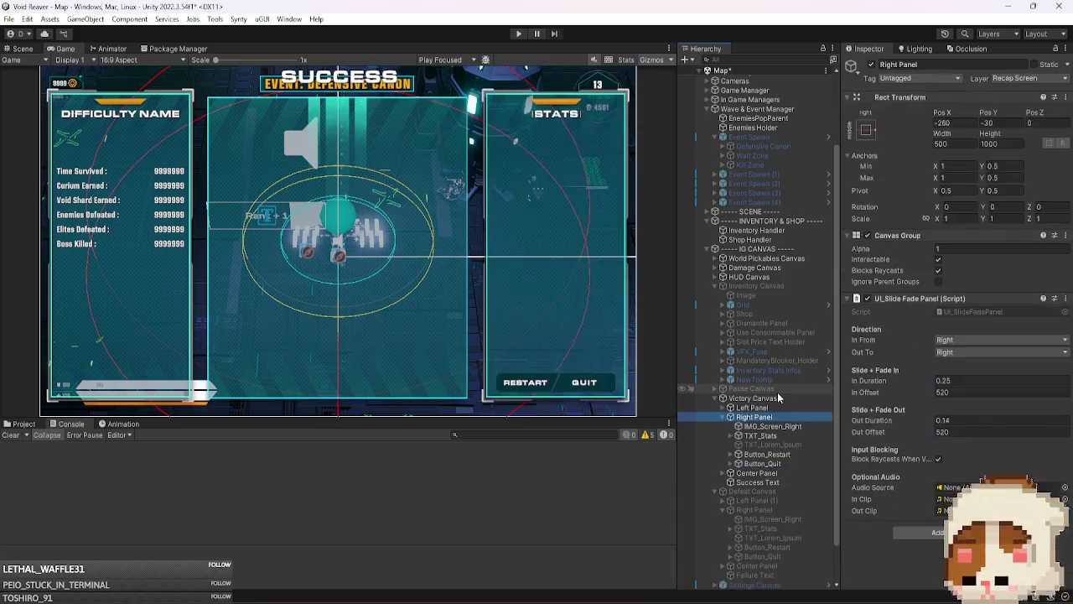
{"action": "scroll", "coordinate": [772, 394], "scroll_direction": "down", "scroll_amount": 2}
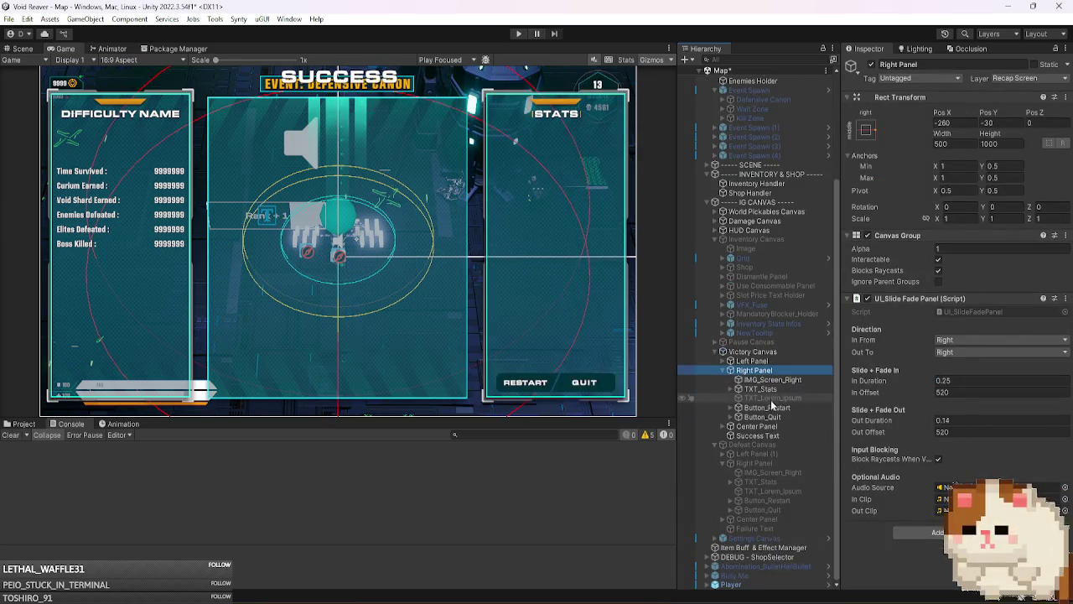
- Inspect the Center Panel and end-screen buttons, and toggle the STATS title off and back on
{"action": "left_click", "coordinate": [769, 425]}
{"action": "left_click", "coordinate": [797, 407]}
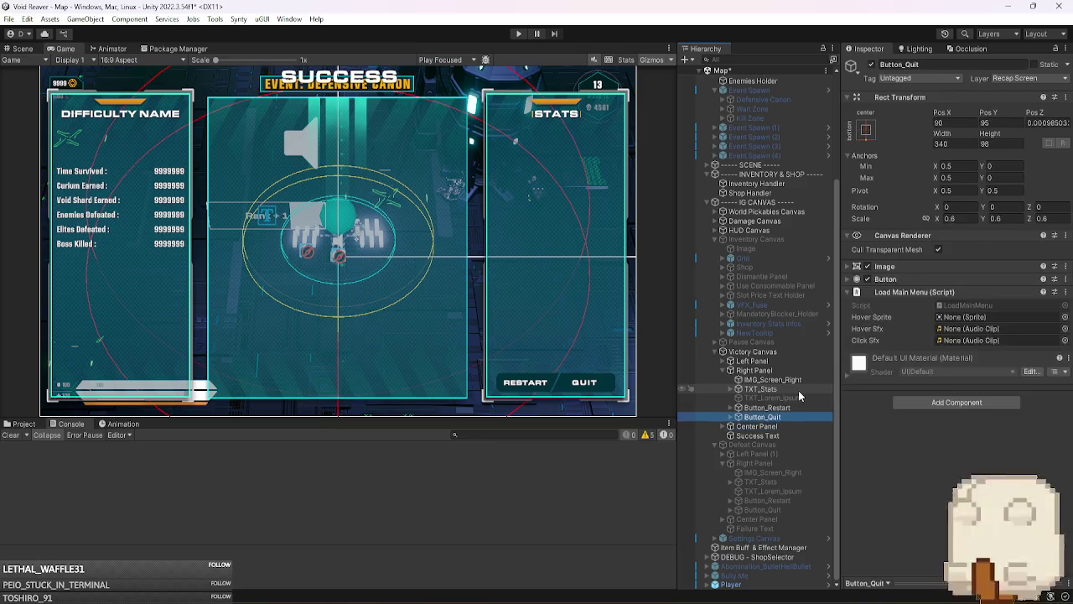
{"action": "left_click", "coordinate": [805, 389]}
{"action": "key", "text": "Right"}
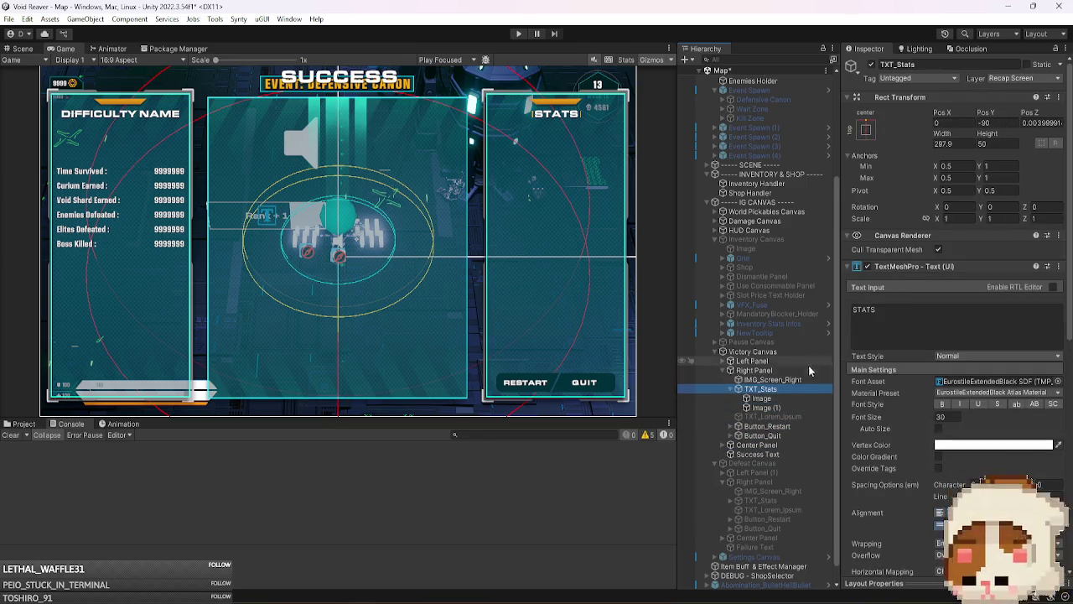
{"action": "left_click", "coordinate": [872, 66]}
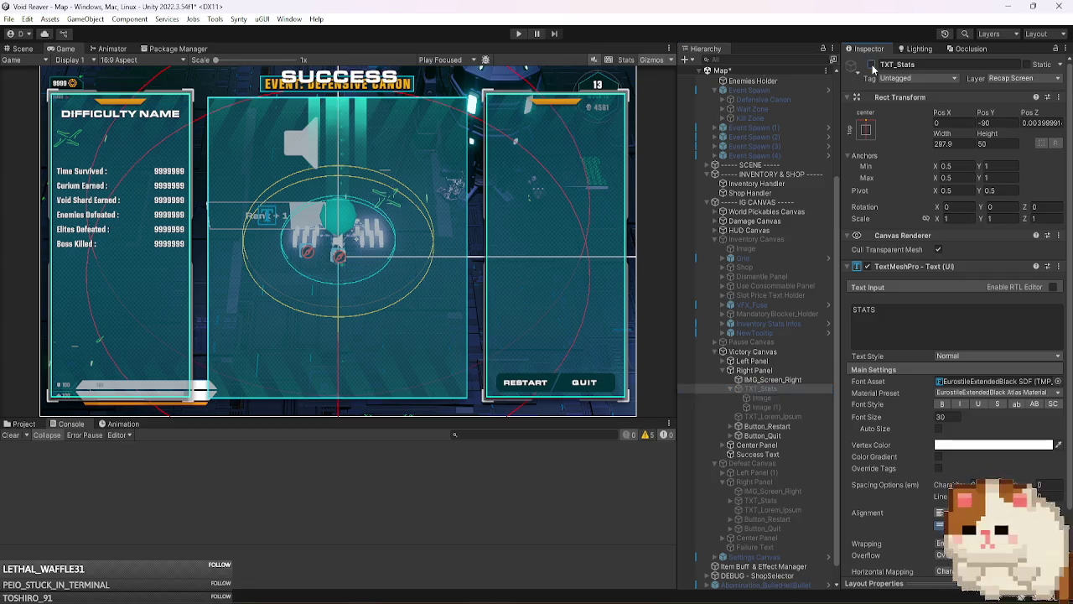
{"action": "left_click", "coordinate": [872, 66]}
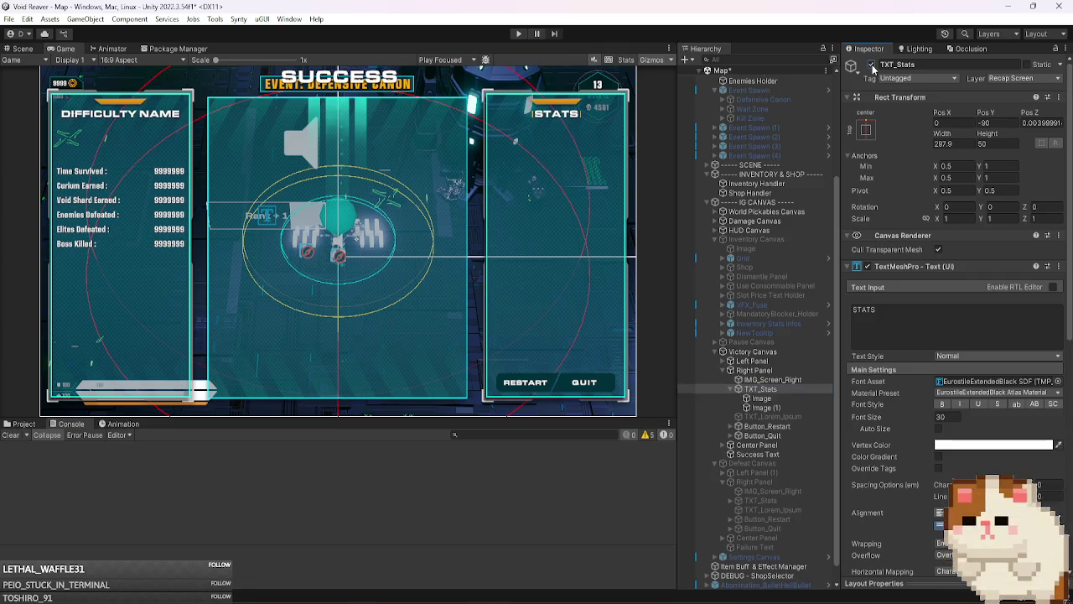
- Paste the Inventory Stats Infos copy into the Victory right panel at IMG_Screen_Right
{"action": "left_click", "coordinate": [772, 379]}
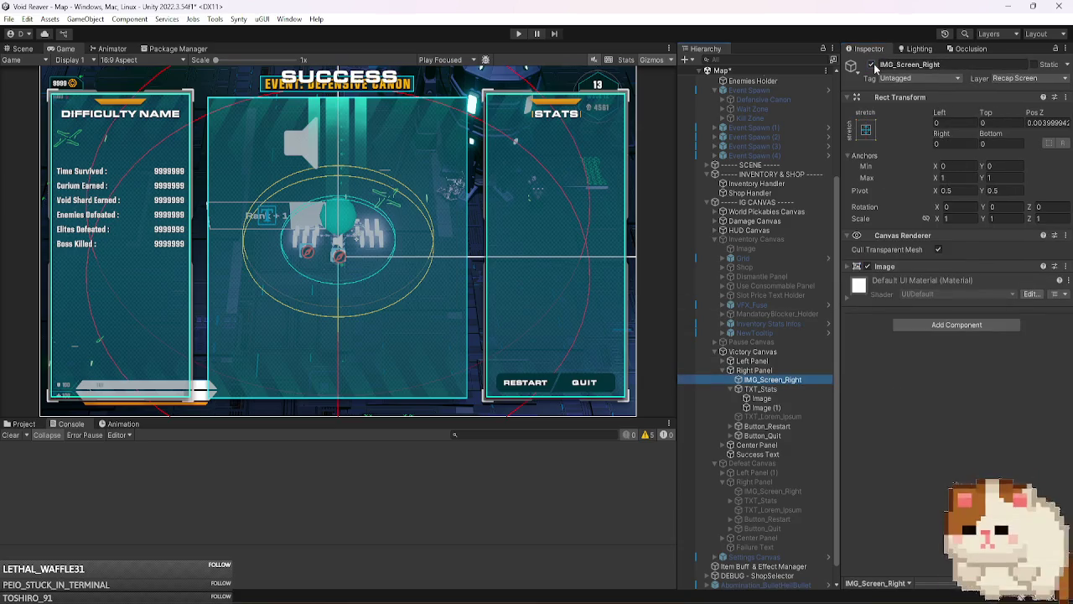
{"action": "left_click", "coordinate": [758, 391]}
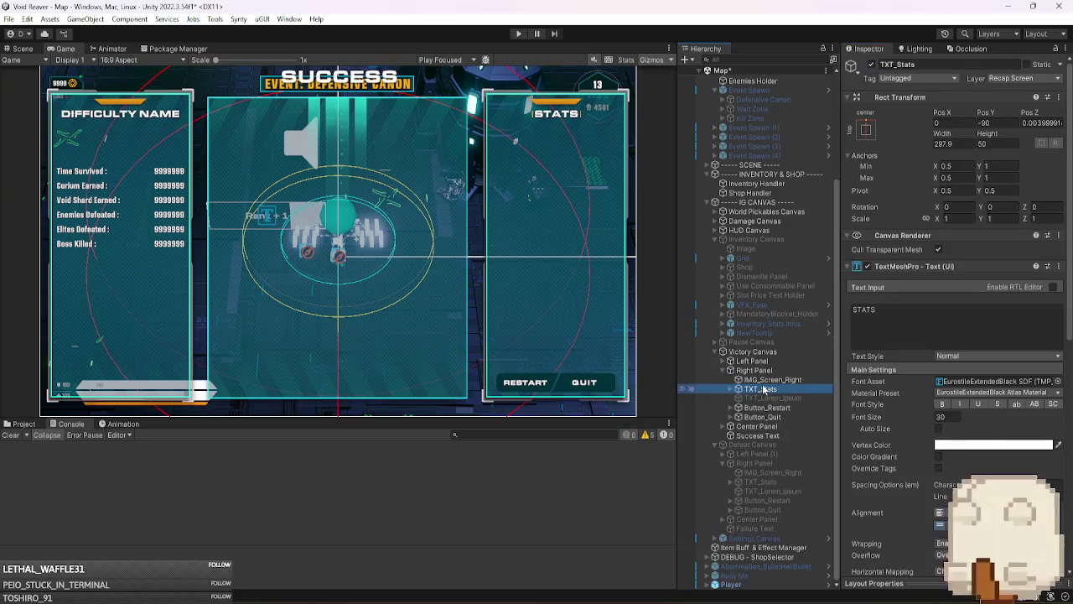
{"action": "left_click", "coordinate": [763, 381]}
{"action": "key", "text": "ctrl+v"}
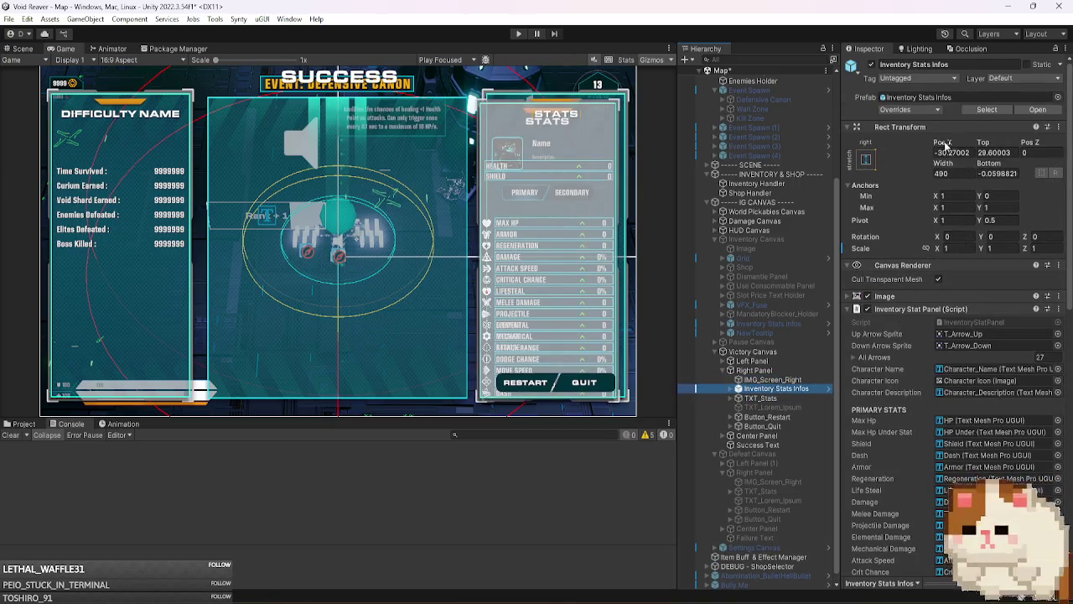
- Refit the Victory stats copy to Pos X -2.2, Top about 1 and Width 496.5
{"action": "mouse_move", "coordinate": [945, 145]}
{"action": "left_mouse_down"}
{"action": "mouse_move", "coordinate": [1039, 144]}
{"action": "mouse_move", "coordinate": [50, 142]}
{"action": "mouse_move", "coordinate": [161, 141]}
{"action": "mouse_move", "coordinate": [123, 142]}
{"action": "left_mouse_up"}
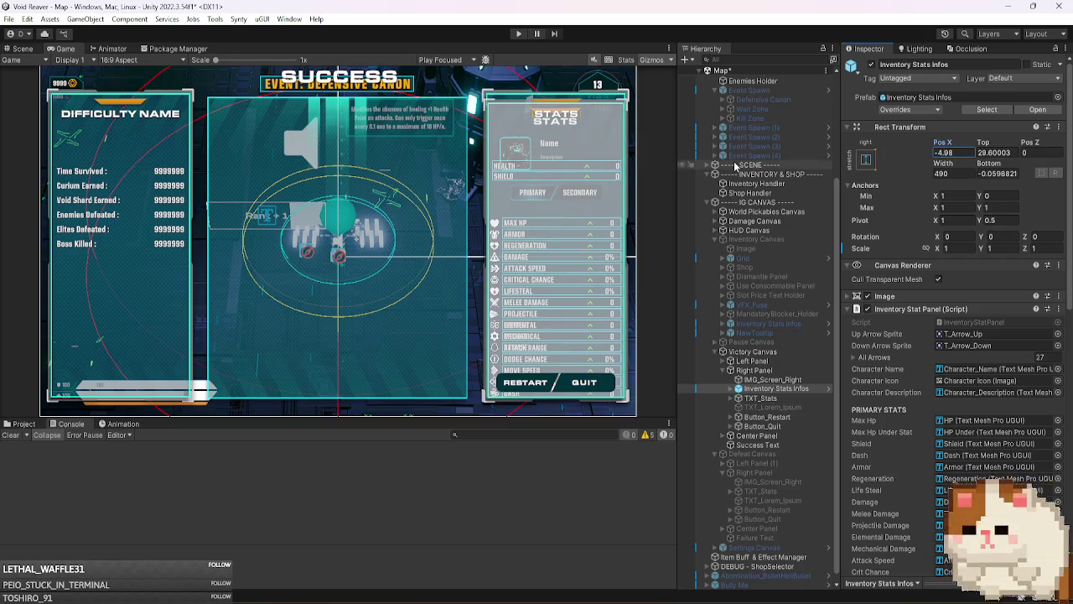
{"action": "left_click_drag", "start_coordinate": [989, 164], "coordinate": [1002, 164]}
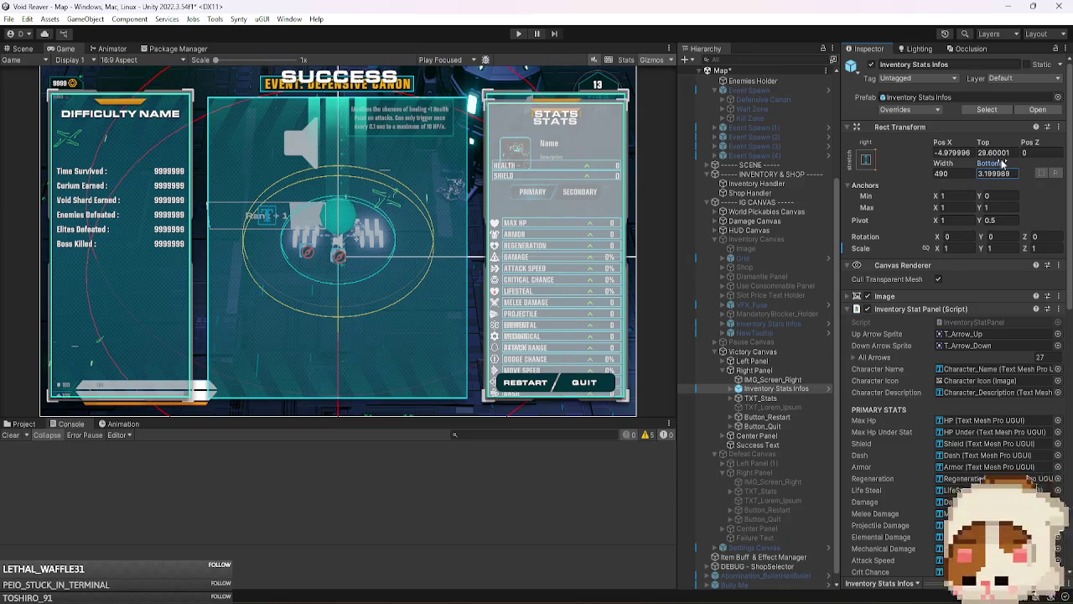
{"action": "mouse_move", "coordinate": [984, 142]}
{"action": "left_mouse_down"}
{"action": "mouse_move", "coordinate": [425, 218]}
{"action": "mouse_move", "coordinate": [457, 212]}
{"action": "left_mouse_up"}
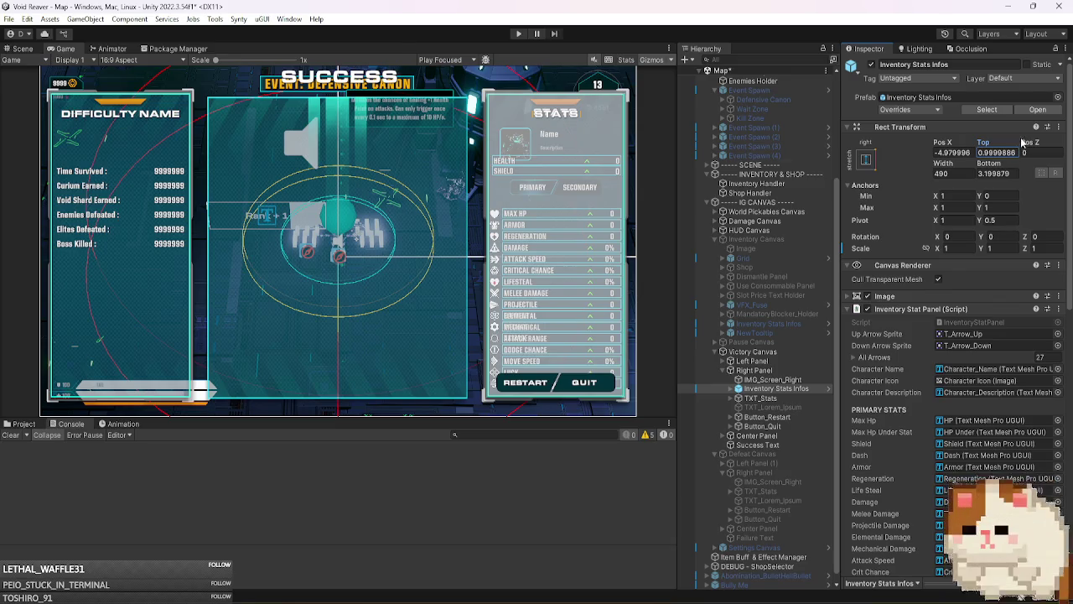
{"action": "mouse_move", "coordinate": [944, 169]}
{"action": "left_mouse_down"}
{"action": "mouse_move", "coordinate": [964, 164]}
{"action": "mouse_move", "coordinate": [954, 143]}
{"action": "left_mouse_up"}
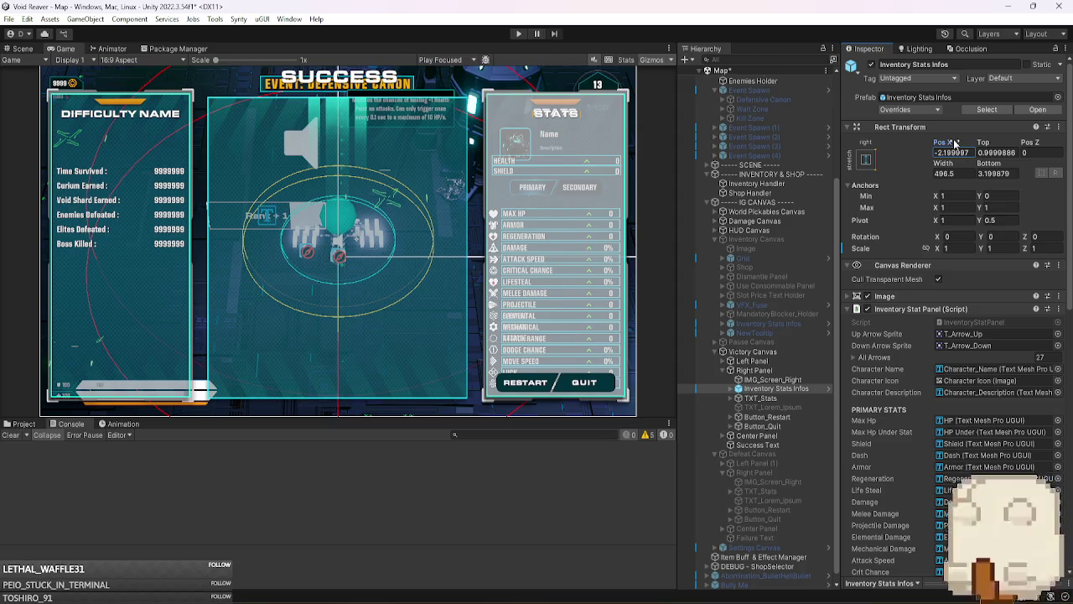
{"action": "left_click", "coordinate": [810, 388]}
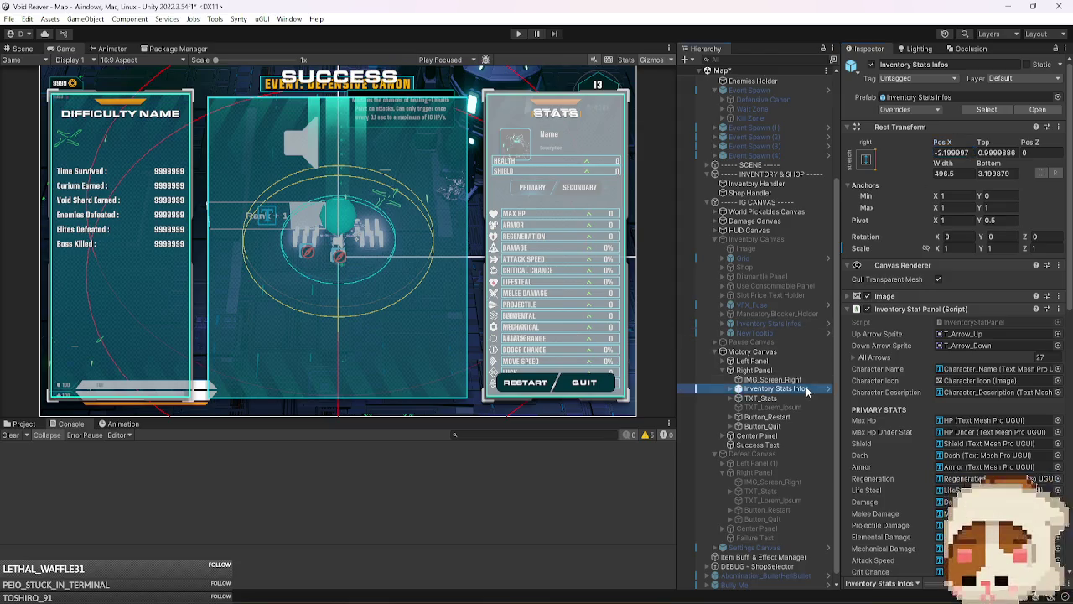
- Turn off the Victory stats copy's background Image and inspect the MandatoryBlocker_Stats overlay
{"action": "key", "text": "Right"}
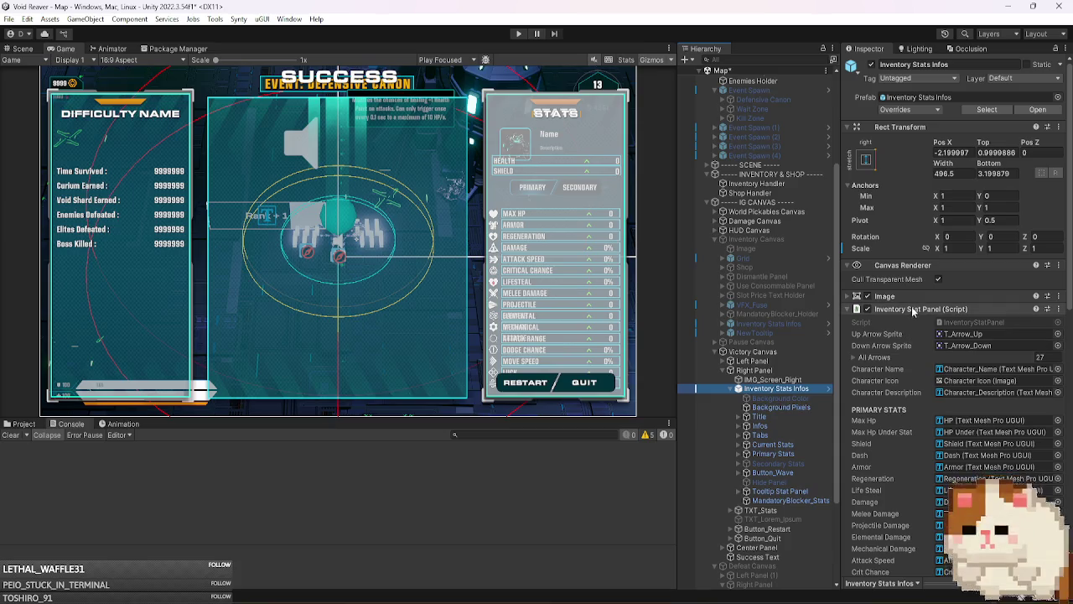
{"action": "left_click", "coordinate": [867, 297]}
{"action": "left_click", "coordinate": [867, 297]}
{"action": "left_click", "coordinate": [868, 297]}
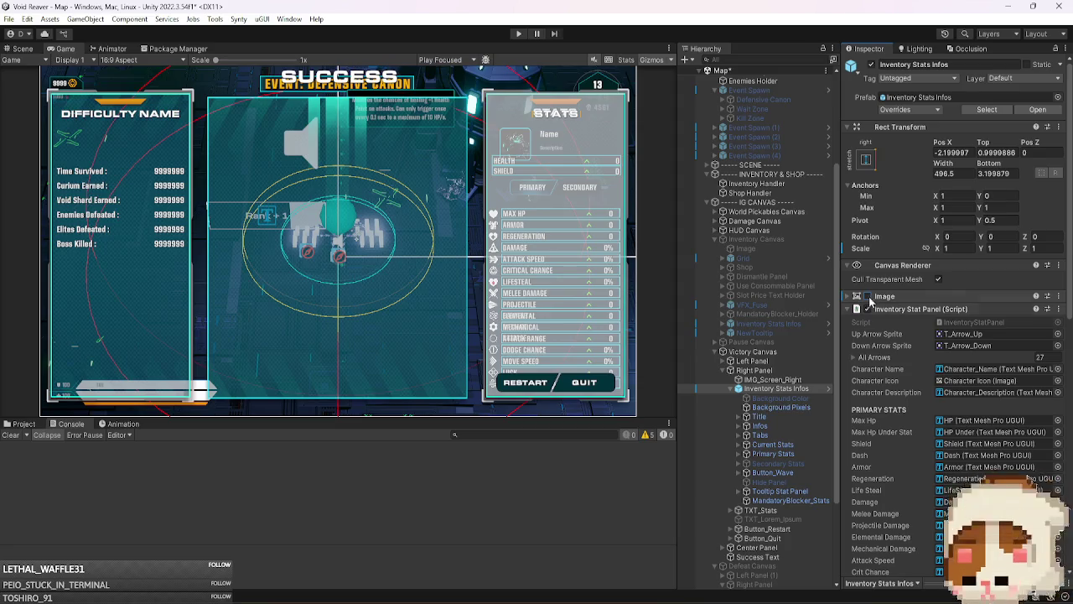
{"action": "left_click", "coordinate": [780, 407]}
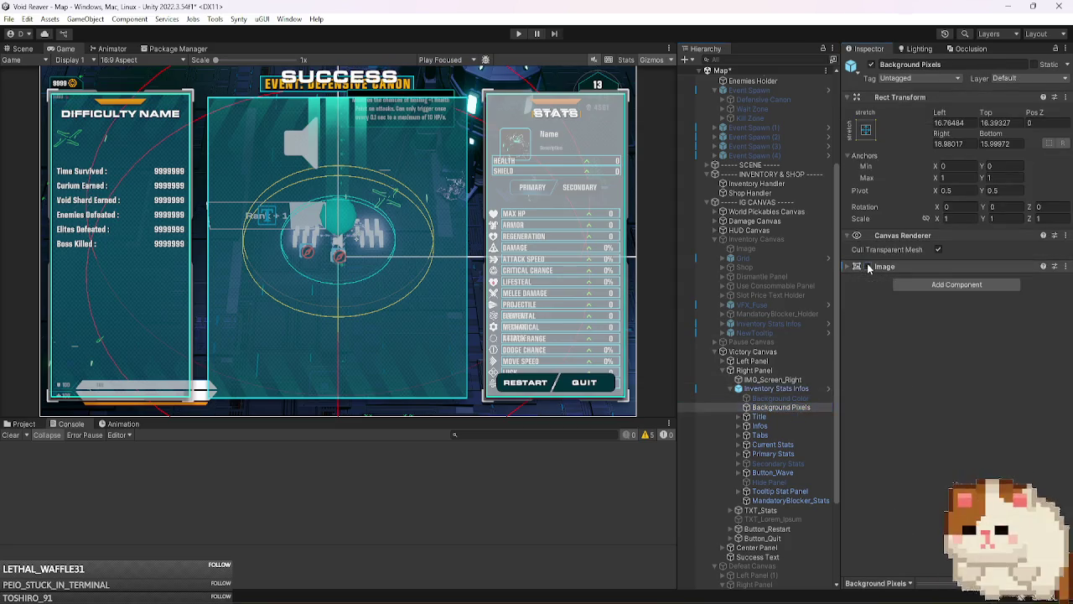
{"action": "left_click", "coordinate": [790, 501]}
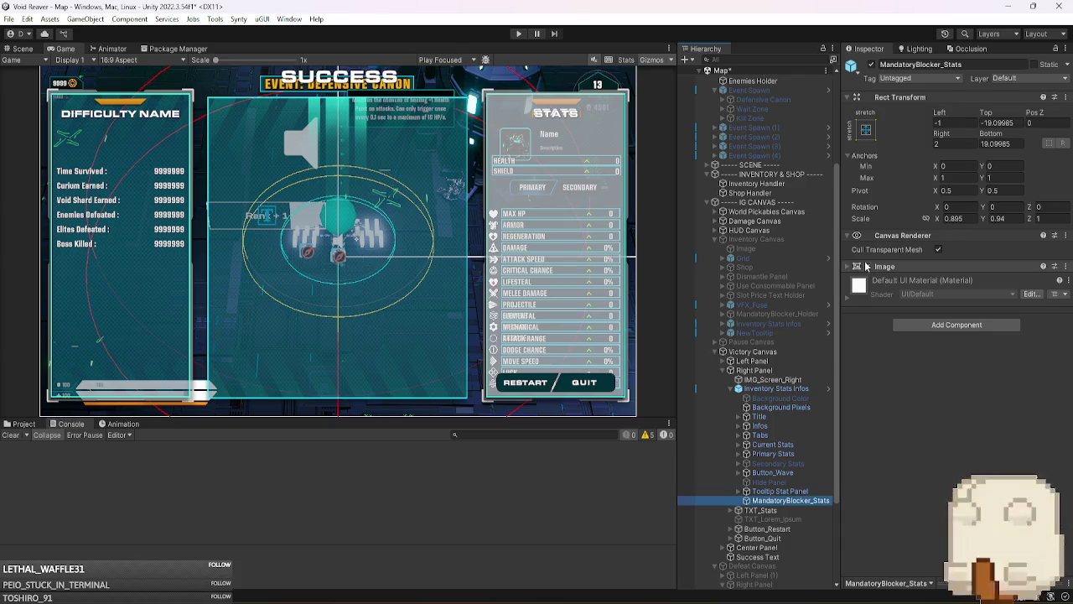
{"action": "left_click", "coordinate": [868, 266]}
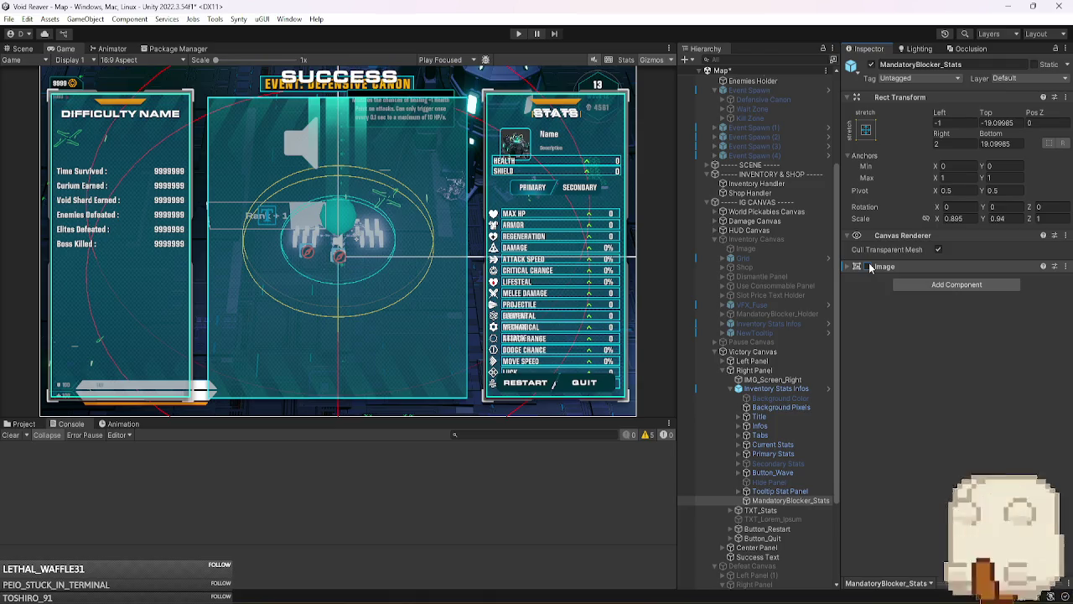
{"action": "left_click", "coordinate": [786, 391]}
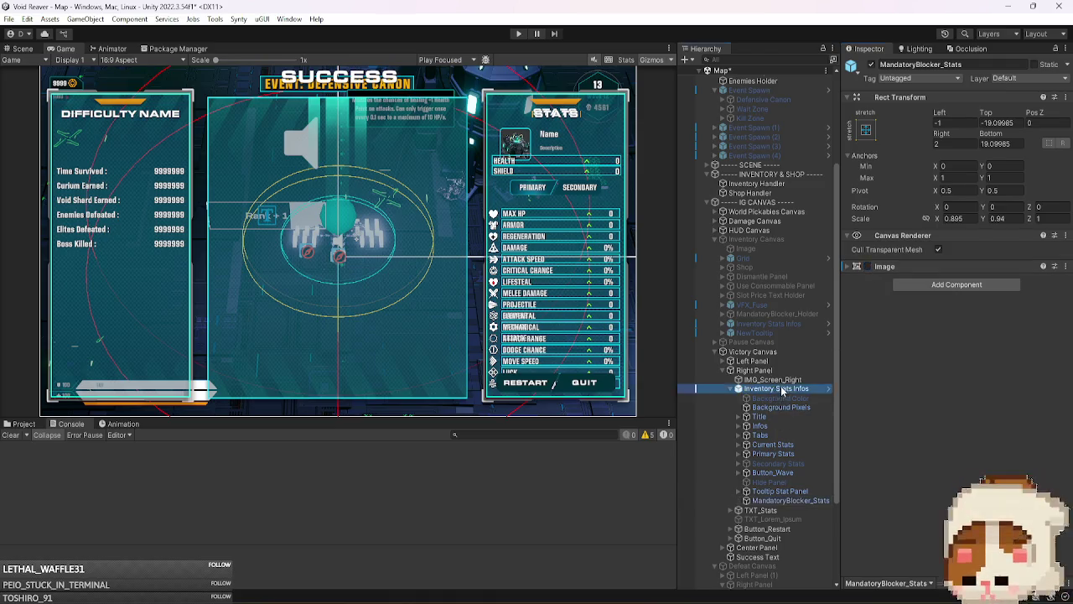
- Delete the MandatoryBlocker_Stats and Button_Wave children from the stats copy
{"action": "left_click", "coordinate": [799, 501]}
{"action": "key", "text": "Delete"}
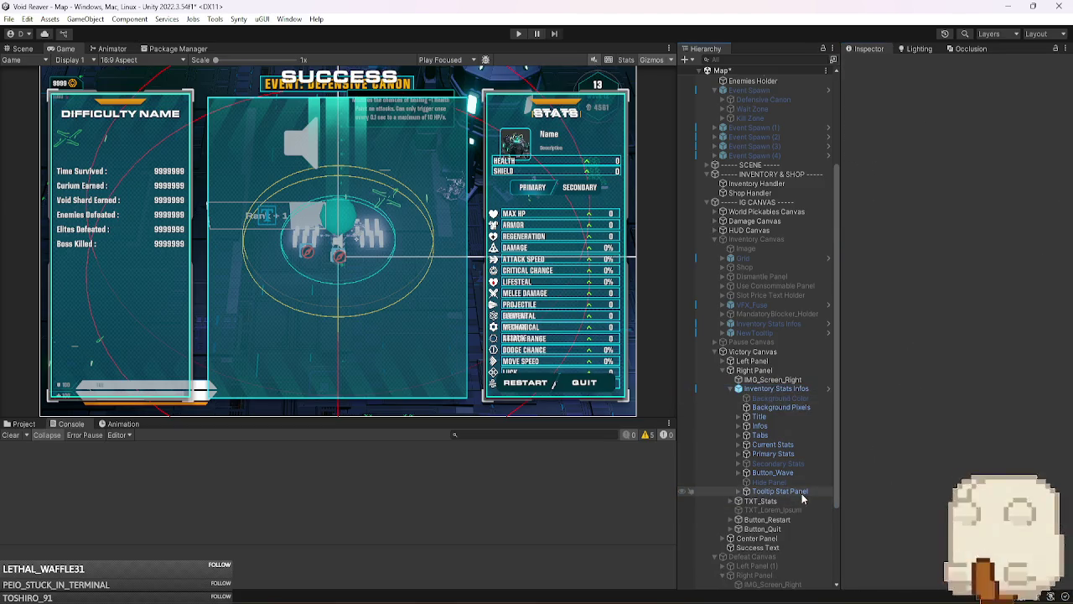
{"action": "left_click", "coordinate": [800, 491]}
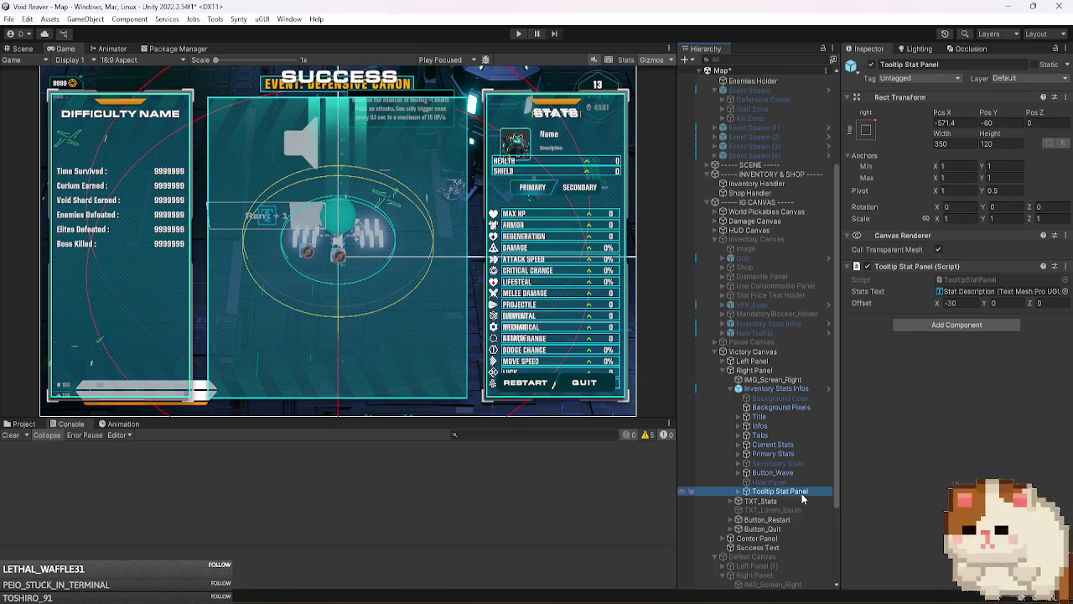
{"action": "left_click", "coordinate": [793, 474]}
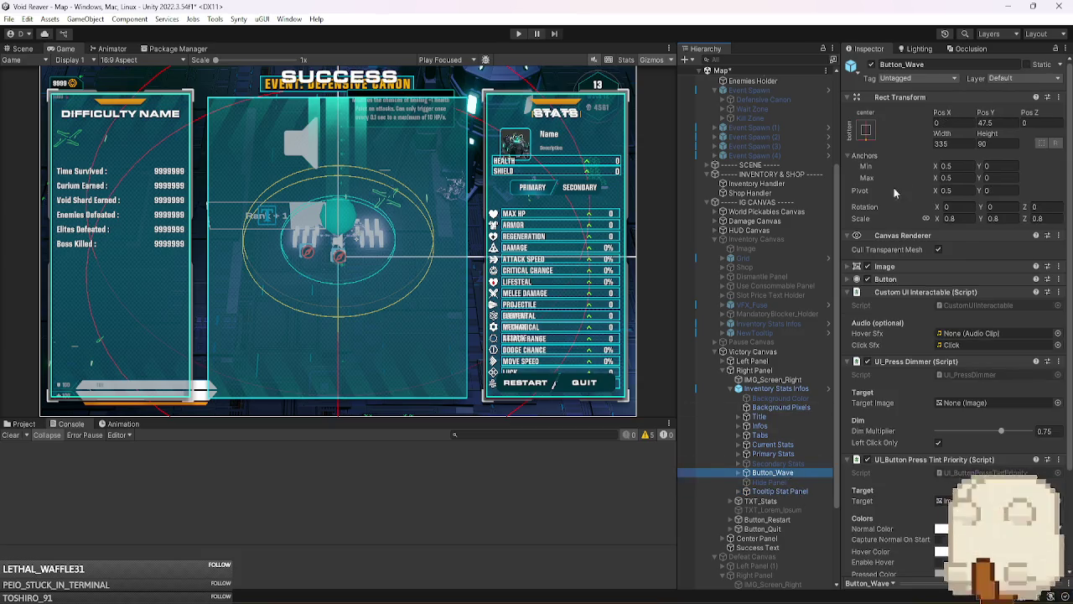
{"action": "key", "text": "Delete"}
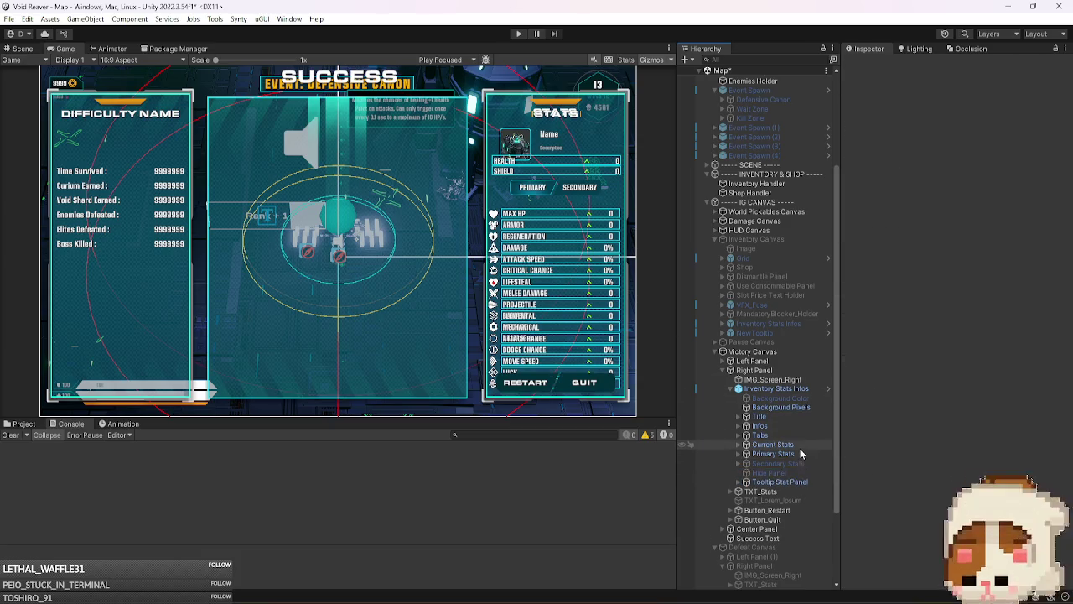
{"action": "left_click", "coordinate": [800, 445]}
{"action": "key", "text": "Up"}
{"action": "key", "text": "Up"}
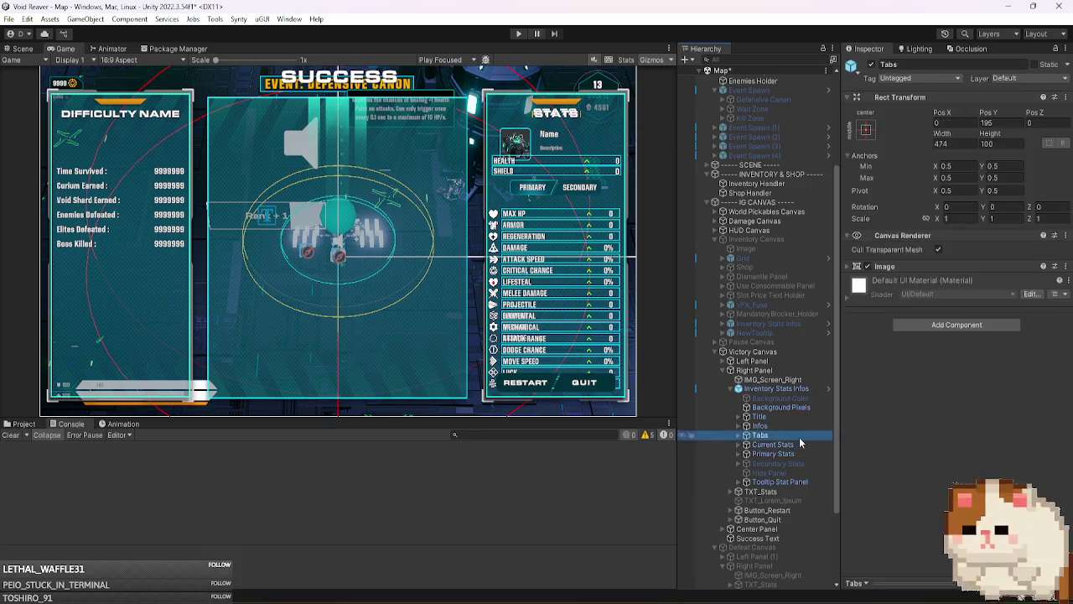
- Briefly show Inventory Canvas for comparison, and toggle Infos off and on to check its contents
{"action": "left_click", "coordinate": [784, 239]}
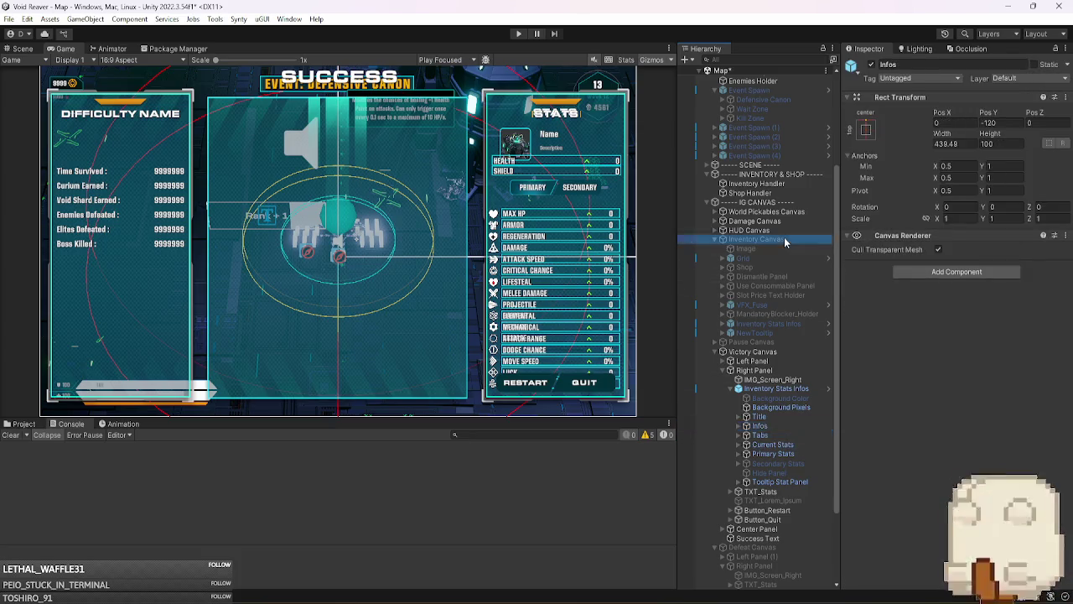
{"action": "left_click", "coordinate": [872, 66]}
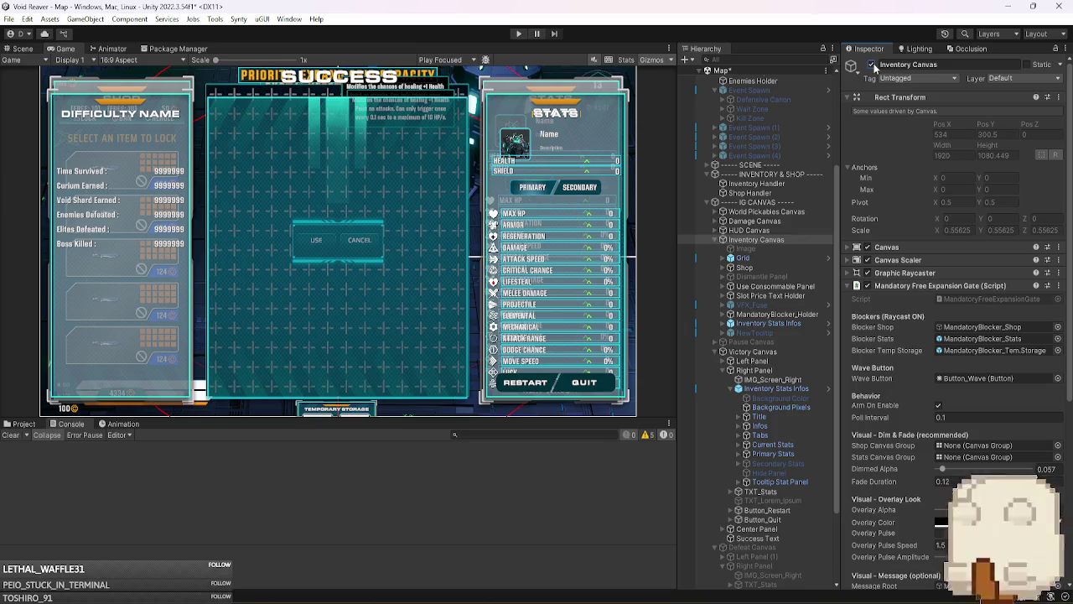
{"action": "left_click", "coordinate": [872, 66]}
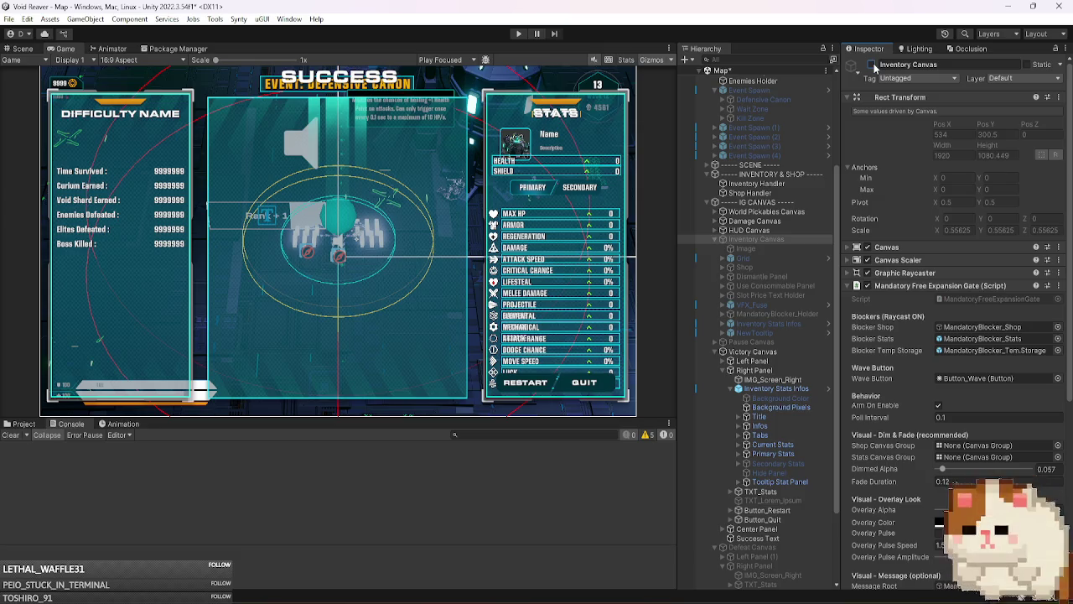
{"action": "left_click", "coordinate": [790, 417]}
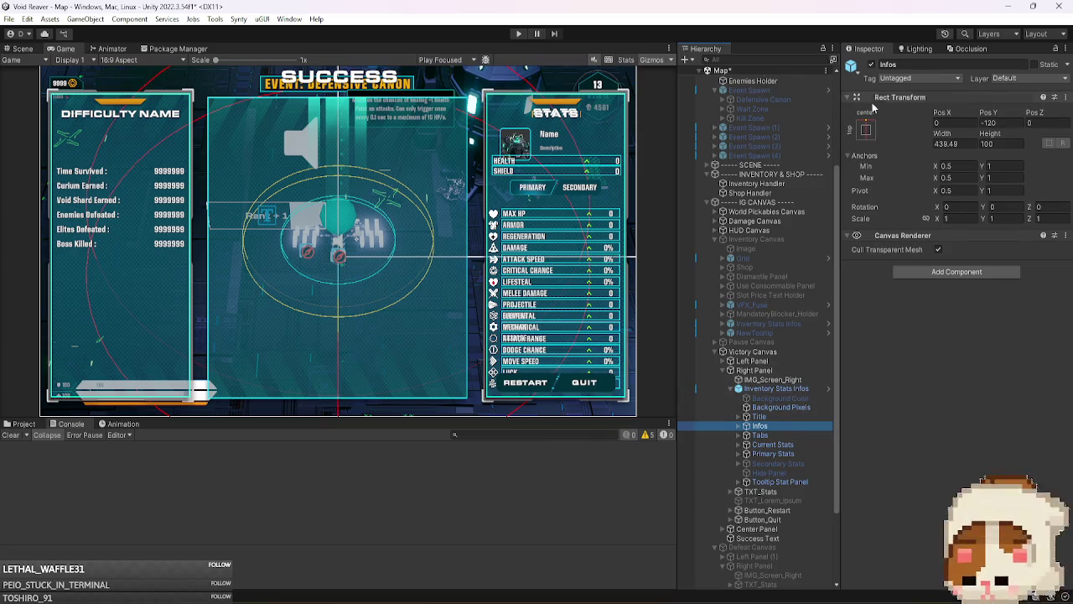
{"action": "left_click", "coordinate": [872, 66]}
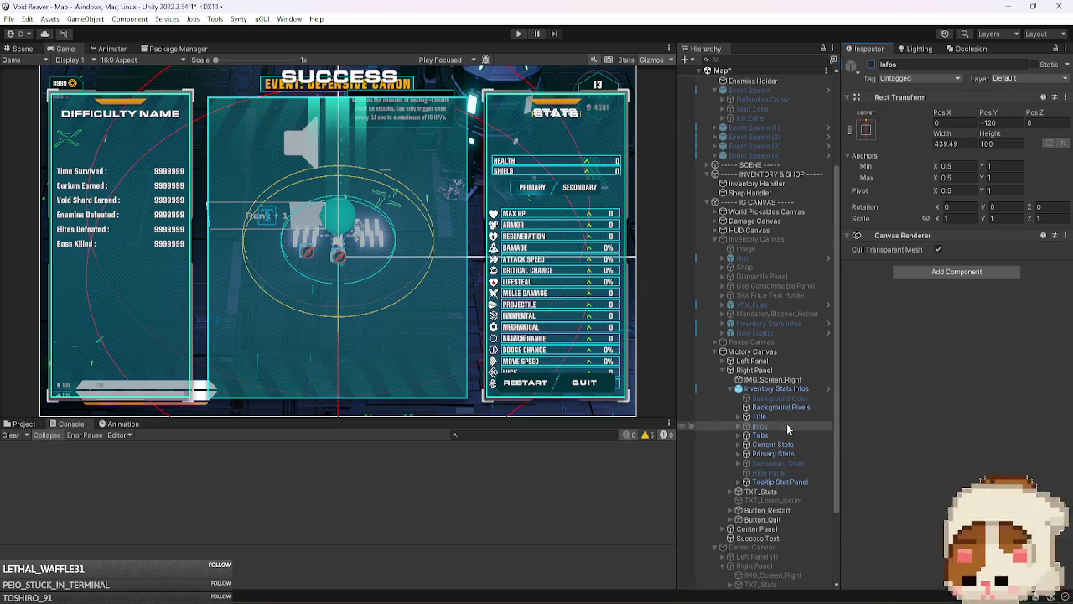
{"action": "left_click", "coordinate": [872, 65]}
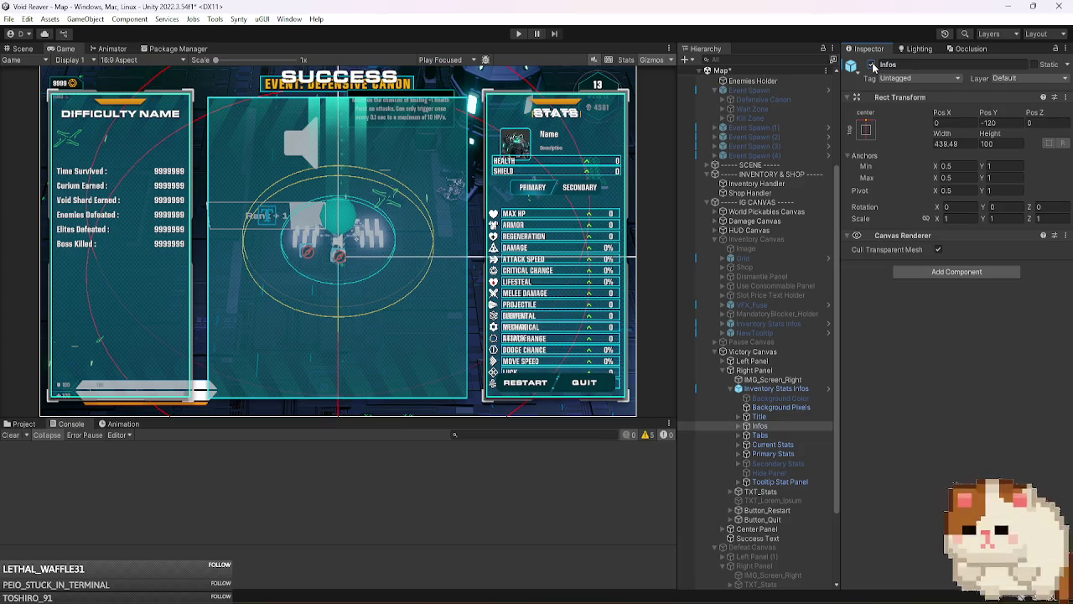
{"action": "left_click", "coordinate": [773, 388]}
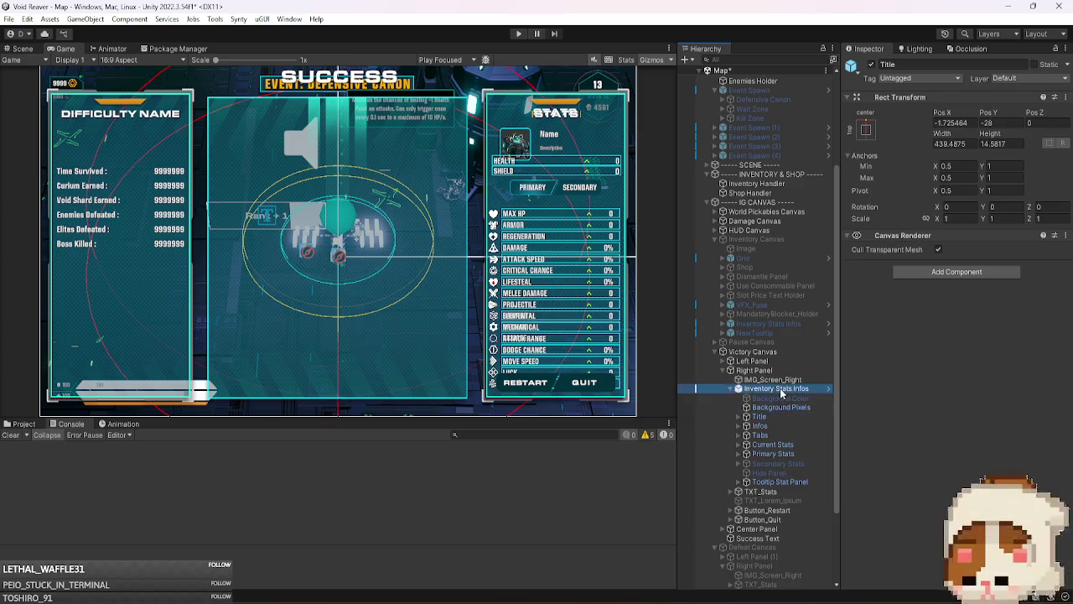
- Deactivate the Title child of the Inventory Stats Infos copy
{"action": "key", "text": "Left"}
{"action": "key", "text": "Down"}
{"action": "key", "text": "Right"}
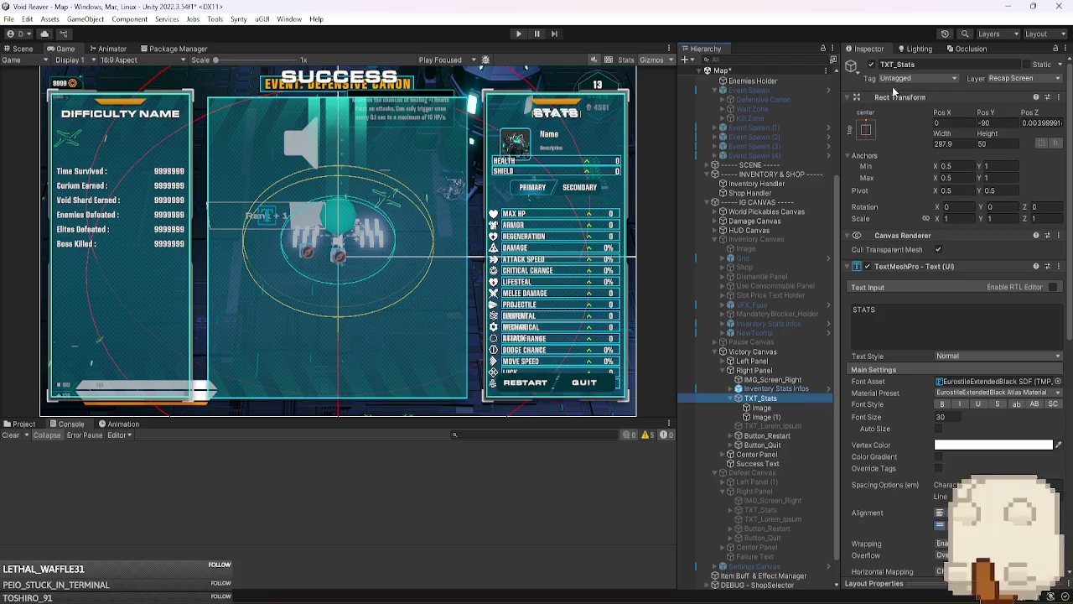
{"action": "left_click", "coordinate": [773, 388]}
{"action": "key", "text": "Right"}
{"action": "left_click", "coordinate": [796, 416]}
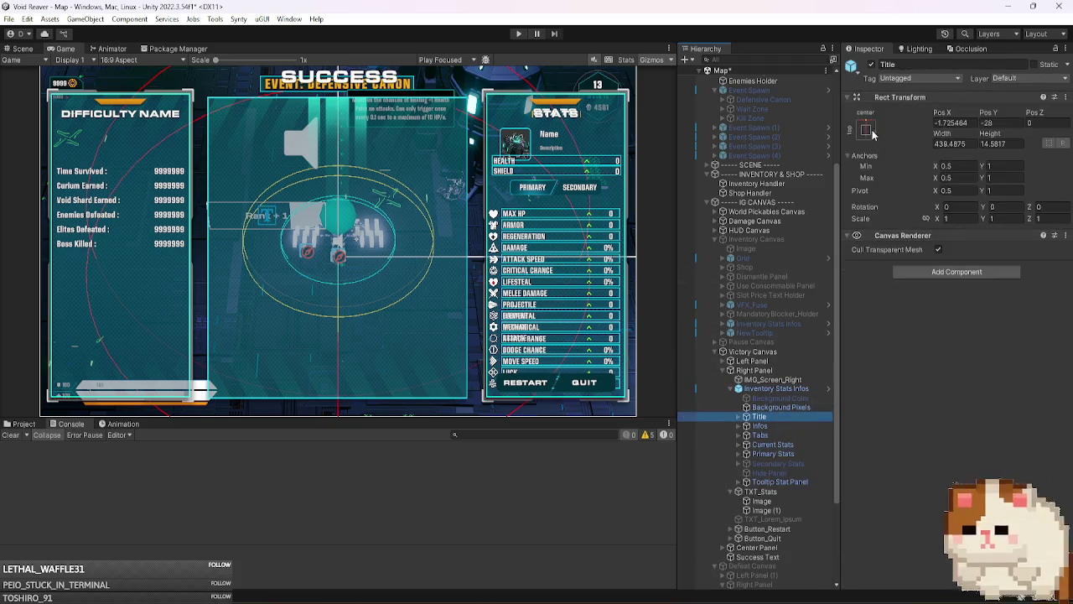
{"action": "left_click", "coordinate": [875, 65]}
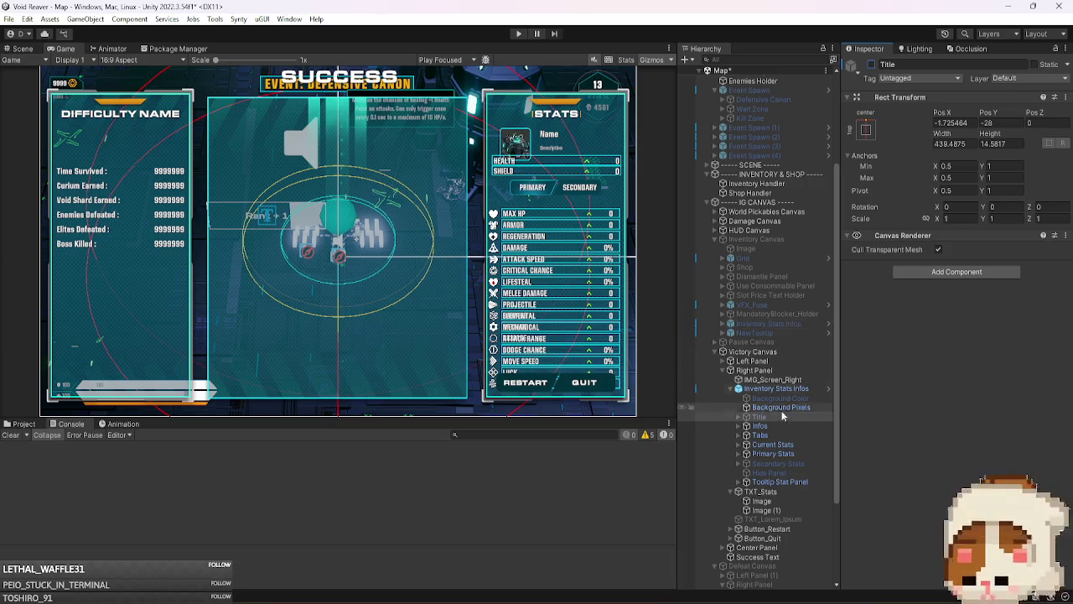
- Raise Primary Stats to Top 324.51 so the Luck and Dash rows fit
{"action": "left_click", "coordinate": [774, 454]}
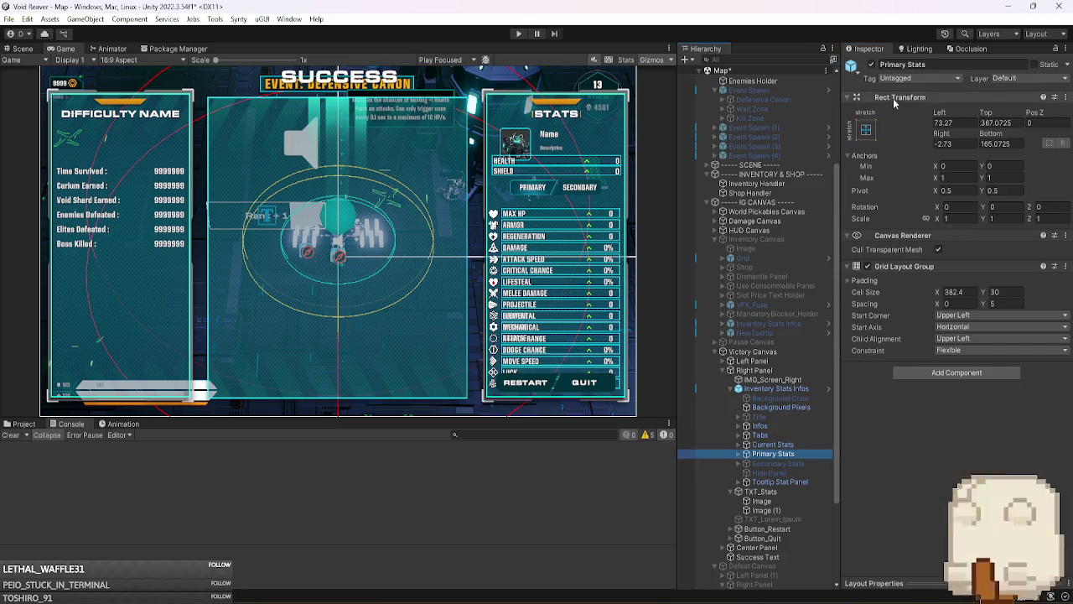
{"action": "mouse_move", "coordinate": [987, 113]}
{"action": "left_mouse_down"}
{"action": "mouse_move", "coordinate": [997, 111]}
{"action": "mouse_move", "coordinate": [634, 151]}
{"action": "left_mouse_up"}
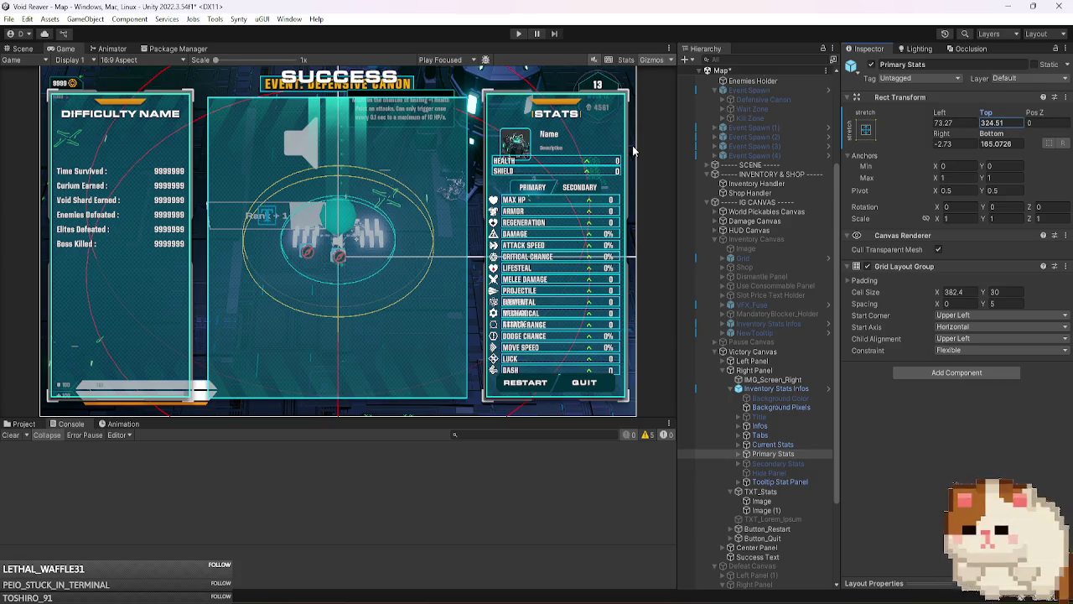
{"action": "left_click", "coordinate": [776, 426]}
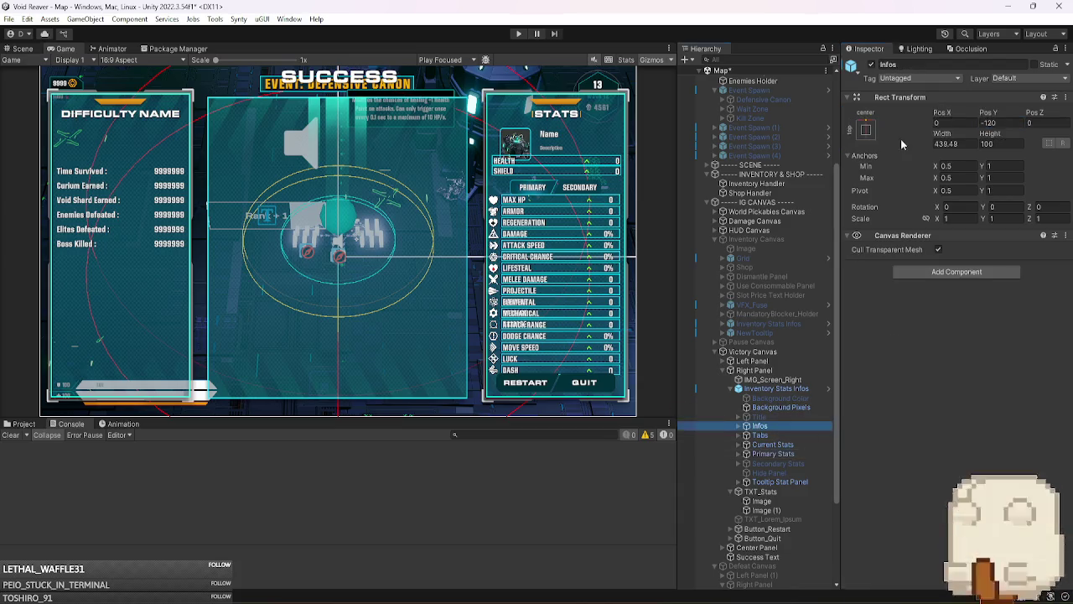
- Nudge the Infos block up and set the Tabs Pos Y to 197.5
{"action": "left_click_drag", "start_coordinate": [982, 115], "coordinate": [1012, 116]}
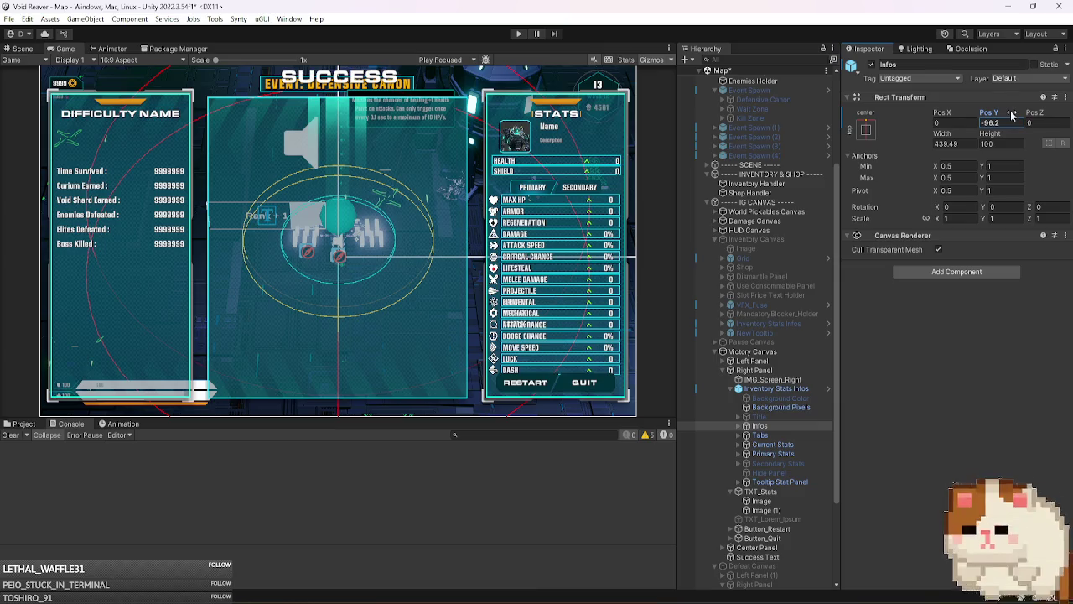
{"action": "left_click", "coordinate": [767, 436]}
{"action": "left_click_drag", "start_coordinate": [989, 116], "coordinate": [984, 118]}
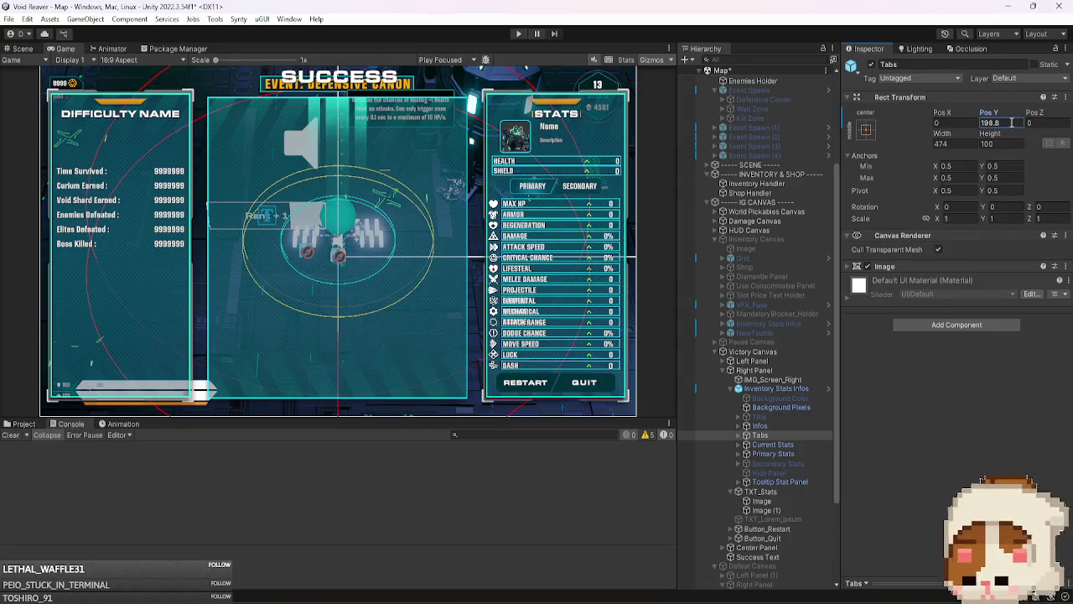
{"action": "left_click", "coordinate": [1011, 123]}
{"action": "type", "text": "200"}
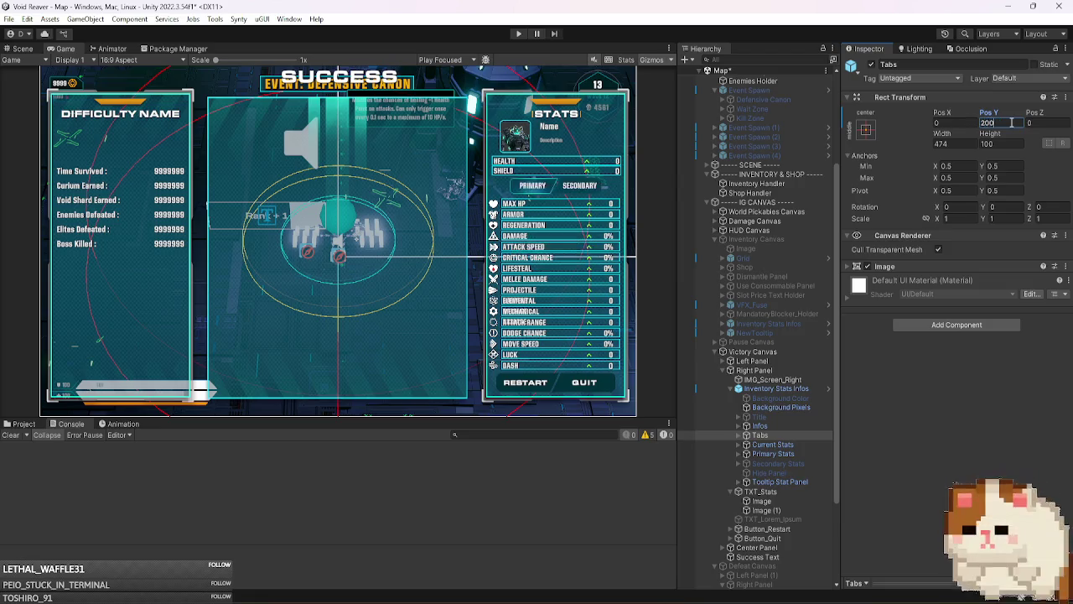
{"action": "key", "text": "BackSpace"}
{"action": "key", "text": "BackSpace"}
{"action": "key", "text": "BackSpace"}
{"action": "type", "text": "195"}
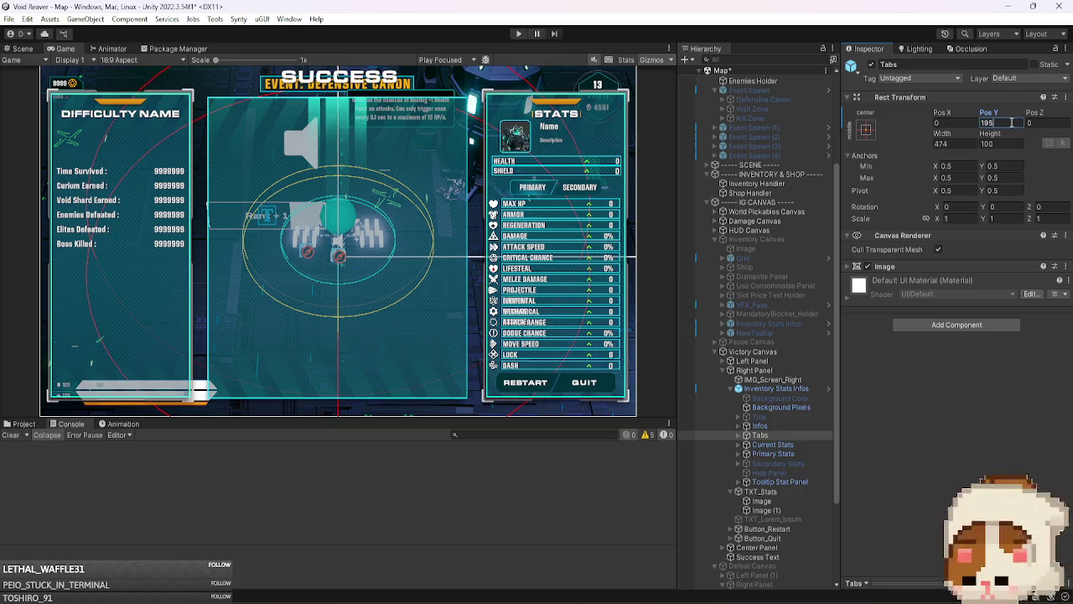
{"action": "key", "text": "BackSpace"}
{"action": "type", "text": "7.5"}
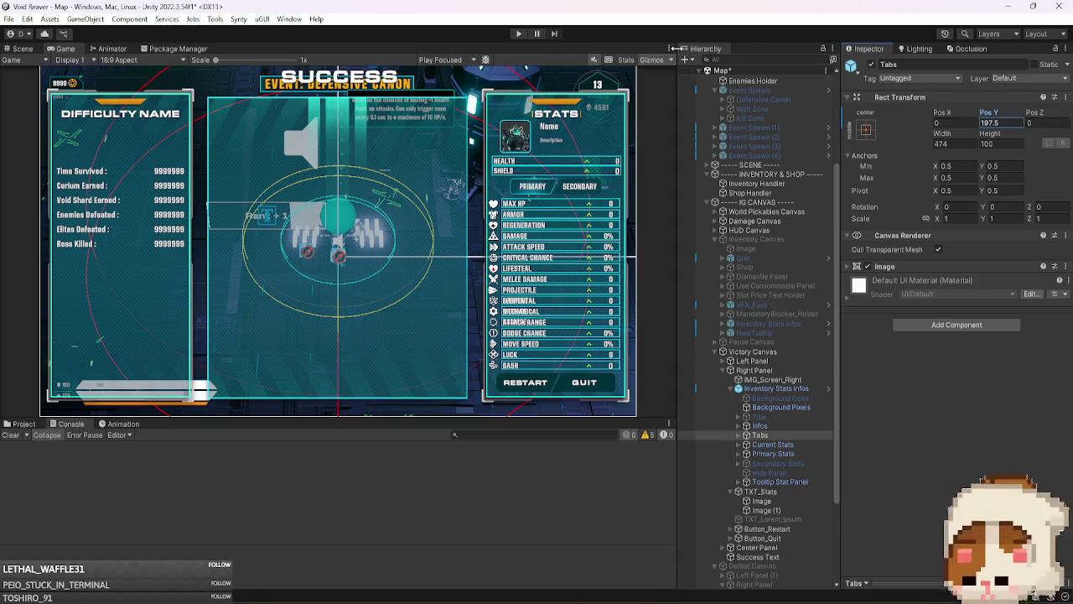
- Maximize the Game view to check the stats panel, then restore the layout
{"action": "left_click", "coordinate": [672, 48]}
{"action": "left_click", "coordinate": [697, 92]}
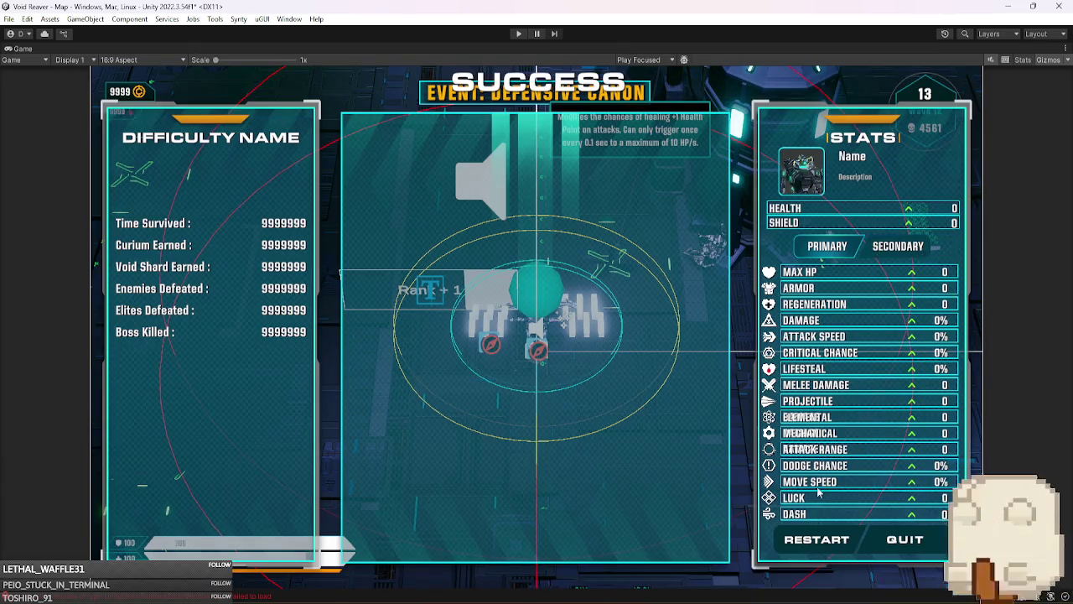
{"action": "left_click", "coordinate": [1068, 59]}
{"action": "left_click", "coordinate": [964, 92]}
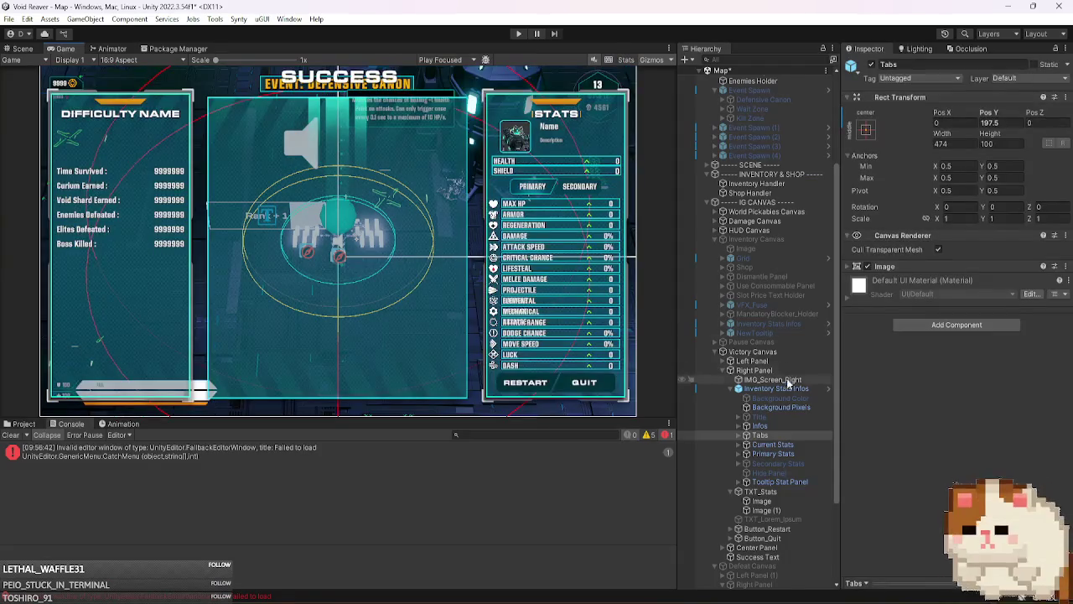
- Delete the Background Color and Title children from the Victory Inventory Stats Infos copy
{"action": "left_click", "coordinate": [786, 388]}
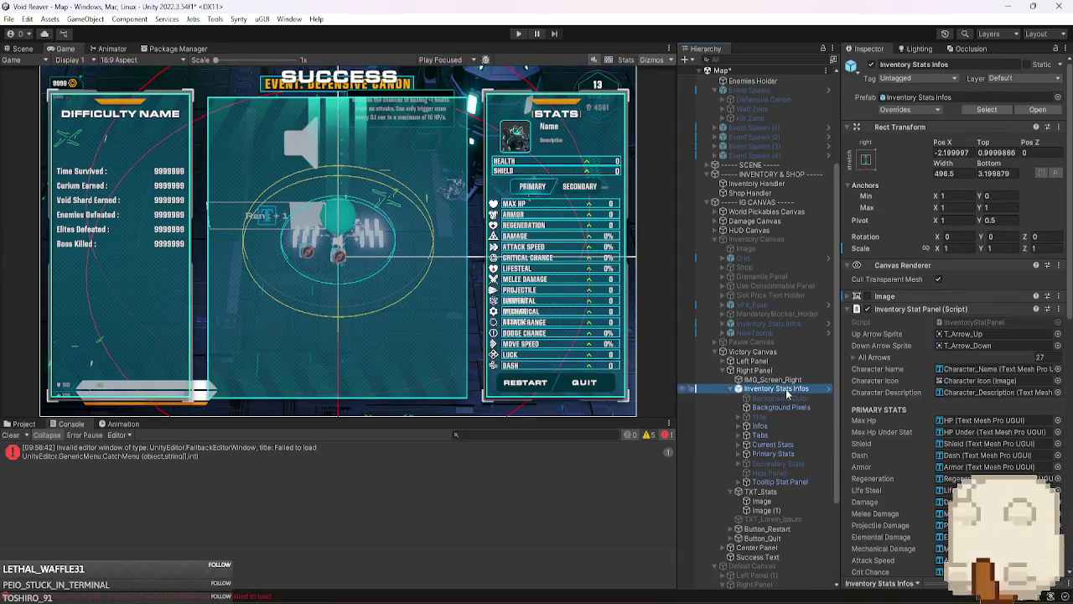
{"action": "left_click", "coordinate": [781, 398]}
{"action": "key", "text": "Delete"}
{"action": "left_click", "coordinate": [779, 407]}
{"action": "key", "text": "Delete"}
- Briefly preview Hide Panel, collapse the stats copy, and deactivate the Victory Canvas
{"action": "left_click", "coordinate": [784, 454]}
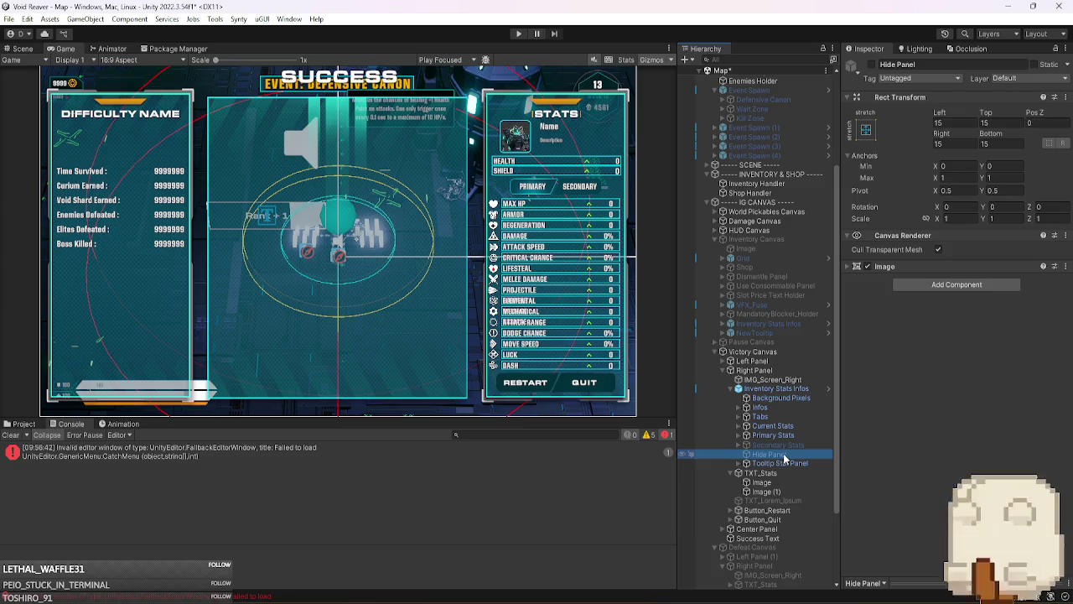
{"action": "left_click", "coordinate": [872, 64]}
{"action": "left_click", "coordinate": [872, 64]}
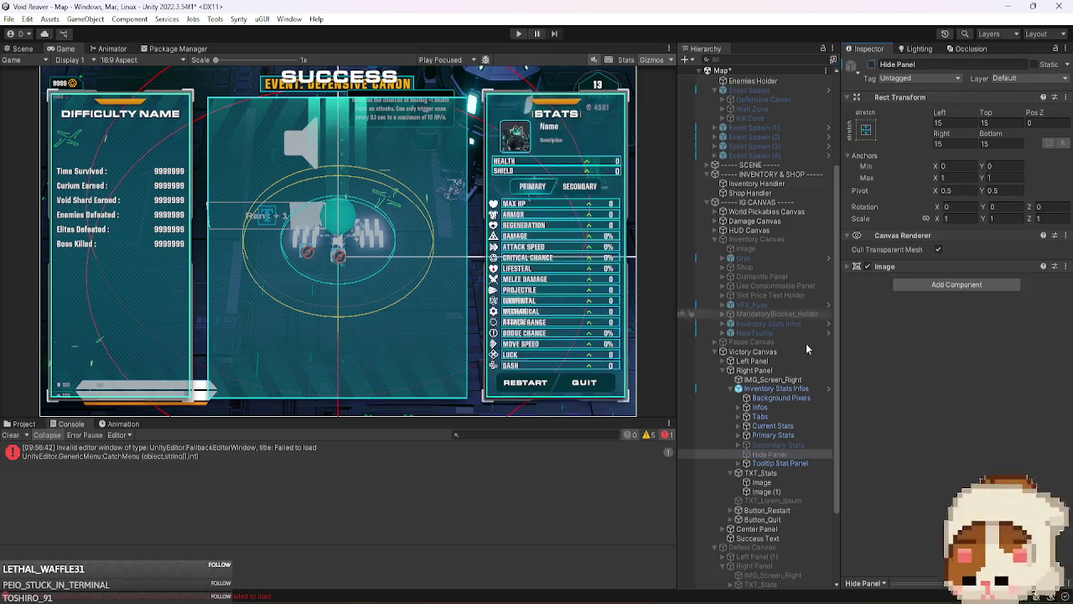
{"action": "left_click", "coordinate": [776, 389]}
{"action": "left_click", "coordinate": [738, 388]}
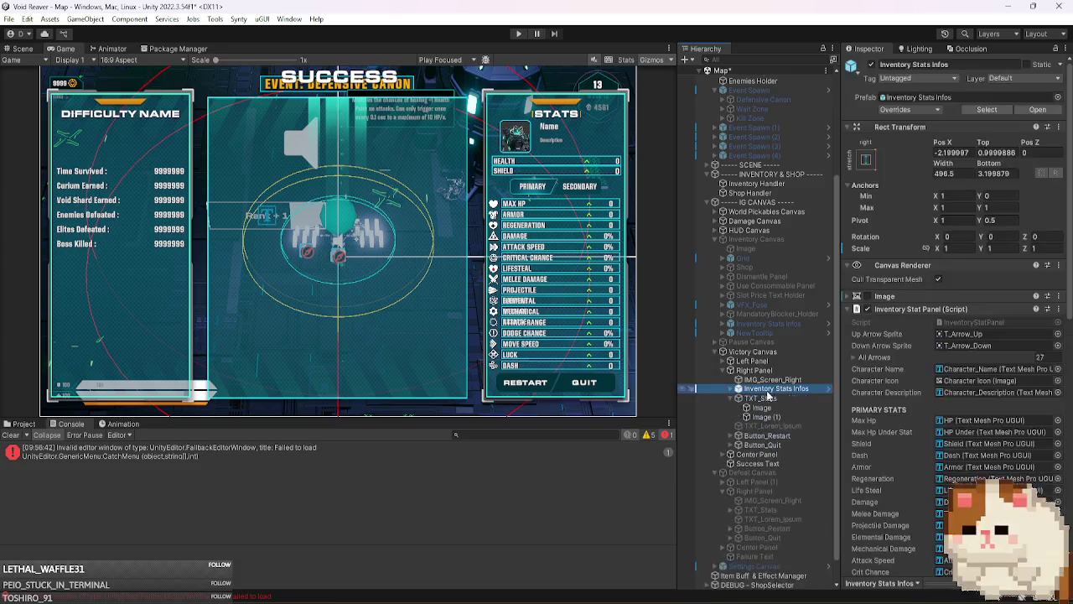
{"action": "left_click", "coordinate": [761, 352]}
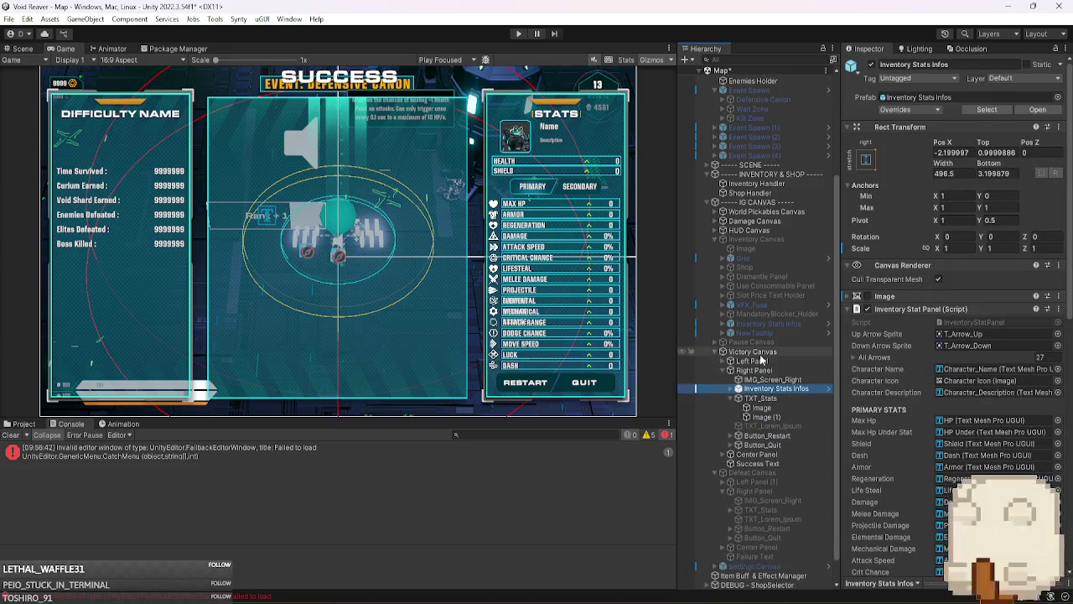
{"action": "left_click", "coordinate": [873, 65]}
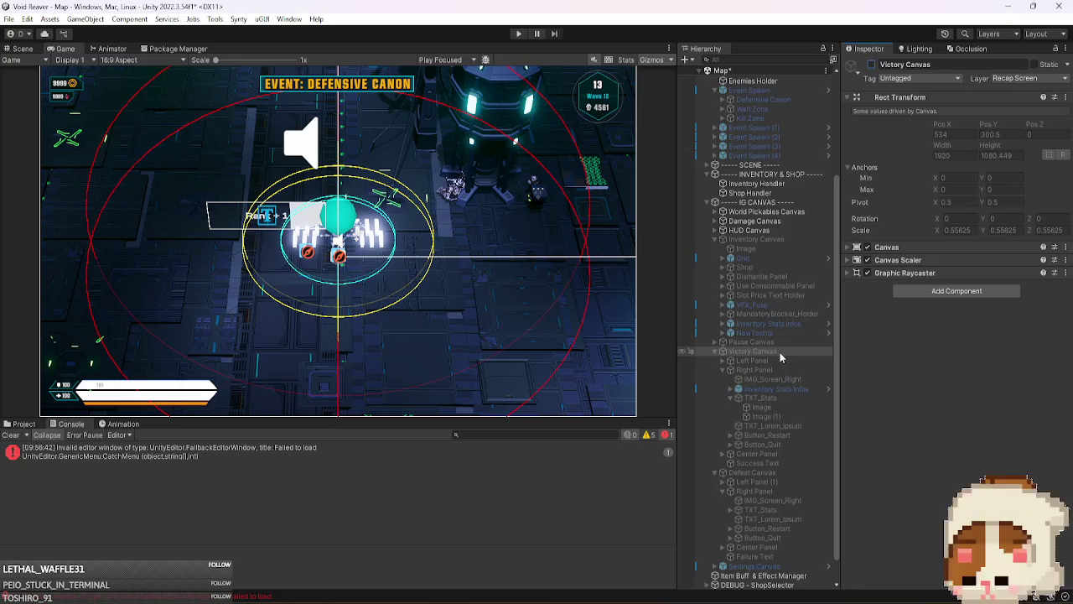
- Enable the Defeat Canvas and paste Inventory Stats Infos into IMG_Screen_Right
{"action": "key", "text": "Left"}
{"action": "key", "text": "Down"}
{"action": "left_click", "coordinate": [873, 64]}
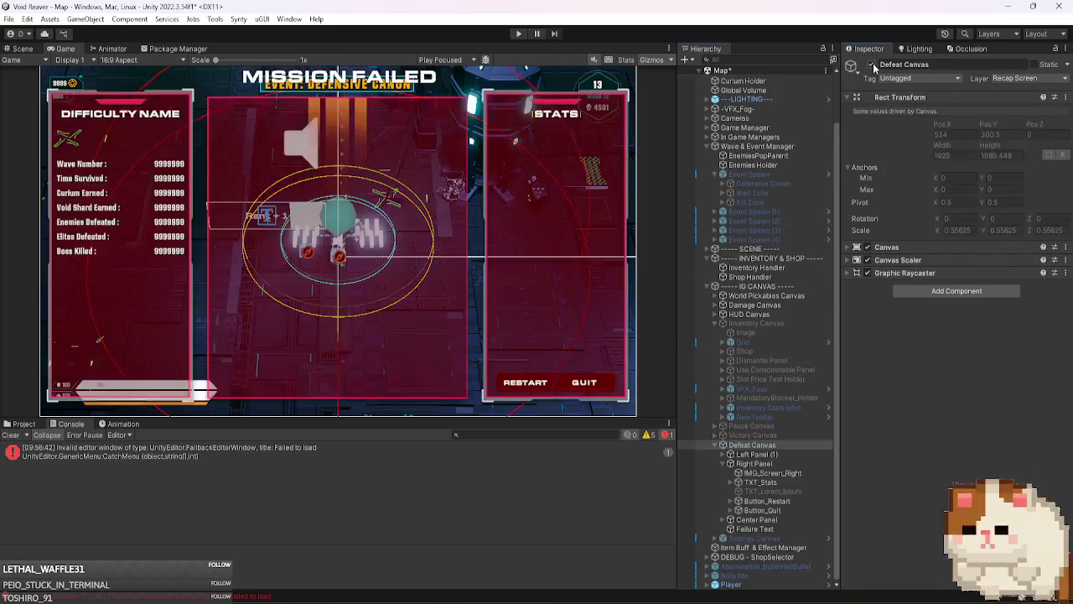
{"action": "left_click", "coordinate": [772, 474]}
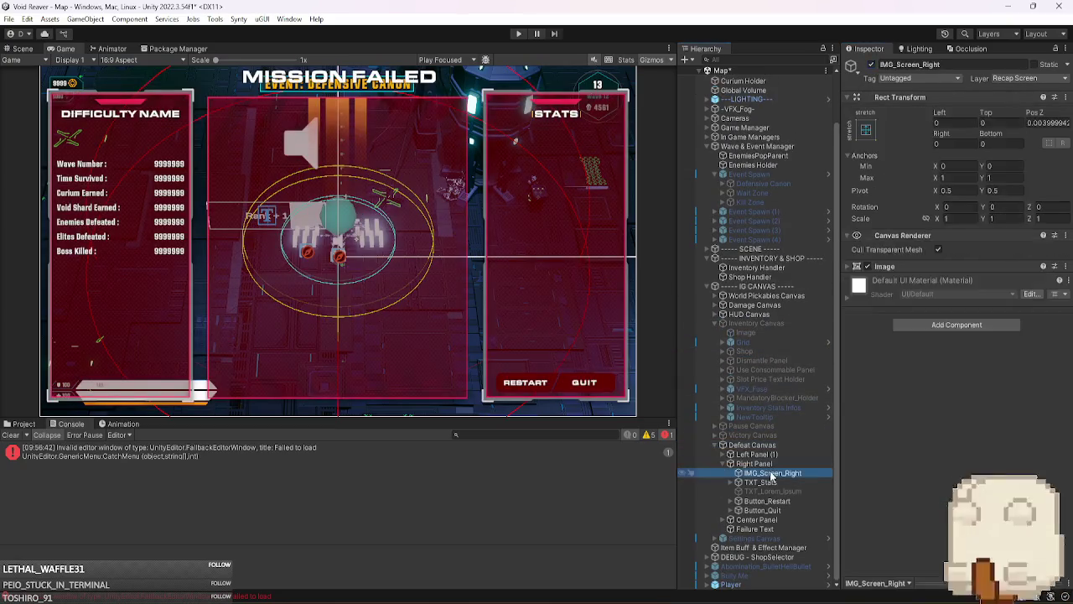
{"action": "key", "text": "ctrl+v"}
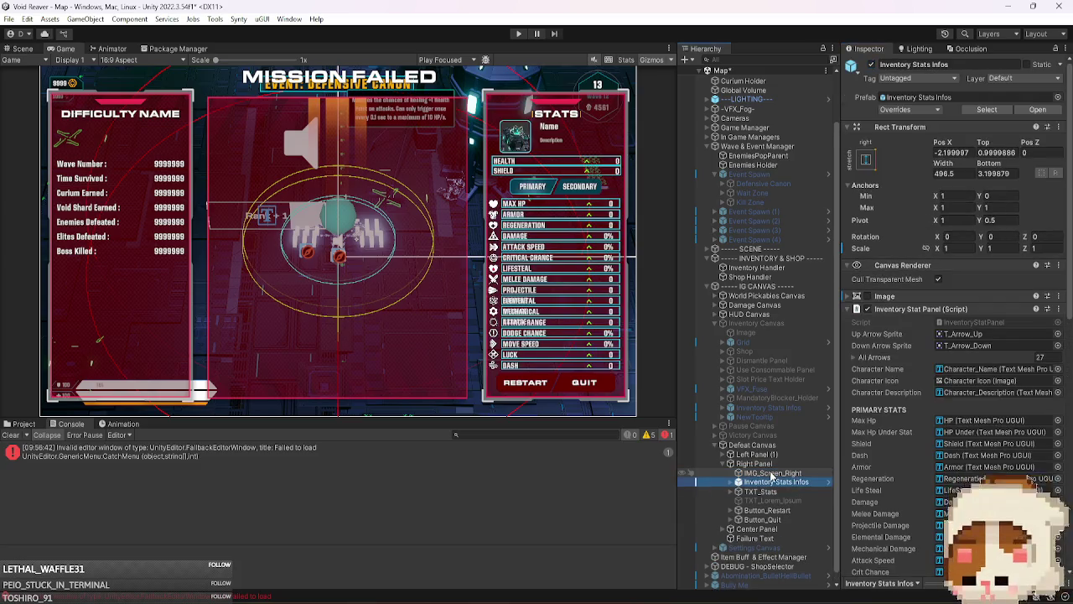
- Deactivate the Defeat Canvas and reactivate the Inventory Canvas
{"action": "left_click", "coordinate": [788, 443]}
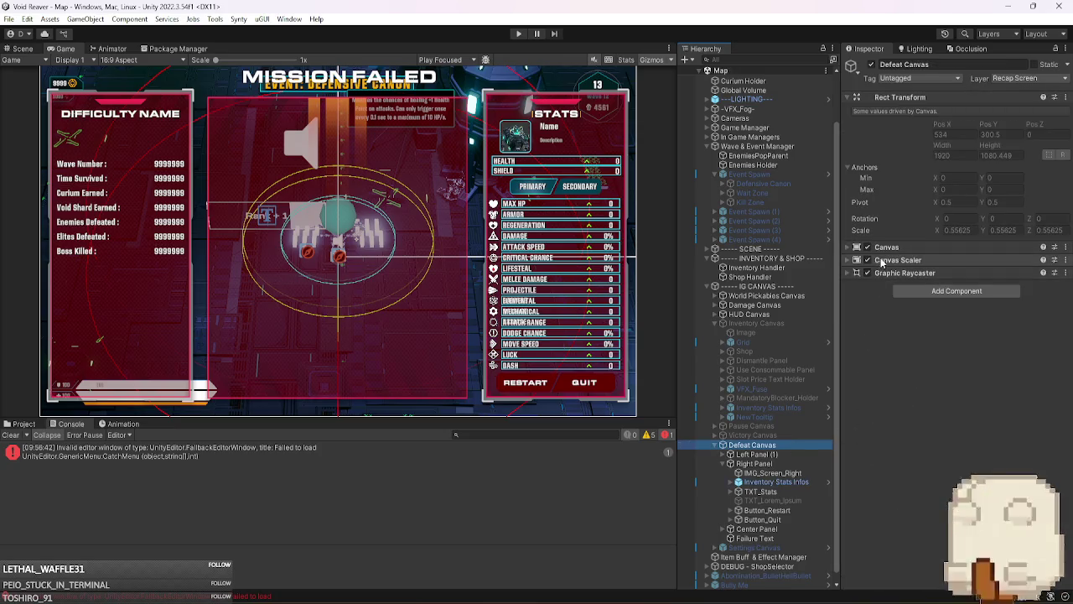
{"action": "left_click", "coordinate": [766, 324]}
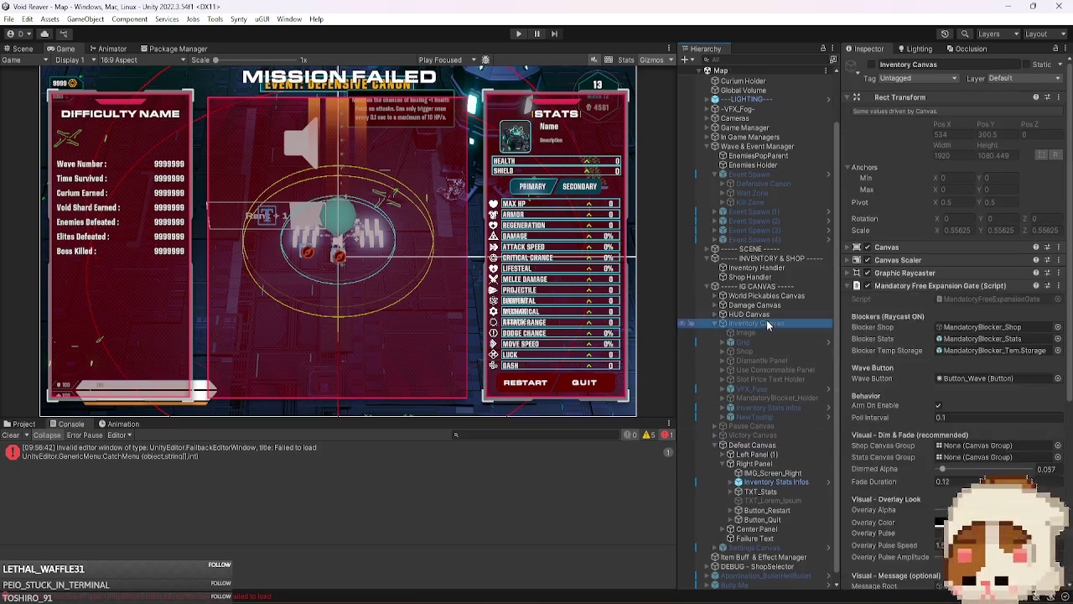
{"action": "left_click", "coordinate": [871, 65]}
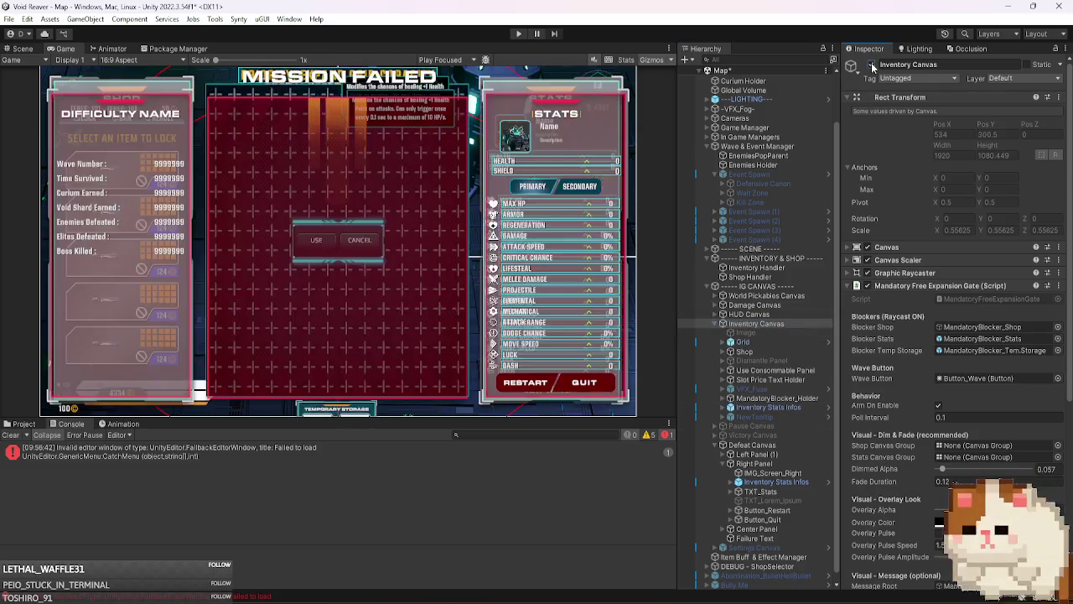
{"action": "left_click", "coordinate": [872, 65]}
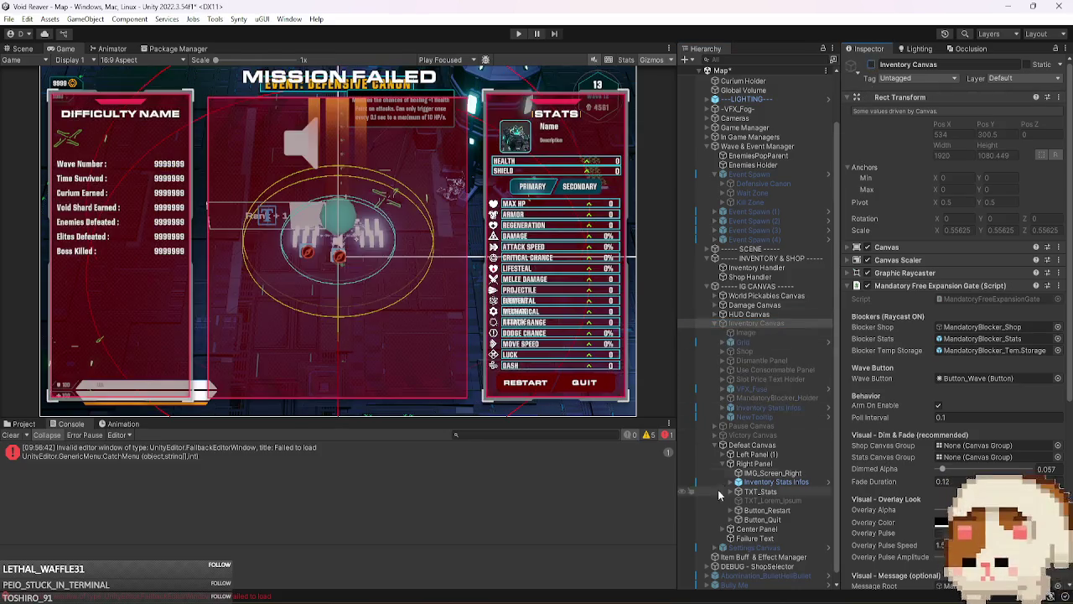
{"action": "left_click", "coordinate": [755, 444]}
{"action": "left_click", "coordinate": [872, 66]}
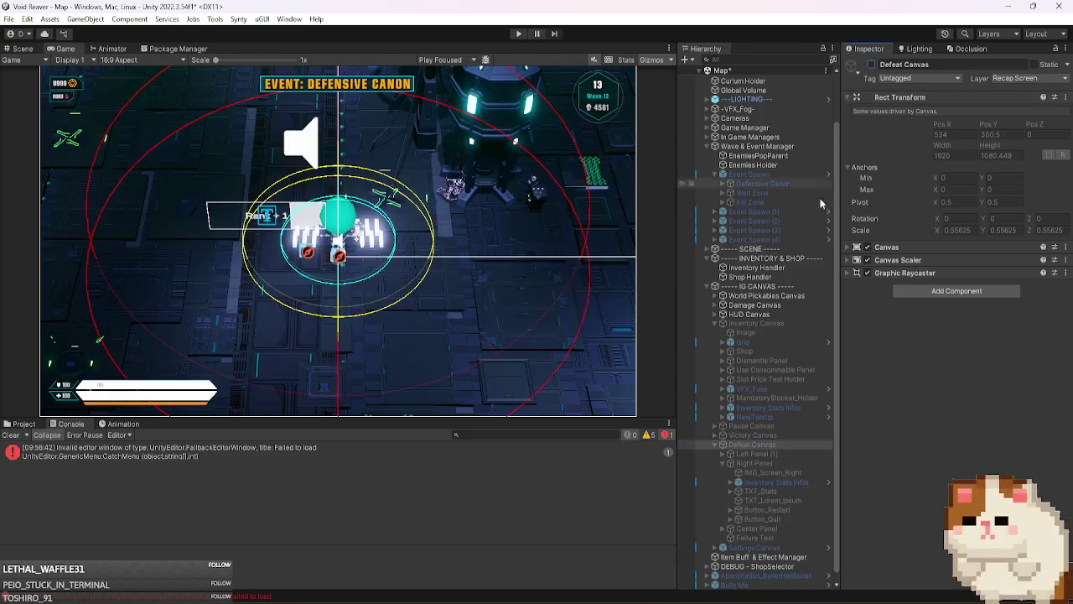
{"action": "left_click", "coordinate": [756, 324]}
{"action": "left_click", "coordinate": [872, 66]}
{"action": "left_click", "coordinate": [776, 443]}
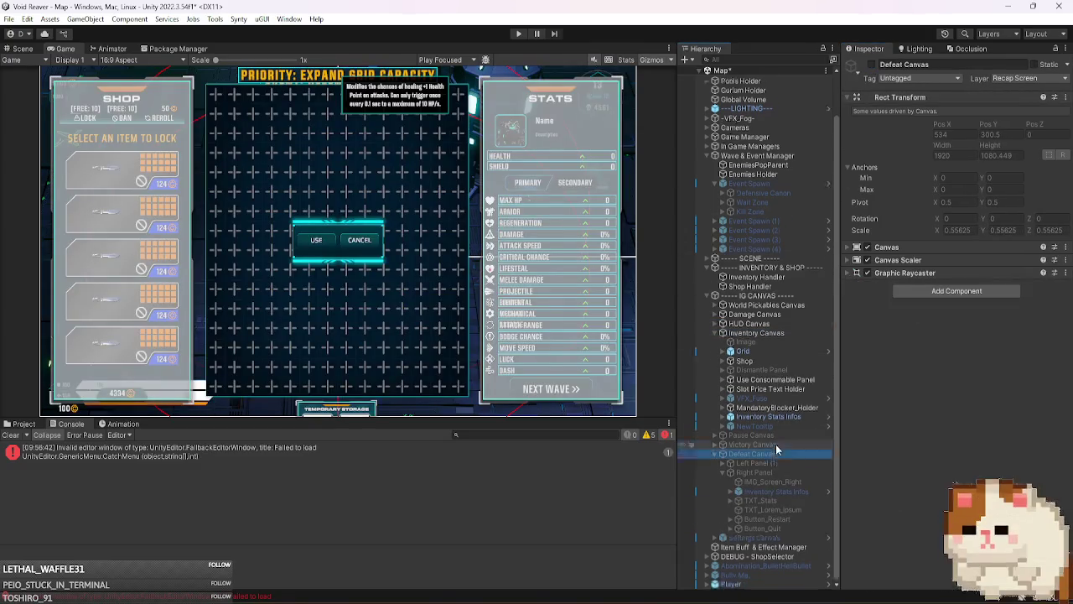
- Clear the console, untick Player Invulnerable on DEBUG CHEAT, and play showing SECONDARY stats
{"action": "left_click", "coordinate": [10, 434]}
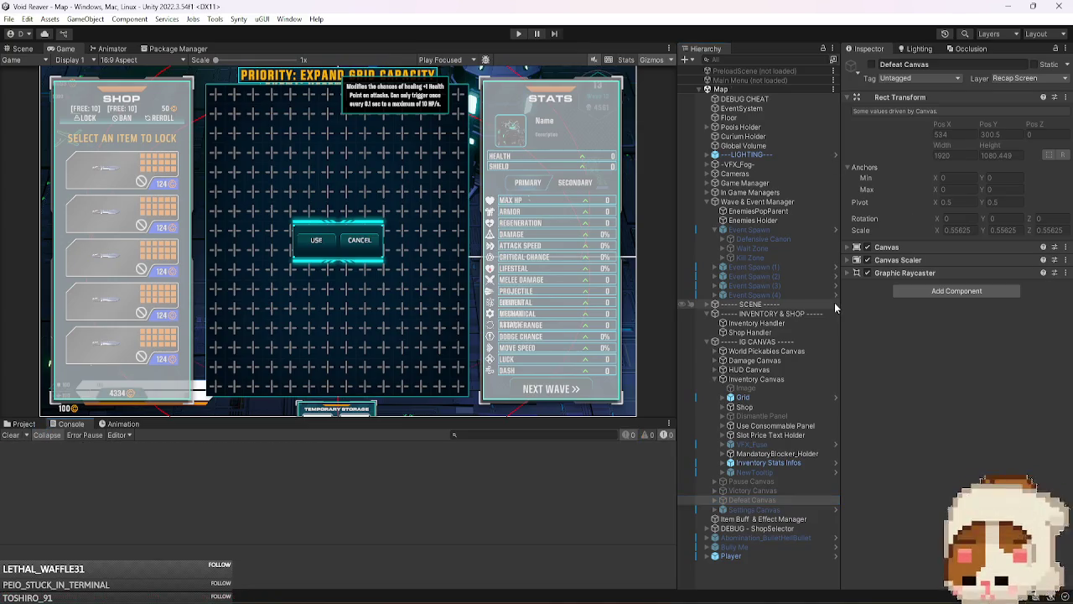
{"action": "left_click", "coordinate": [745, 99]}
{"action": "left_click", "coordinate": [938, 258]}
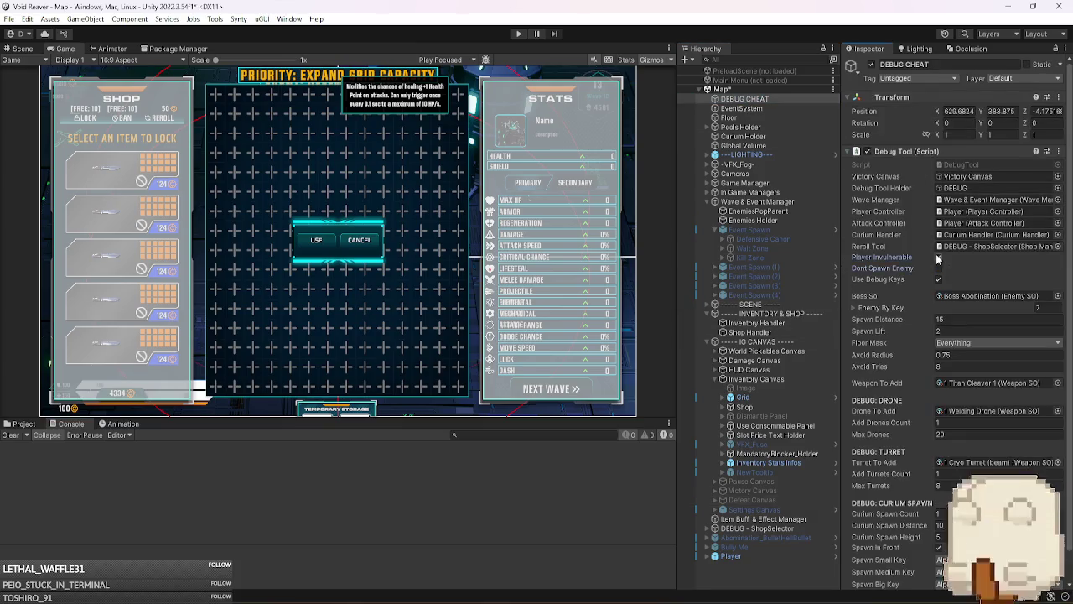
{"action": "left_click", "coordinate": [520, 33]}
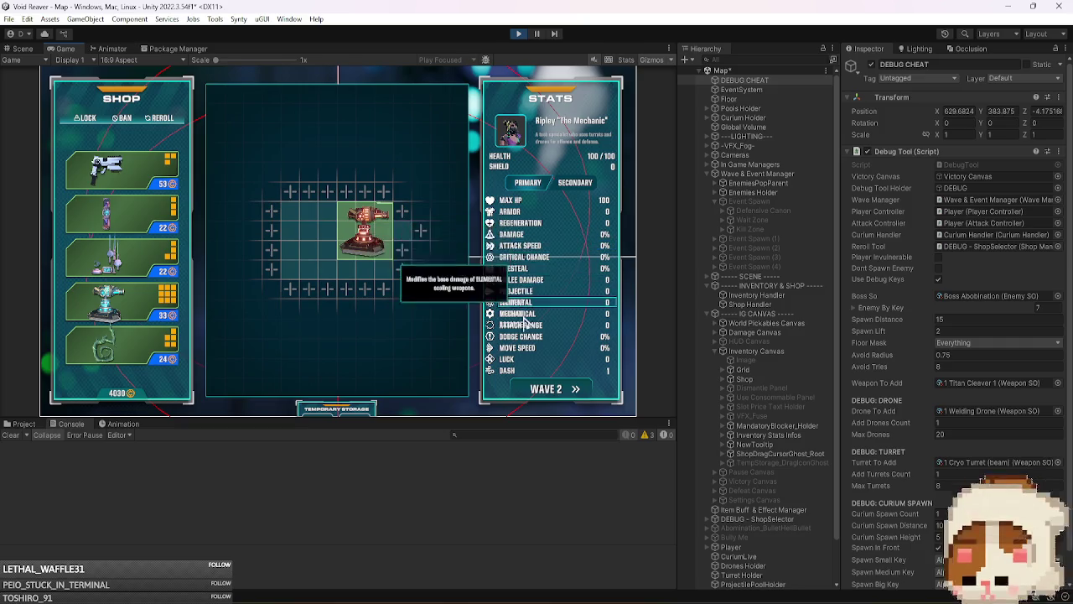
{"action": "left_click", "coordinate": [576, 186]}
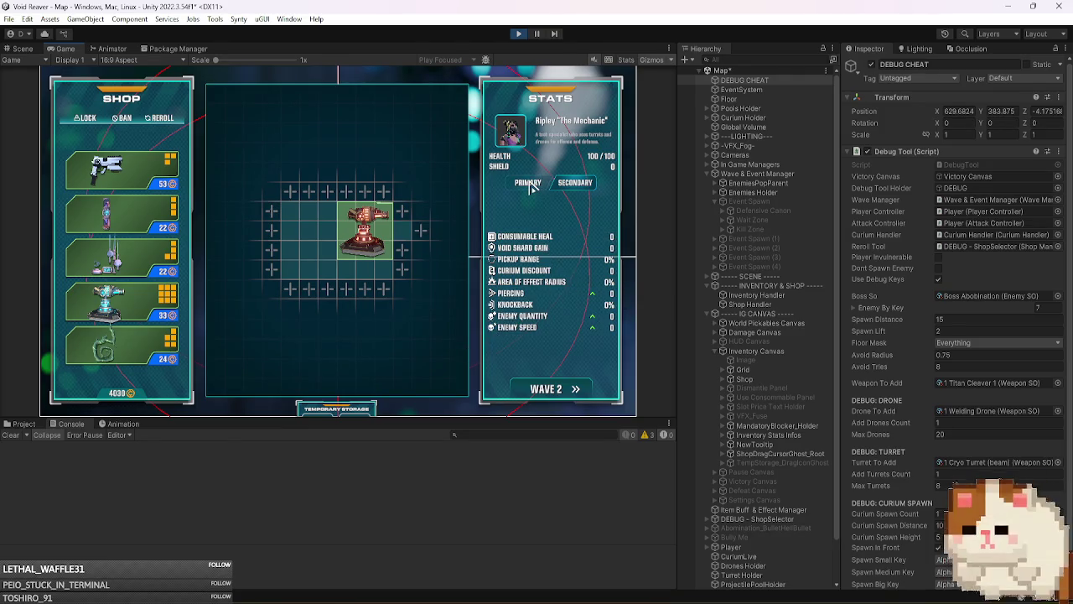
- Show the character's primary stats, then start wave 2 and move the character
{"action": "left_click", "coordinate": [530, 188]}
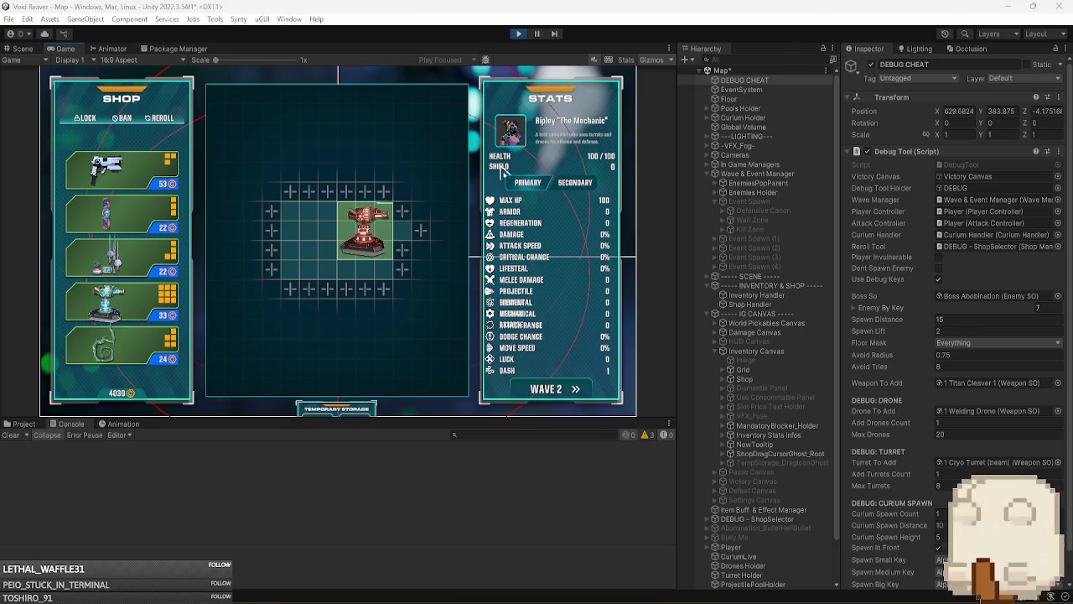
{"action": "left_click", "coordinate": [555, 393]}
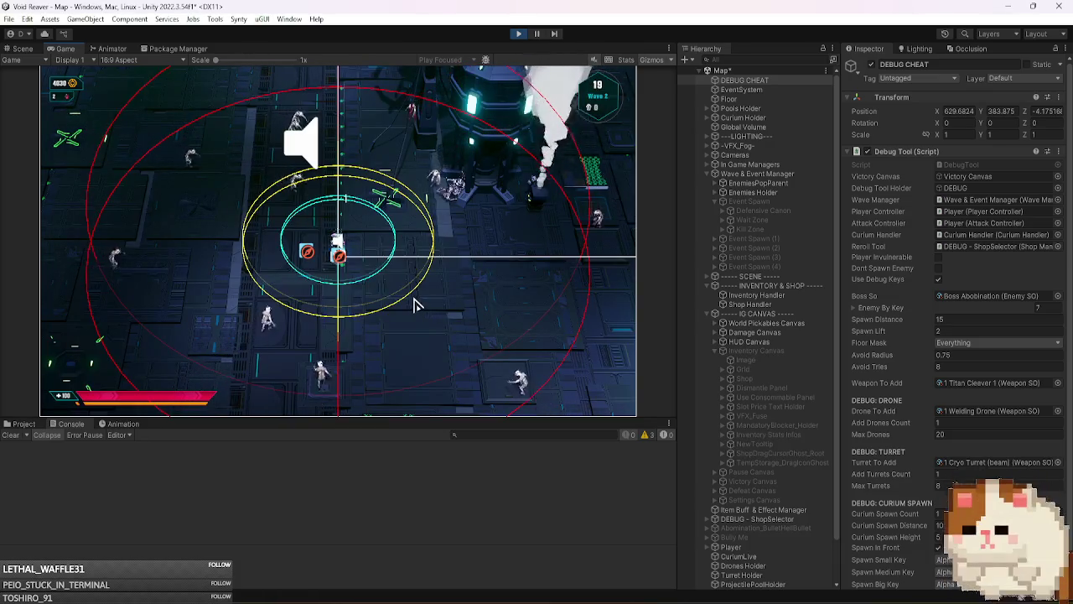
{"action": "key", "text": "d"}
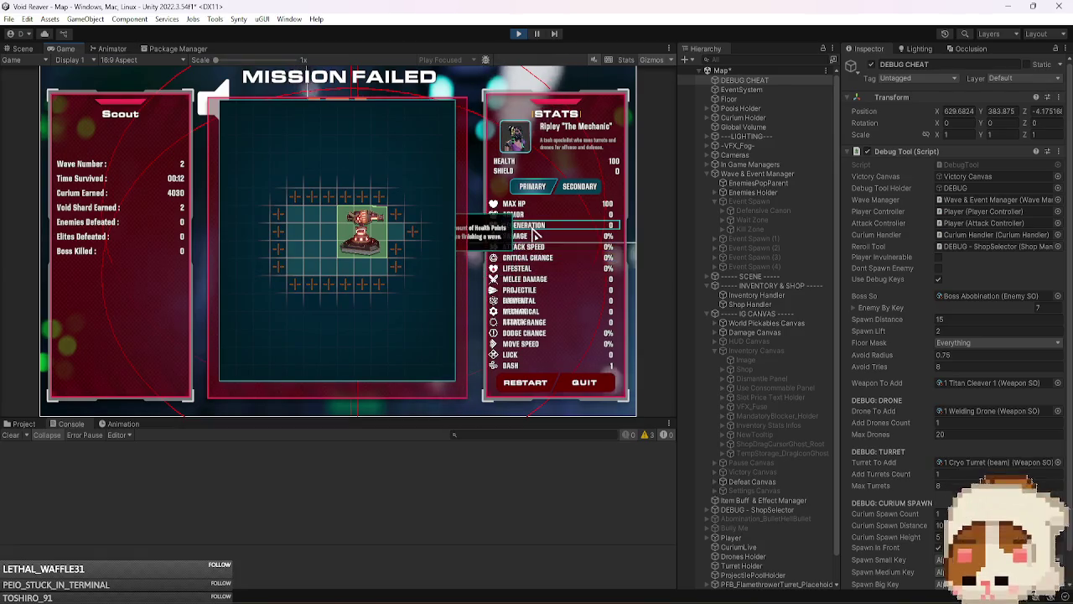
- On the Mission Failed screen, select Defeat Canvas and expand its children in the Hierarchy
{"action": "mouse_move", "coordinate": [529, 273]}
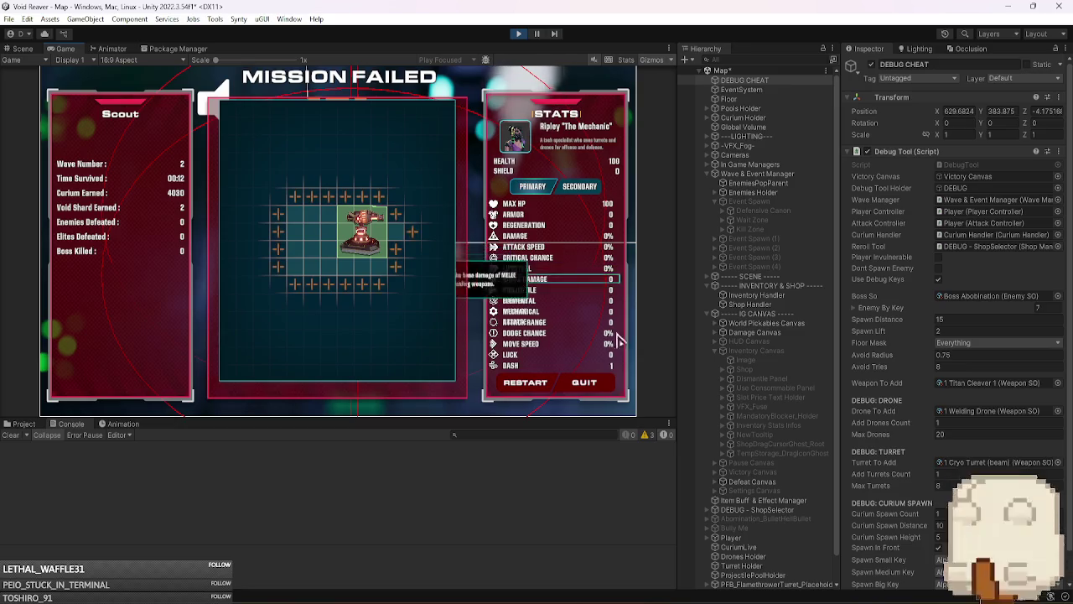
{"action": "left_click", "coordinate": [790, 482]}
{"action": "key", "text": "Right"}
{"action": "scroll", "coordinate": [781, 469], "scroll_direction": "down", "scroll_amount": 1}
{"action": "scroll", "coordinate": [781, 449], "scroll_direction": "down", "scroll_amount": 3}
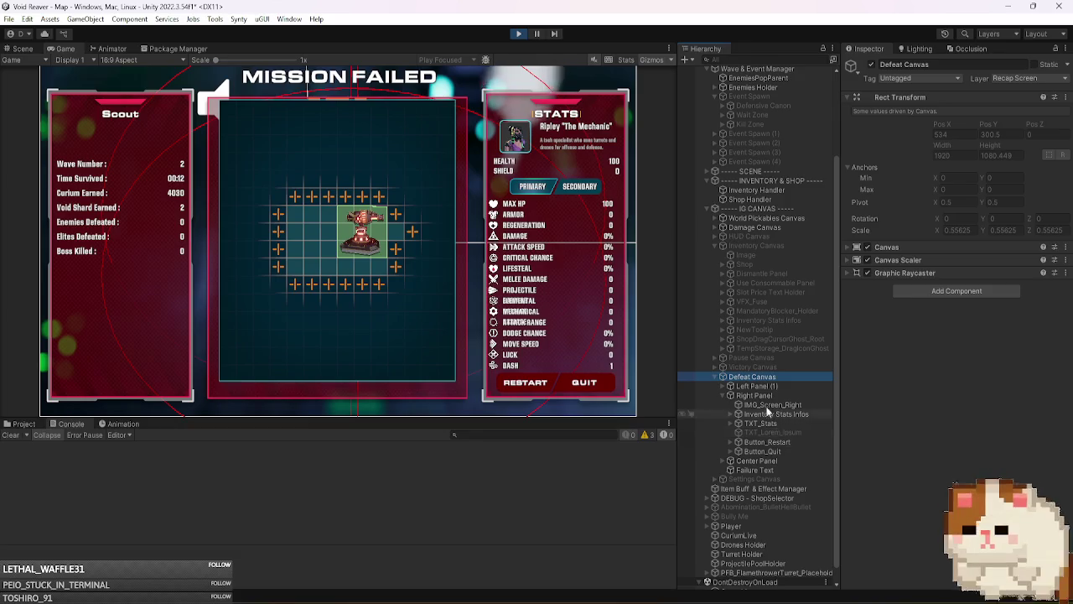
- Move Center Panel above Right Panel and expand Center Panel and Recap Grid Holder
{"action": "left_click", "coordinate": [763, 402]}
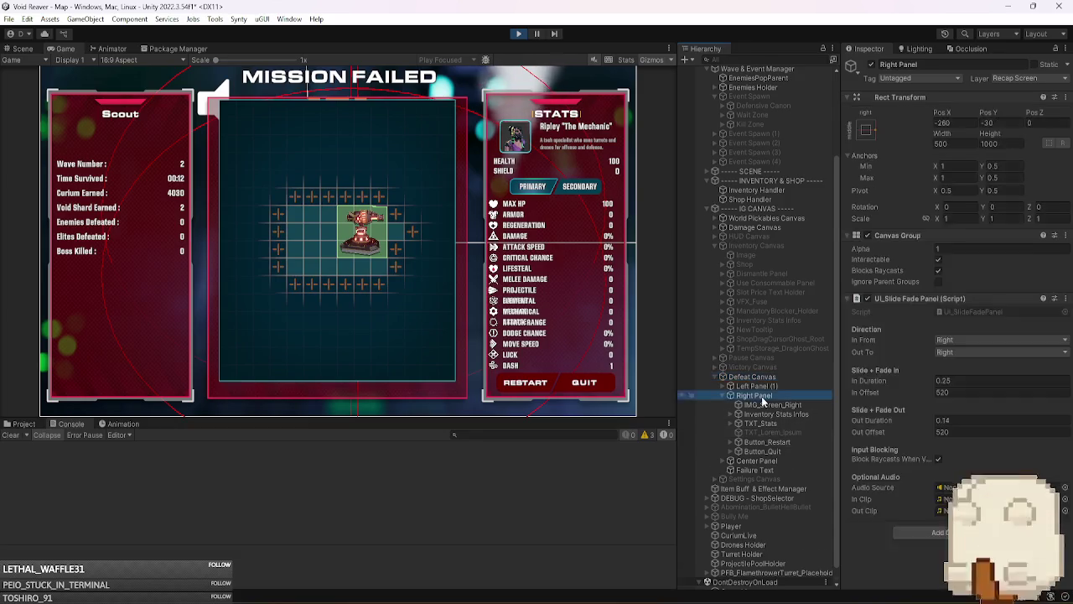
{"action": "key", "text": "Left"}
{"action": "left_click_drag", "start_coordinate": [763, 445], "coordinate": [772, 435]}
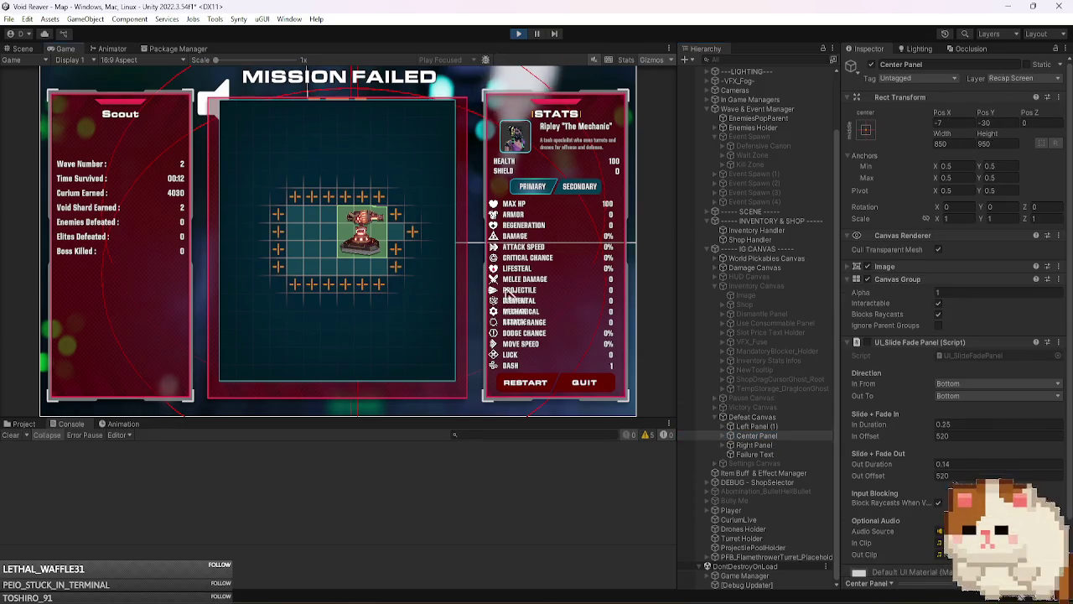
{"action": "mouse_move", "coordinate": [366, 237]}
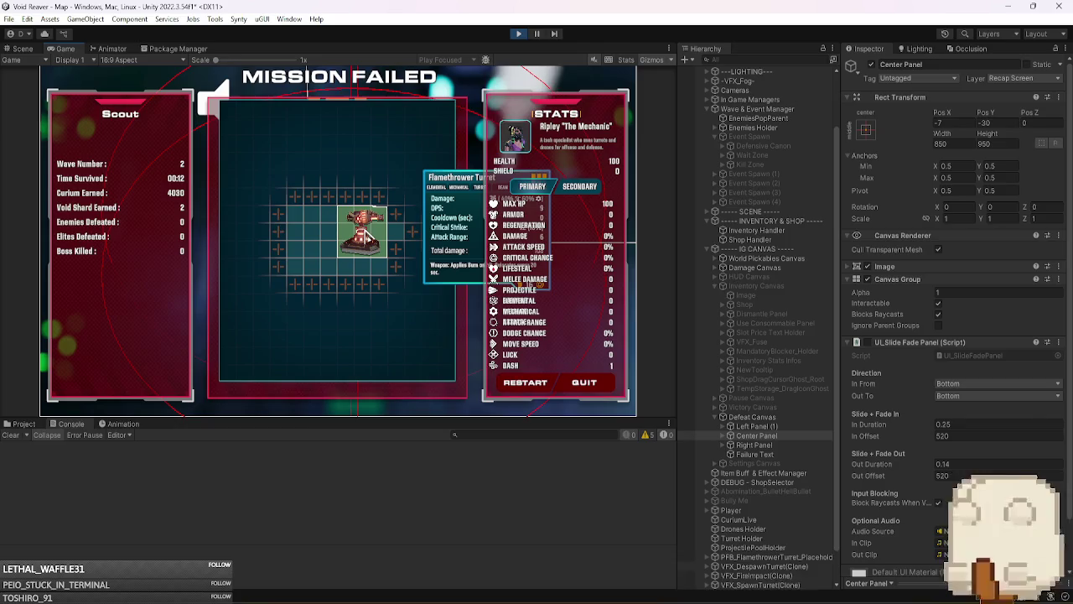
{"action": "left_click", "coordinate": [723, 436]}
{"action": "left_click", "coordinate": [741, 447]}
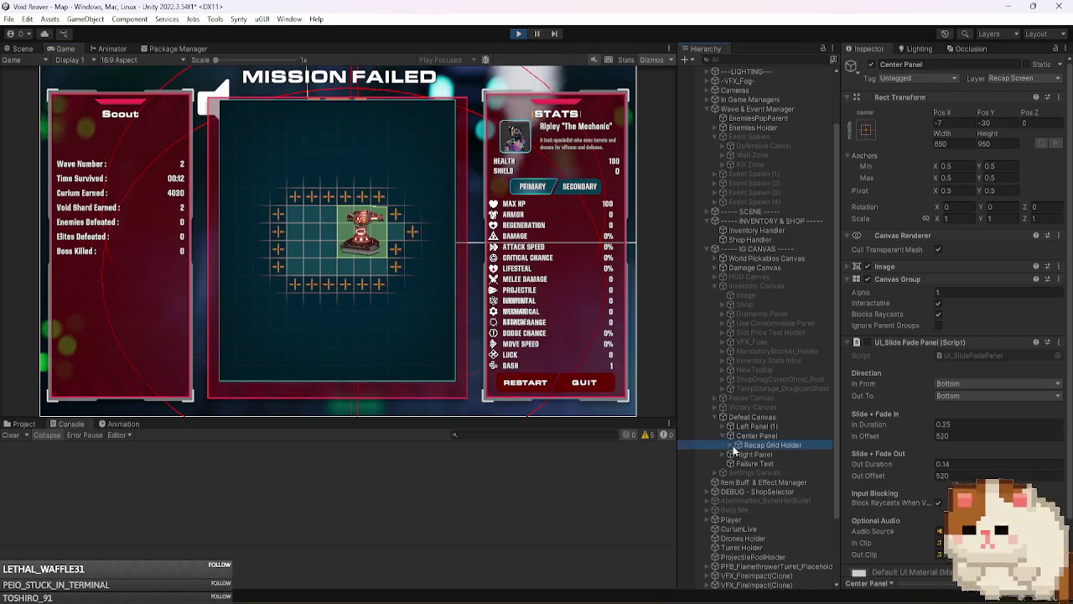
{"action": "left_click", "coordinate": [731, 445]}
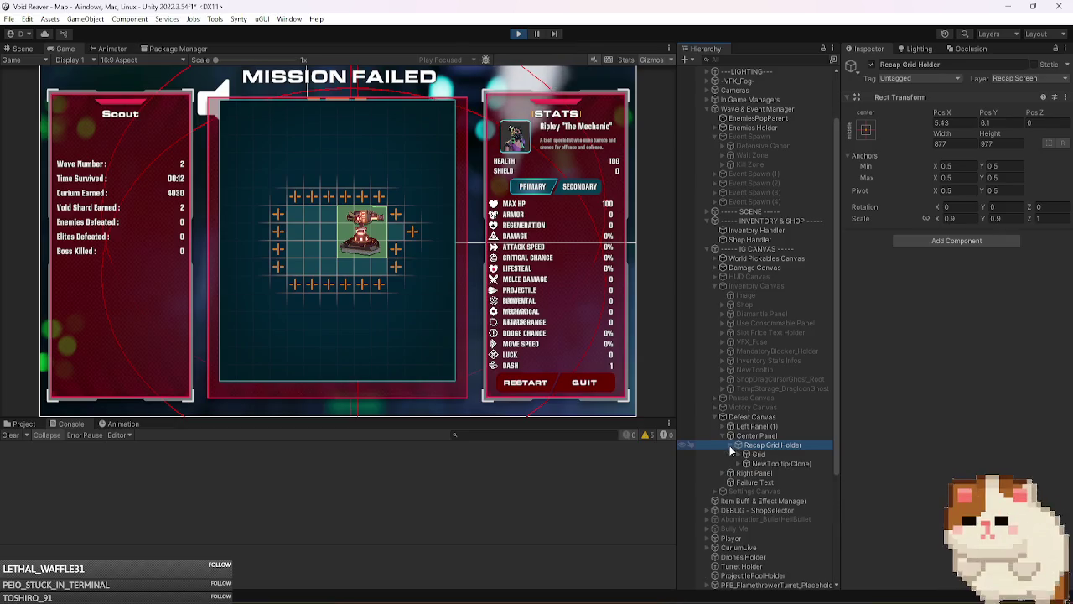
{"action": "left_click", "coordinate": [470, 332]}
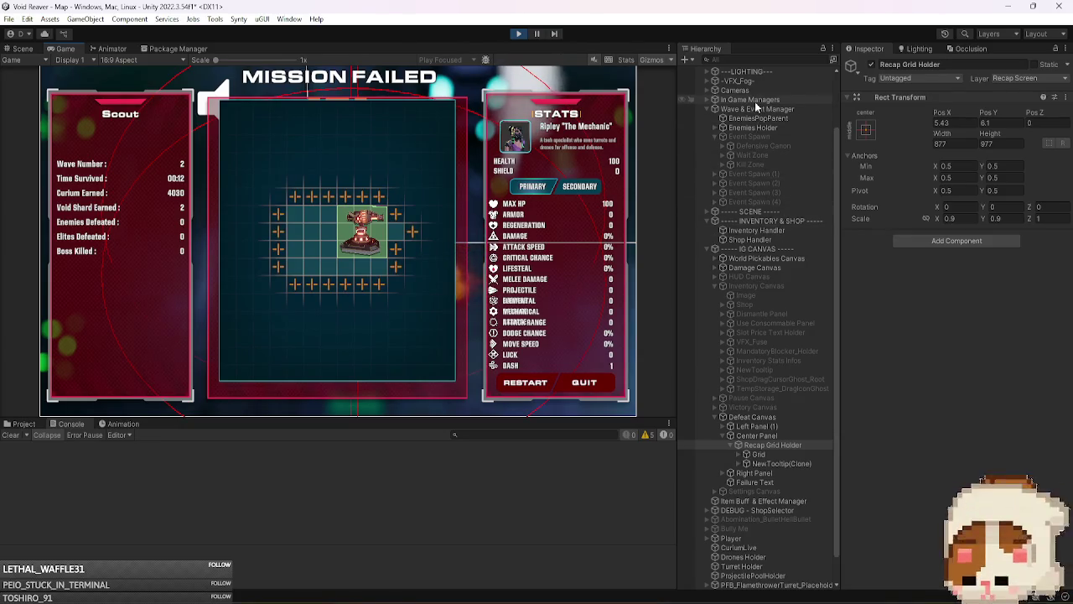
- Ping Victory Handler's Inventory Grid, Defeat Grid Holder and panel references, then stop Play mode
{"action": "left_click", "coordinate": [753, 101]}
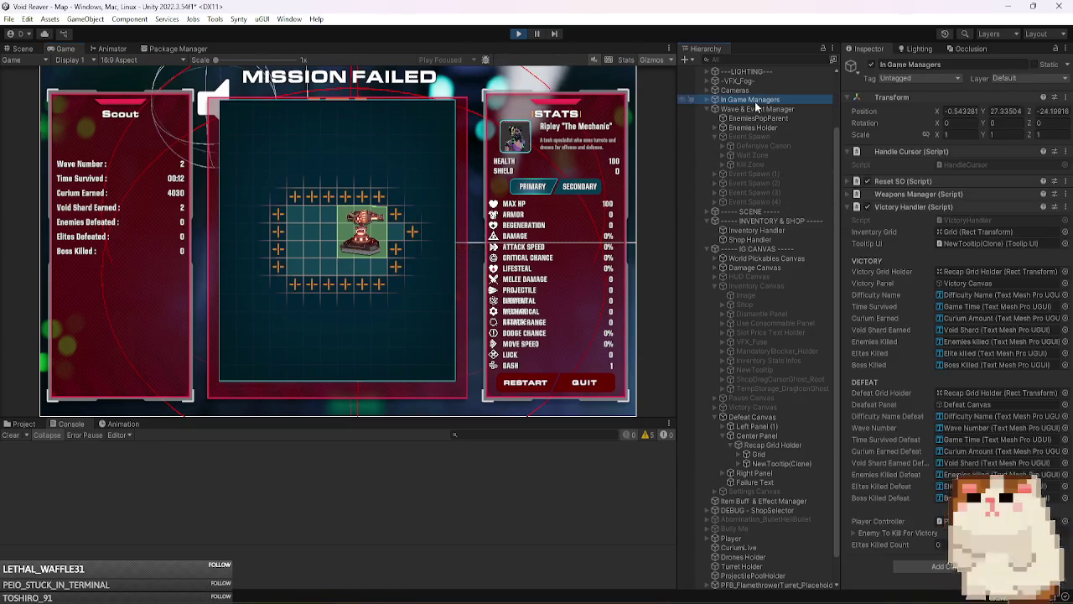
{"action": "left_click", "coordinate": [964, 233]}
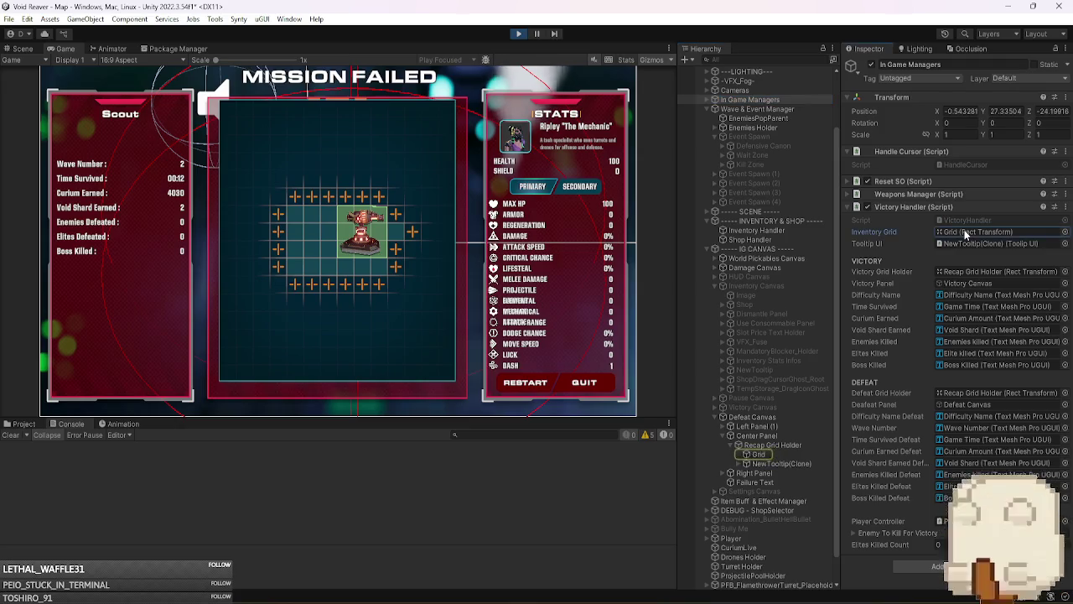
{"action": "left_click", "coordinate": [972, 394]}
{"action": "left_click", "coordinate": [972, 404]}
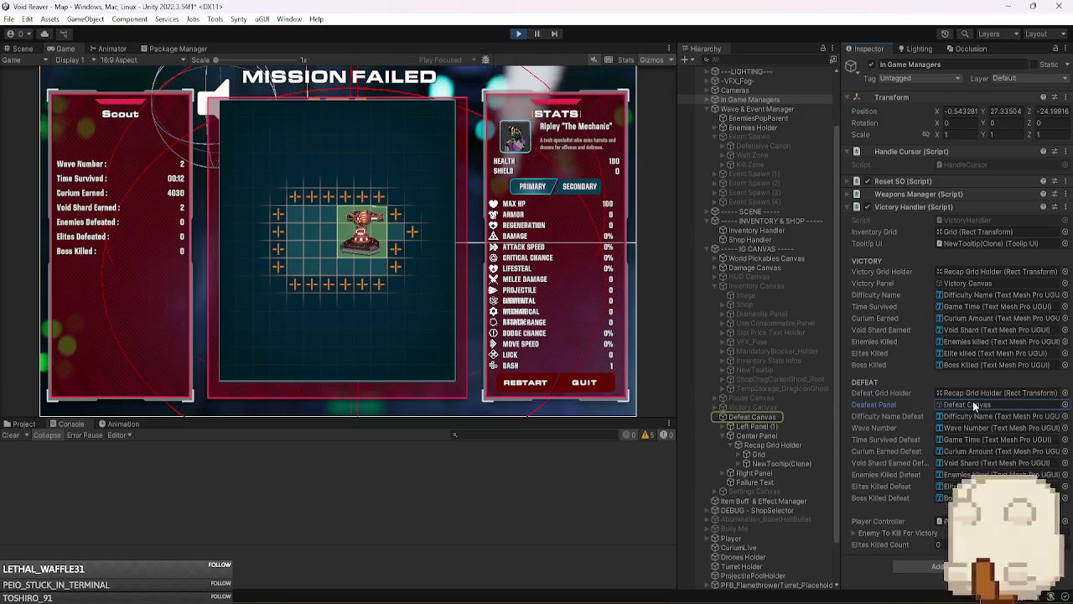
{"action": "left_click", "coordinate": [976, 392]}
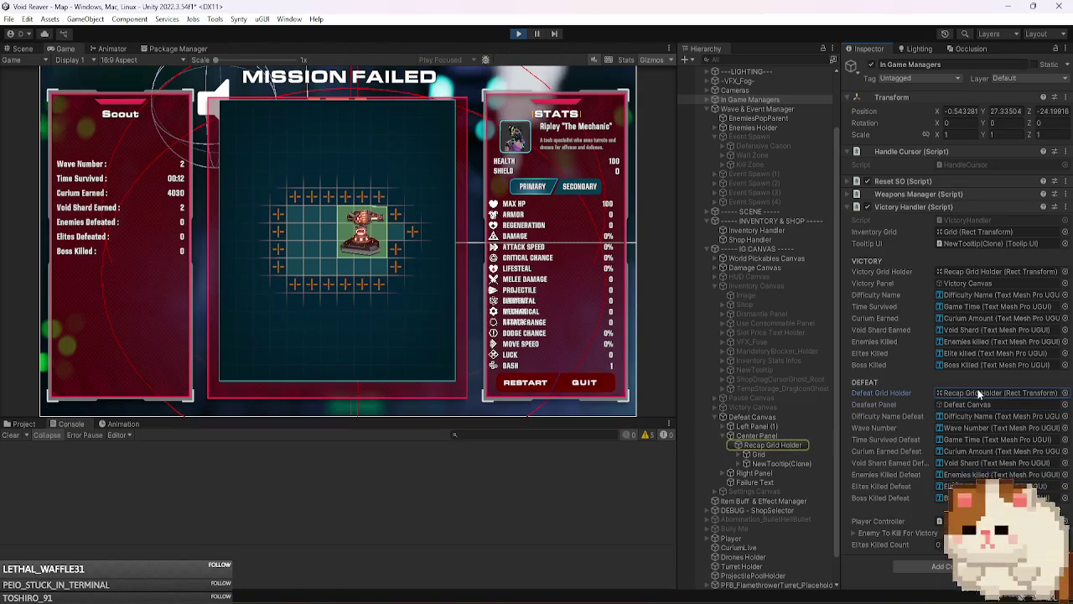
{"action": "left_click", "coordinate": [519, 34]}
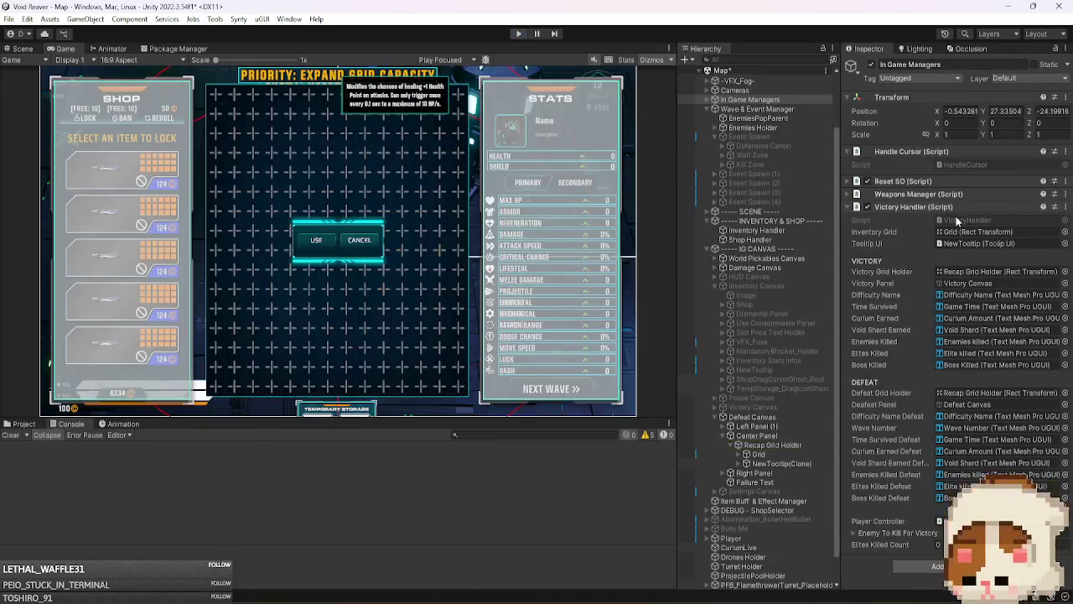
{"action": "double_click", "coordinate": [956, 220]}
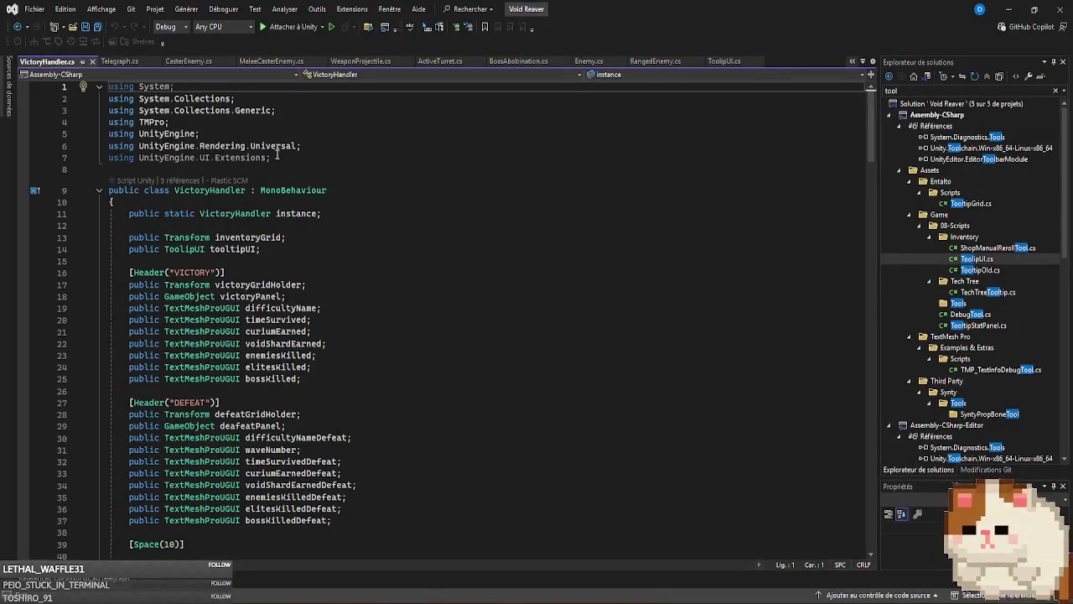
- Delete the UnityEngine.UI.Extensions using line and search VictoryHandler.cs for victoryGridHolder
{"action": "left_click_drag", "start_coordinate": [271, 157], "coordinate": [2, 159]}
{"action": "key", "text": "BackSpace"}
{"action": "key", "text": "BackSpace"}
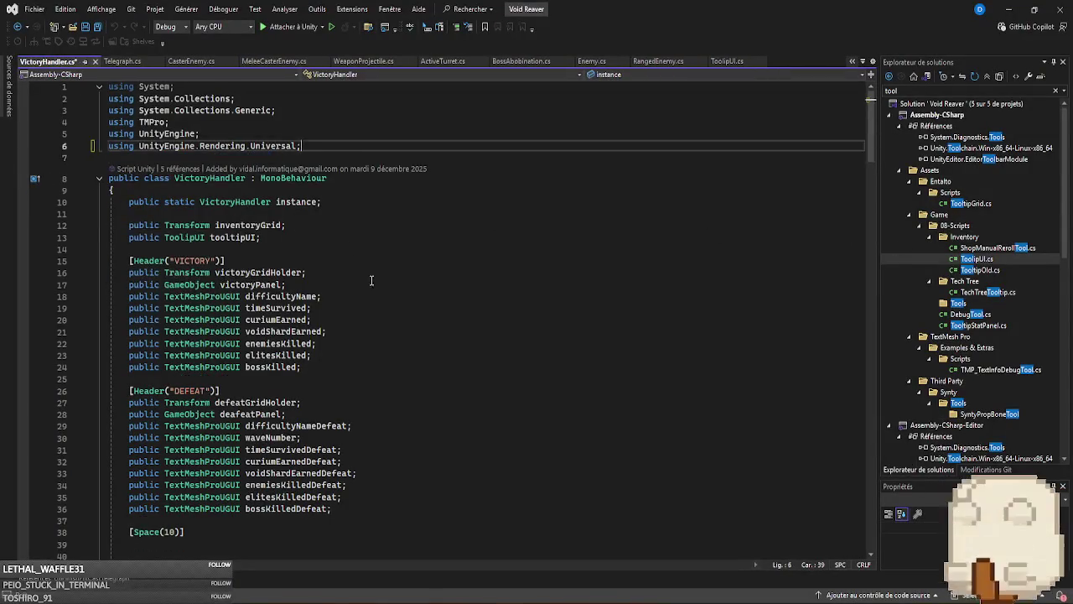
{"action": "double_click", "coordinate": [284, 271]}
{"action": "key", "text": "ctrl+f"}
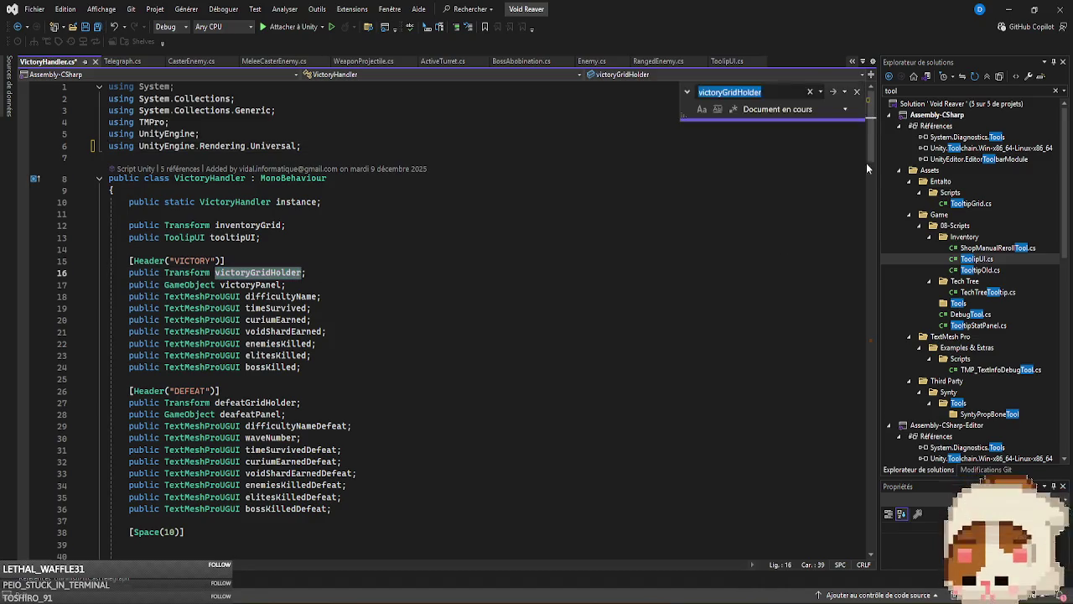
{"action": "left_click_drag", "start_coordinate": [867, 161], "coordinate": [891, 282]}
{"action": "key", "text": "Return"}
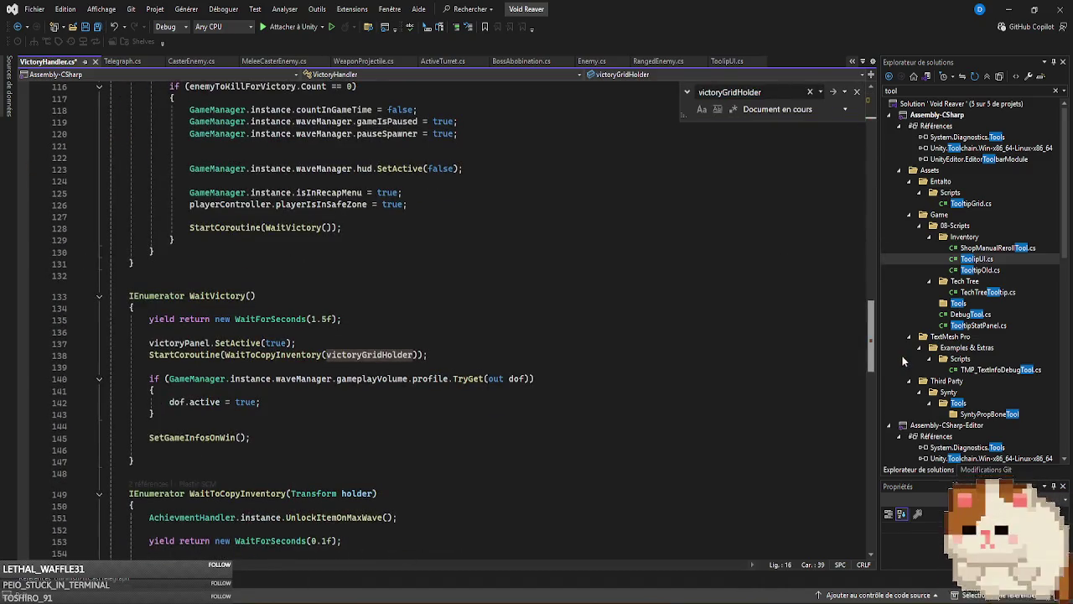
{"action": "scroll", "coordinate": [856, 373], "scroll_direction": "down", "scroll_amount": 4}
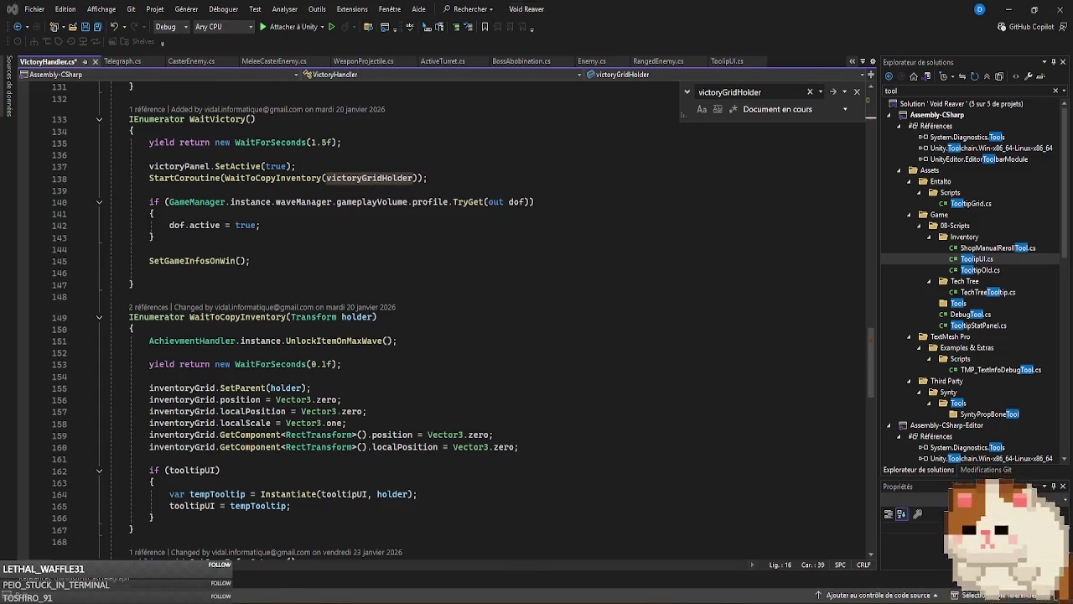
{"action": "key", "text": "alt+Tab"}
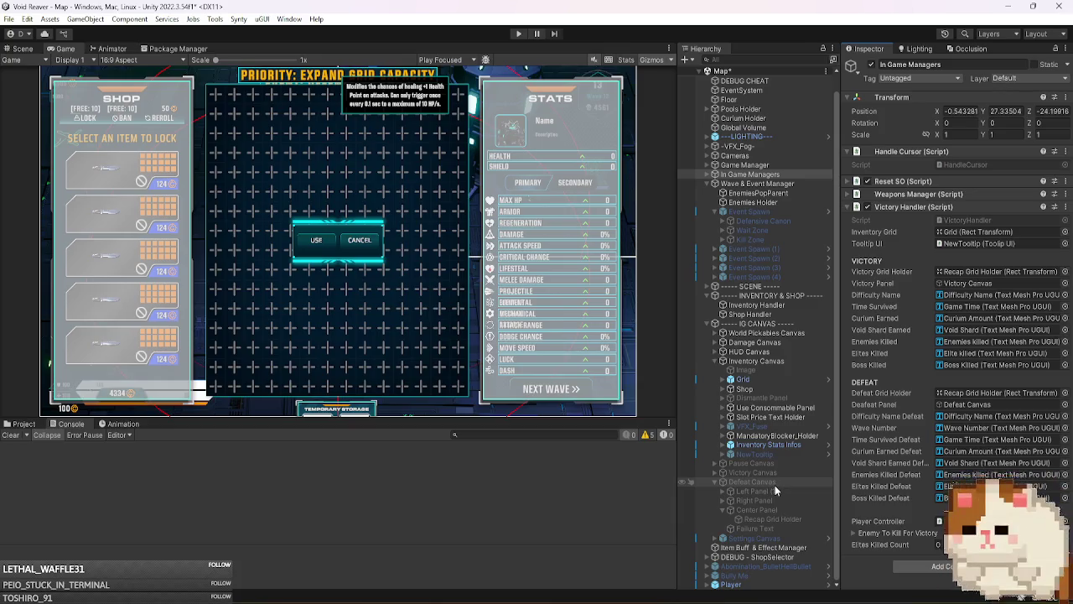
- Assign Defeat Canvas to Defeat Grid Holder and Victory Canvas to Victory Grid Holder, then press Play
{"action": "mouse_move", "coordinate": [775, 485]}
{"action": "left_mouse_down"}
{"action": "mouse_move", "coordinate": [981, 440]}
{"action": "mouse_move", "coordinate": [995, 391]}
{"action": "left_mouse_up"}
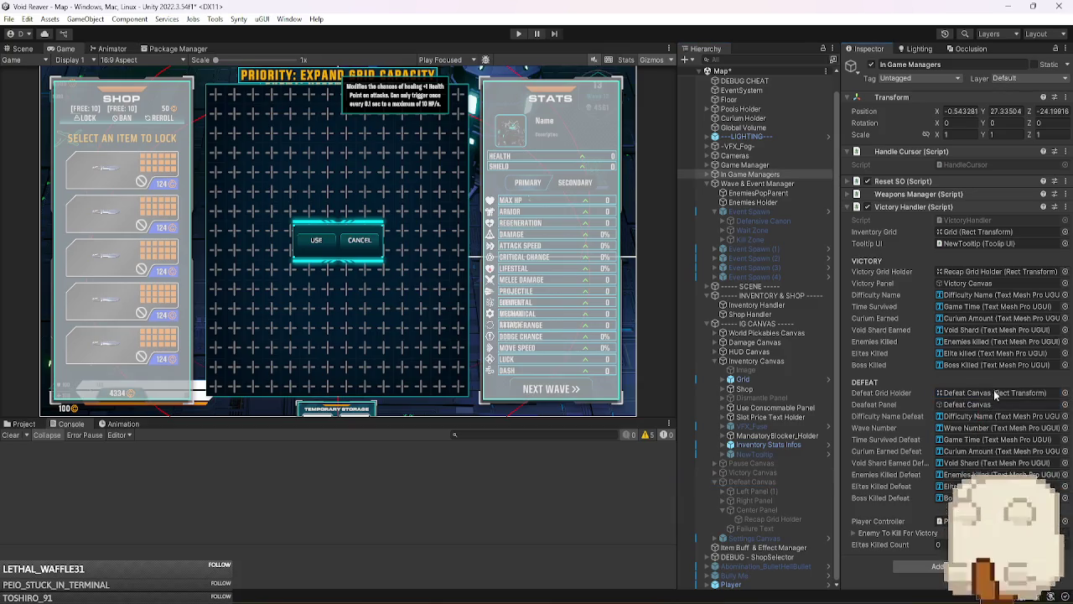
{"action": "left_click", "coordinate": [776, 472]}
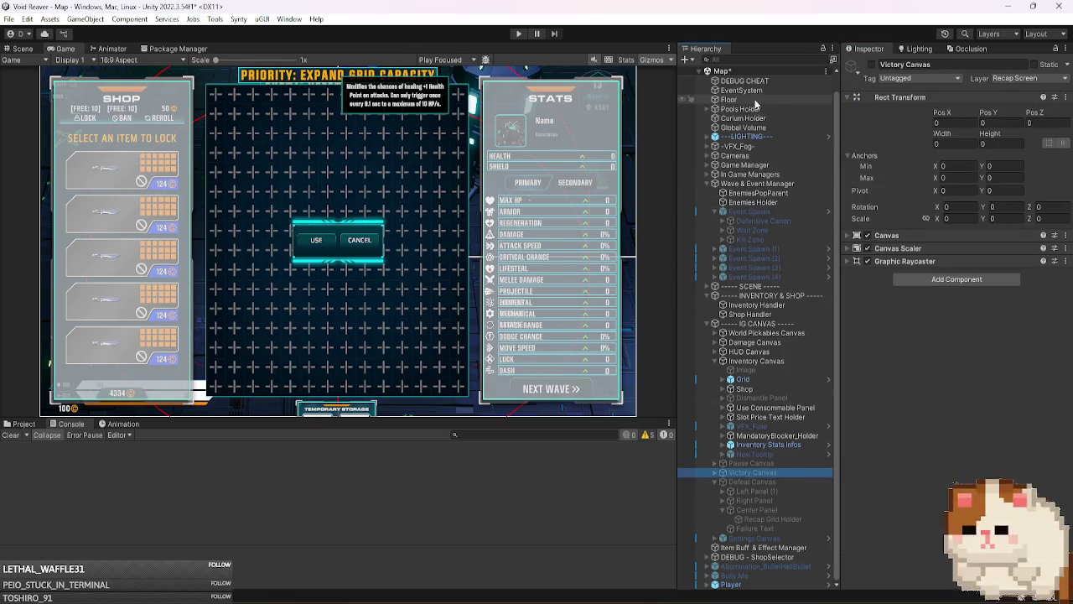
{"action": "left_click", "coordinate": [759, 173]}
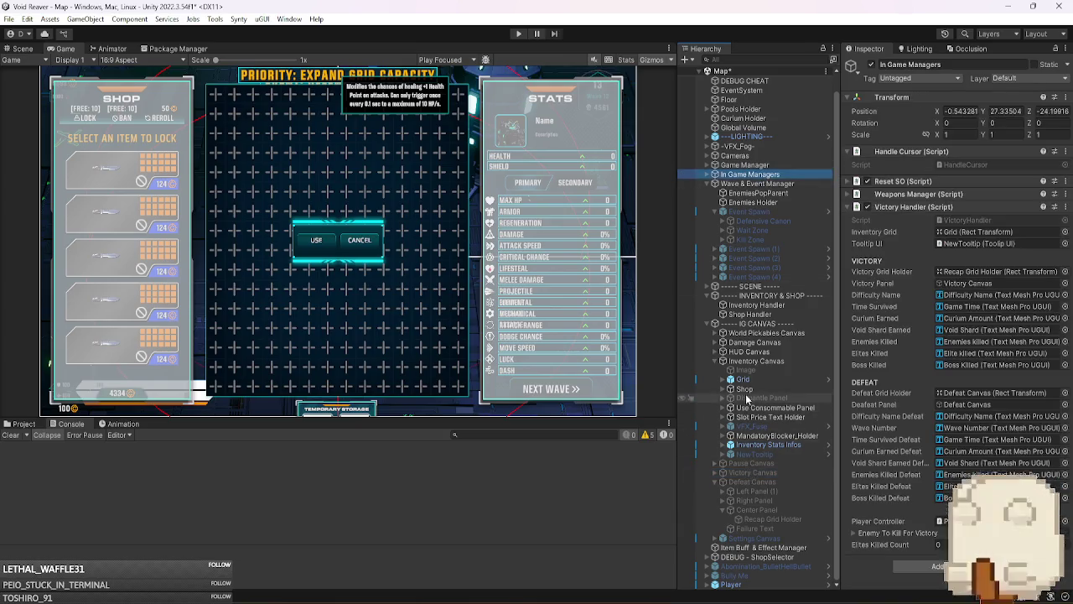
{"action": "mouse_move", "coordinate": [753, 474]}
{"action": "left_mouse_down"}
{"action": "mouse_move", "coordinate": [948, 407]}
{"action": "mouse_move", "coordinate": [972, 274]}
{"action": "left_mouse_up"}
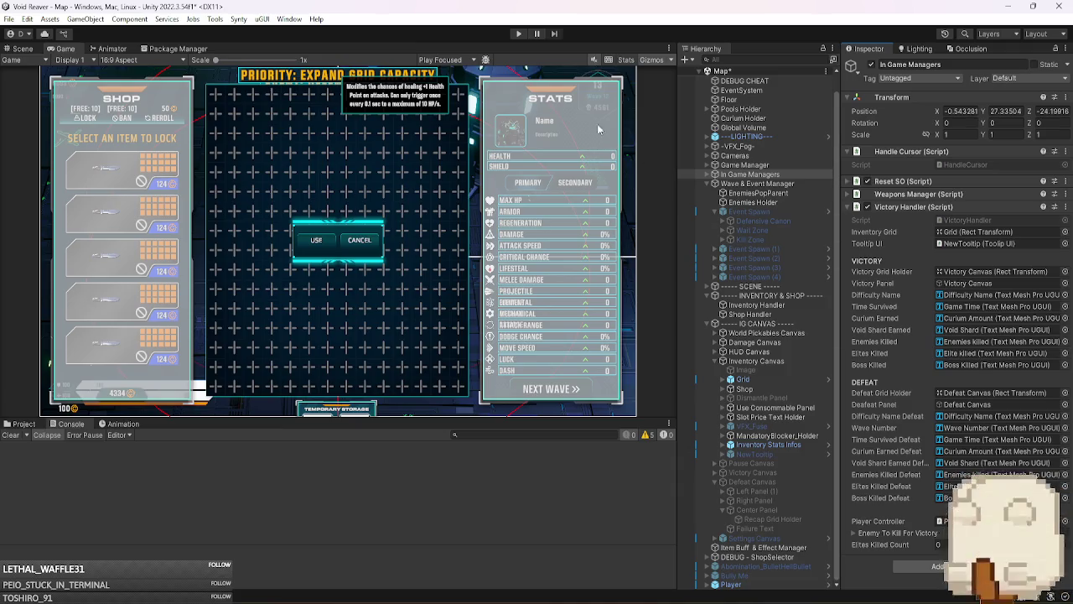
{"action": "left_click", "coordinate": [518, 35]}
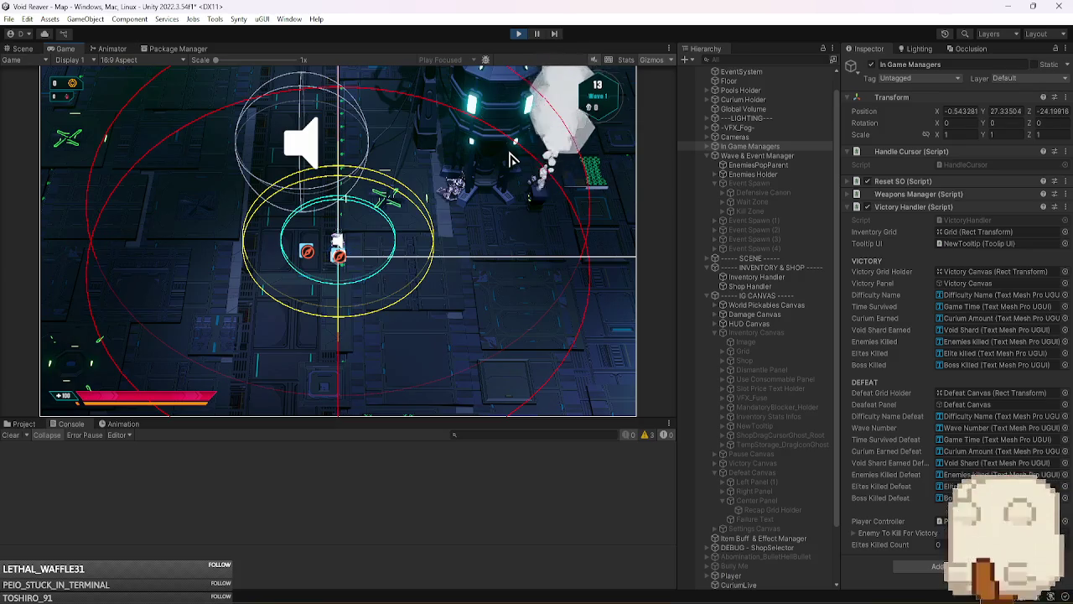
- Shrink the 3D gizmo icons in the Game view, then stop the running game
{"action": "left_click", "coordinate": [653, 59]}
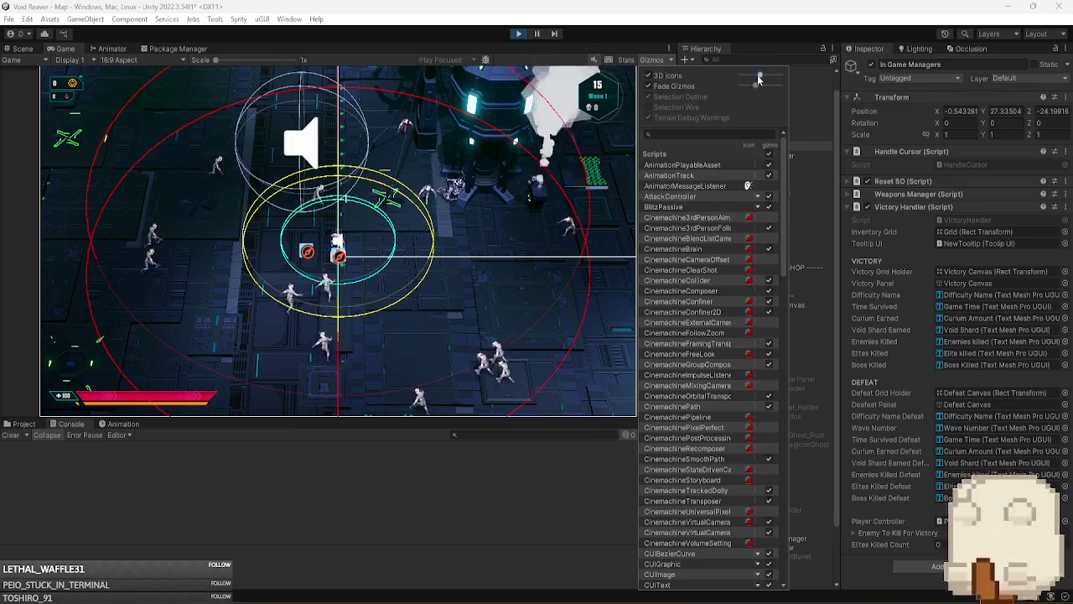
{"action": "left_click_drag", "start_coordinate": [759, 75], "coordinate": [747, 75]}
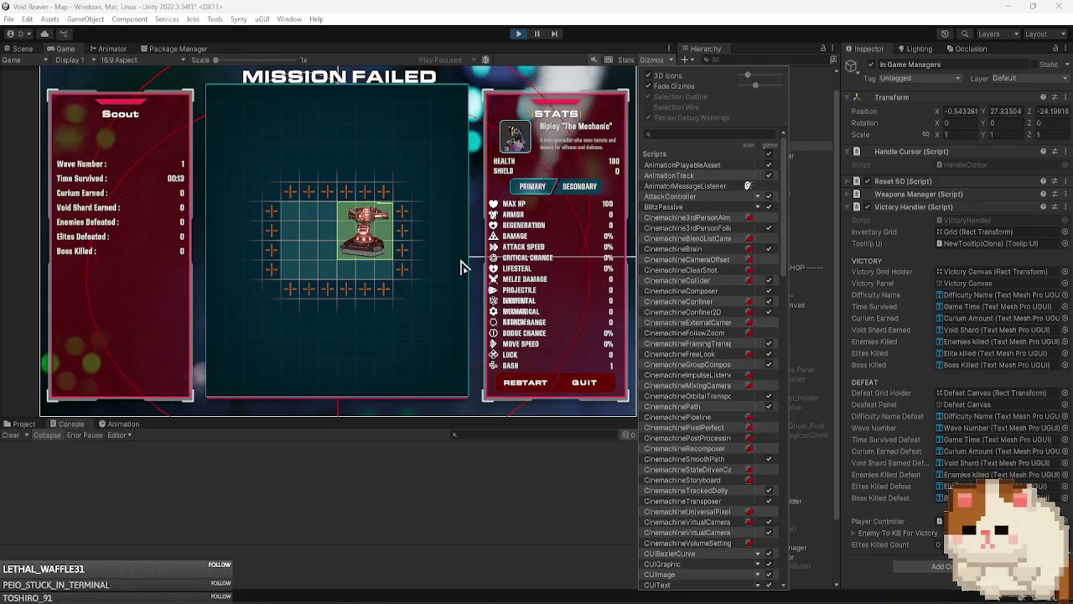
{"action": "left_click", "coordinate": [436, 260]}
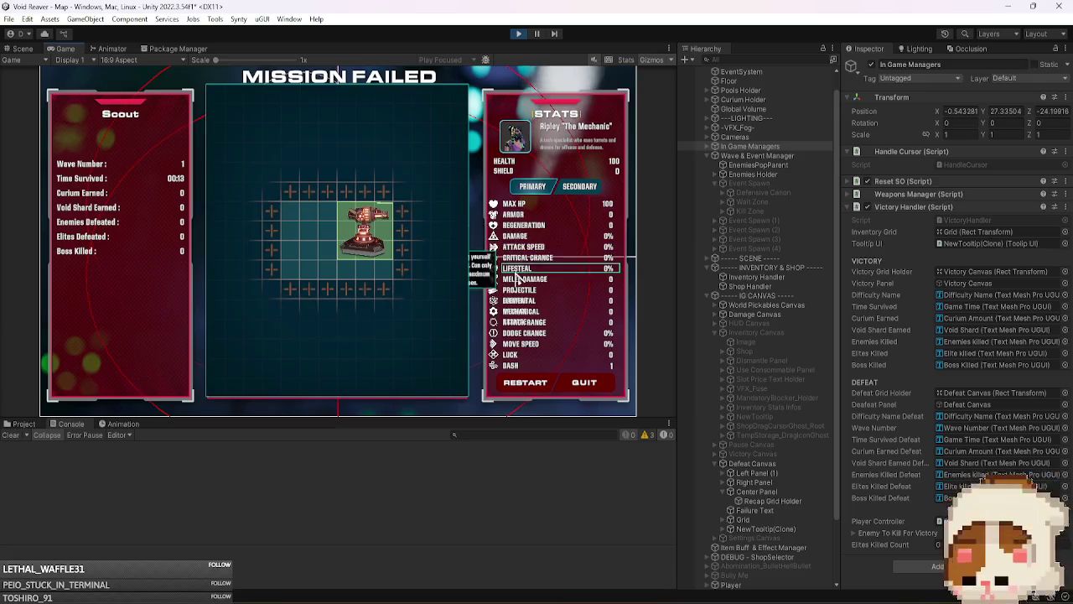
{"action": "left_click", "coordinate": [518, 33]}
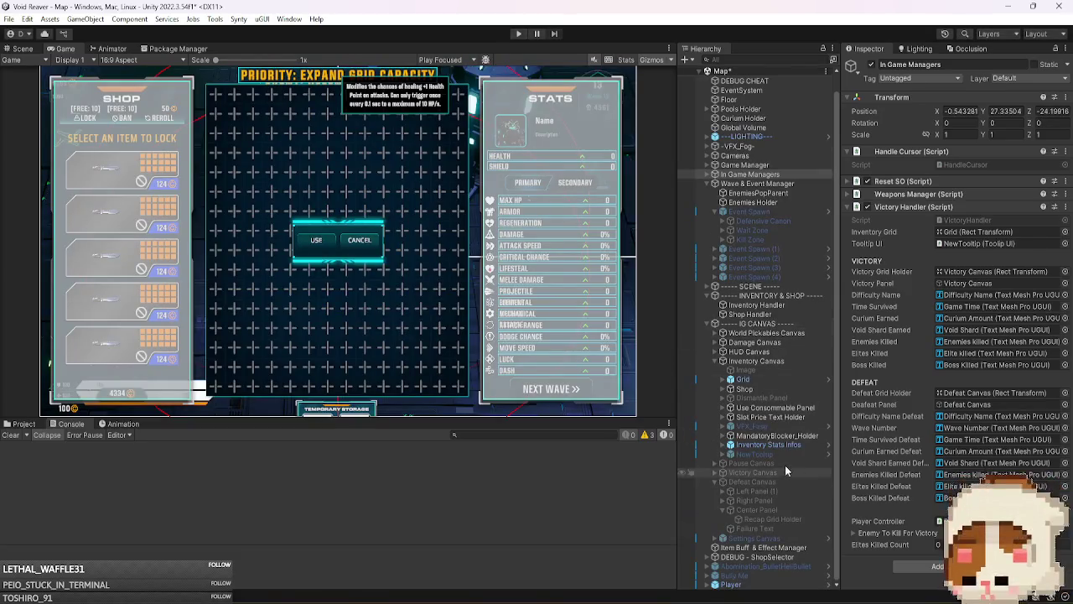
- Expand Right Panel and Inventory Stats Infos; try moving Tooltip Stat Panel, then cancel the prefab warning
{"action": "left_click", "coordinate": [765, 361]}
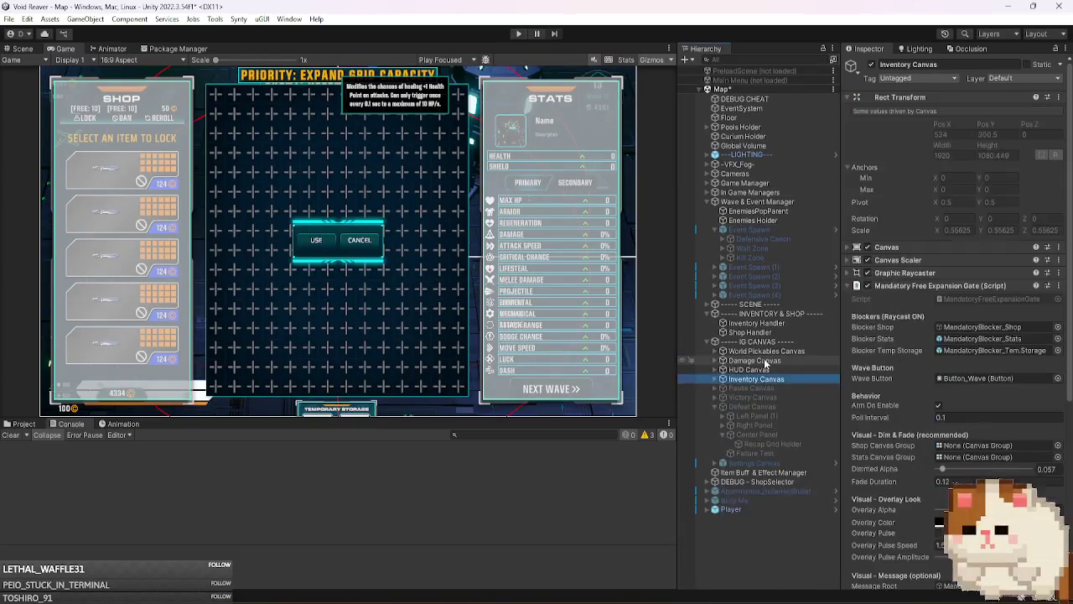
{"action": "left_click", "coordinate": [775, 426]}
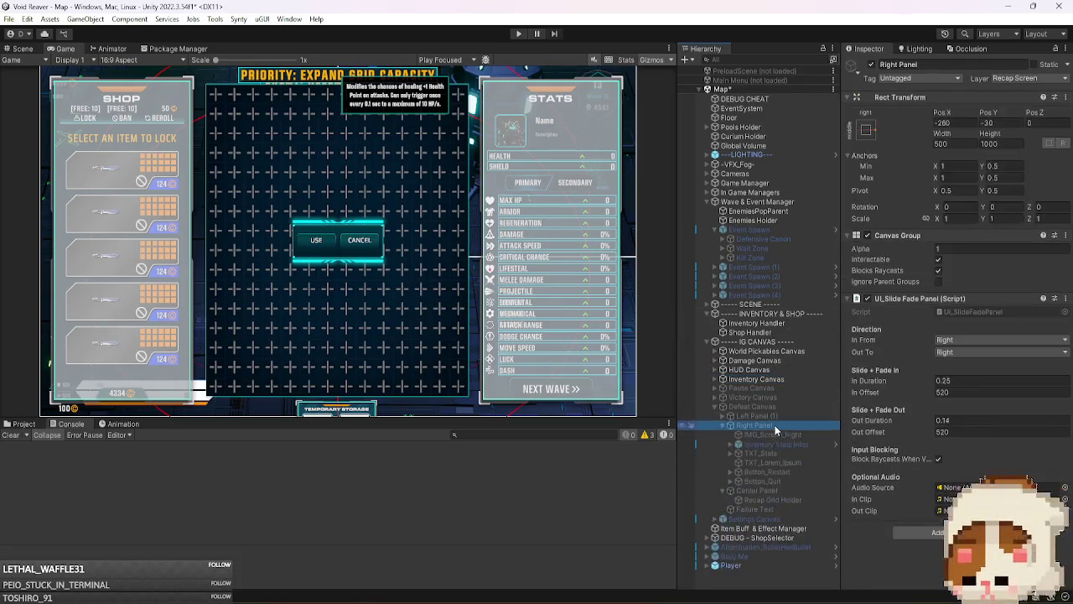
{"action": "left_click", "coordinate": [794, 442]}
{"action": "key", "text": "Right"}
{"action": "scroll", "coordinate": [801, 385], "scroll_direction": "down", "scroll_amount": 2}
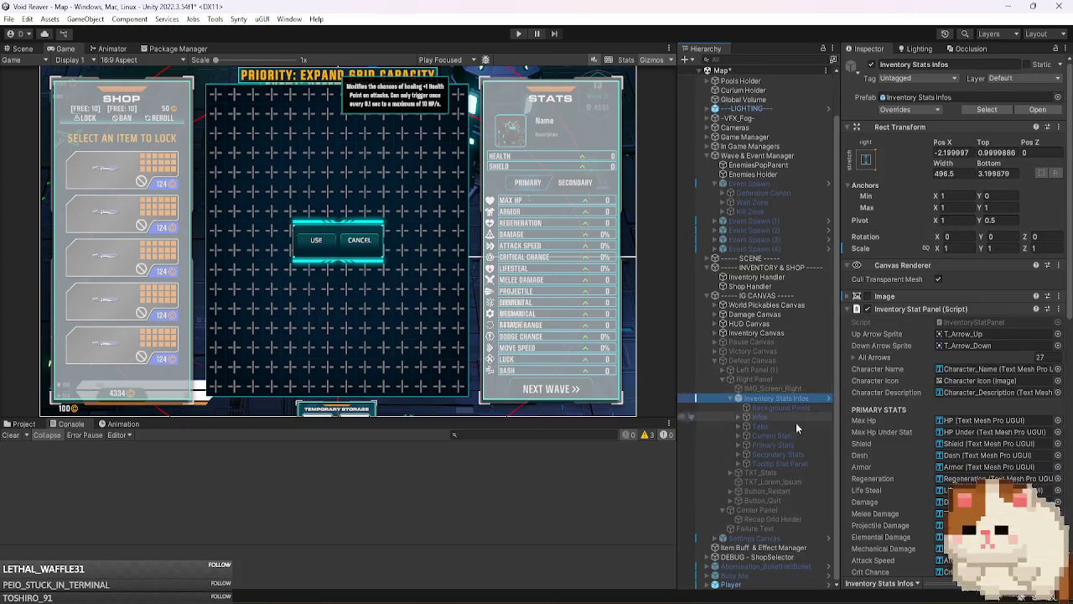
{"action": "left_click", "coordinate": [738, 399]}
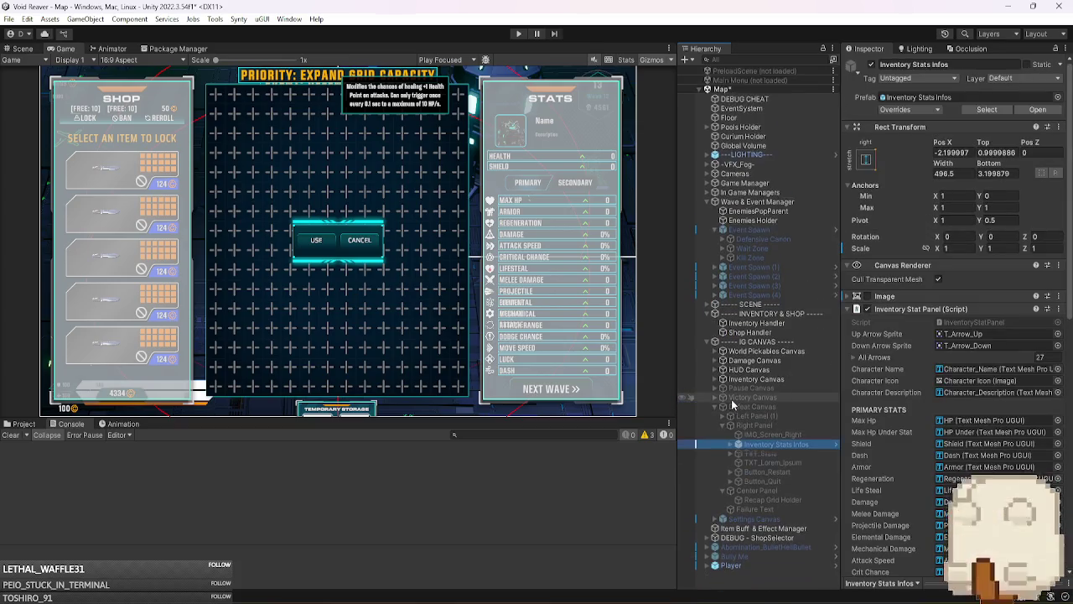
{"action": "left_click", "coordinate": [738, 444]}
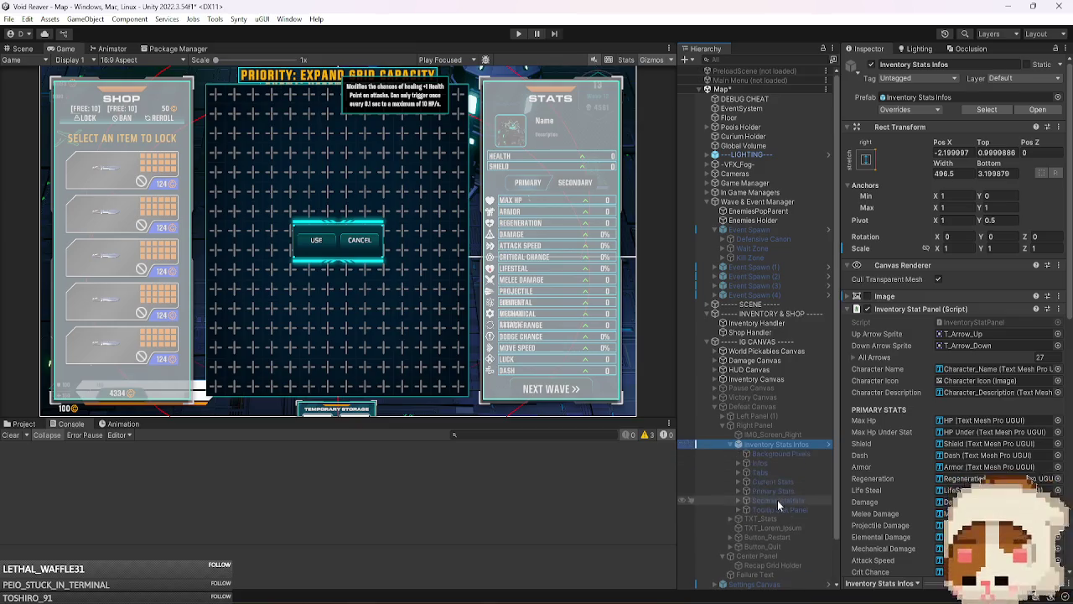
{"action": "left_click", "coordinate": [801, 508]}
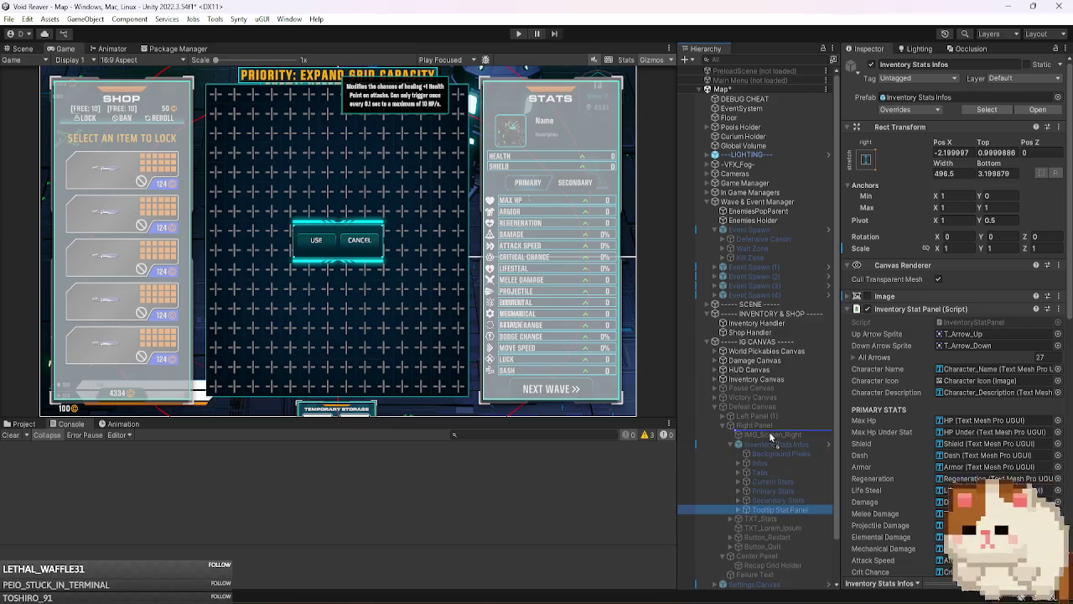
{"action": "left_click_drag", "start_coordinate": [770, 437], "coordinate": [768, 423]}
{"action": "key", "text": "Escape"}
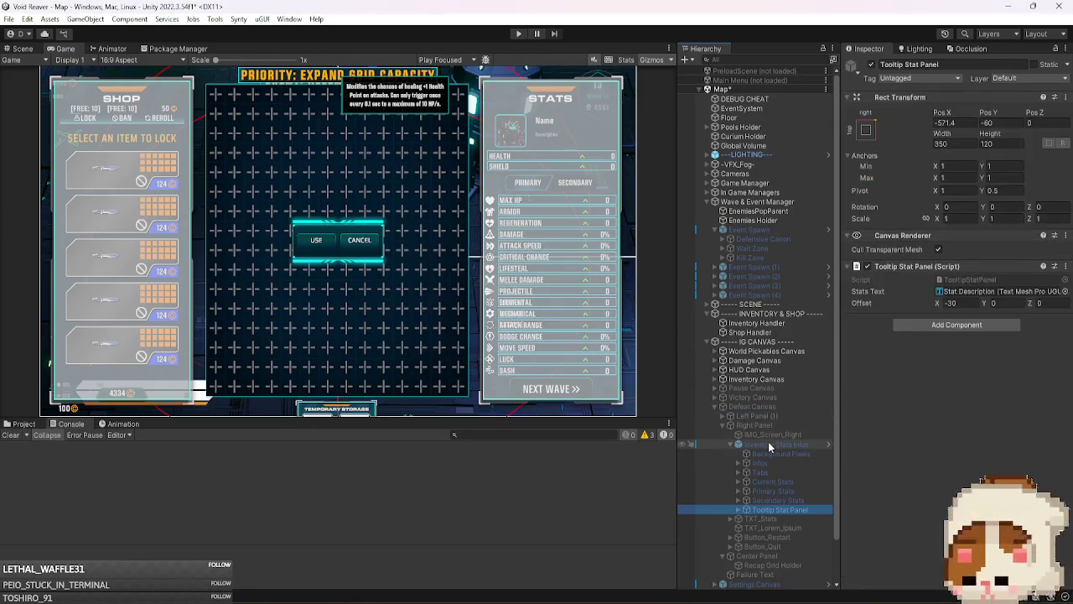
- Edit Inventory Stats Infos in prefab context and open its InventoryStatPanel script from the Piercing stat
{"action": "right_click", "coordinate": [769, 446]}
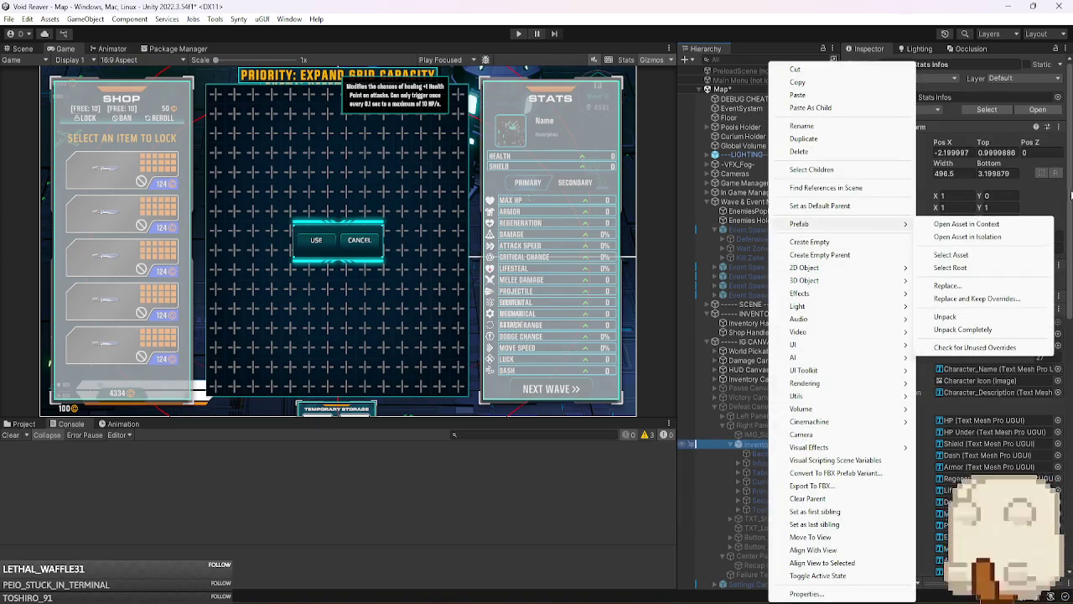
{"action": "left_click", "coordinate": [1058, 206]}
{"action": "scroll", "coordinate": [783, 409], "scroll_direction": "down", "scroll_amount": 3}
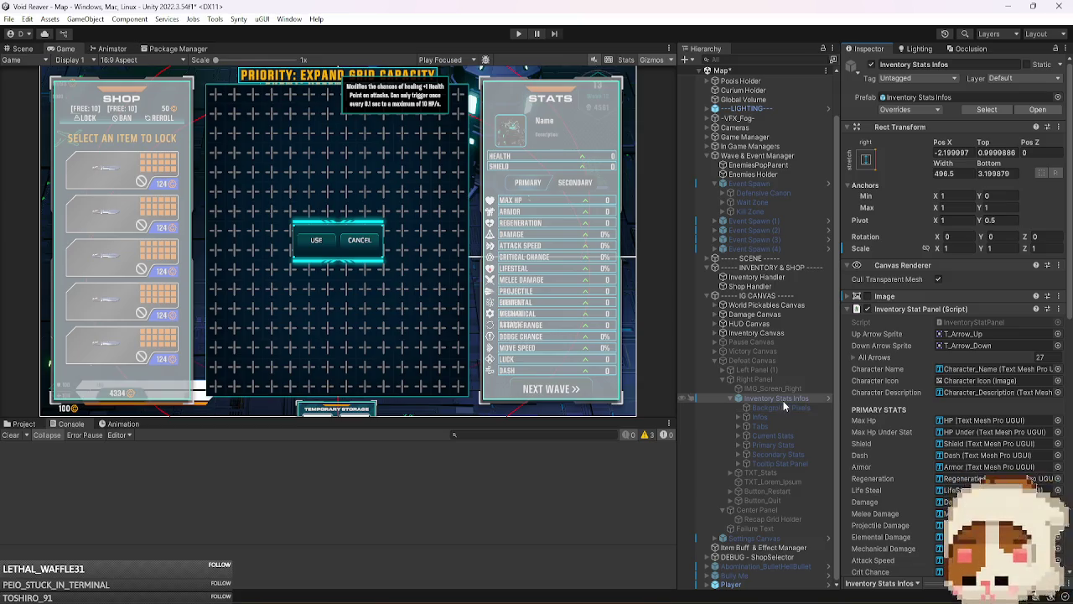
{"action": "left_click", "coordinate": [1037, 109]}
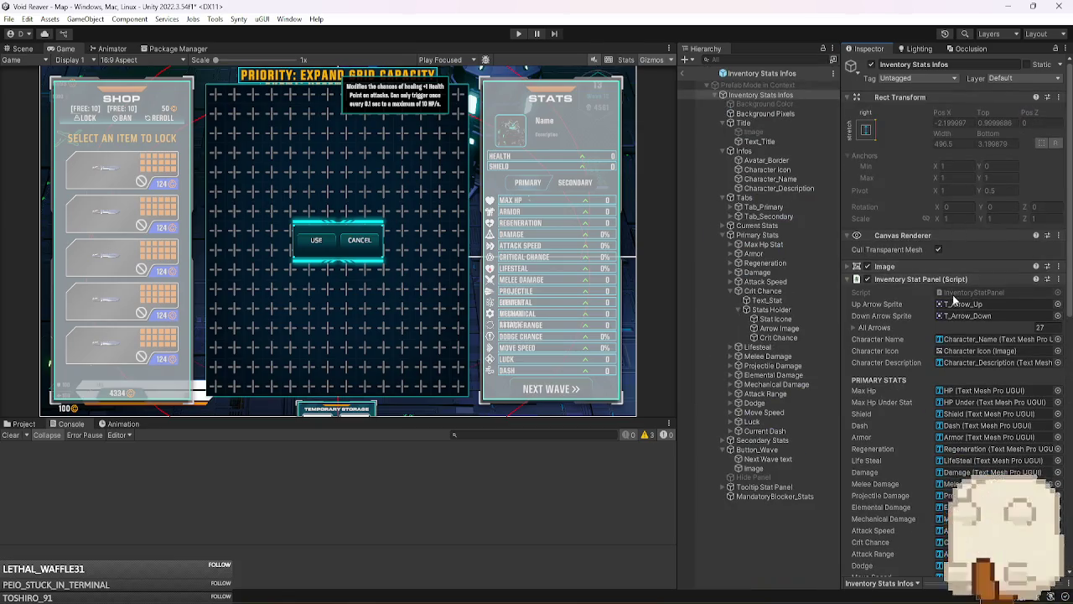
{"action": "scroll", "coordinate": [912, 365], "scroll_direction": "down", "scroll_amount": 5}
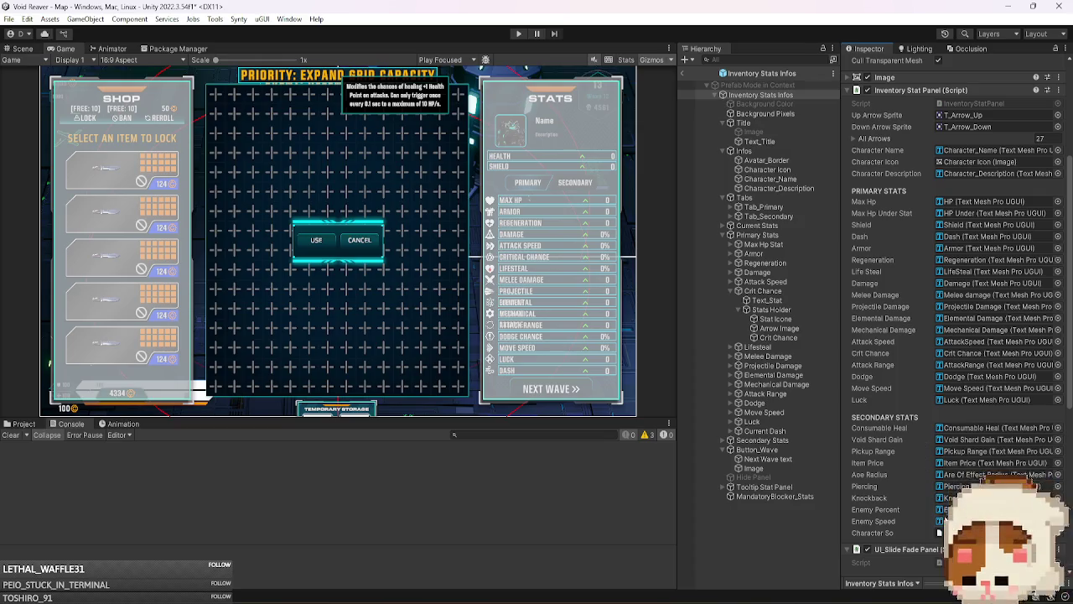
{"action": "left_click", "coordinate": [946, 486]}
{"action": "scroll", "coordinate": [965, 249], "scroll_direction": "up", "scroll_amount": 3}
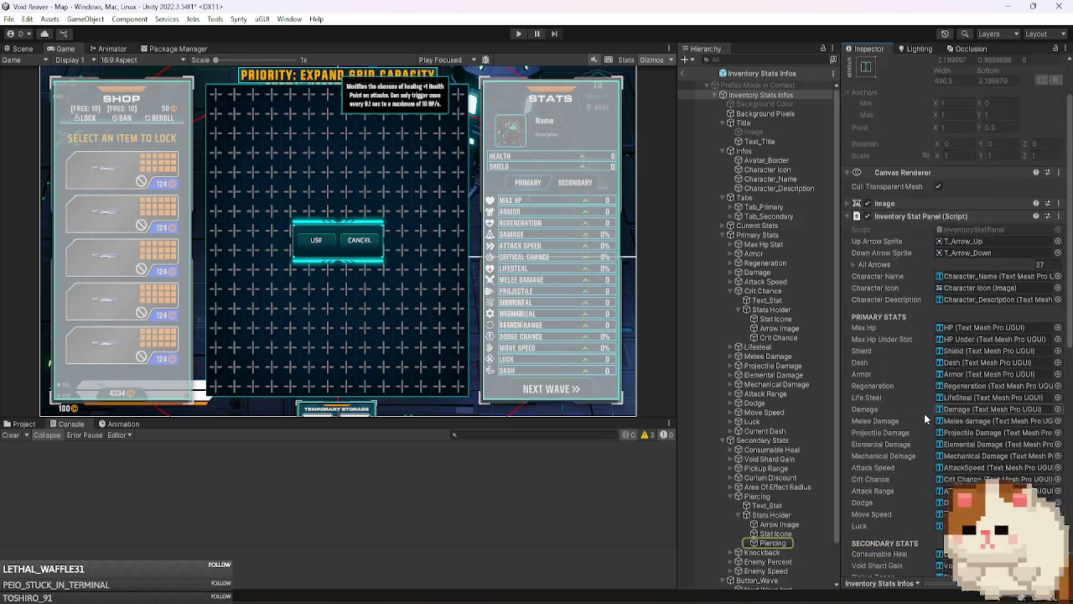
{"action": "double_click", "coordinate": [970, 229]}
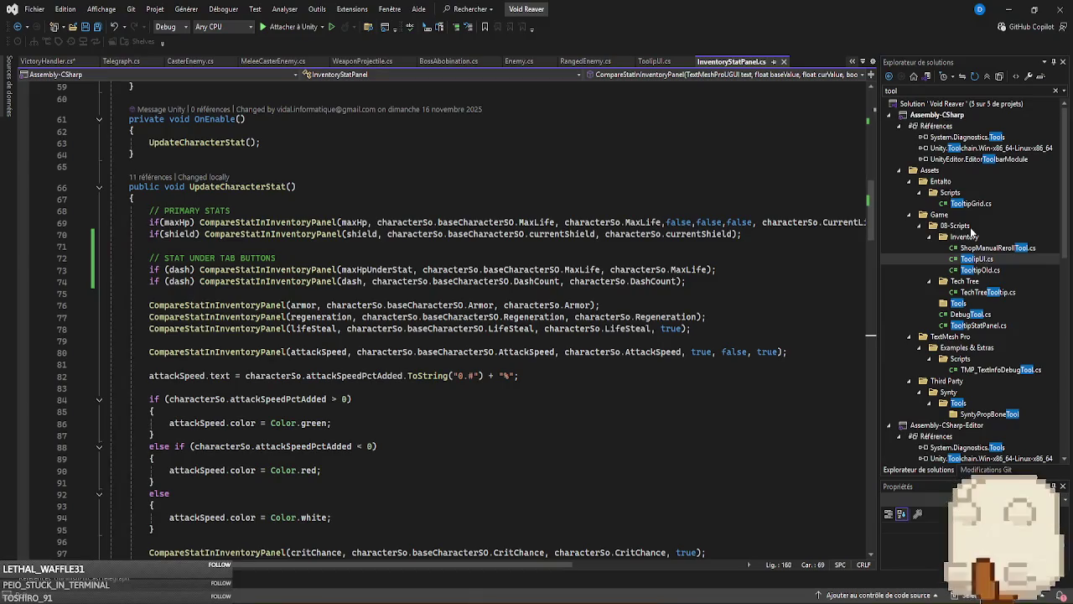
- Select the four secondary-stat CompareStatInInventoryPanel lines and uncomment them
{"action": "scroll", "coordinate": [652, 342], "scroll_direction": "down", "scroll_amount": 6}
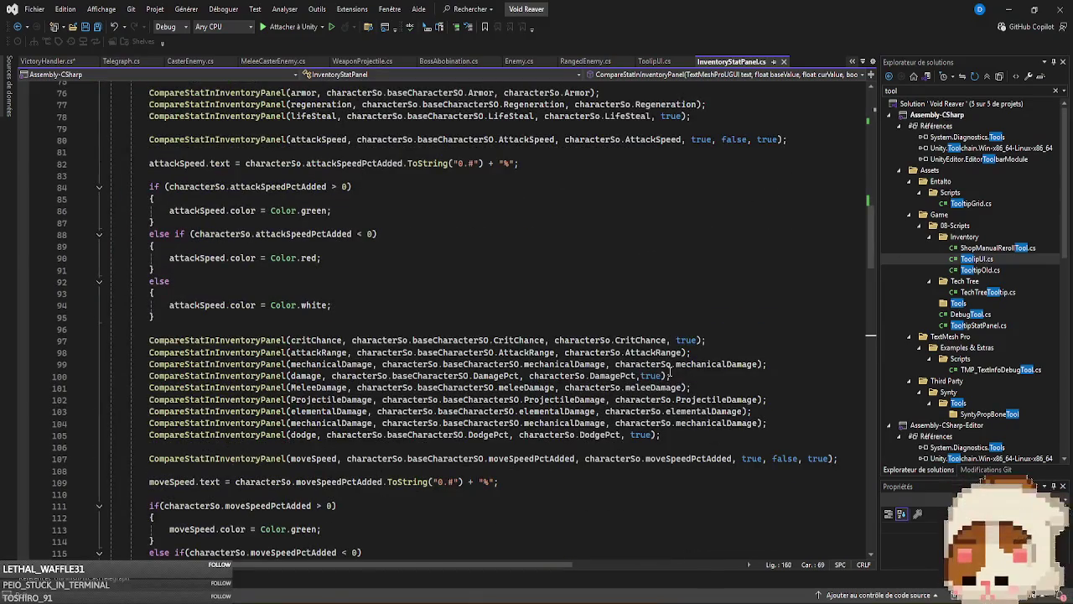
{"action": "left_click", "coordinate": [259, 378]}
{"action": "scroll", "coordinate": [336, 419], "scroll_direction": "up", "scroll_amount": 4}
{"action": "scroll", "coordinate": [390, 446], "scroll_direction": "down", "scroll_amount": 6}
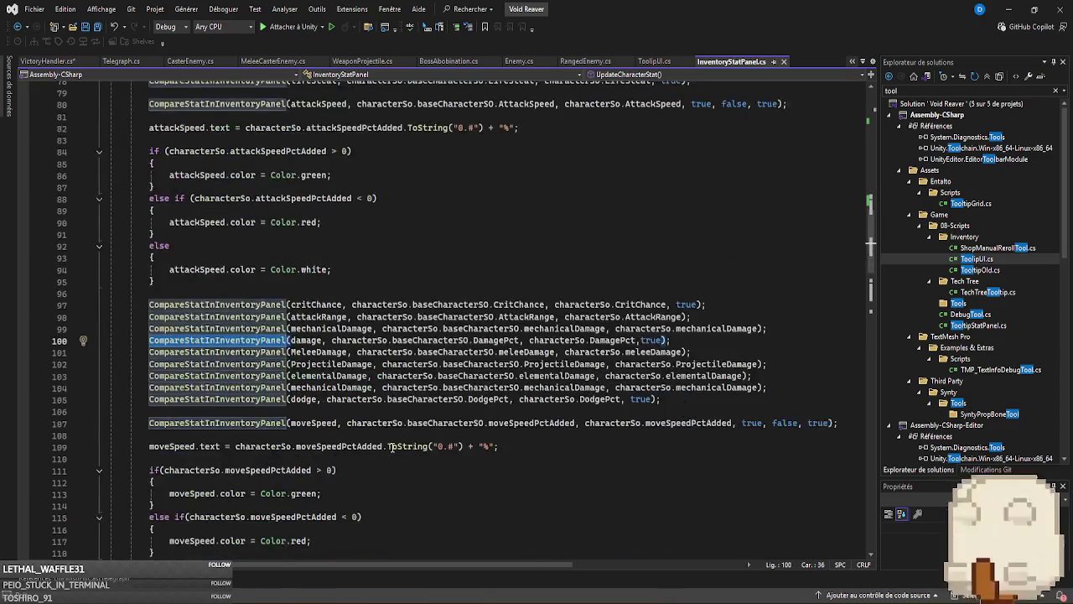
{"action": "scroll", "coordinate": [391, 446], "scroll_direction": "down", "scroll_amount": 6}
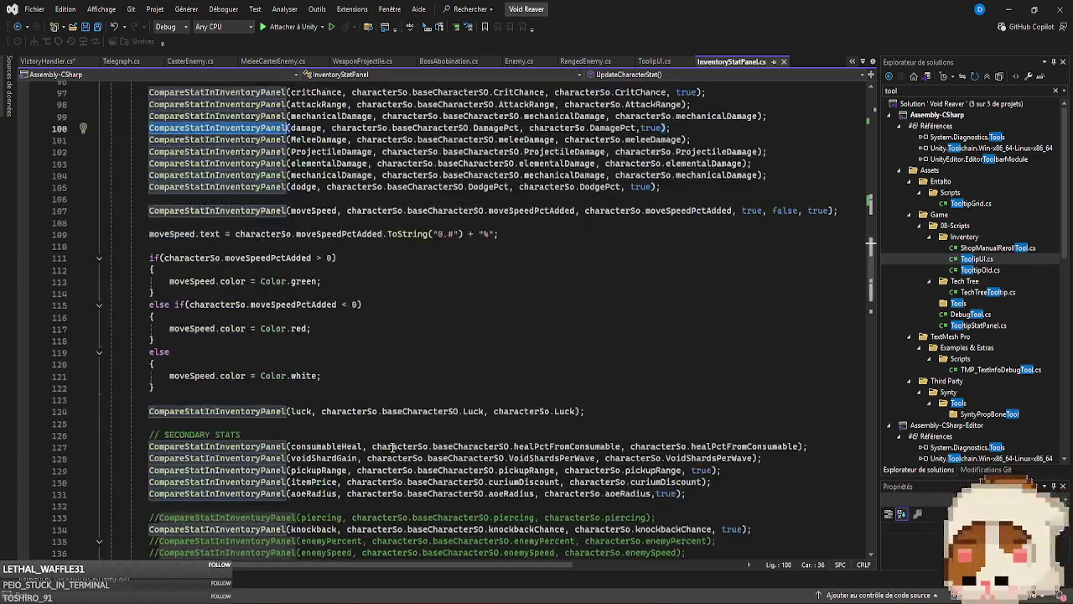
{"action": "scroll", "coordinate": [392, 448], "scroll_direction": "down", "scroll_amount": 3}
{"action": "mouse_move", "coordinate": [689, 446]}
{"action": "left_mouse_down"}
{"action": "mouse_move", "coordinate": [109, 434]}
{"action": "mouse_move", "coordinate": [2, 412]}
{"action": "left_mouse_up"}
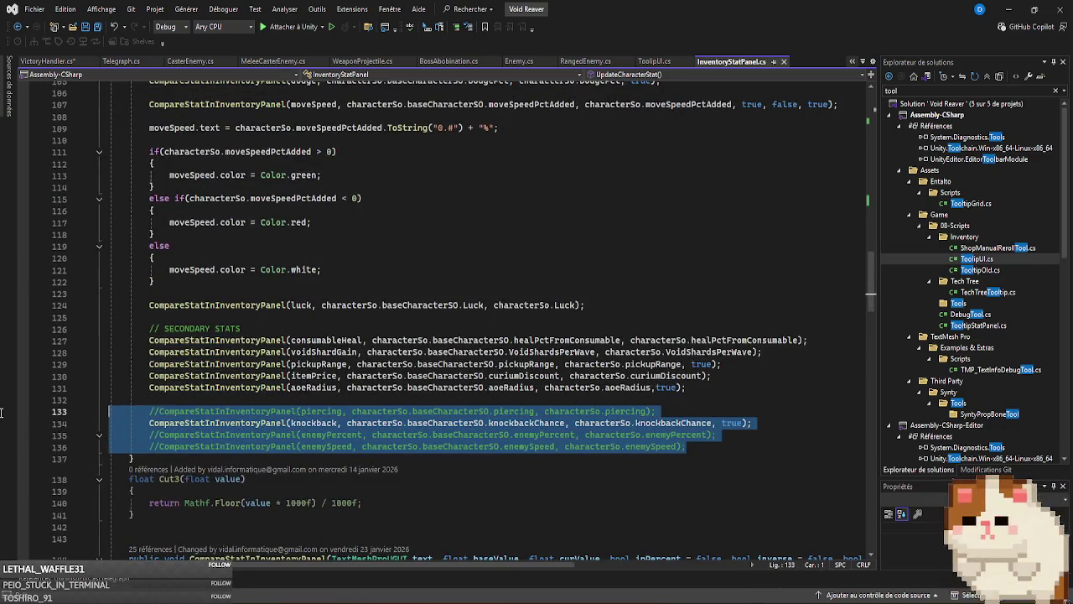
{"action": "left_click", "coordinate": [469, 28]}
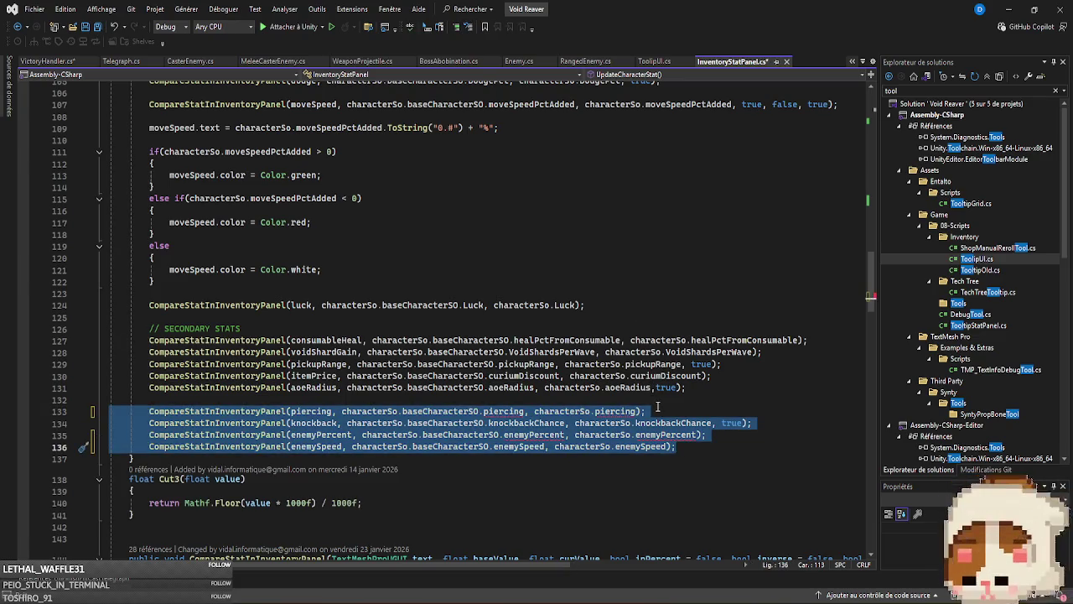
- Retype the piercing field reference, re-comment the piercing and enemy lines, and return to Unity
{"action": "left_click", "coordinate": [493, 411]}
{"action": "key", "text": "ctrl+Delete"}
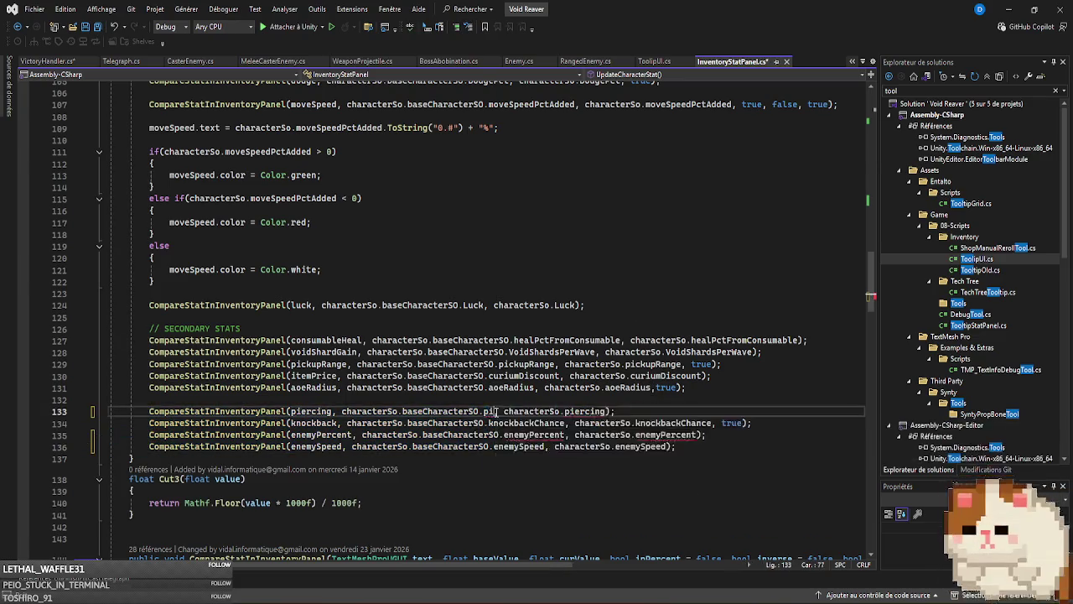
{"action": "type", "text": "er"}
{"action": "key", "text": "ctrl+BackSpace"}
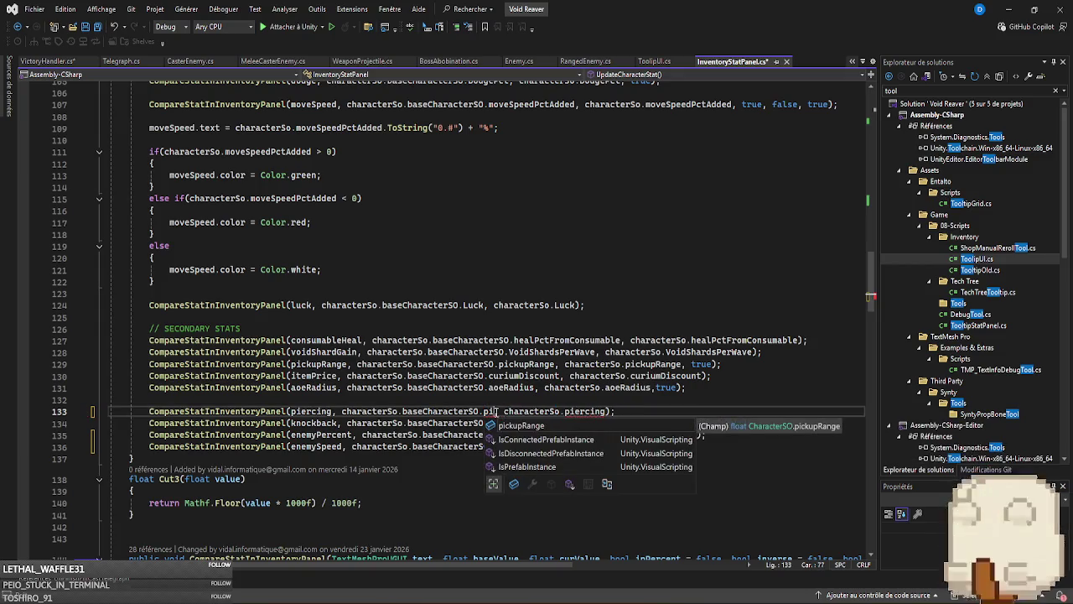
{"action": "key", "text": "Escape"}
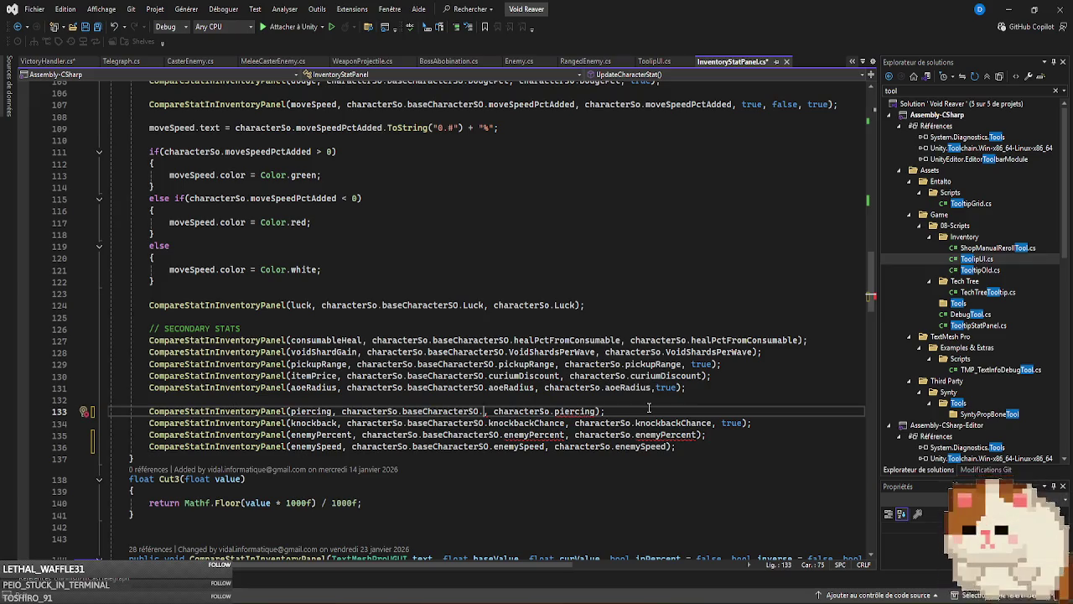
{"action": "type", "text": "piercing"}
{"action": "key", "text": "shift+Up"}
{"action": "key", "text": "shift+Up"}
{"action": "key", "text": "shift+Up"}
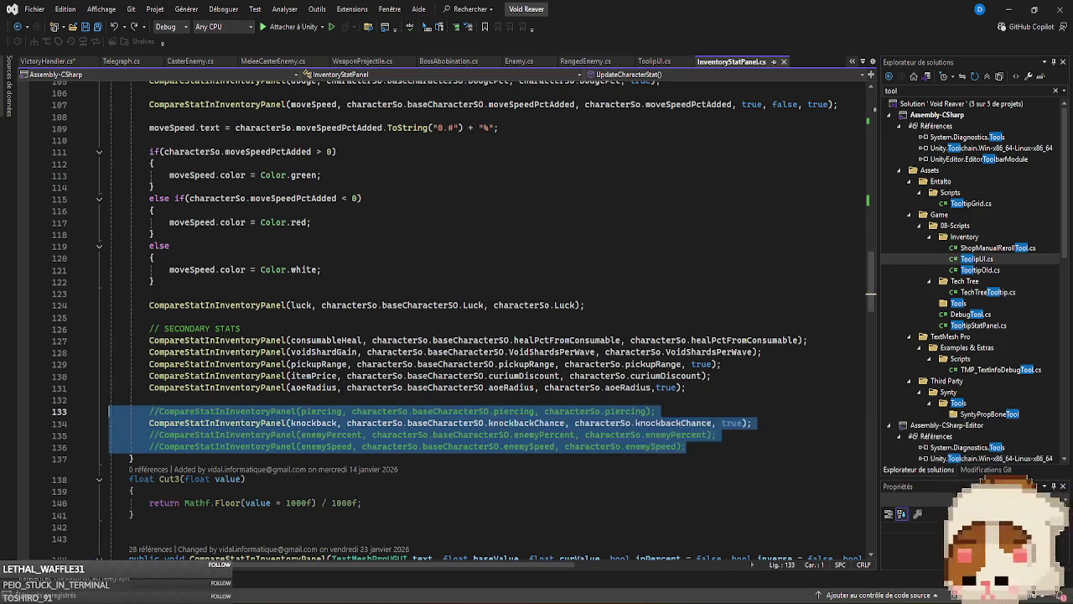
{"action": "key", "text": "alt+Tab"}
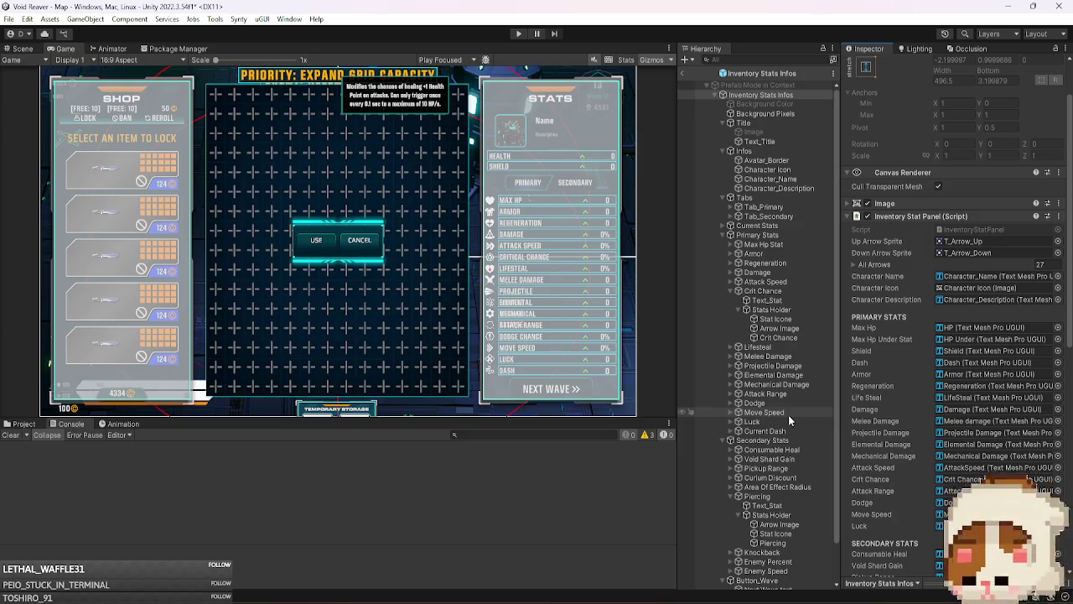
- Select the Piercing stat's Arrow Image and deactivate it
{"action": "left_click", "coordinate": [789, 293]}
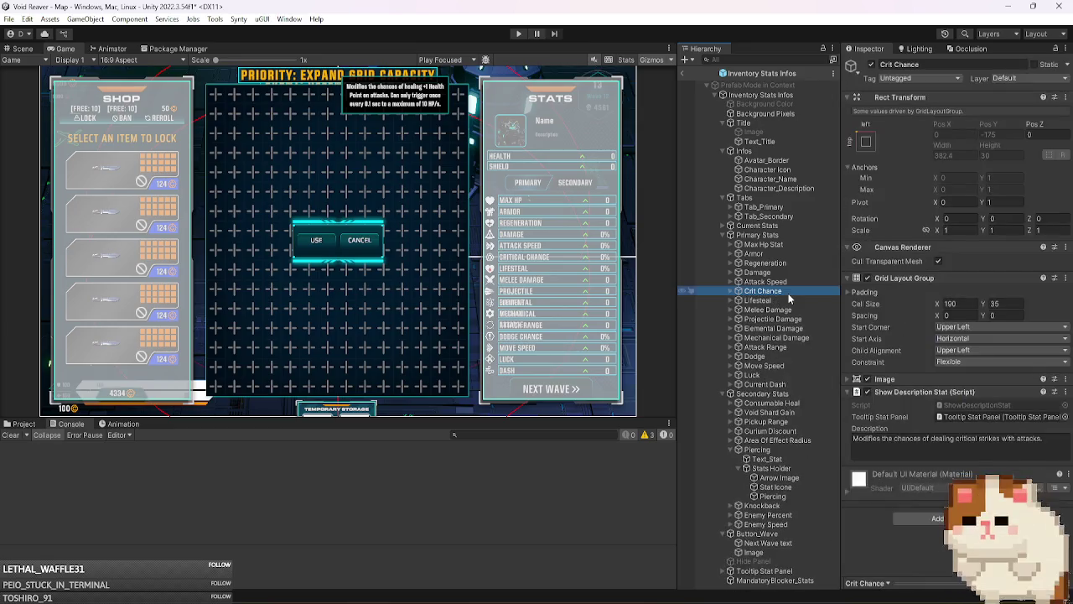
{"action": "left_click", "coordinate": [786, 449]}
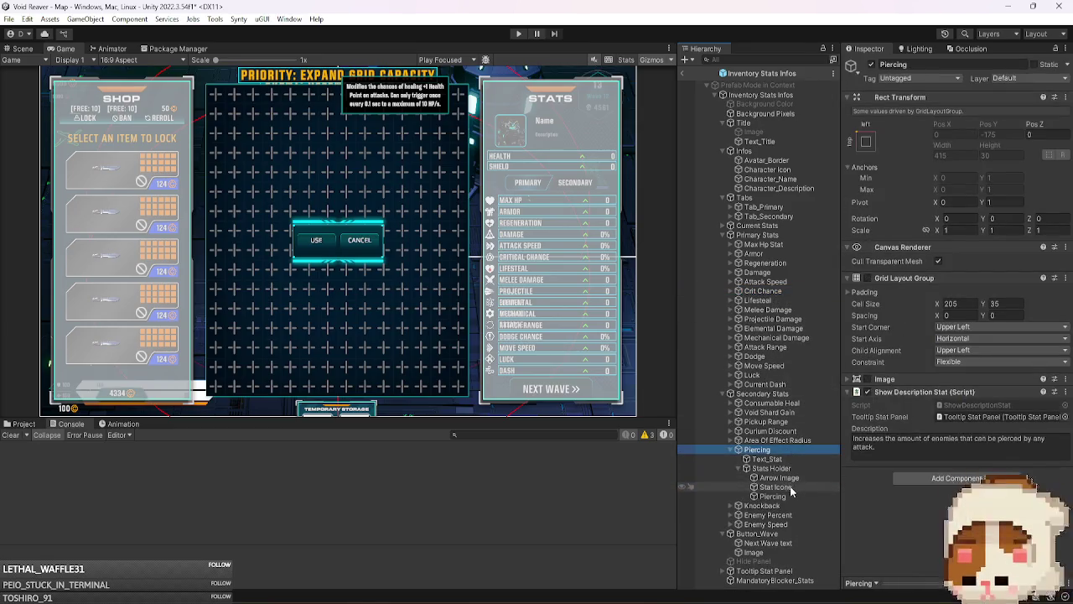
{"action": "left_click", "coordinate": [780, 477]}
{"action": "left_click", "coordinate": [872, 65]}
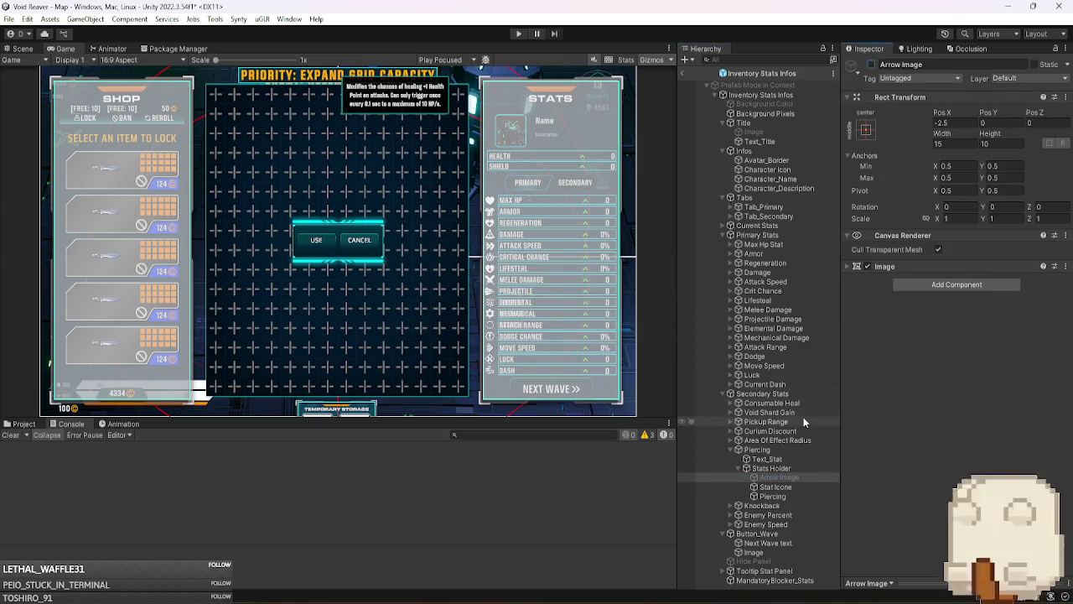
- Deactivate the Enemy Speed and Enemy Percent arrow images, save the prefab, and exit prefab mode
{"action": "left_click", "coordinate": [730, 524]}
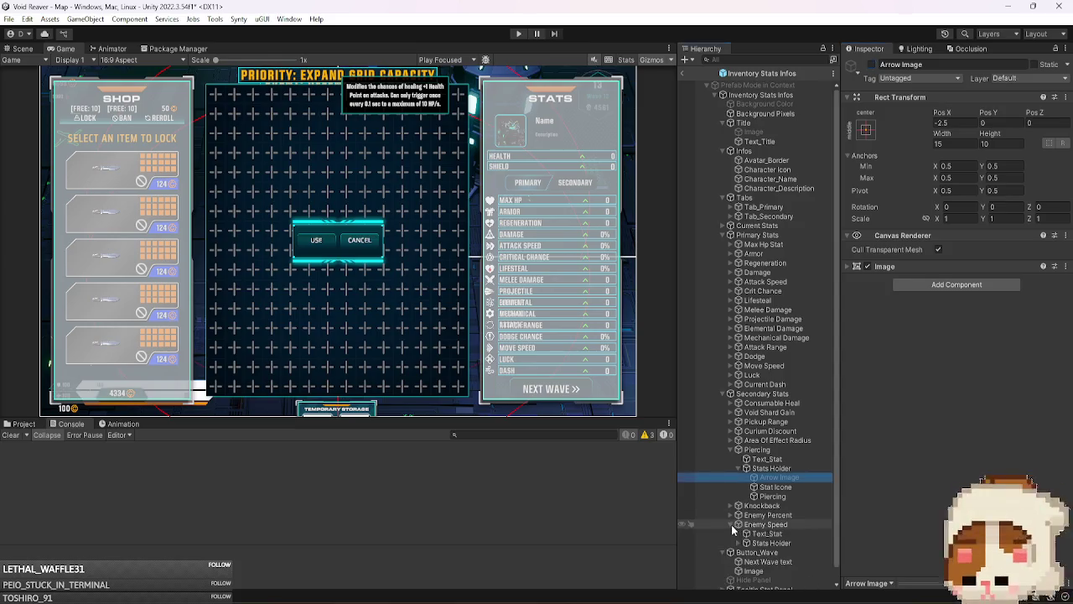
{"action": "left_click", "coordinate": [737, 515]}
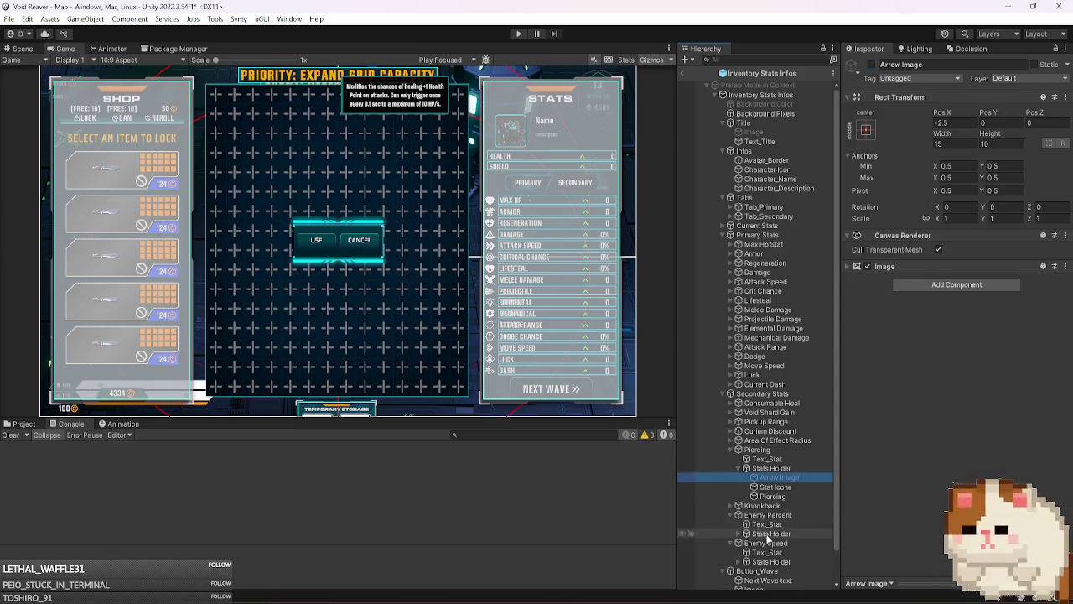
{"action": "left_click", "coordinate": [738, 560]}
{"action": "left_click", "coordinate": [768, 533]}
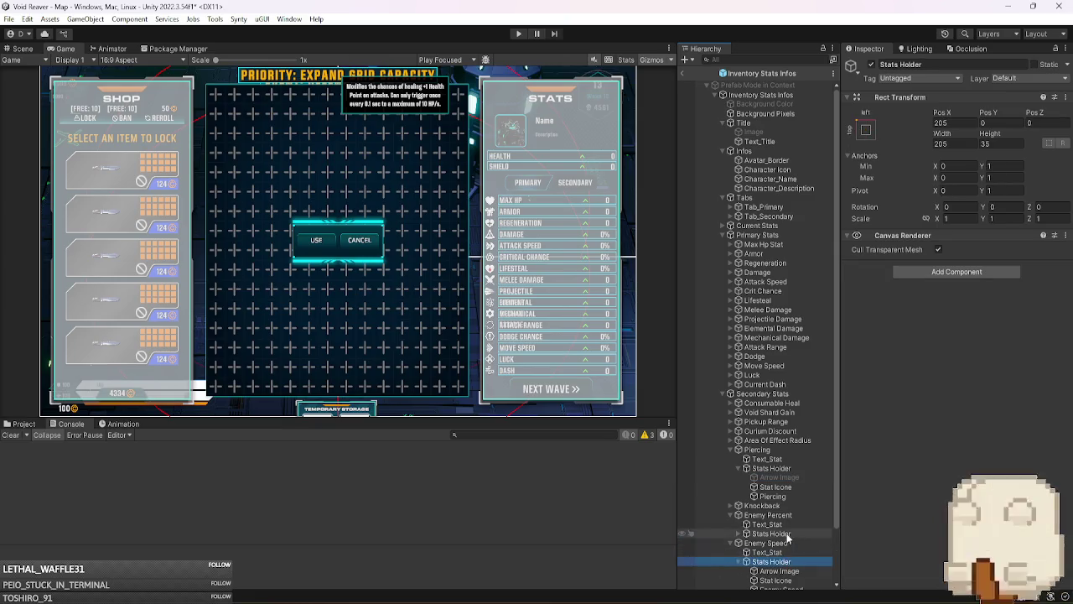
{"action": "left_click", "coordinate": [738, 533]}
{"action": "scroll", "coordinate": [796, 526], "scroll_direction": "down", "scroll_amount": 3}
{"action": "left_click", "coordinate": [784, 529]}
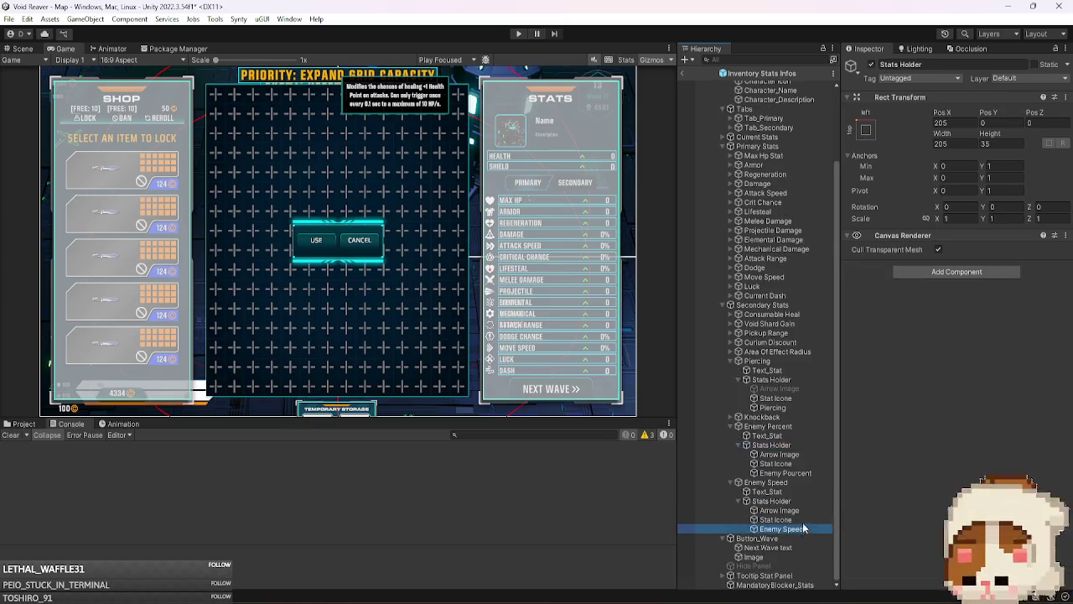
{"action": "left_click", "coordinate": [780, 510]}
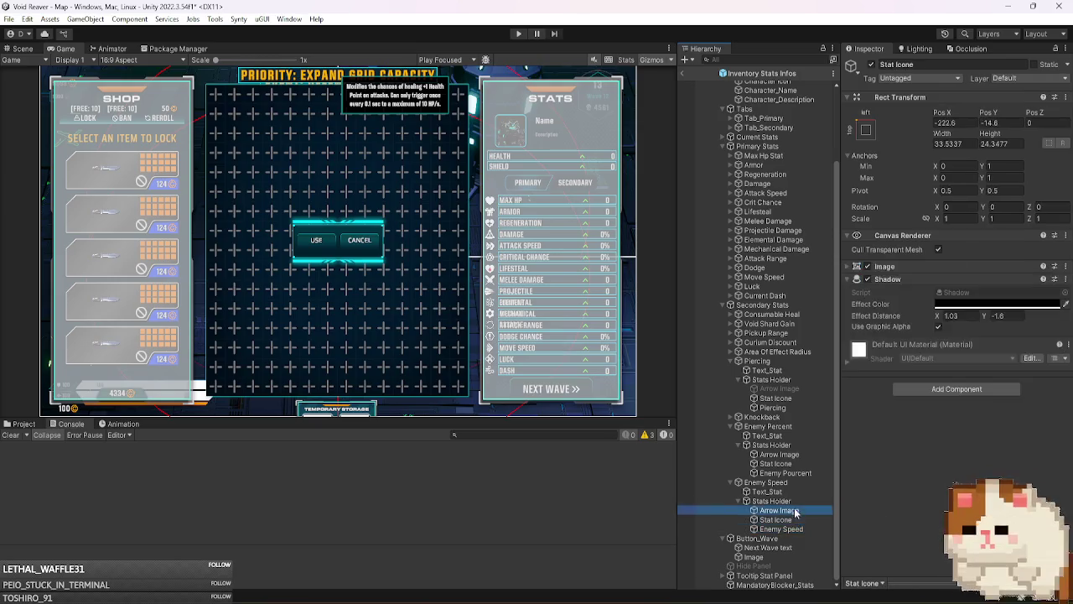
{"action": "left_click", "coordinate": [798, 453], "text": "ctrl"}
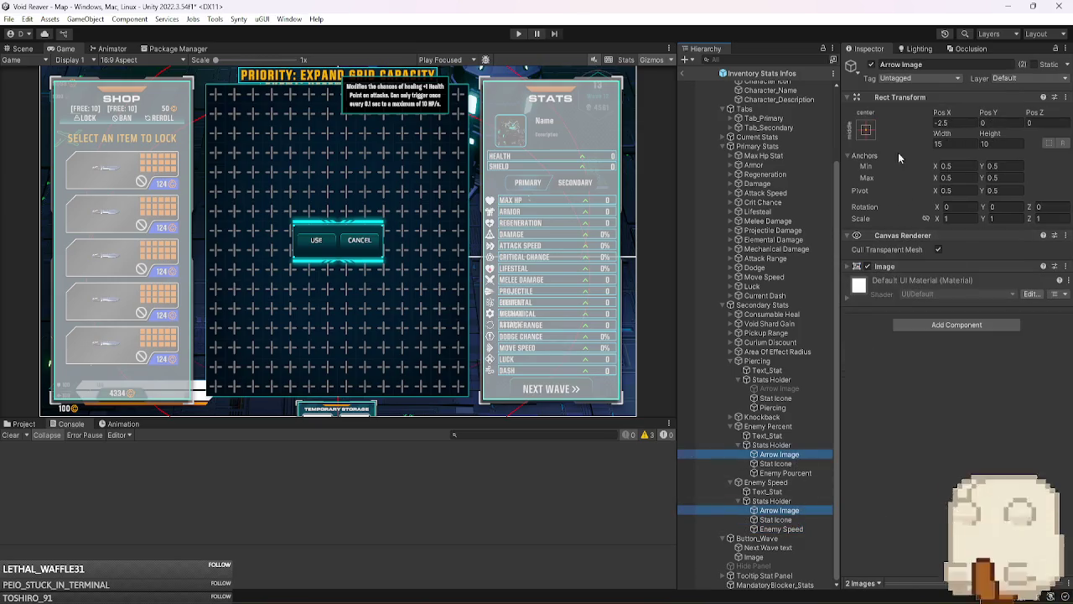
{"action": "left_click", "coordinate": [871, 65]}
{"action": "key", "text": "ctrl+s"}
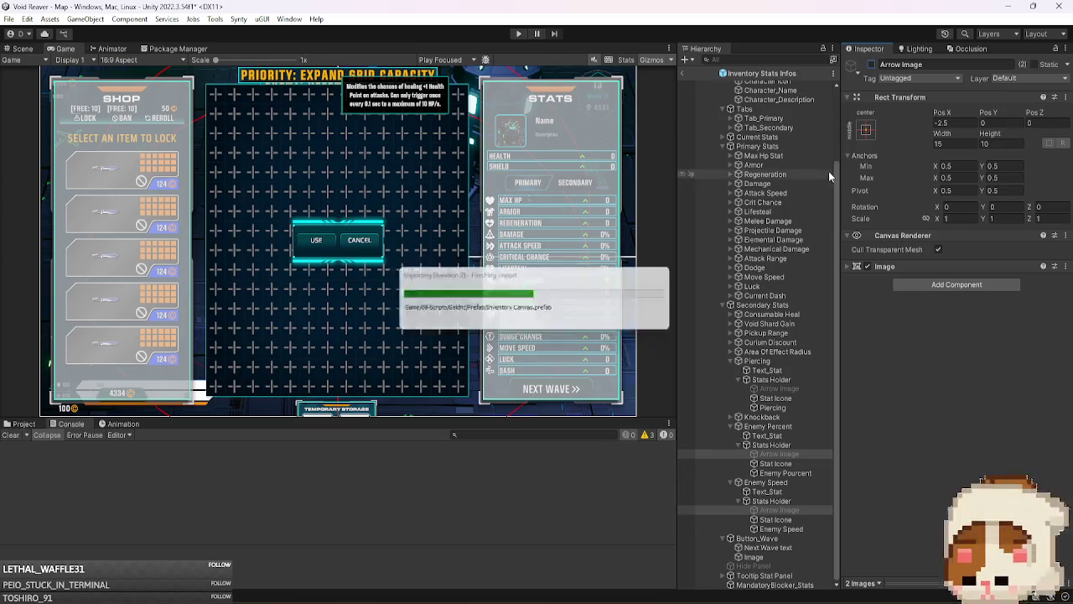
{"action": "left_click", "coordinate": [683, 73]}
{"action": "left_click", "coordinate": [518, 34]}
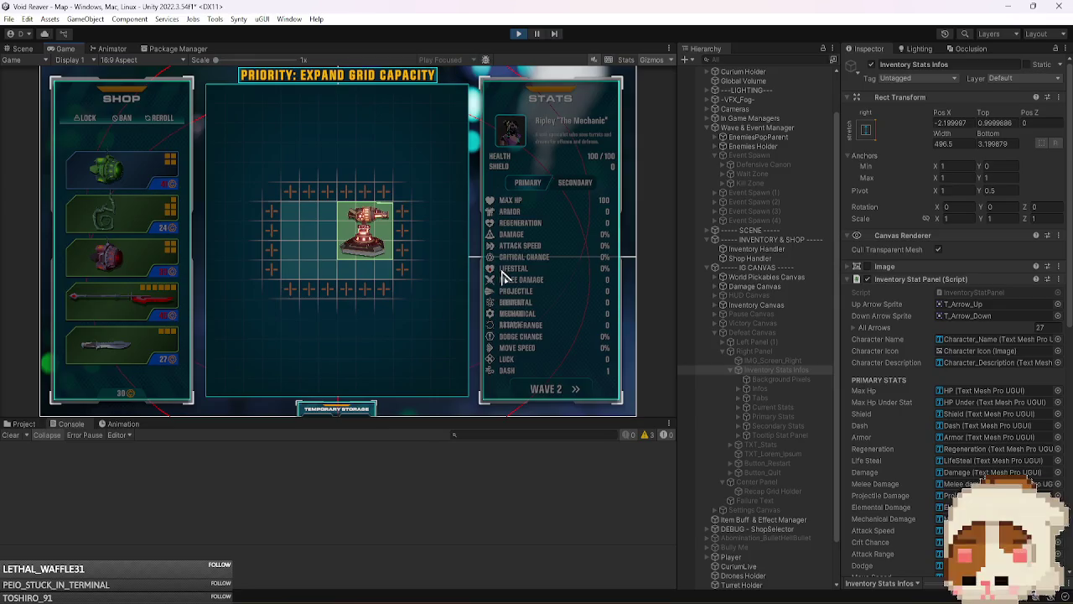
{"action": "left_click", "coordinate": [590, 183]}
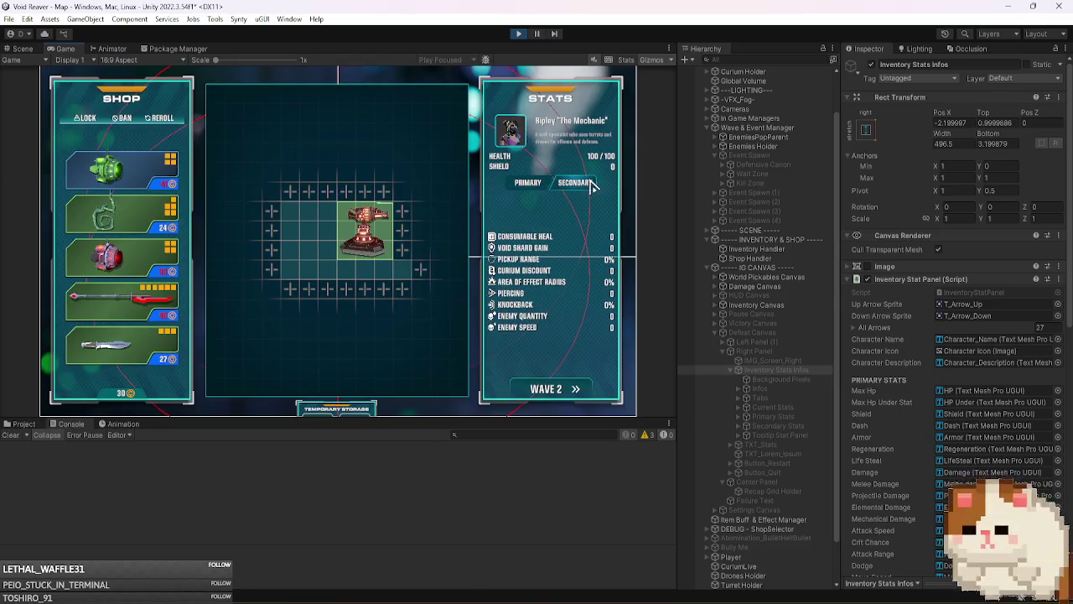
{"action": "left_click", "coordinate": [528, 184]}
{"action": "left_click", "coordinate": [563, 185]}
{"action": "left_click", "coordinate": [525, 186]}
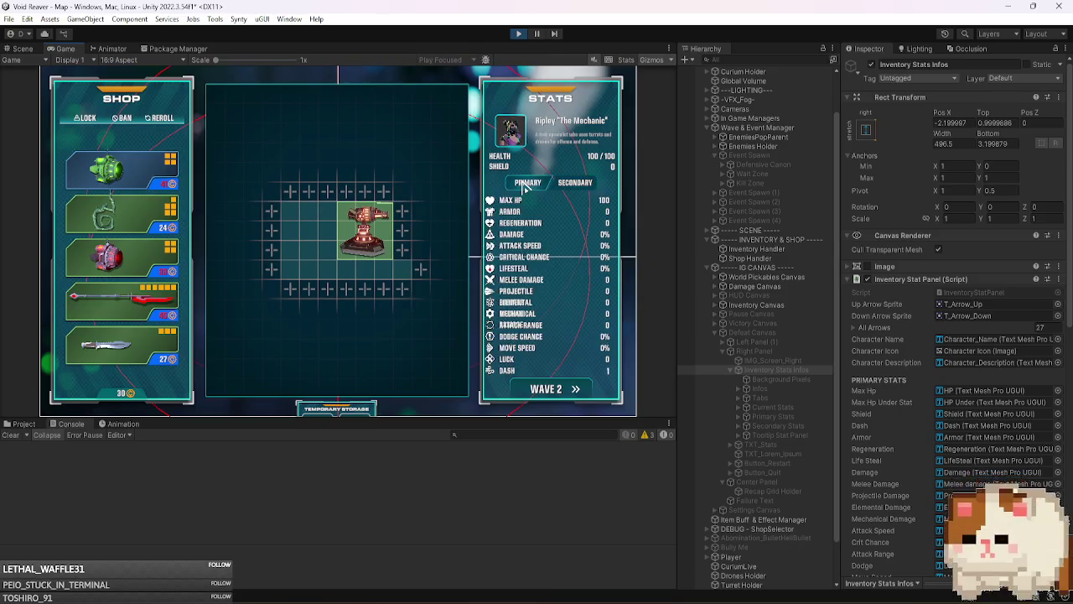
{"action": "left_click", "coordinate": [582, 184]}
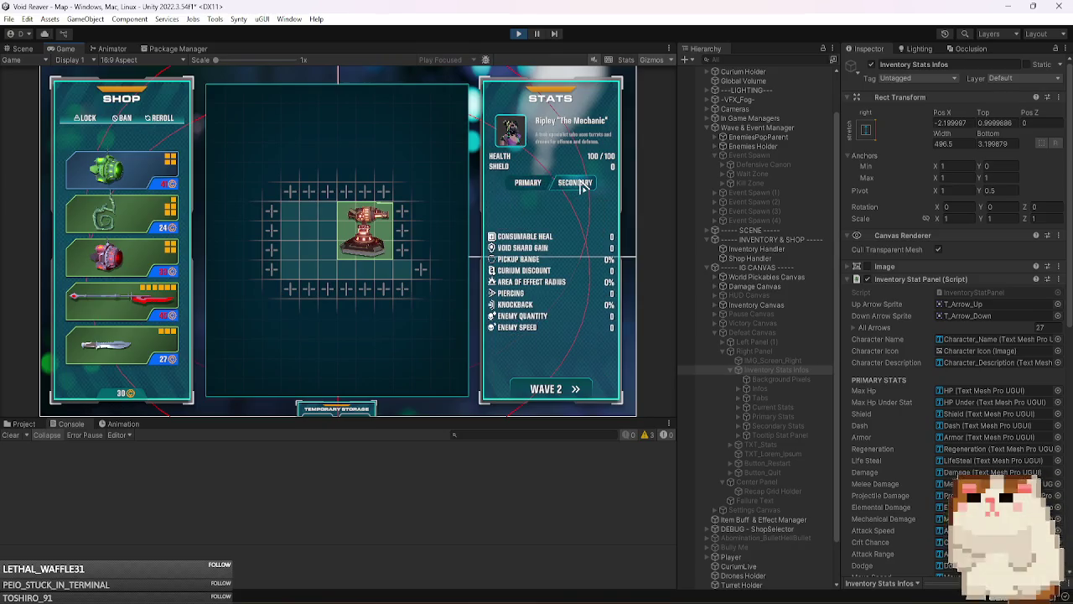
{"action": "mouse_move", "coordinate": [518, 296]}
{"action": "left_click", "coordinate": [526, 187]}
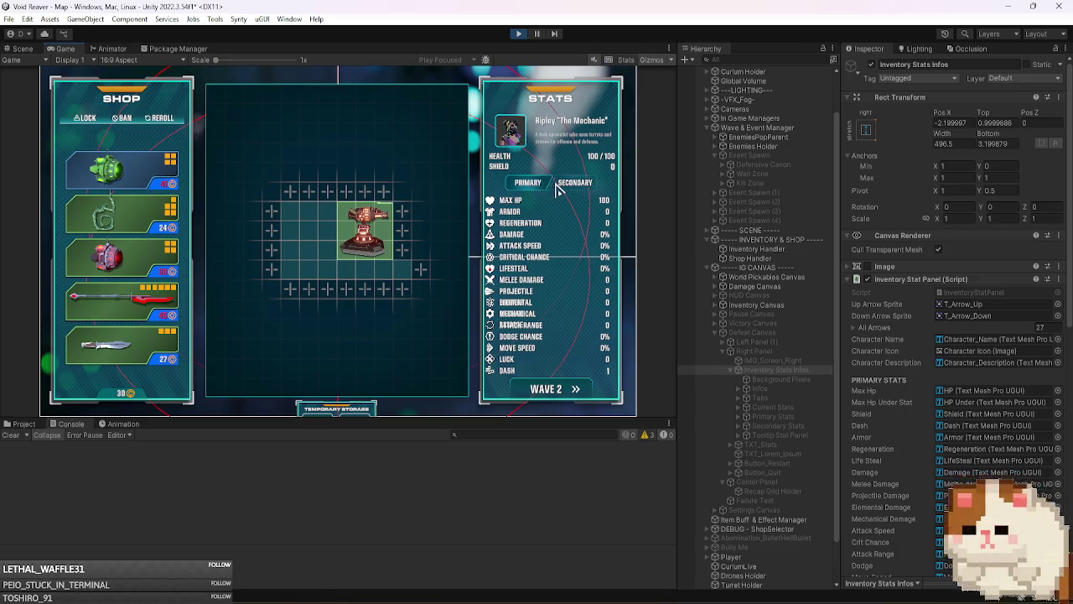
{"action": "left_click", "coordinate": [559, 186]}
{"action": "left_click", "coordinate": [537, 186]}
{"action": "left_click", "coordinate": [559, 186]}
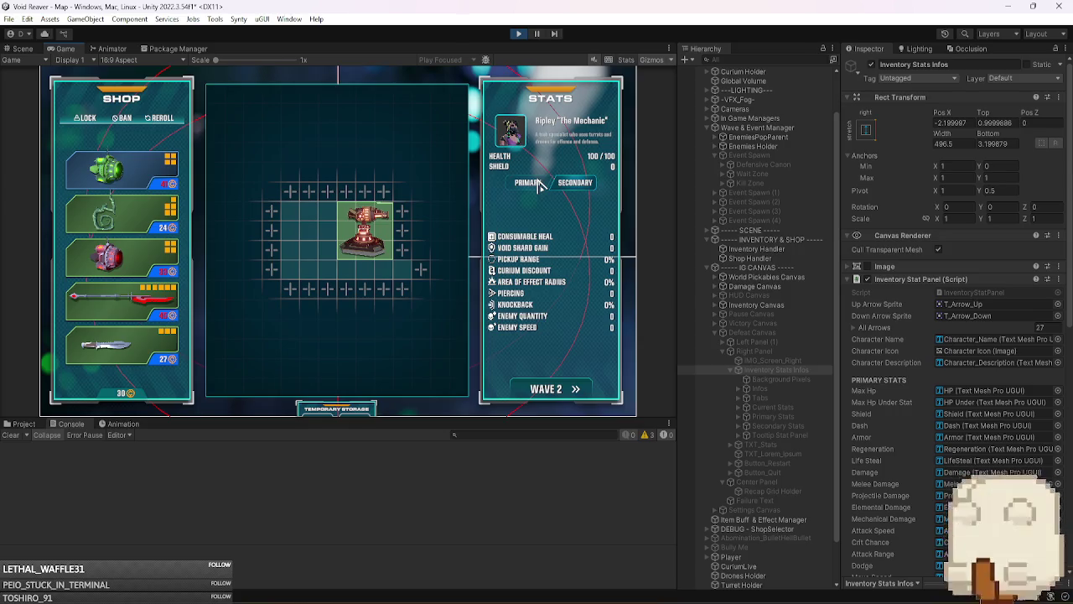
{"action": "left_click", "coordinate": [539, 184]}
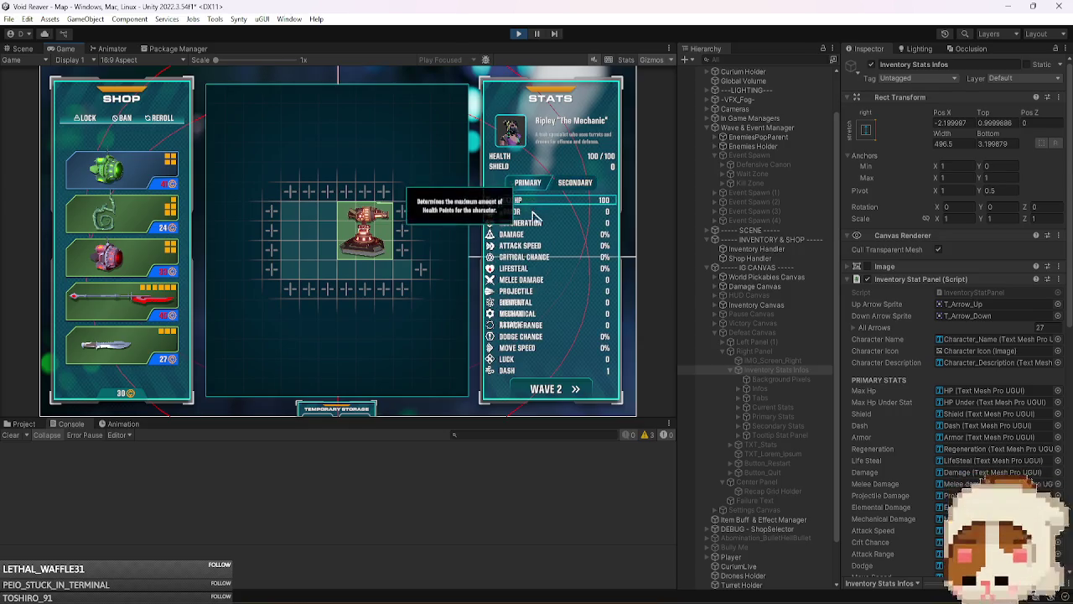
{"action": "left_click", "coordinate": [517, 35]}
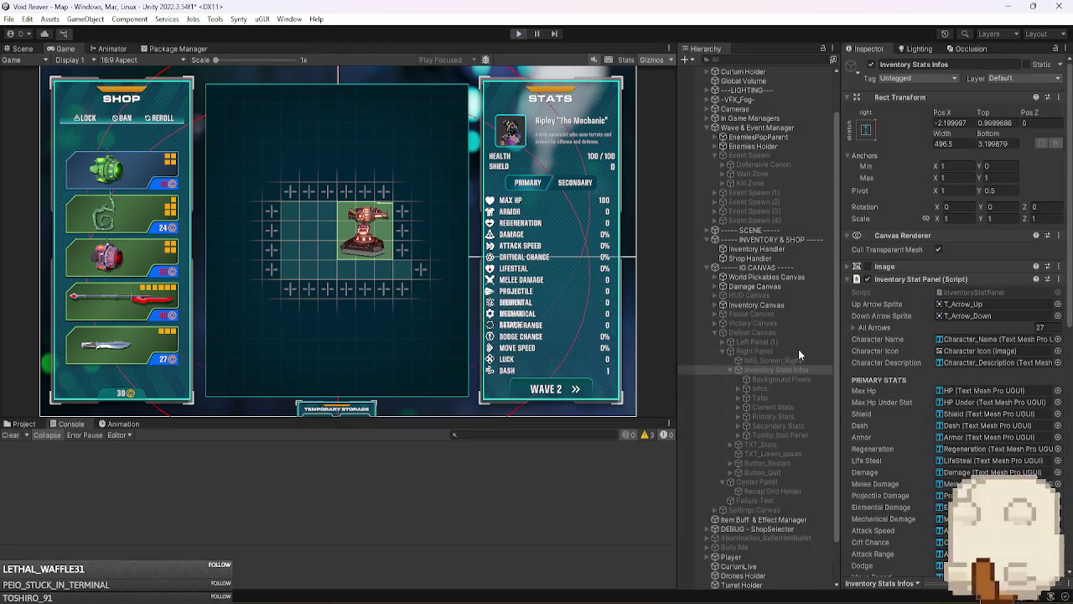
{"action": "left_click", "coordinate": [1038, 110]}
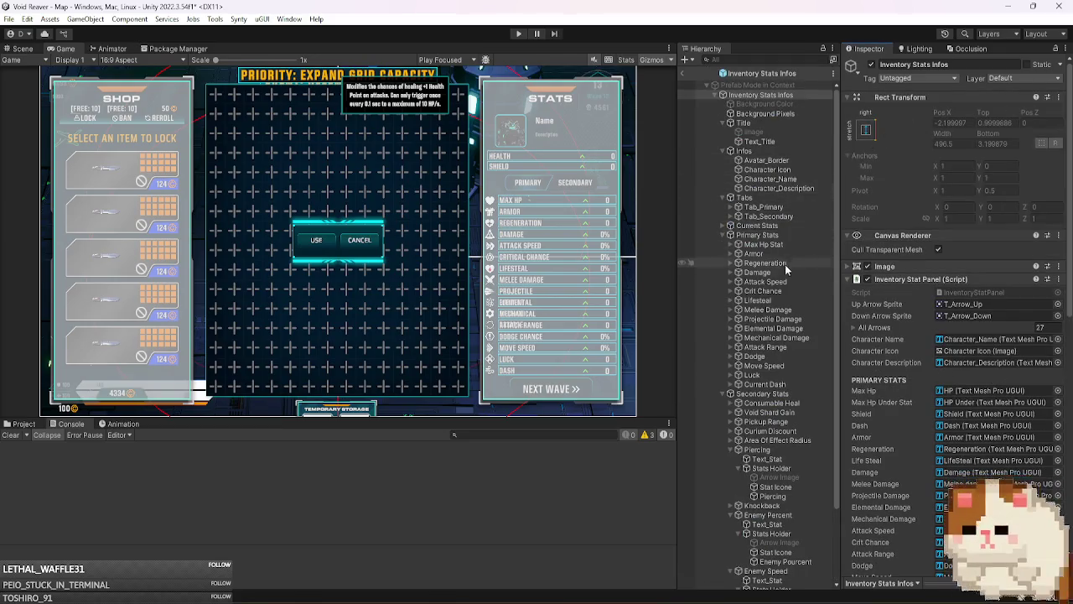
{"action": "left_click", "coordinate": [777, 397]}
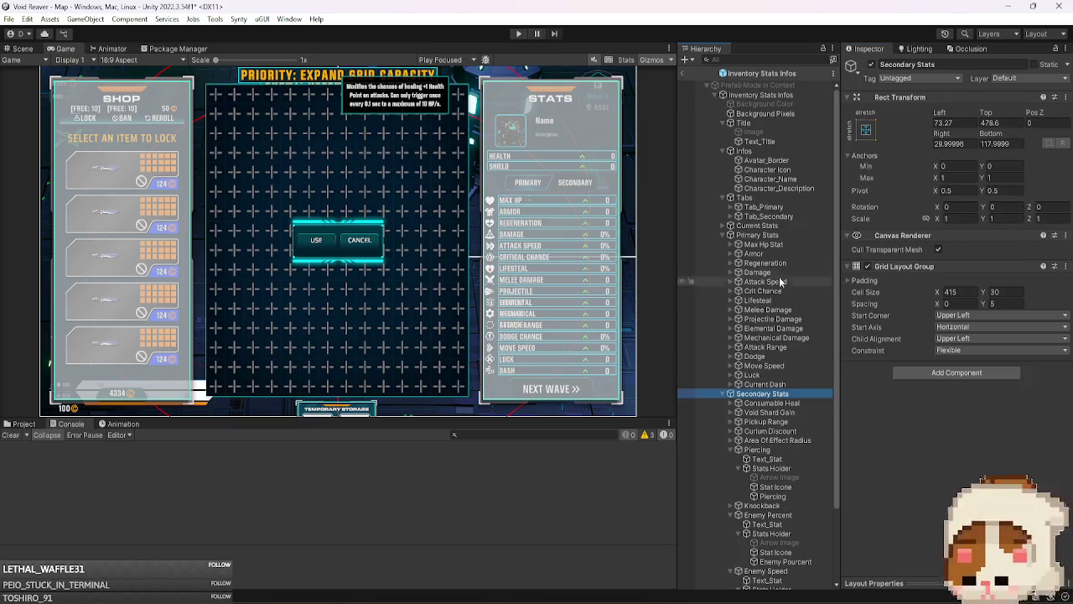
- Expand the Current Dash, Luck, Move Speed, Dodge, Attack Range and damage stat entries under Primary Stats
{"action": "left_click", "coordinate": [778, 237]}
{"action": "left_click", "coordinate": [787, 384]}
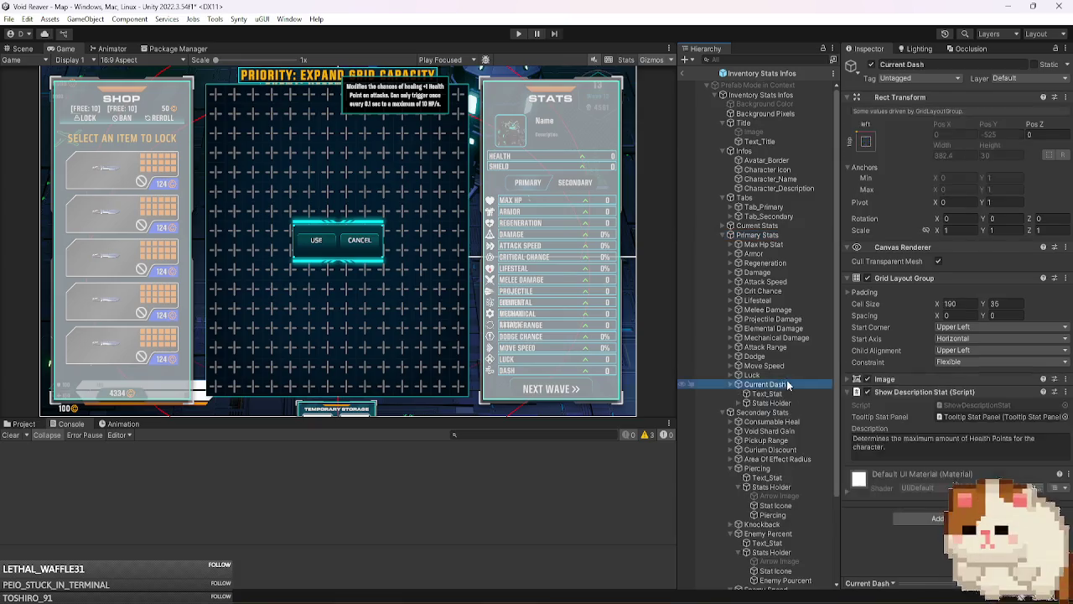
{"action": "key", "text": "Down"}
{"action": "key", "text": "Down"}
{"action": "key", "text": "Right"}
{"action": "left_click", "coordinate": [787, 374]}
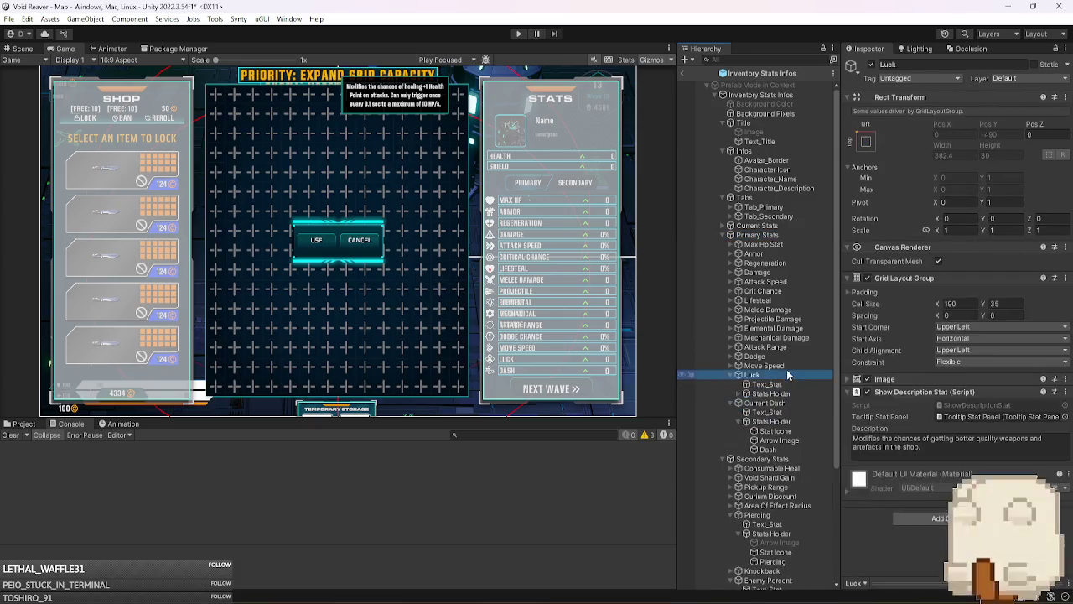
{"action": "key", "text": "Right"}
{"action": "key", "text": "Down"}
{"action": "key", "text": "Down"}
{"action": "key", "text": "Right"}
{"action": "left_click", "coordinate": [788, 366]}
{"action": "key", "text": "Right"}
{"action": "key", "text": "Down"}
{"action": "key", "text": "Down"}
{"action": "key", "text": "Up"}
{"action": "key", "text": "Up"}
{"action": "key", "text": "Right"}
{"action": "key", "text": "Up"}
{"action": "key", "text": "Right"}
{"action": "key", "text": "Up"}
{"action": "key", "text": "Right"}
{"action": "key", "text": "Up"}
{"action": "key", "text": "Right"}
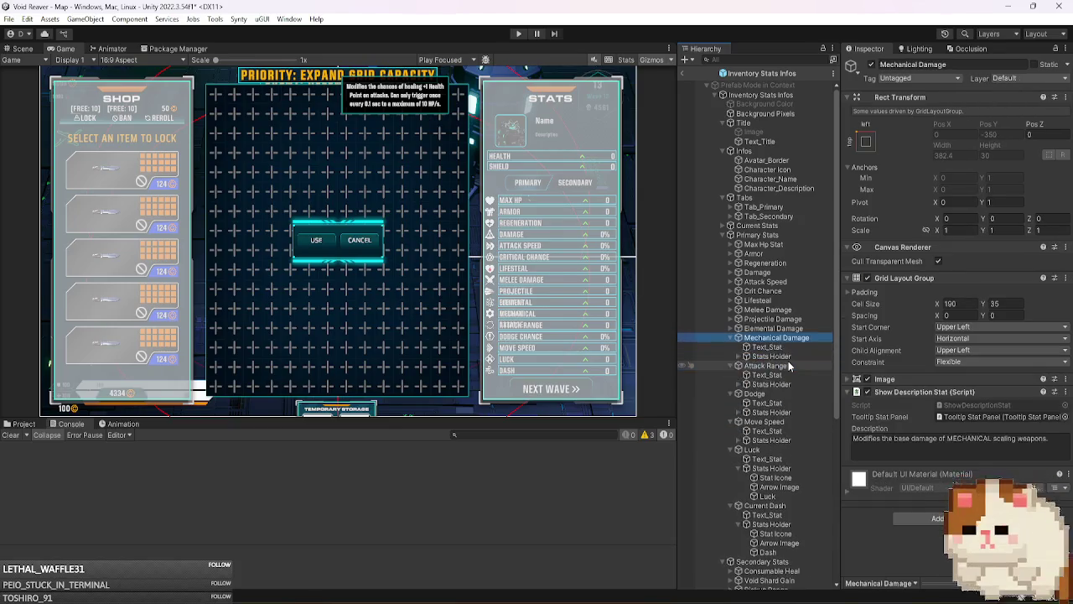
- Collapse the Secondary Stats and Button_Wave groups
{"action": "scroll", "coordinate": [788, 366], "scroll_direction": "down", "scroll_amount": 5}
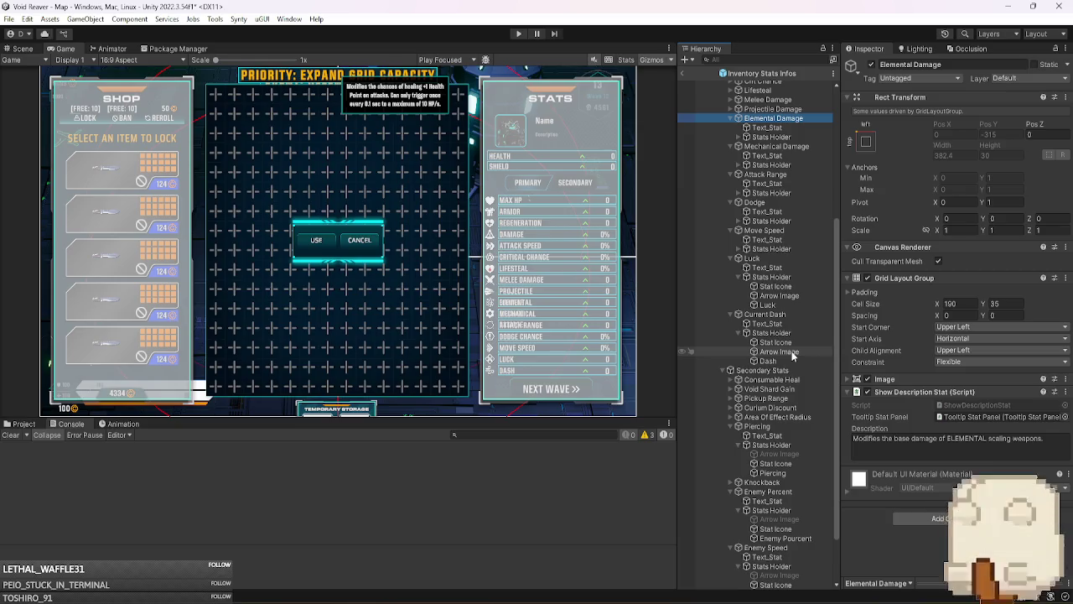
{"action": "left_click", "coordinate": [724, 369]}
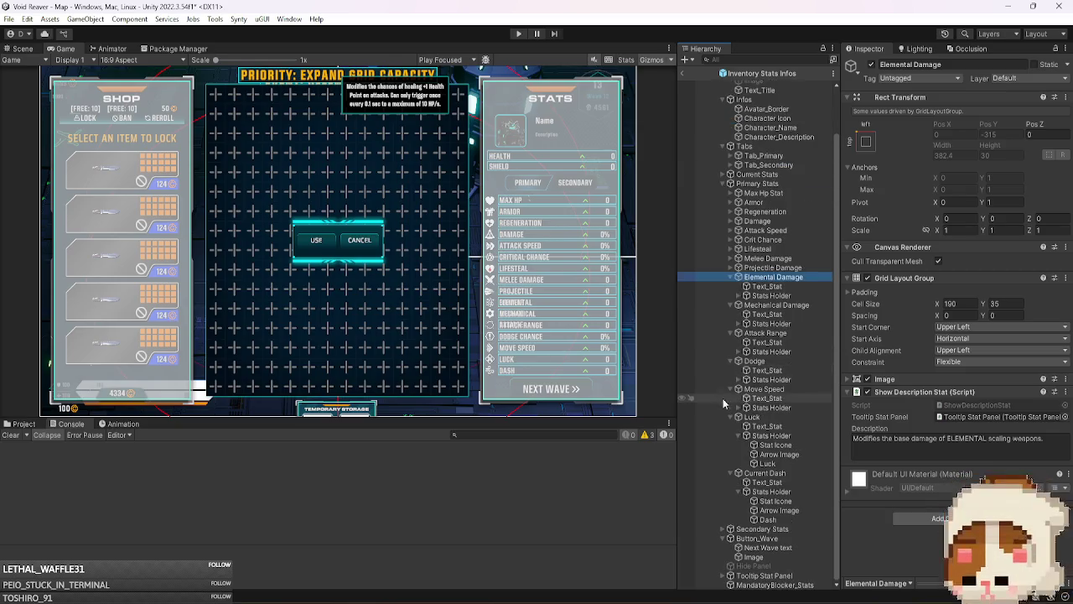
{"action": "left_click", "coordinate": [730, 538]}
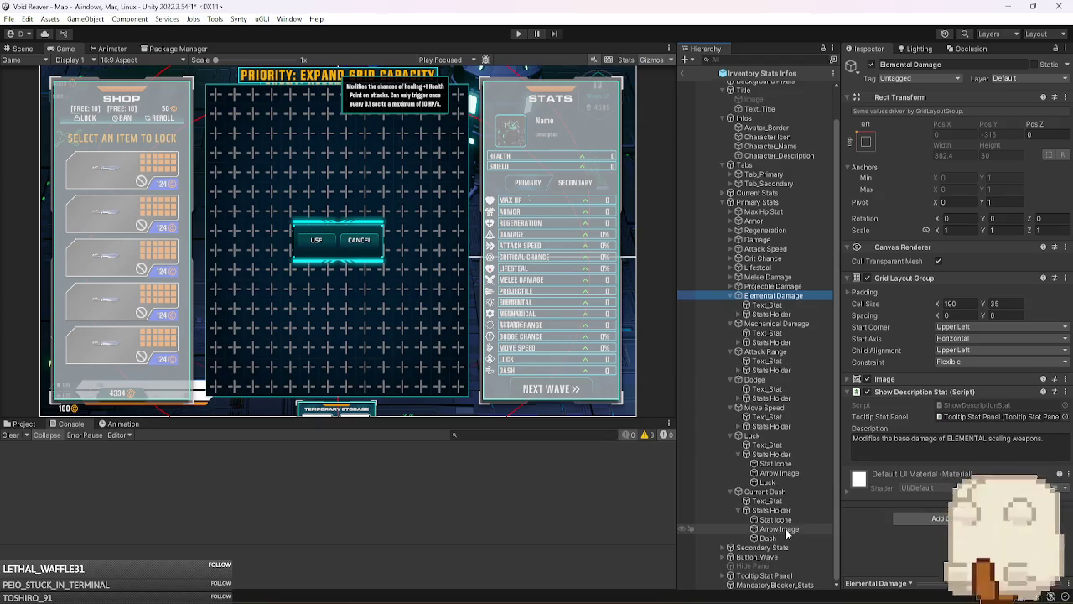
- Select the Stat Icones of Current Dash, Luck, Move Speed, Dodge, Attack Range, Mechanical and Elemental Damage
{"action": "left_click", "coordinate": [784, 520]}
{"action": "left_click", "coordinate": [775, 464], "text": "ctrl"}
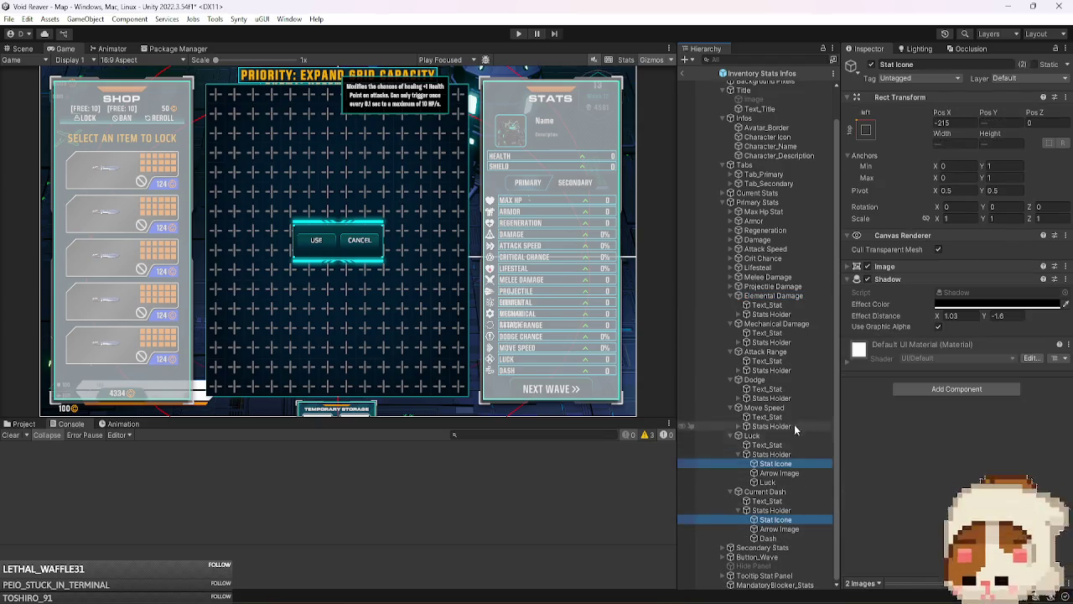
{"action": "left_click", "coordinate": [737, 426]}
{"action": "left_click", "coordinate": [740, 435], "text": "ctrl"}
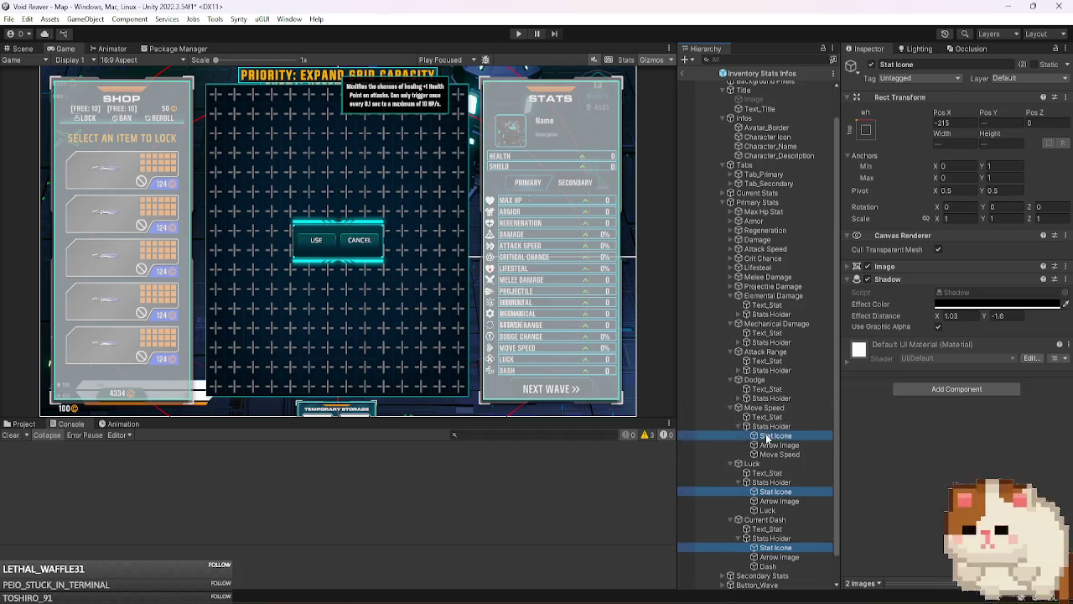
{"action": "left_click", "coordinate": [738, 398]}
{"action": "left_click", "coordinate": [772, 407], "text": "ctrl"}
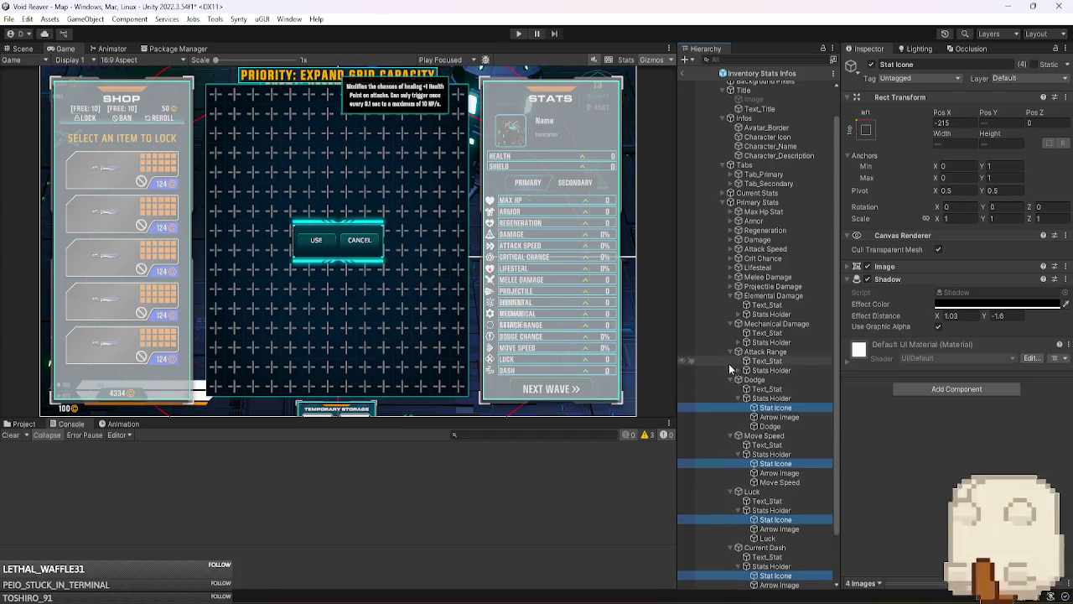
{"action": "left_click", "coordinate": [739, 369]}
{"action": "left_click", "coordinate": [764, 380], "text": "ctrl"}
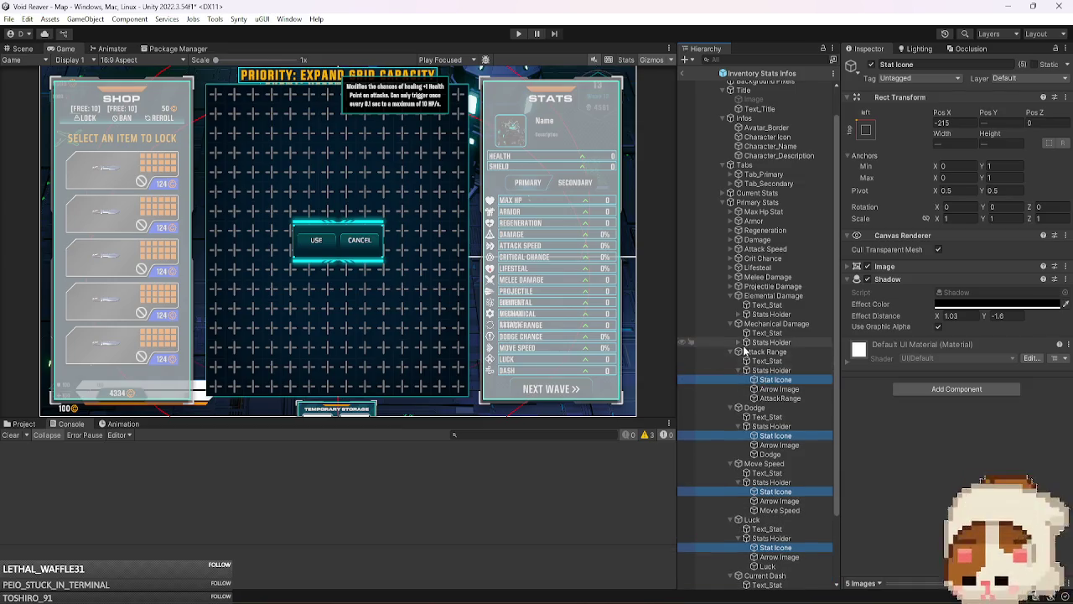
{"action": "left_click", "coordinate": [739, 342]}
{"action": "left_click", "coordinate": [786, 353], "text": "ctrl"}
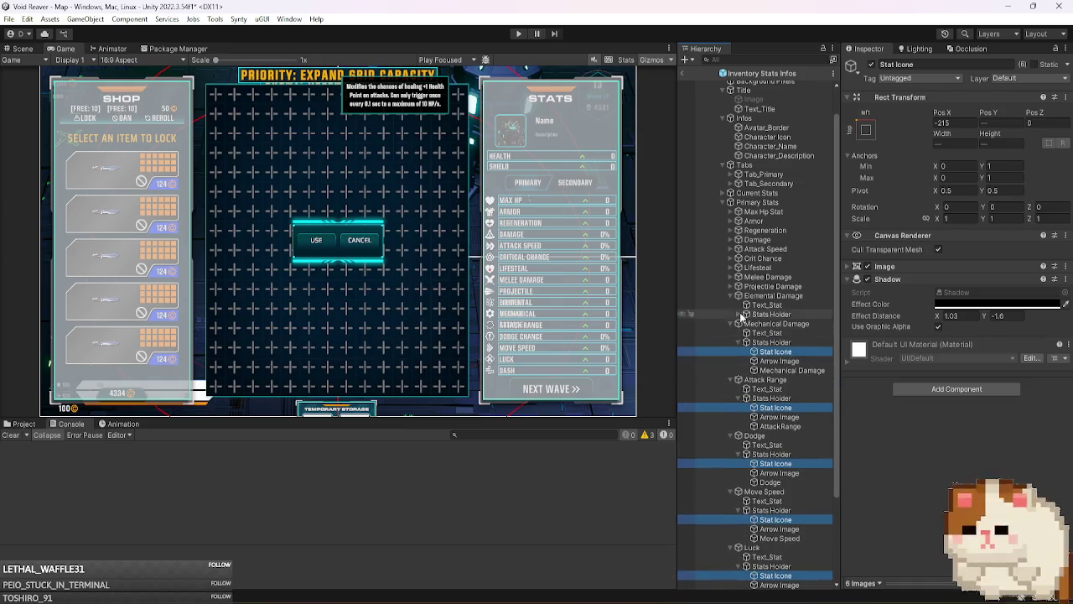
{"action": "left_click", "coordinate": [739, 314]}
{"action": "left_click", "coordinate": [763, 324], "text": "ctrl"}
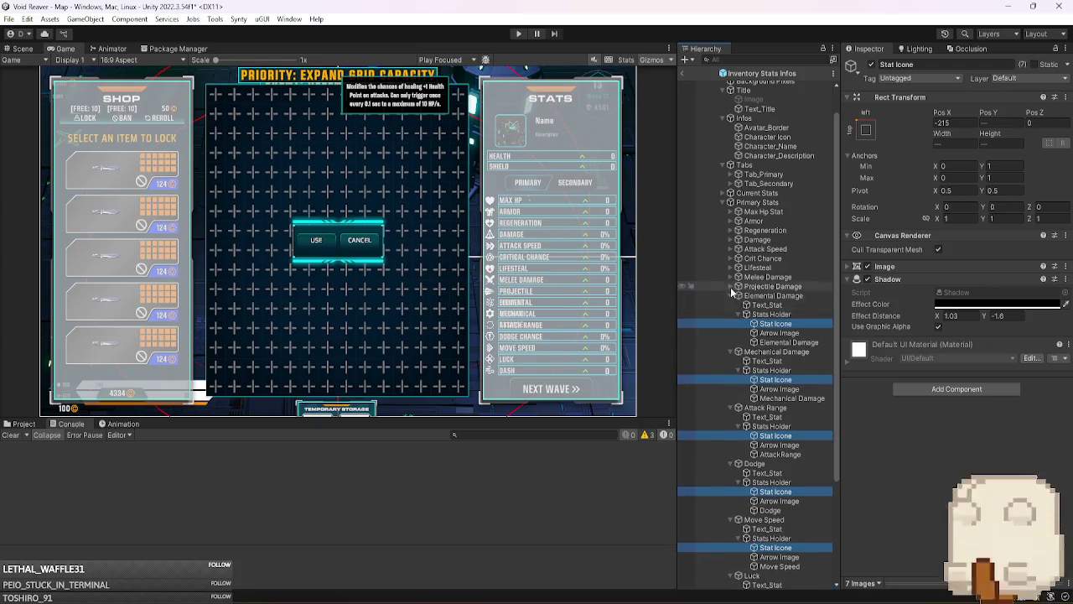
- Expand Projectile Damage, Melee Damage, Lifesteal and Crit Chance holders and add their stat icons
{"action": "left_click", "coordinate": [731, 286]}
{"action": "left_click", "coordinate": [739, 305]}
{"action": "left_click", "coordinate": [764, 314], "text": "ctrl"}
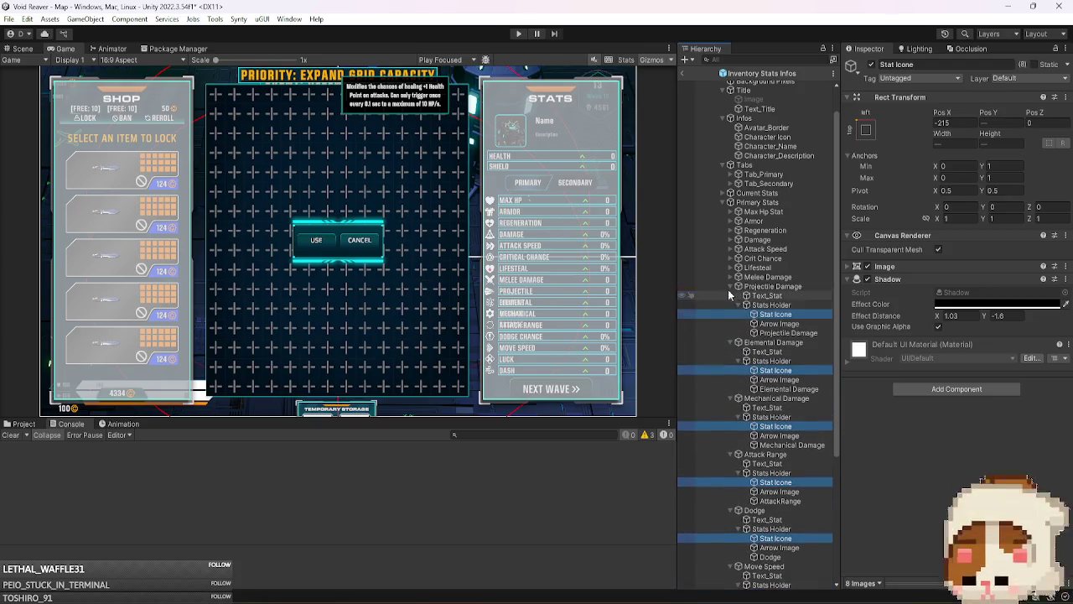
{"action": "left_click", "coordinate": [731, 276]}
{"action": "left_click", "coordinate": [738, 296]}
{"action": "left_click", "coordinate": [775, 305], "text": "ctrl"}
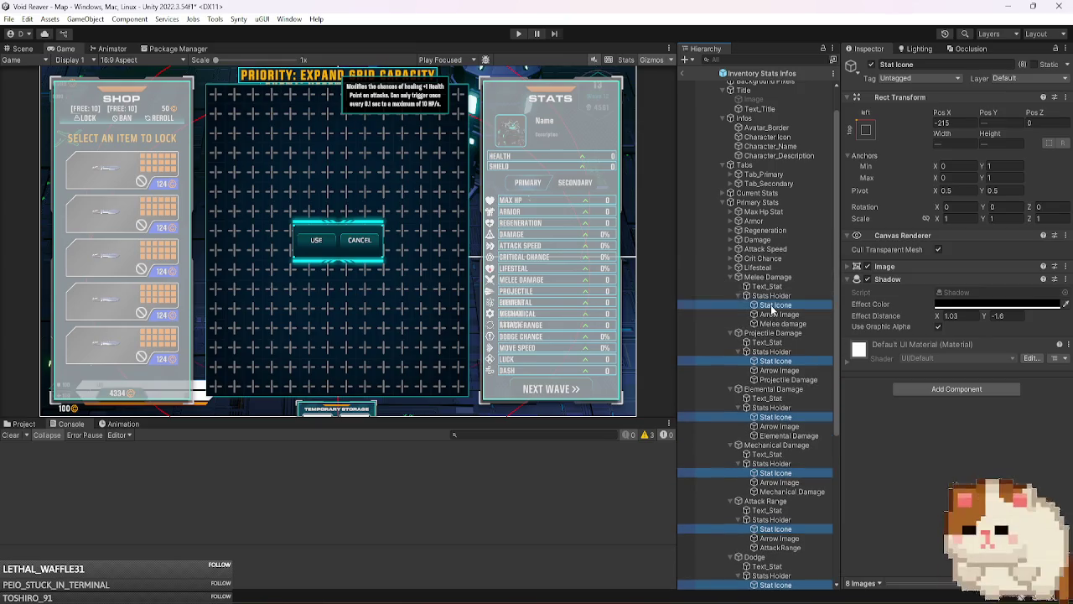
{"action": "left_click", "coordinate": [731, 267]}
{"action": "left_click", "coordinate": [738, 286]}
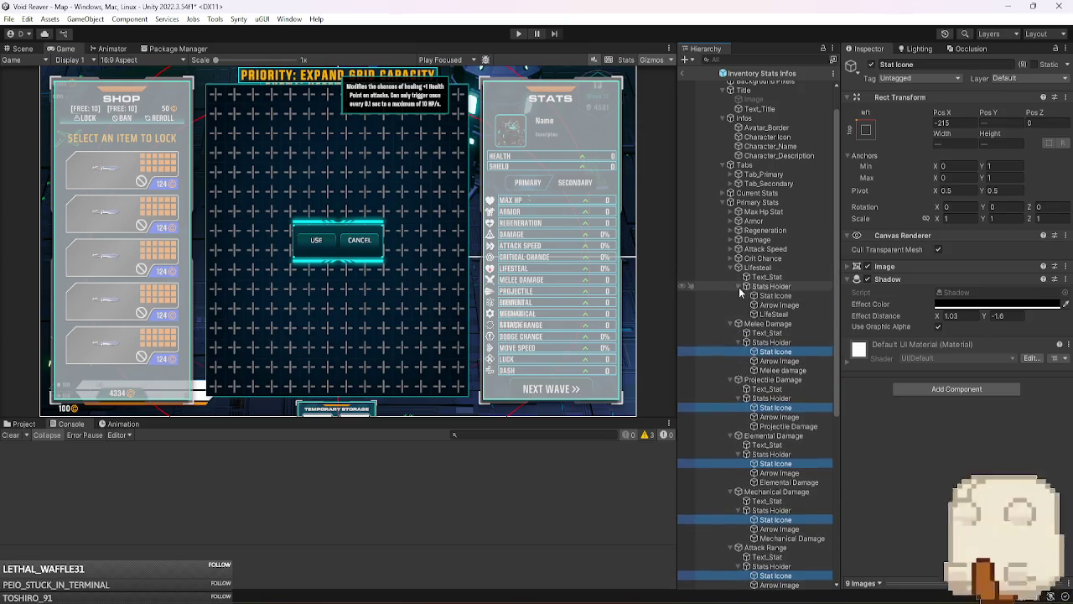
{"action": "left_click", "coordinate": [775, 295], "text": "ctrl"}
{"action": "left_click", "coordinate": [731, 258]}
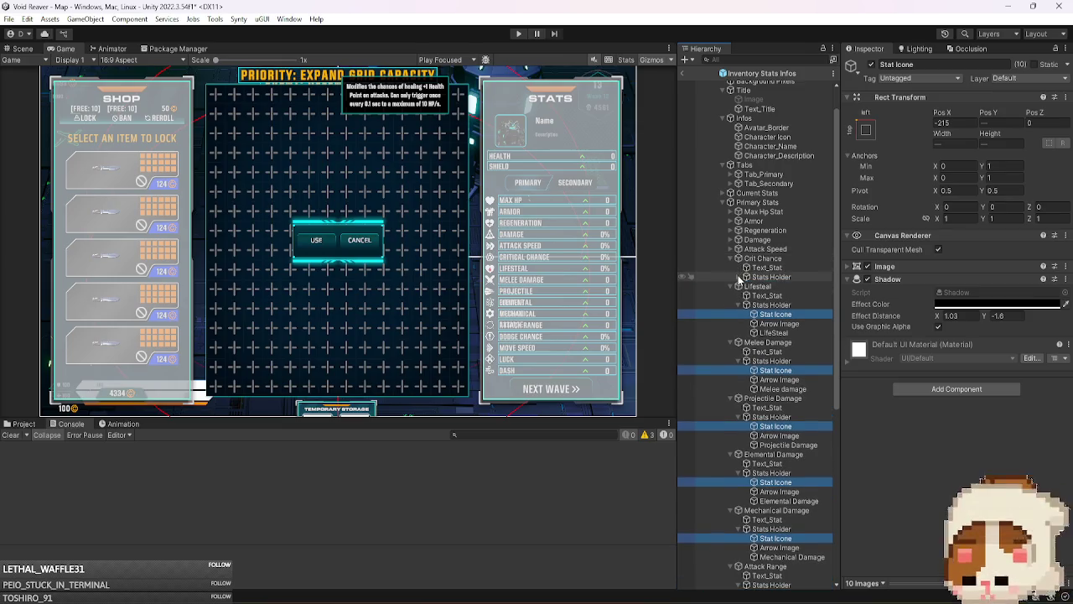
{"action": "left_click", "coordinate": [738, 277]}
{"action": "left_click", "coordinate": [775, 285], "text": "ctrl"}
- Expand Attack Speed, Damage, Regeneration and Armor, adding the Attack Speed and Damage icons to the selection
{"action": "left_click", "coordinate": [731, 249]}
{"action": "left_click", "coordinate": [739, 267]}
{"action": "left_click", "coordinate": [774, 277], "text": "ctrl"}
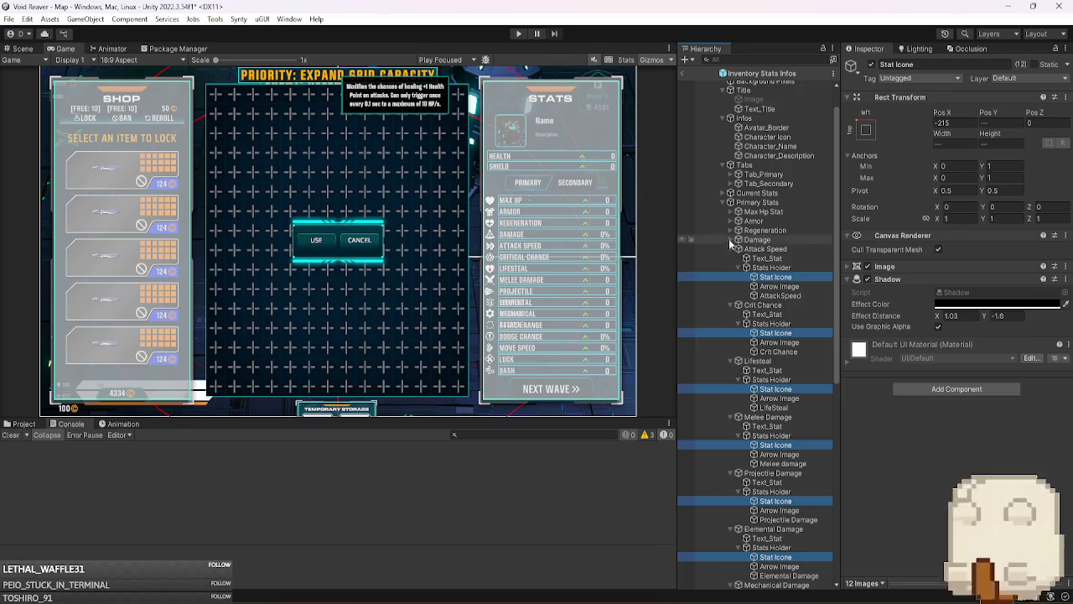
{"action": "left_click", "coordinate": [731, 240]}
{"action": "left_click", "coordinate": [739, 258]}
{"action": "left_click", "coordinate": [775, 267], "text": "ctrl"}
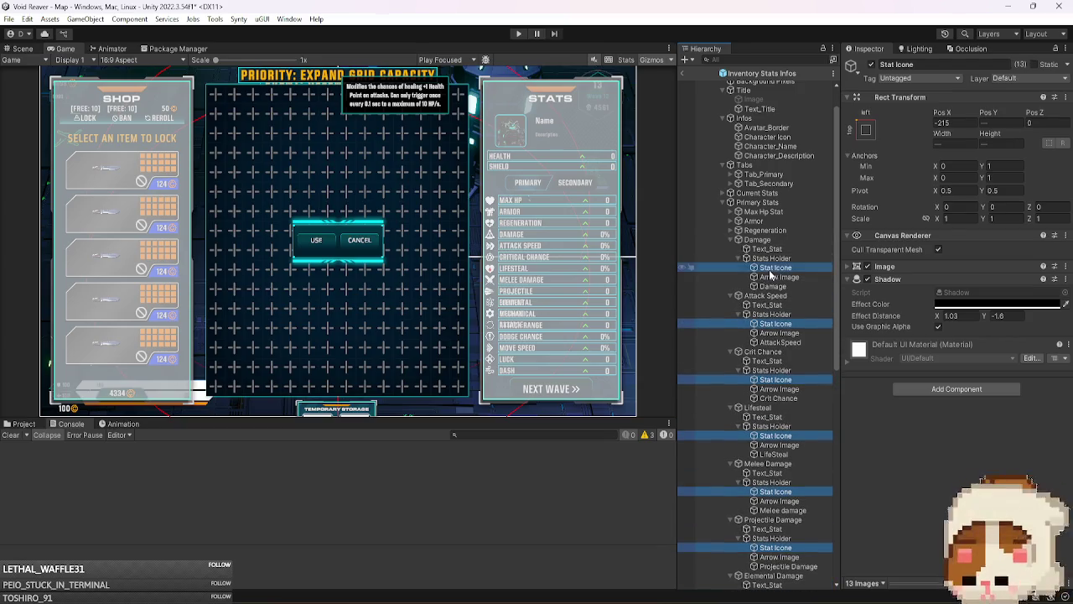
{"action": "left_click", "coordinate": [731, 230]}
{"action": "left_click", "coordinate": [738, 249]}
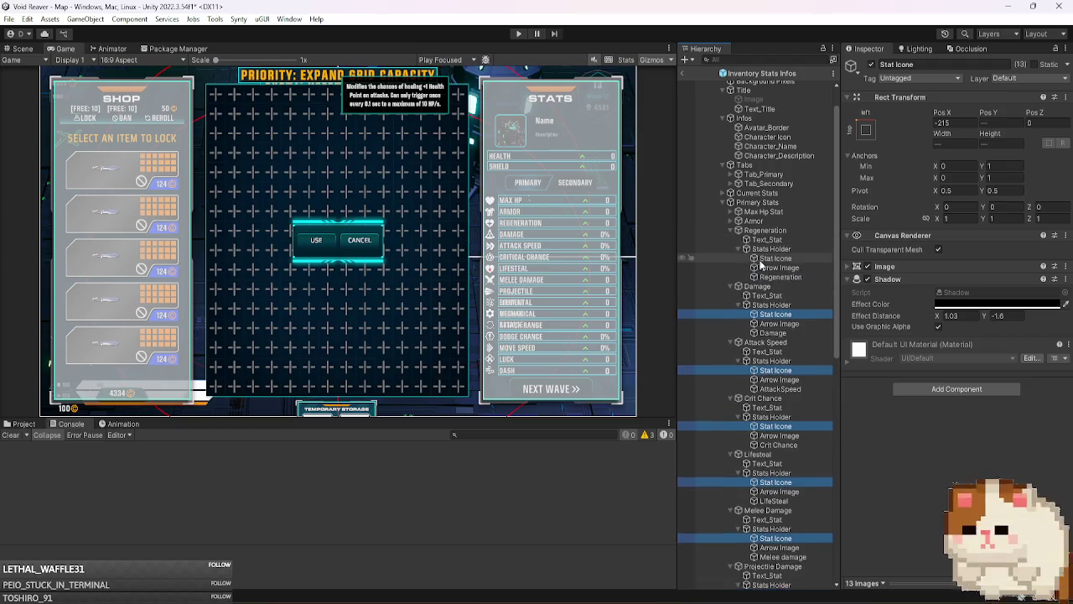
{"action": "left_click", "coordinate": [731, 221]}
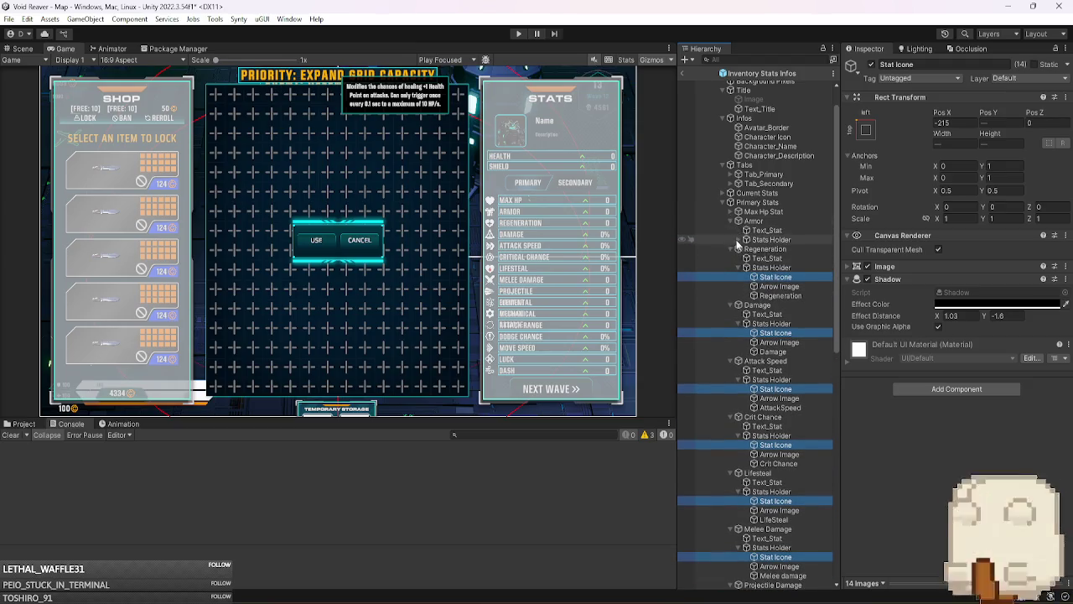
{"action": "left_click", "coordinate": [742, 242]}
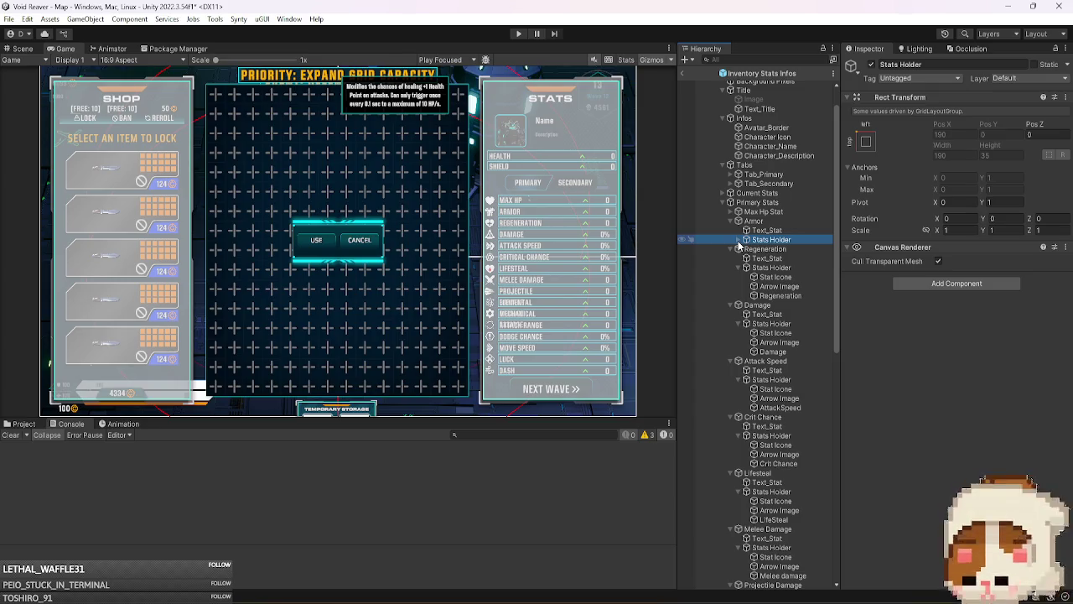
- Expand the Armor and Max Hp stats holders and select the Current Dash through Projectile Damage stat icons
{"action": "left_click", "coordinate": [739, 240]}
{"action": "left_click", "coordinate": [731, 211]}
{"action": "left_click", "coordinate": [739, 230]}
{"action": "scroll", "coordinate": [807, 359], "scroll_direction": "down", "scroll_amount": 10}
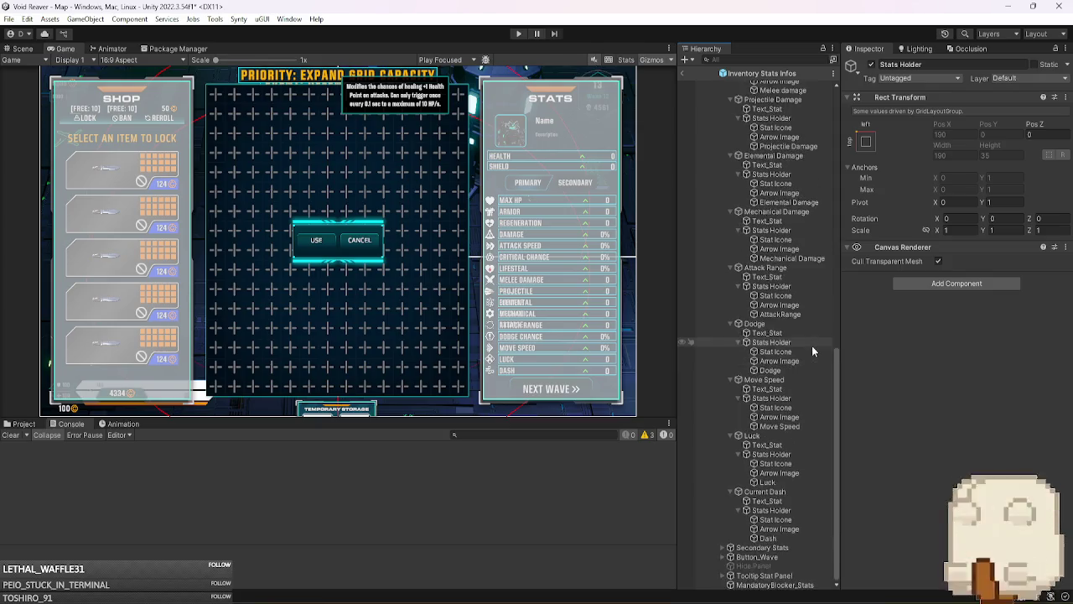
{"action": "left_click", "coordinate": [783, 519]}
{"action": "left_click", "coordinate": [784, 463], "text": "ctrl"}
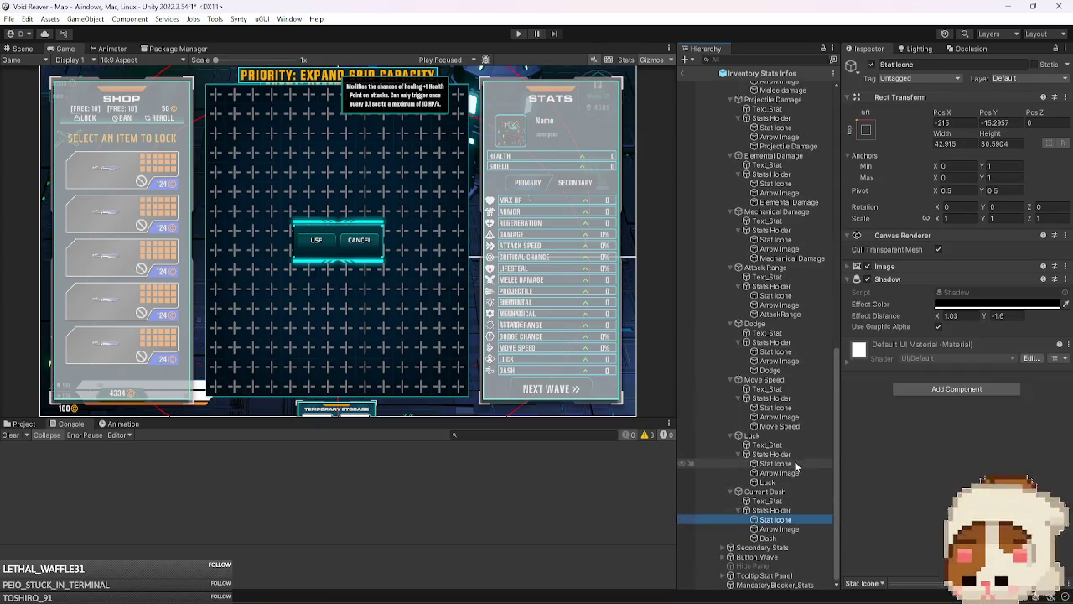
{"action": "left_click", "coordinate": [795, 407], "text": "ctrl"}
{"action": "left_click", "coordinate": [794, 351], "text": "ctrl"}
{"action": "left_click", "coordinate": [799, 295], "text": "ctrl"}
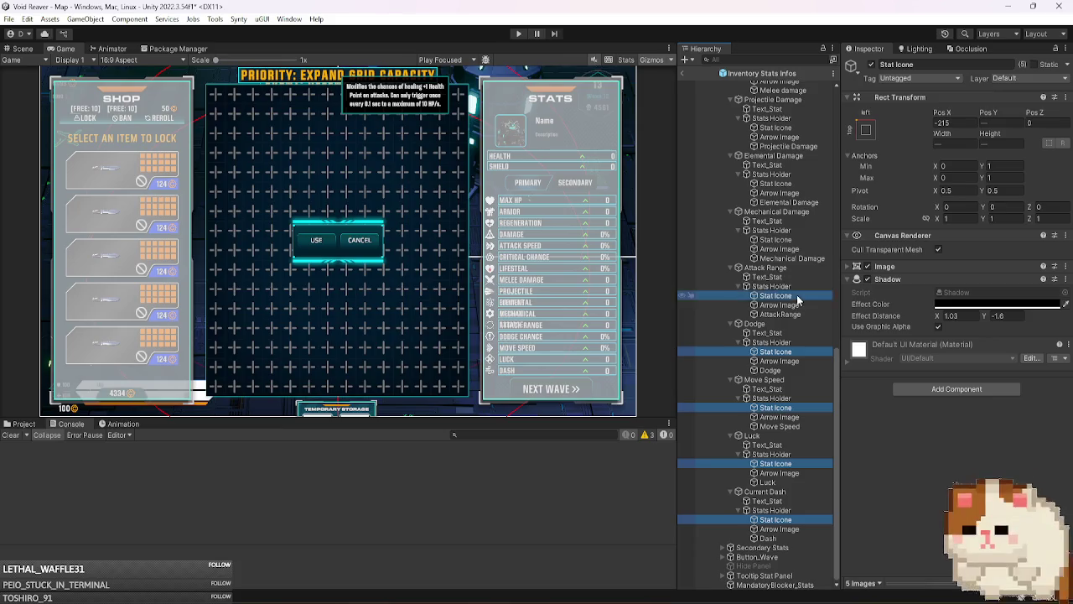
{"action": "left_click", "coordinate": [794, 239], "text": "ctrl"}
{"action": "left_click", "coordinate": [795, 183], "text": "ctrl"}
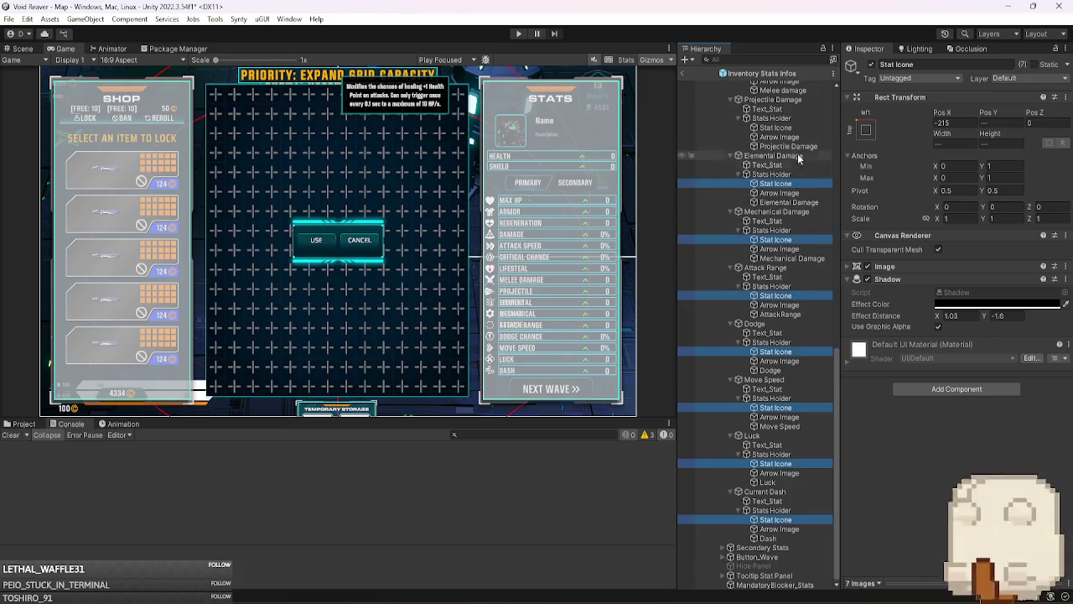
{"action": "left_click", "coordinate": [796, 128], "text": "ctrl"}
- Add the Melee Damage through Max Hp stat icons to complete a 16-icon selection
{"action": "scroll", "coordinate": [795, 168], "scroll_direction": "up", "scroll_amount": 3}
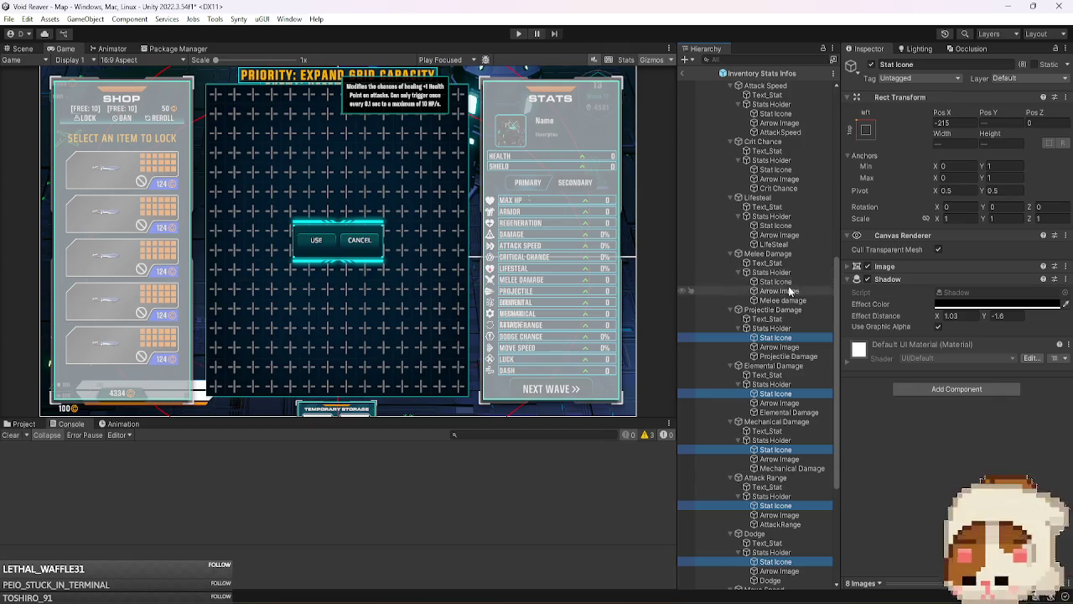
{"action": "left_click", "coordinate": [776, 281], "text": "ctrl"}
{"action": "left_click", "coordinate": [776, 226], "text": "ctrl"}
{"action": "left_click", "coordinate": [776, 169], "text": "ctrl"}
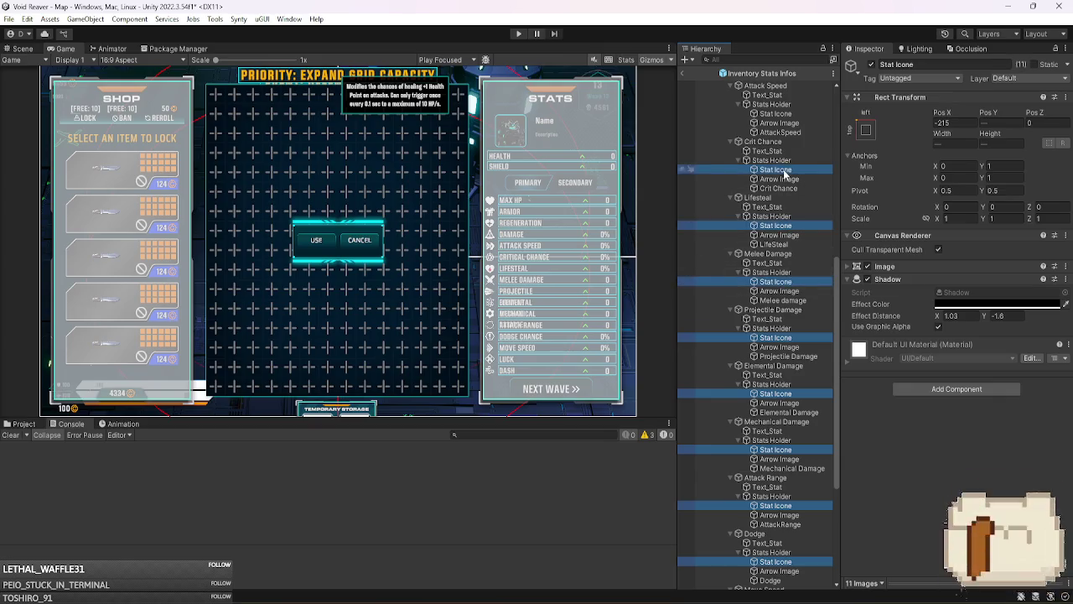
{"action": "left_click", "coordinate": [776, 113], "text": "ctrl"}
{"action": "scroll", "coordinate": [818, 285], "scroll_direction": "up", "scroll_amount": 5}
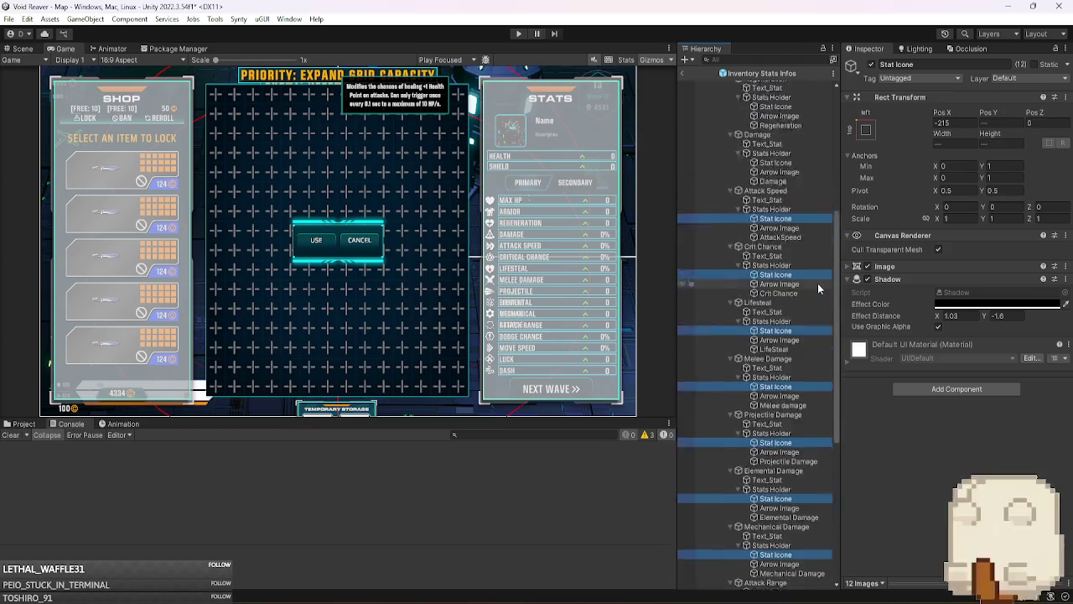
{"action": "left_click", "coordinate": [776, 301], "text": "ctrl"}
{"action": "left_click", "coordinate": [776, 247], "text": "ctrl"}
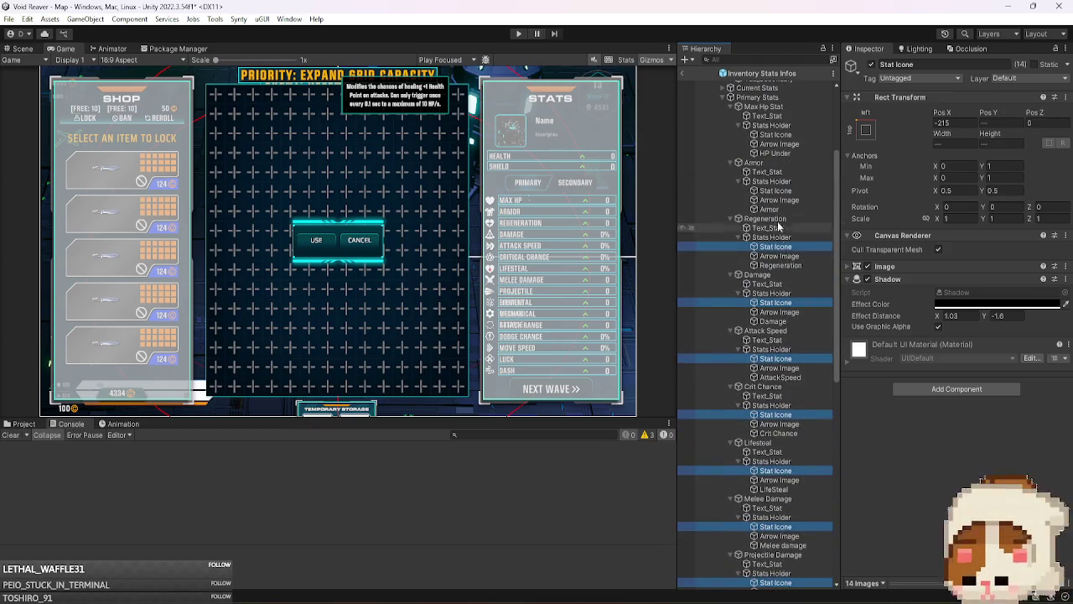
{"action": "left_click", "coordinate": [776, 191], "text": "ctrl"}
{"action": "left_click", "coordinate": [775, 134], "text": "ctrl"}
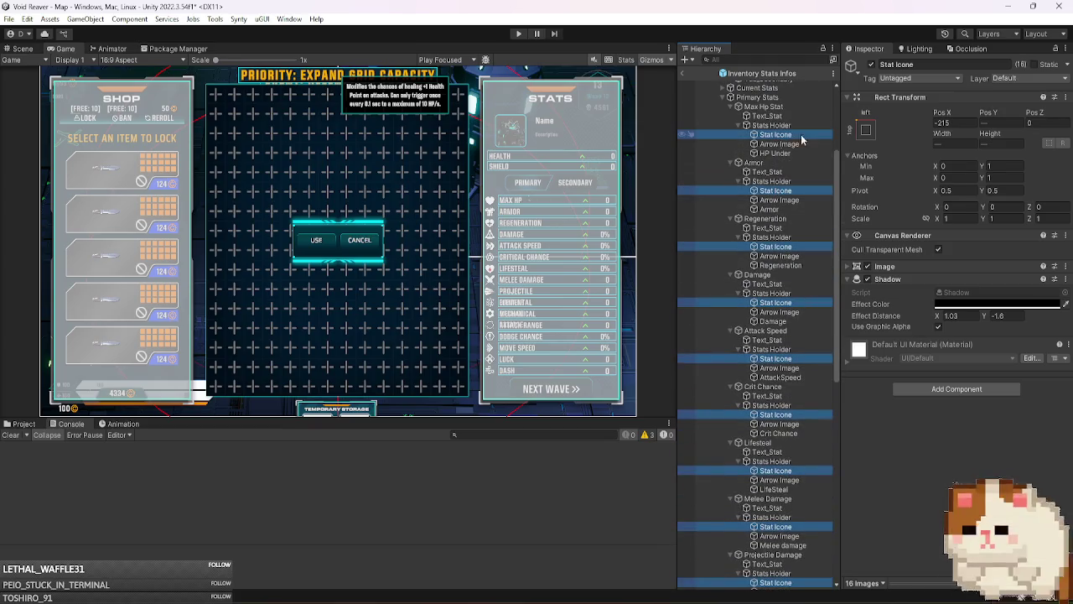
{"action": "left_click", "coordinate": [941, 122]}
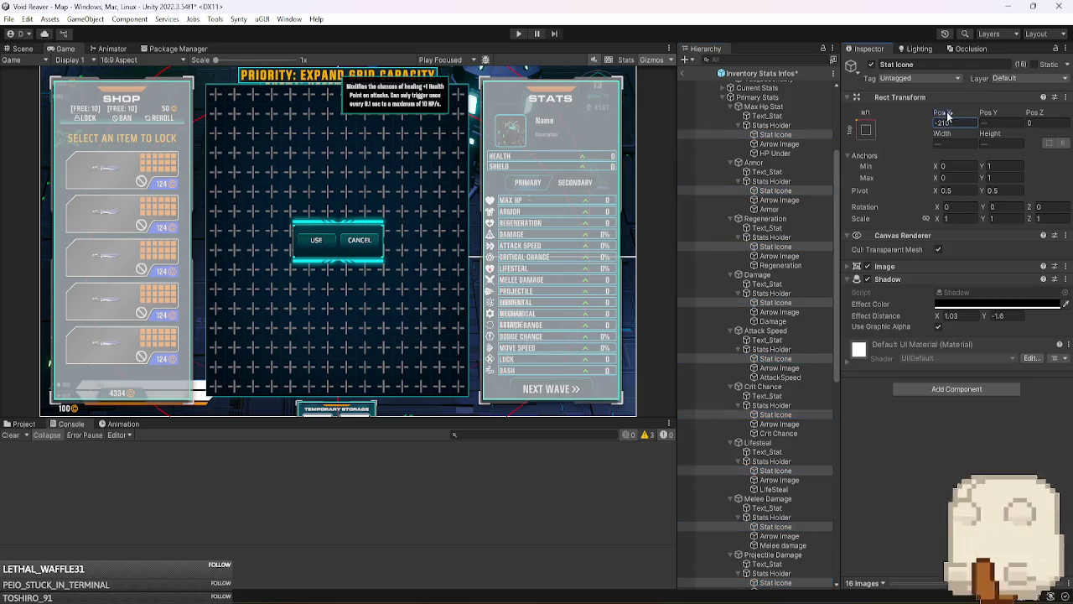
- Try several Pos X values for the selected stat icons, settling on -205
{"action": "type", "text": "102.5"}
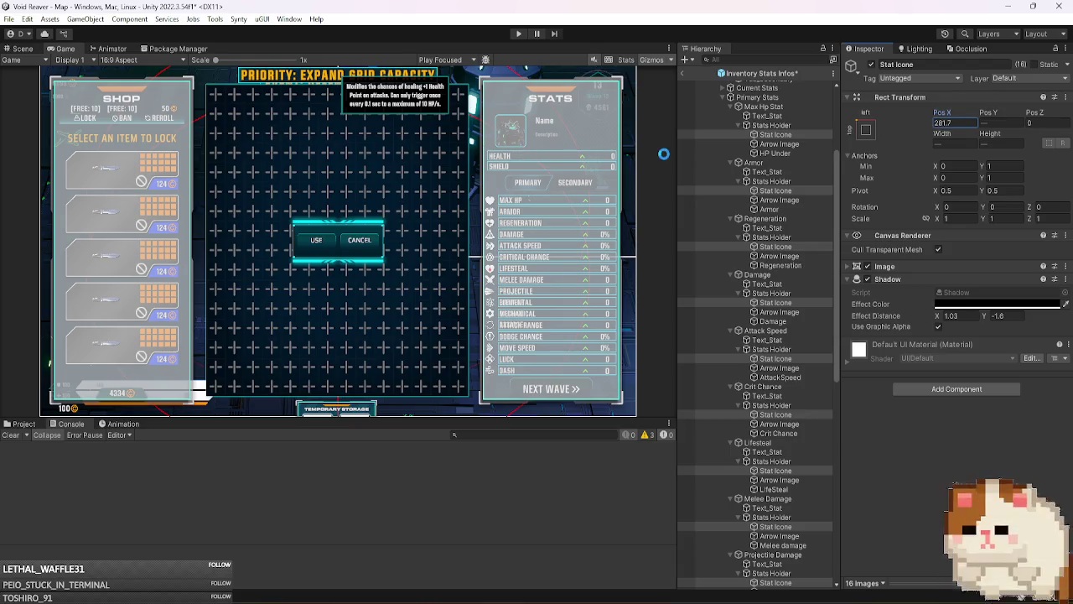
{"action": "left_click", "coordinate": [966, 124]}
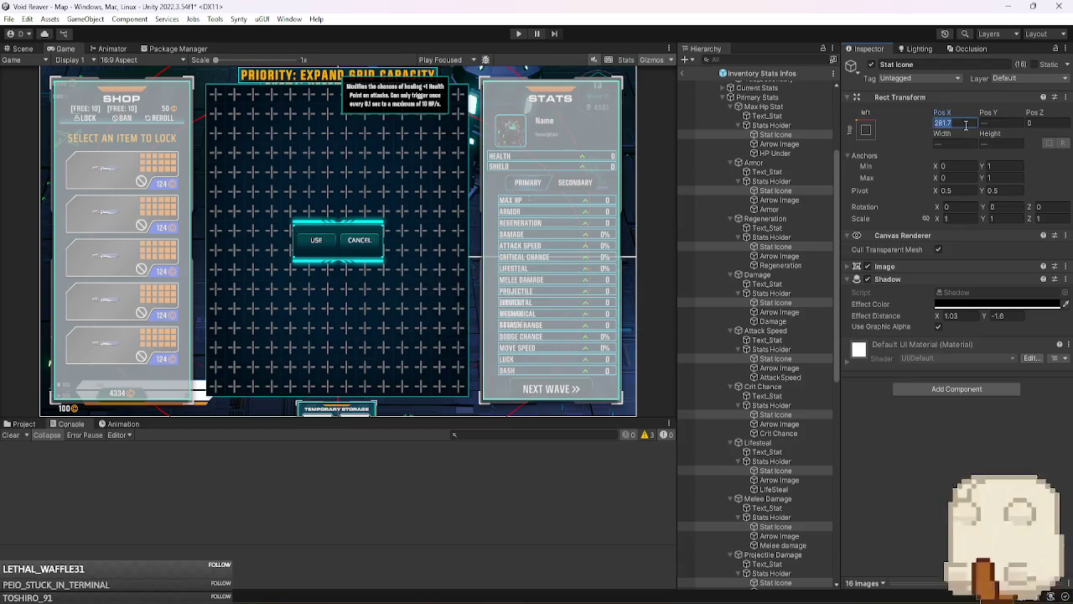
{"action": "type", "text": "215"}
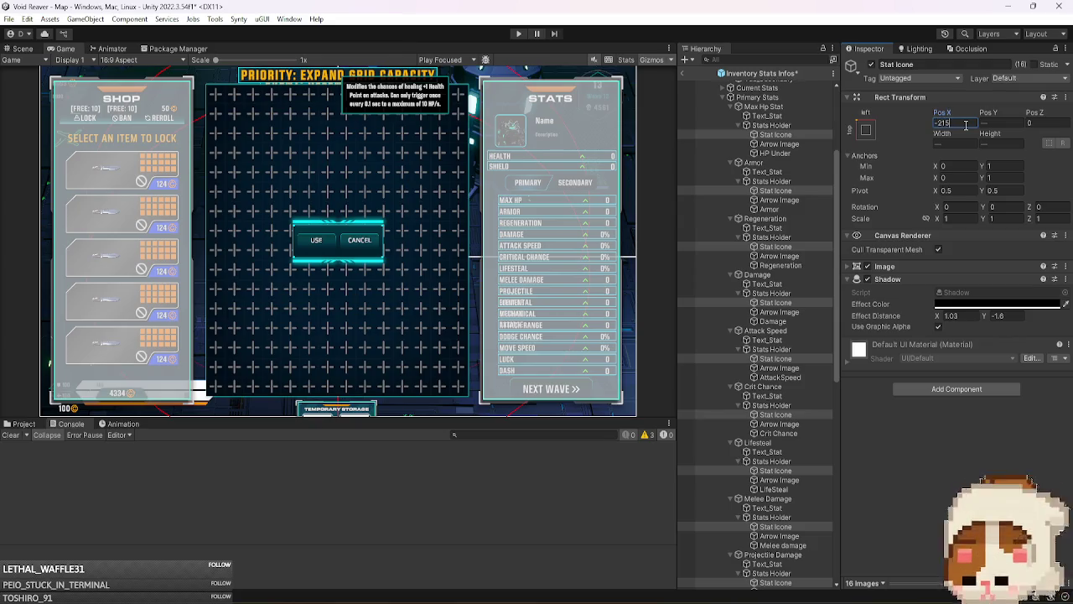
{"action": "key", "text": "BackSpace"}
{"action": "type", "text": "0"}
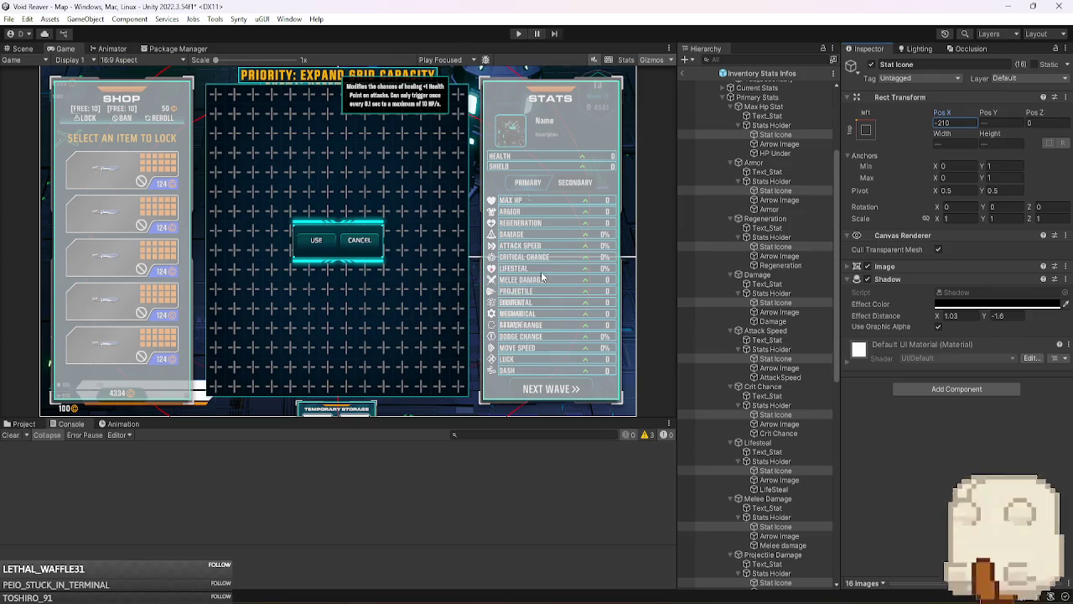
{"action": "left_click", "coordinate": [963, 122]}
{"action": "type", "text": "20"}
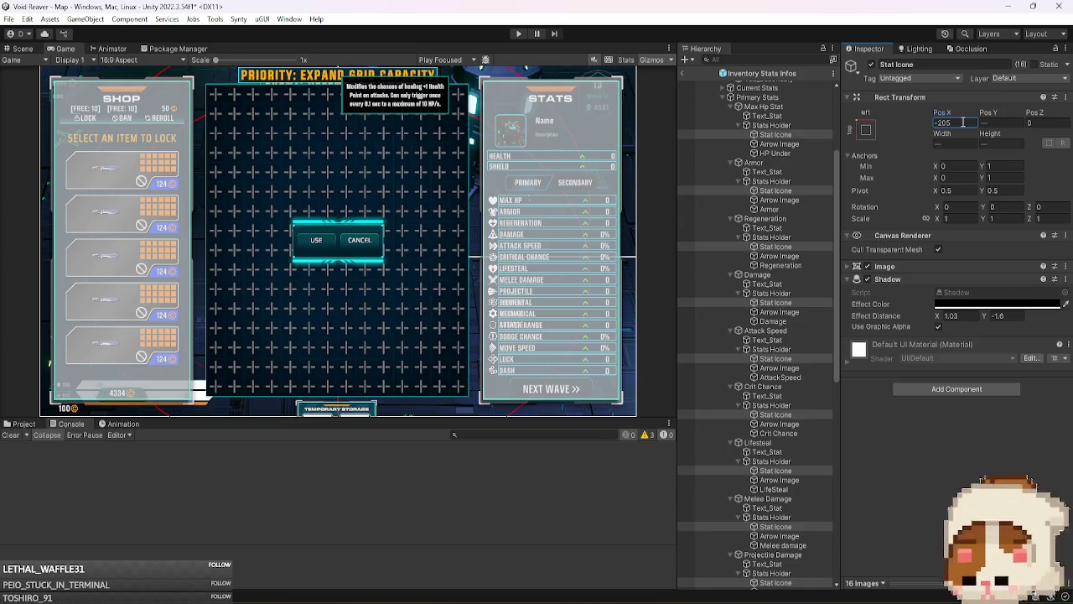
{"action": "left_click", "coordinate": [757, 97]}
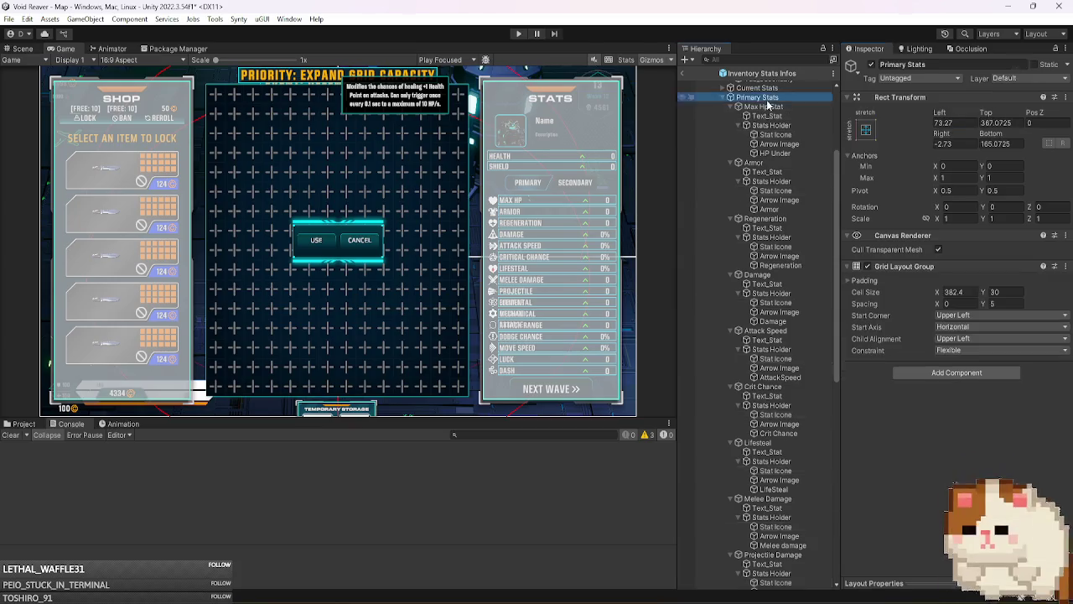
- Set the Primary Stats Grid Layout Group cell width to 380, keeping height 30
{"action": "left_click", "coordinate": [731, 97]}
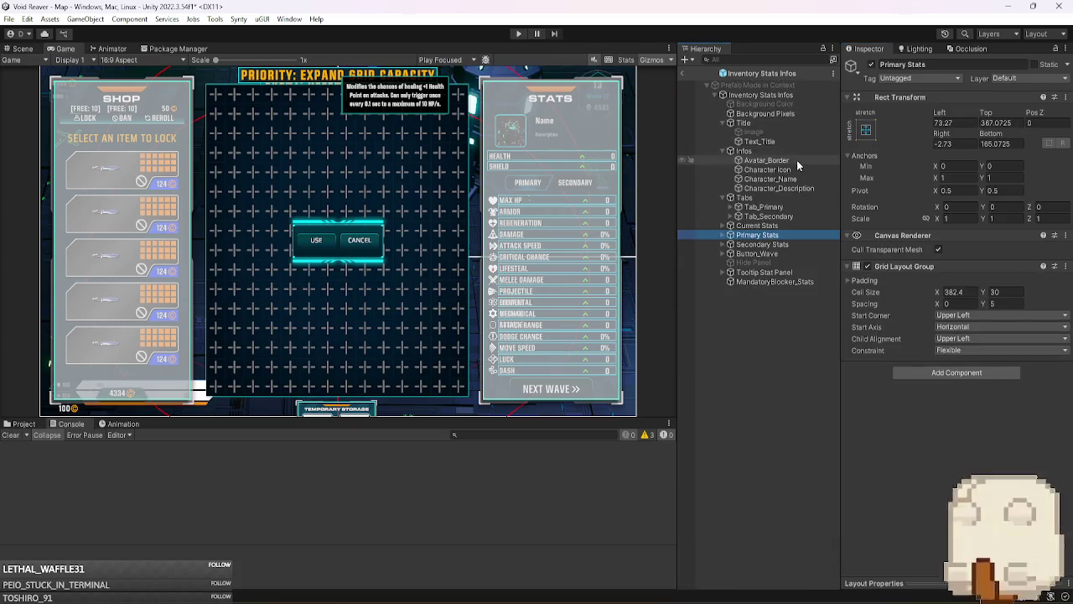
{"action": "key", "text": "Right"}
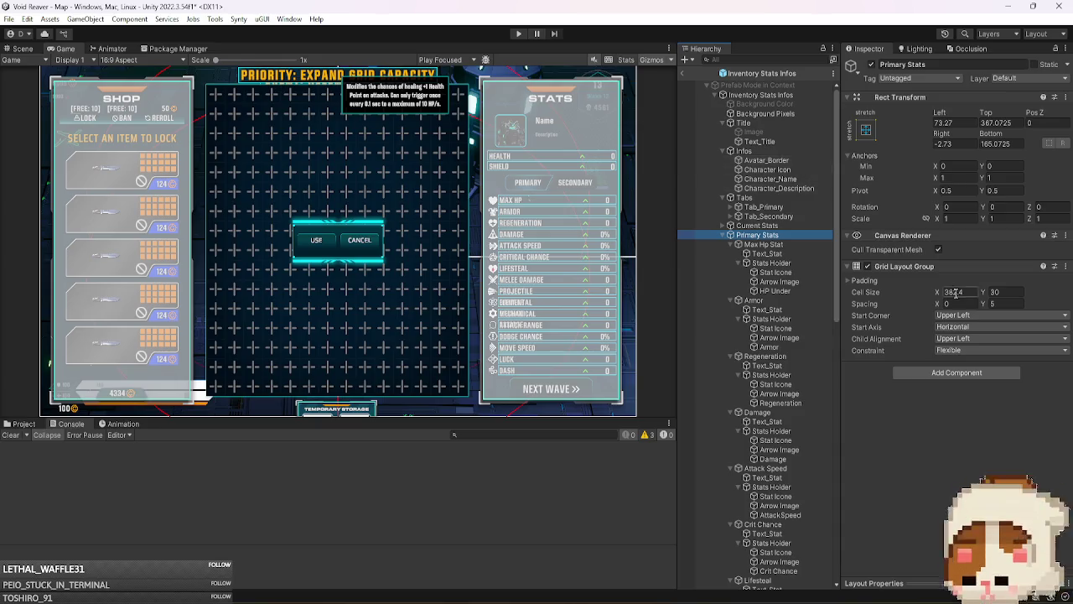
{"action": "left_click", "coordinate": [974, 293]}
{"action": "type", "text": "390"}
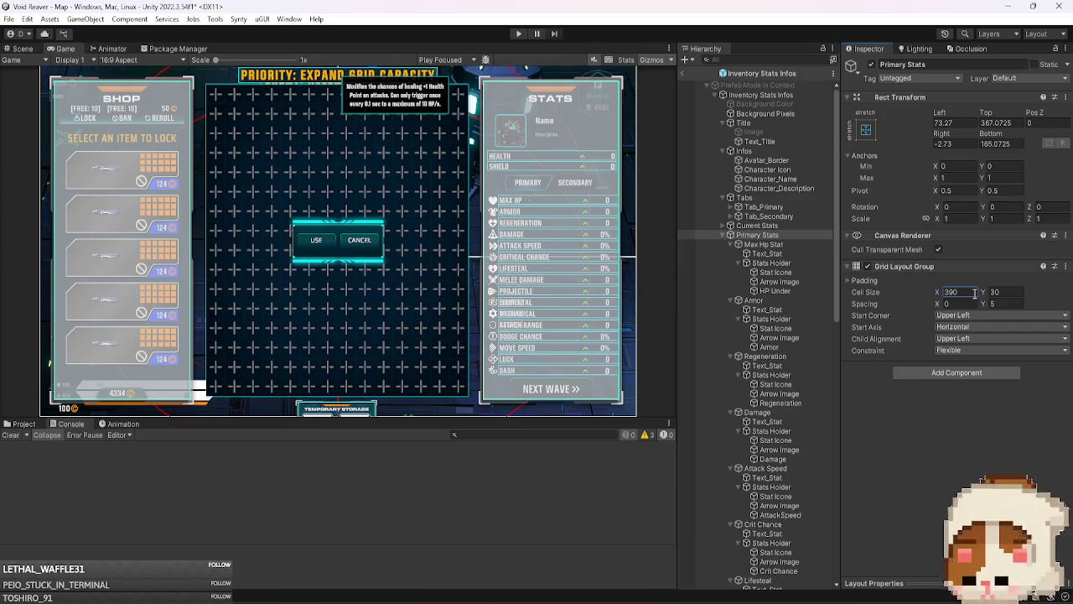
{"action": "type", "text": "3"}
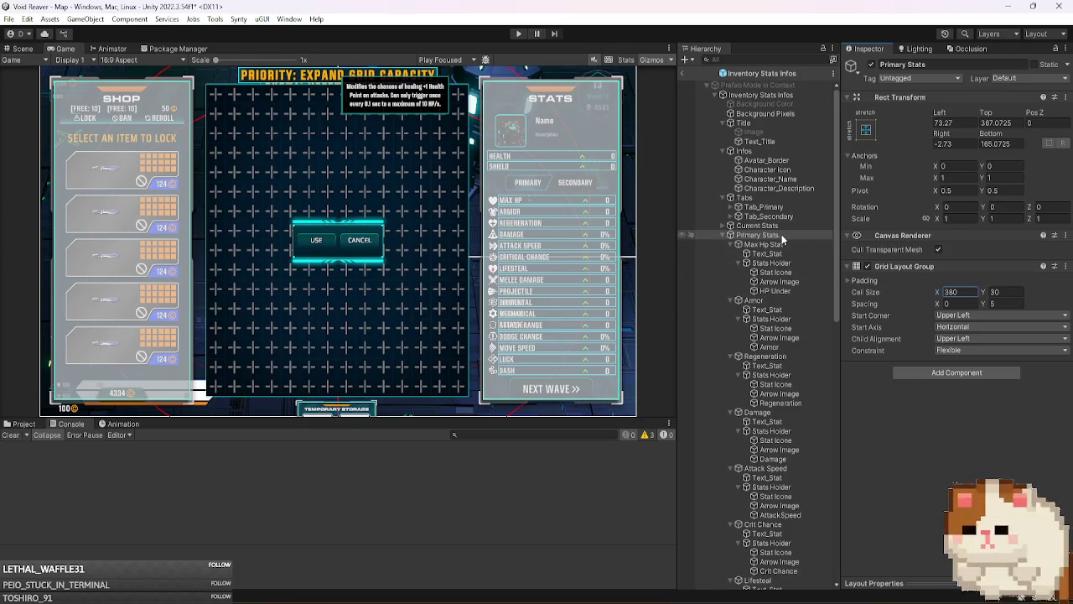
{"action": "key", "text": "Left"}
{"action": "key", "text": "Down"}
{"action": "left_click", "coordinate": [964, 291]}
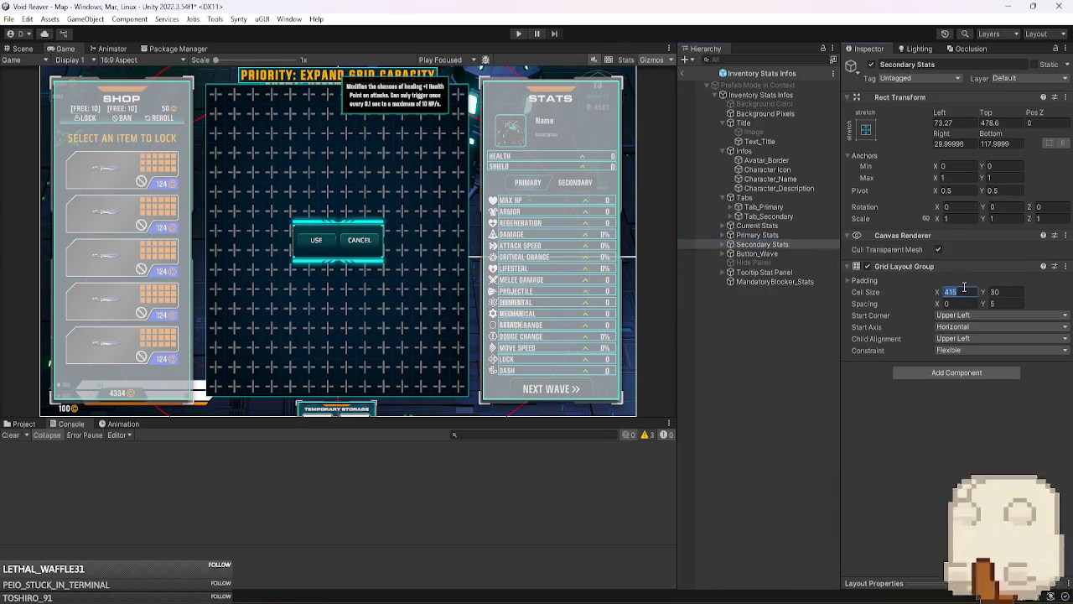
- Set the Secondary Stats Grid Layout Group cell width to 415
{"action": "type", "text": "380"}
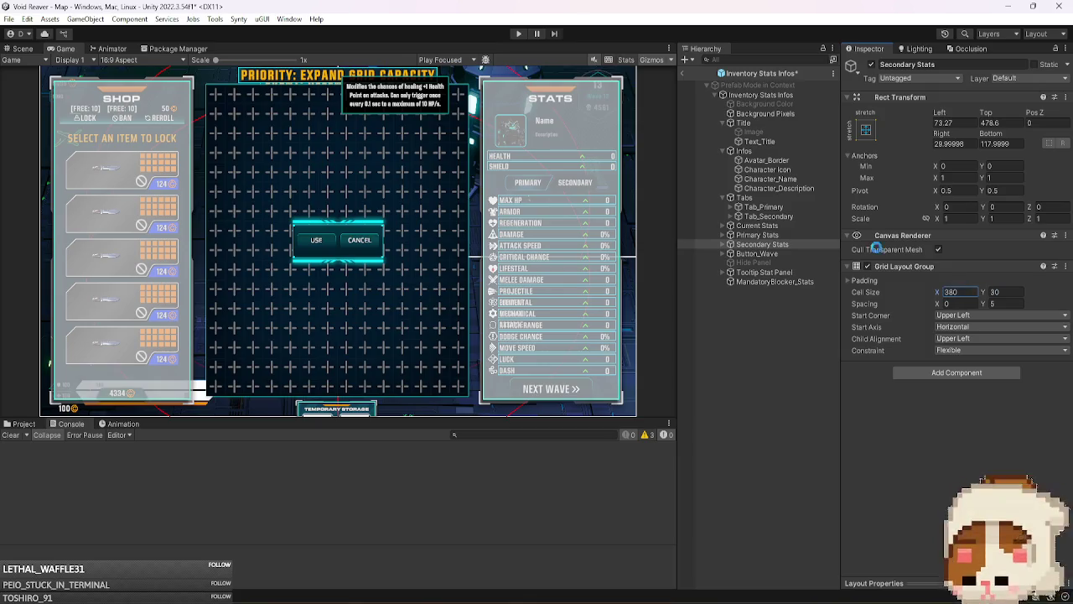
{"action": "left_click", "coordinate": [754, 235]}
{"action": "left_click", "coordinate": [871, 65]}
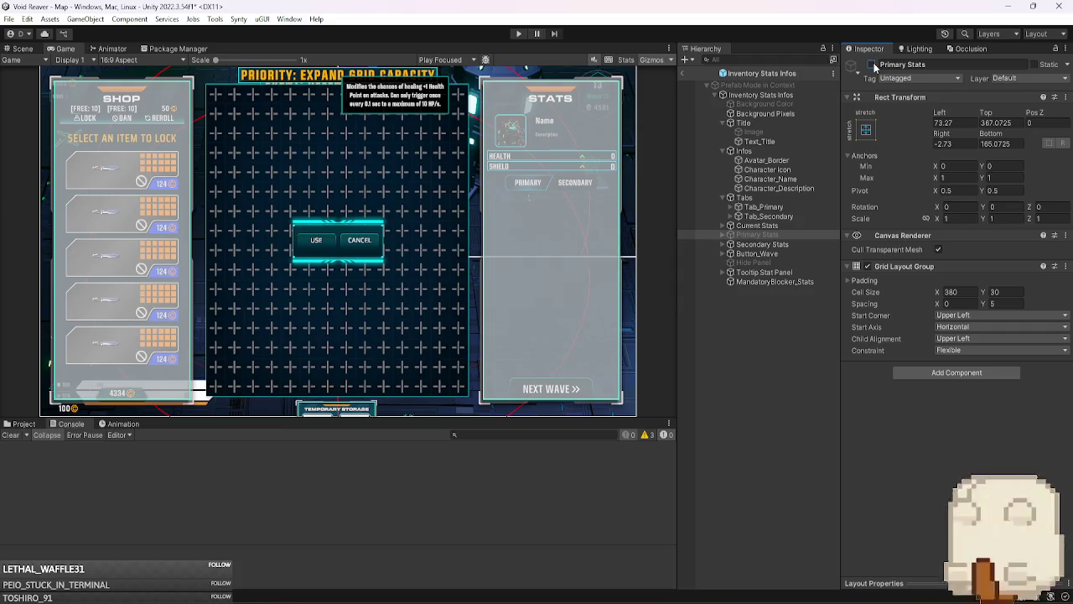
{"action": "double_click", "coordinate": [800, 245]}
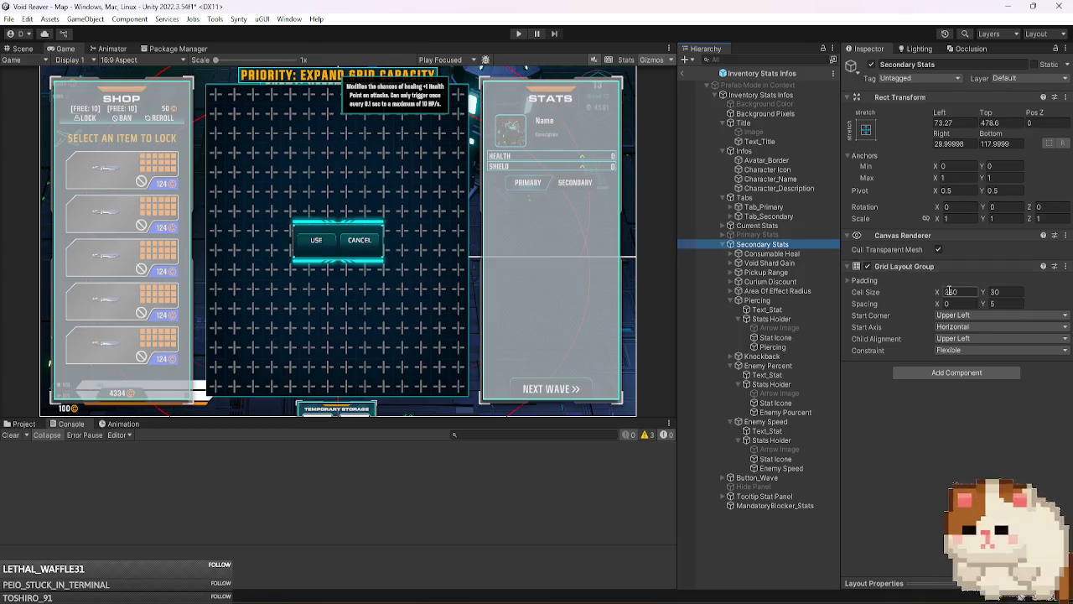
{"action": "key", "text": "ctrl+z"}
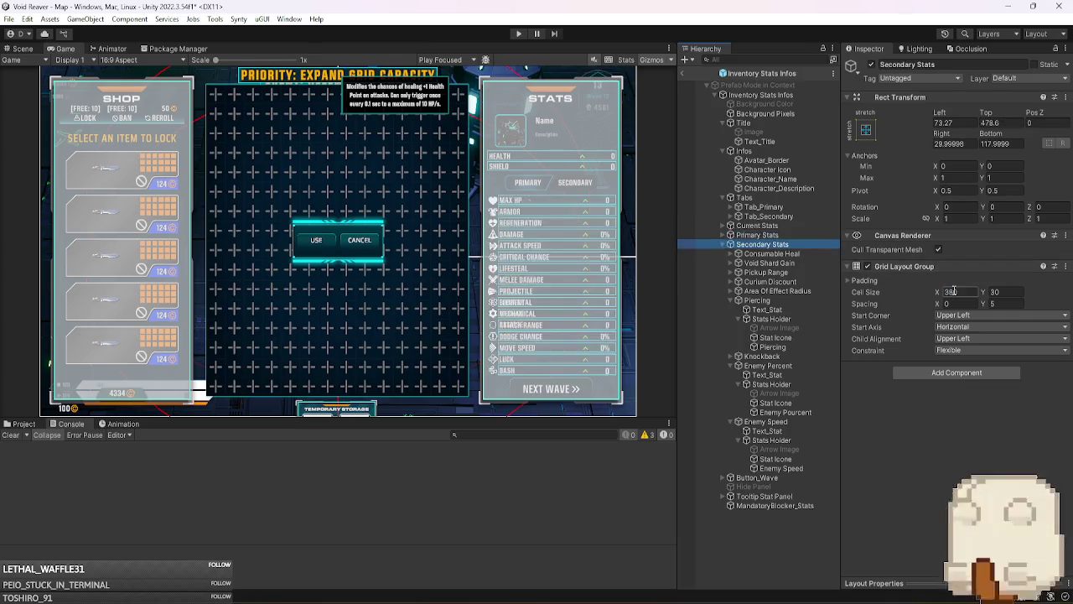
{"action": "left_click", "coordinate": [953, 291]}
{"action": "type", "text": "415"}
{"action": "key", "text": "Return"}
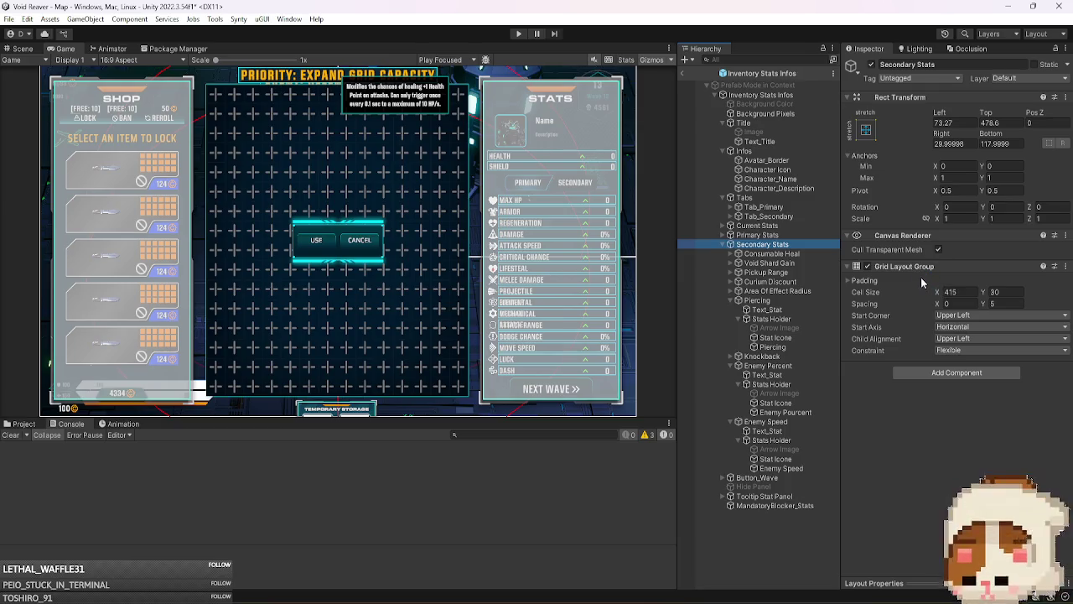
- Deactivate Primary Stats, toggle Secondary Stats off and back on, and show the Scene view
{"action": "left_click", "coordinate": [818, 236]}
{"action": "left_click", "coordinate": [871, 64]}
{"action": "left_click", "coordinate": [767, 244]}
{"action": "left_click", "coordinate": [872, 65]}
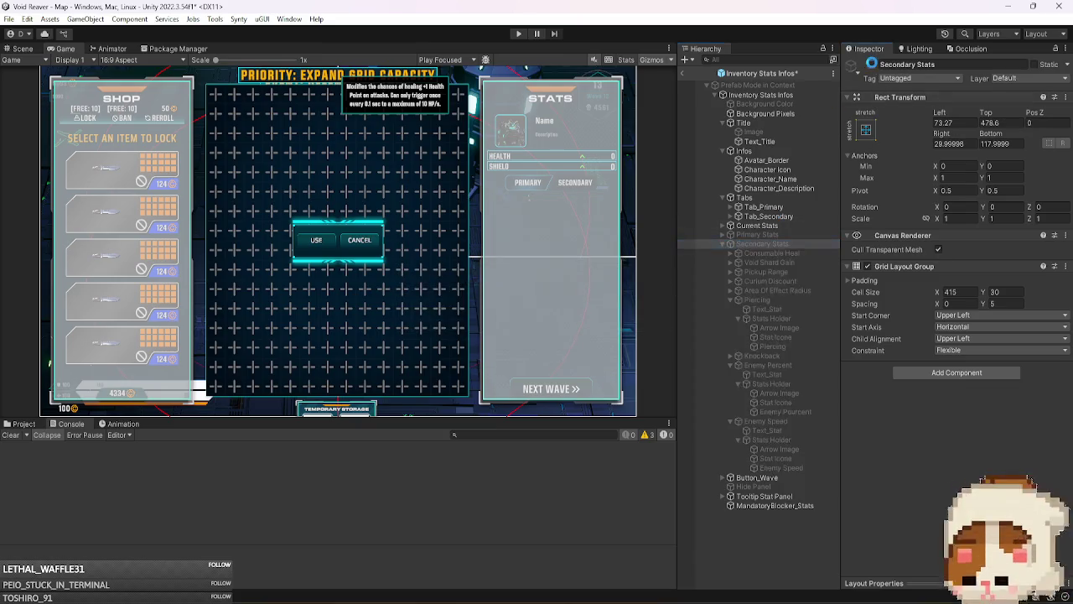
{"action": "left_click", "coordinate": [871, 65]}
{"action": "left_click", "coordinate": [24, 51]}
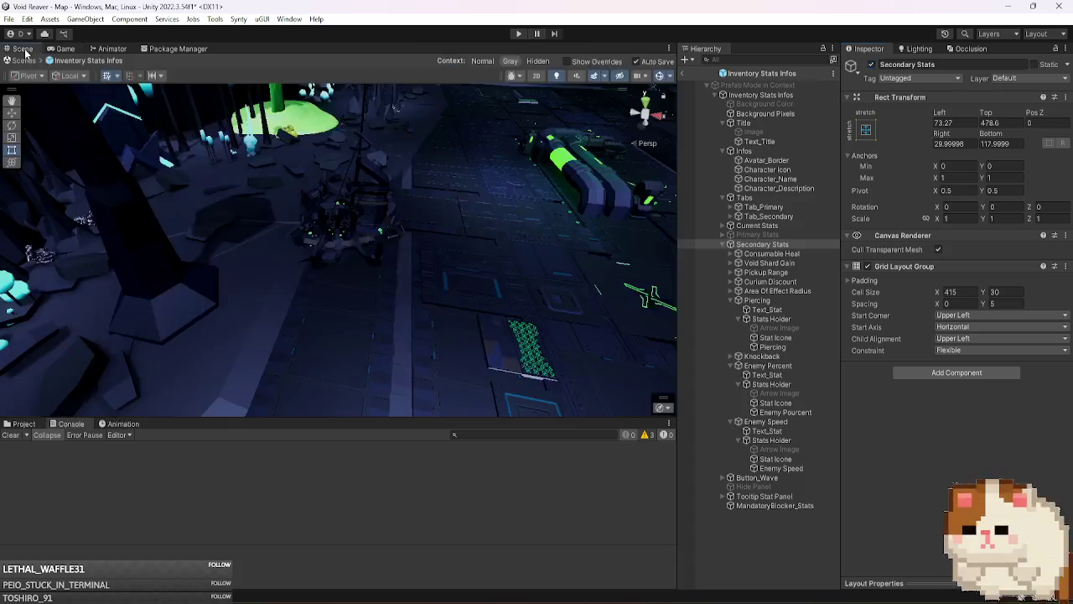
- Frame Secondary Stats in a flat 2D scene view, then exit prefab editing
{"action": "double_click", "coordinate": [782, 245]}
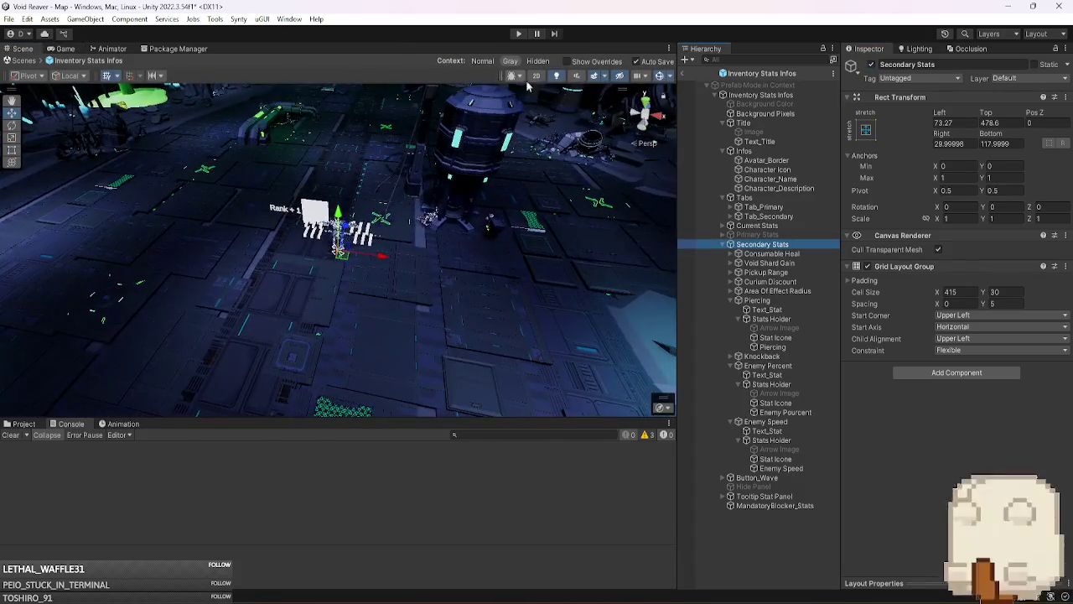
{"action": "left_click", "coordinate": [537, 77]}
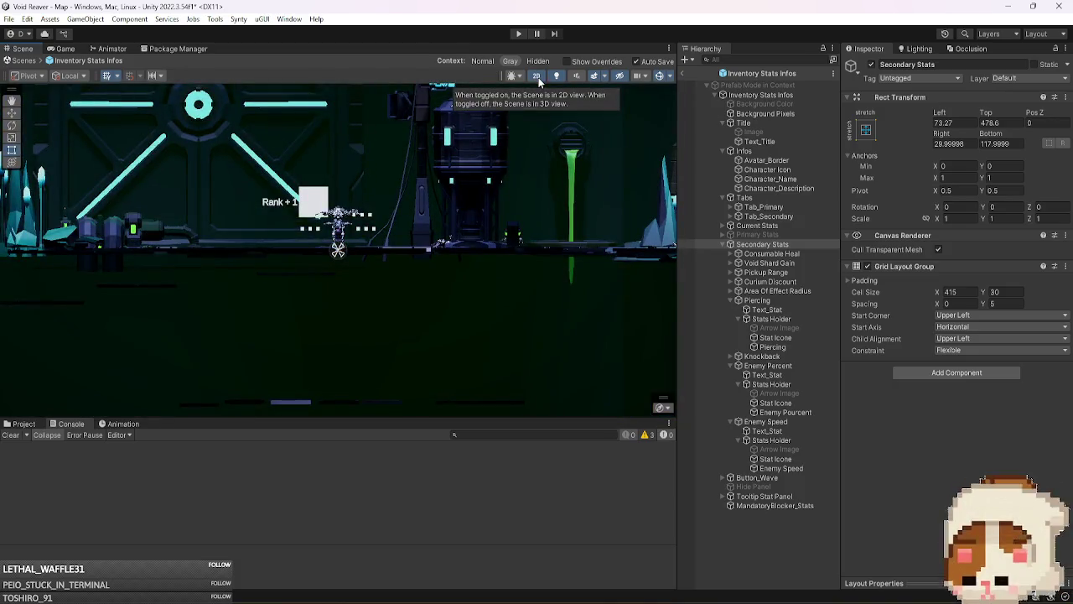
{"action": "mouse_move", "coordinate": [486, 212]}
{"action": "left_mouse_down"}
{"action": "mouse_move", "coordinate": [491, 341]}
{"action": "mouse_move", "coordinate": [512, 416]}
{"action": "left_mouse_up"}
{"action": "left_click", "coordinate": [682, 73]}
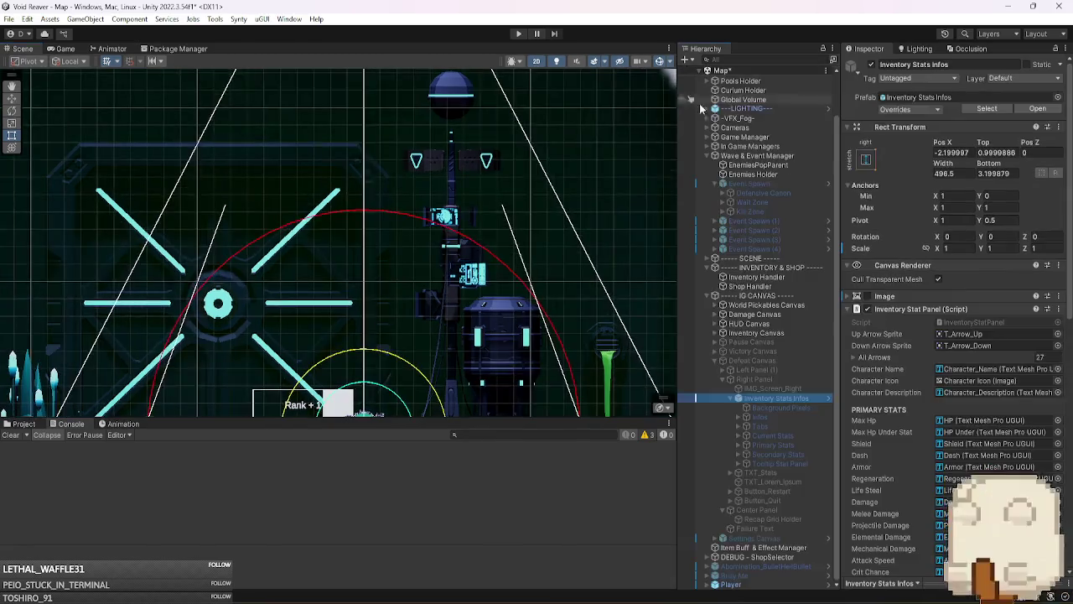
- Reopen Inventory Stats Infos, frame the whole inventory UI, and choose the Rect tool
{"action": "left_click", "coordinate": [1037, 109]}
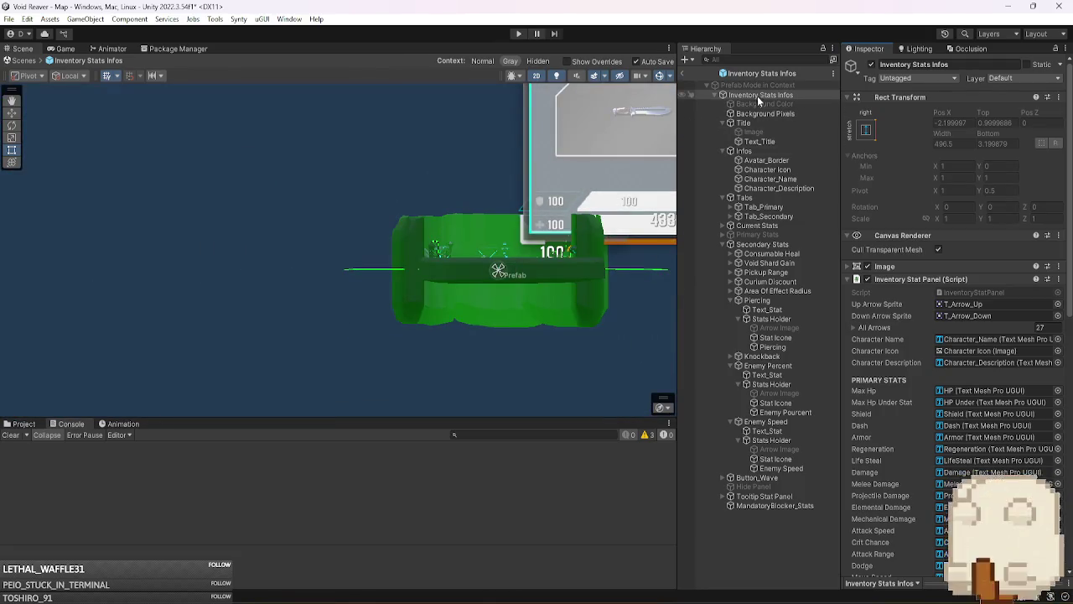
{"action": "double_click", "coordinate": [759, 95]}
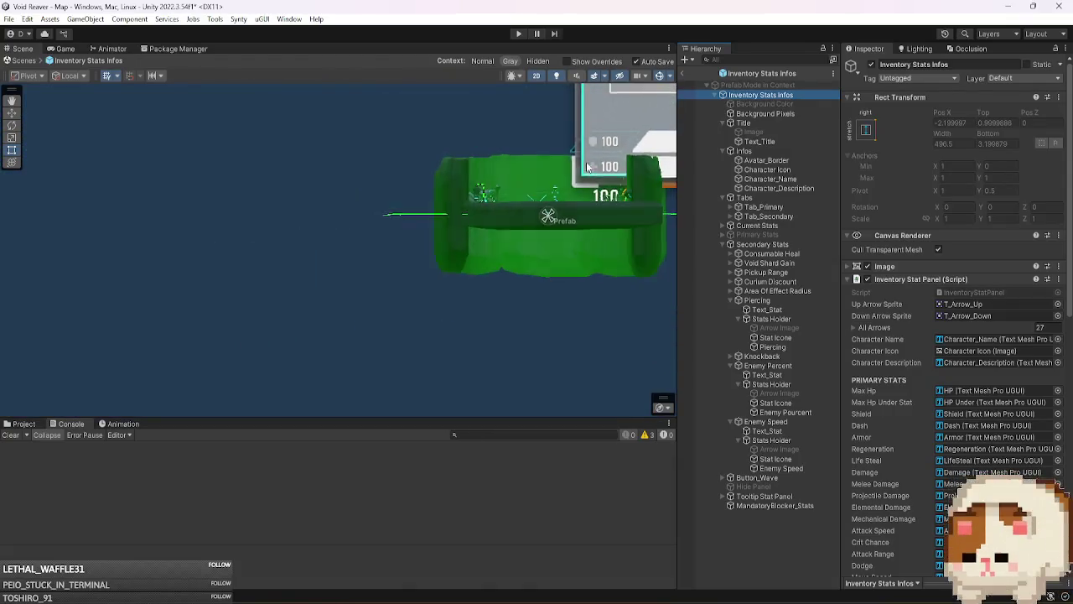
{"action": "scroll", "coordinate": [586, 168], "scroll_direction": "down", "scroll_amount": 3}
{"action": "left_click_drag", "start_coordinate": [586, 167], "coordinate": [141, 313]}
{"action": "scroll", "coordinate": [491, 231], "scroll_direction": "down", "scroll_amount": 5}
{"action": "left_click_drag", "start_coordinate": [331, 267], "coordinate": [474, 197]}
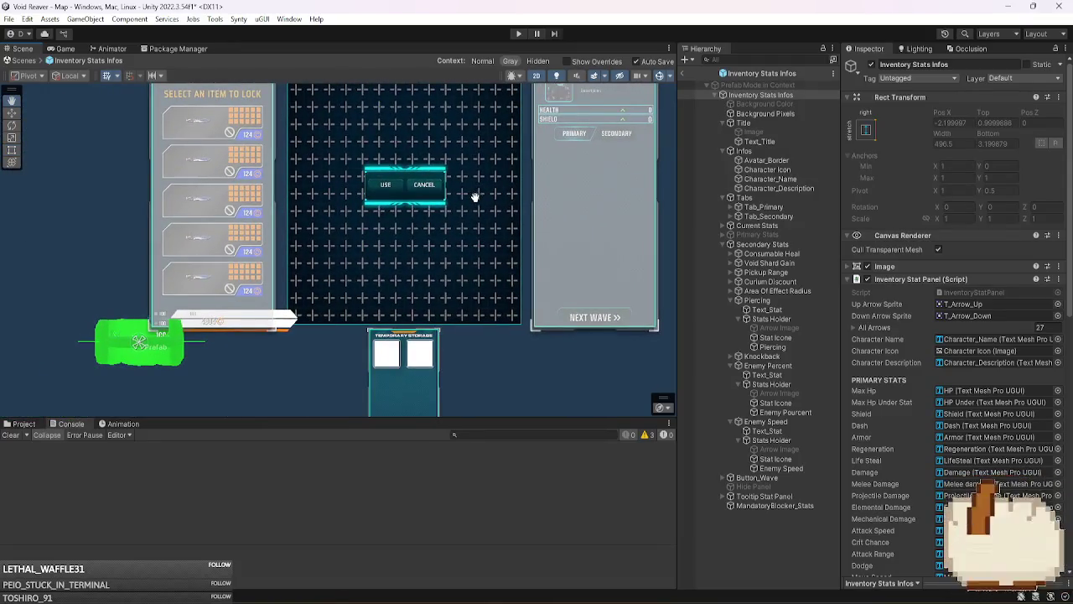
{"action": "left_click", "coordinate": [759, 245]}
{"action": "left_click", "coordinate": [12, 113]}
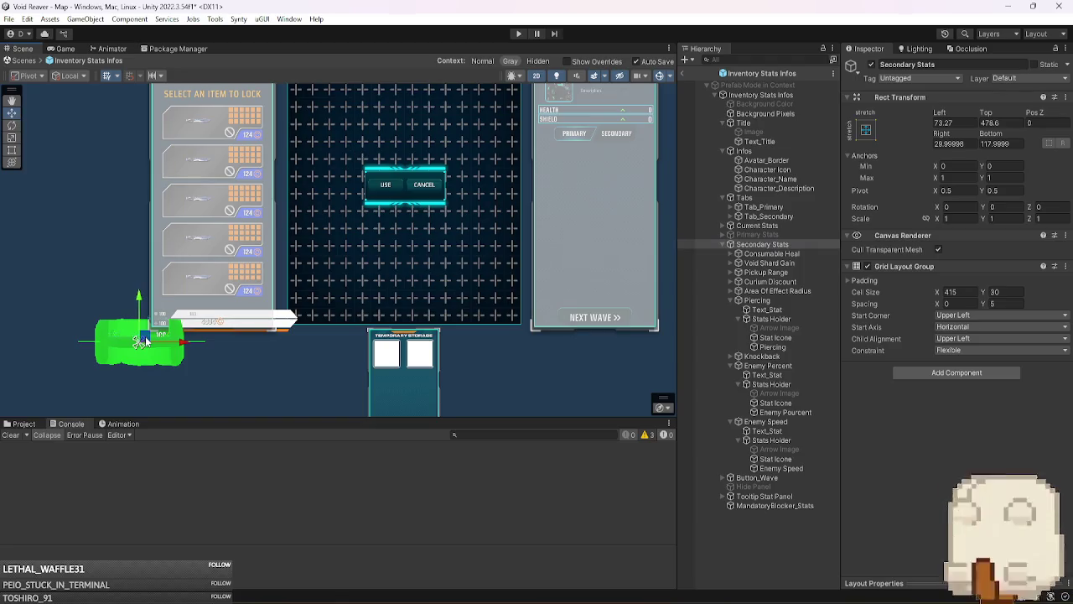
{"action": "left_click", "coordinate": [12, 151]}
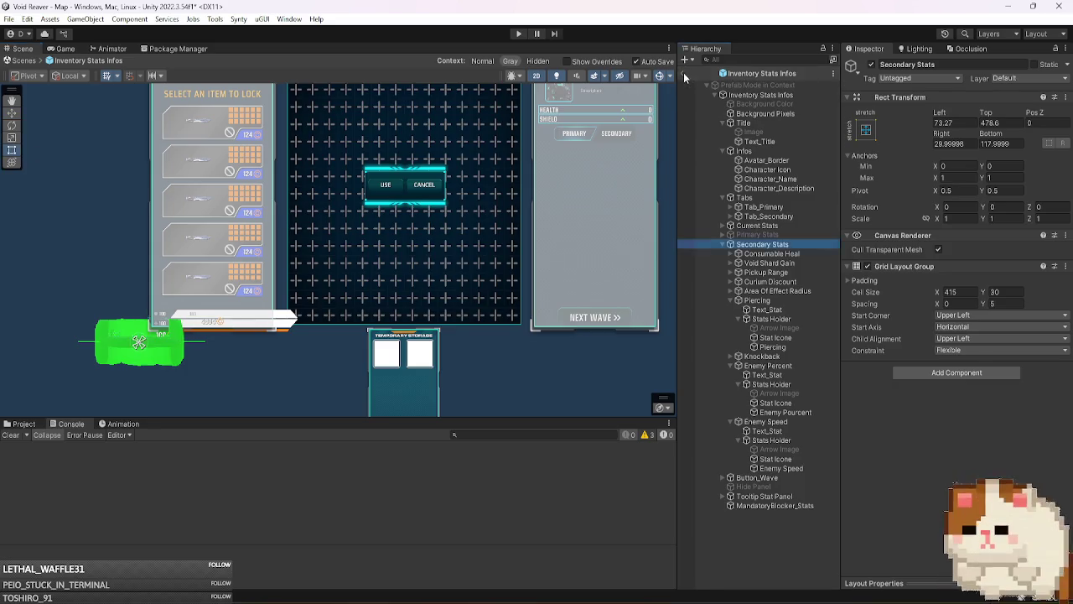
{"action": "left_click", "coordinate": [683, 73]}
- Open Inventory Stats Infos in isolation and drag Secondary Stats' top edge up to about 209
{"action": "right_click", "coordinate": [793, 399]}
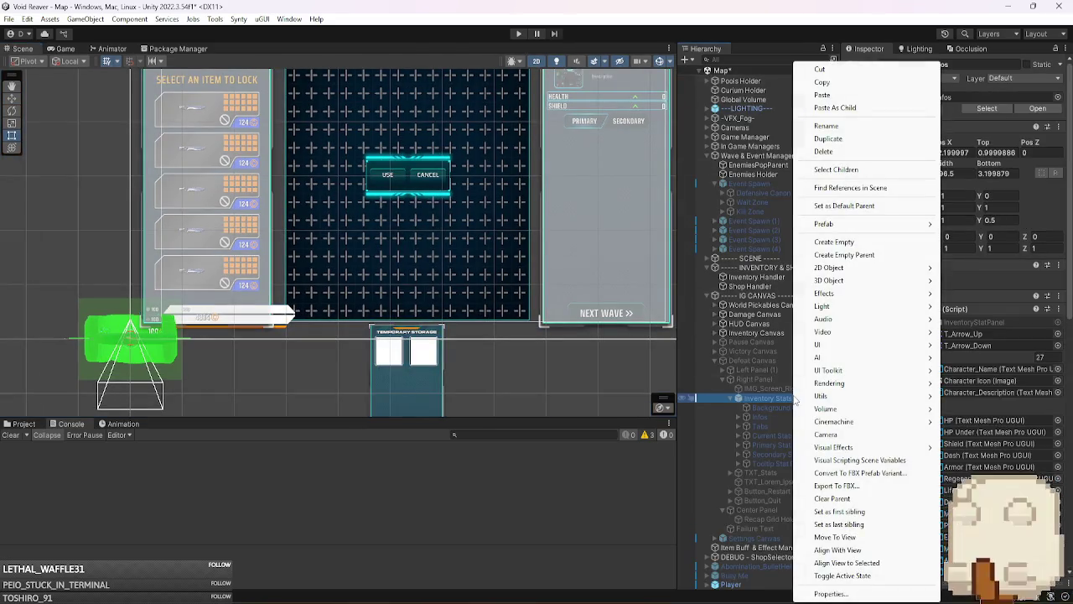
{"action": "mouse_move", "coordinate": [925, 226]}
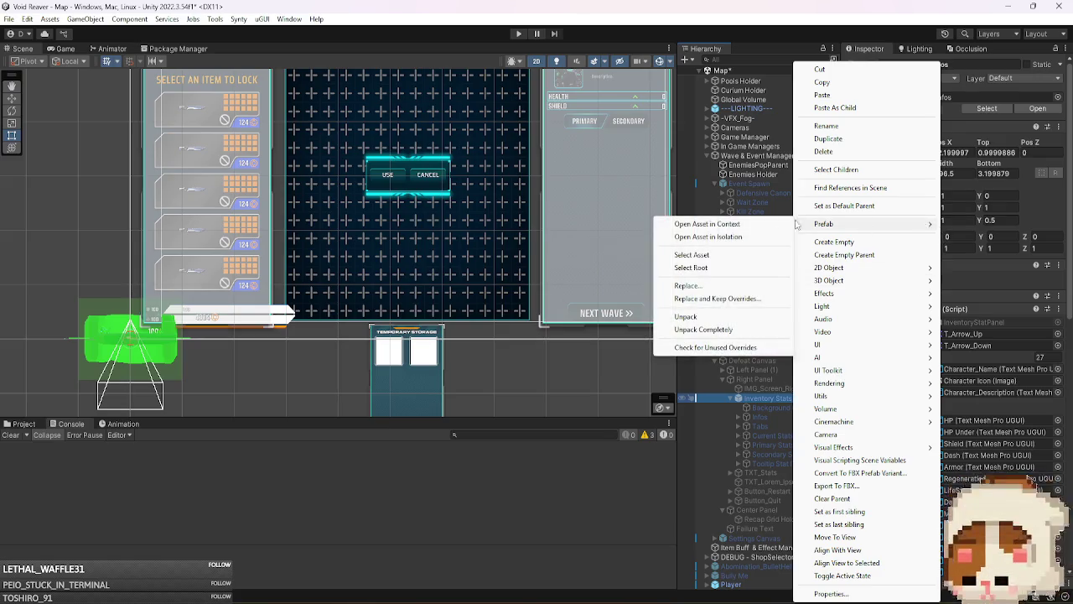
{"action": "left_click", "coordinate": [740, 237]}
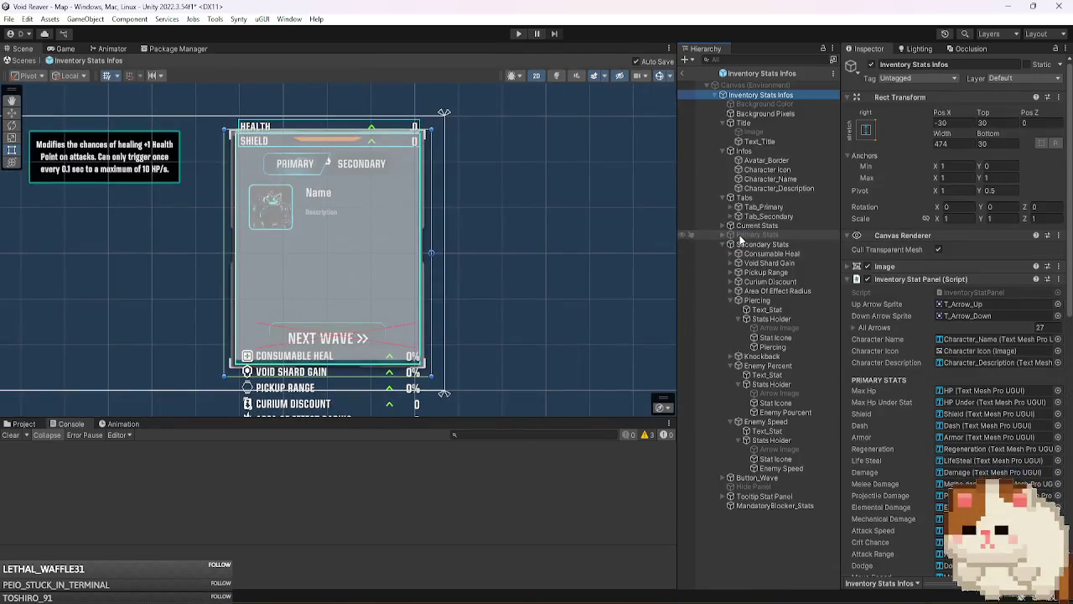
{"action": "scroll", "coordinate": [584, 265], "scroll_direction": "down", "scroll_amount": 3}
{"action": "mouse_move", "coordinate": [487, 341]}
{"action": "left_mouse_down"}
{"action": "mouse_move", "coordinate": [541, 321]}
{"action": "mouse_move", "coordinate": [553, 224]}
{"action": "left_mouse_up"}
{"action": "left_click", "coordinate": [764, 245]}
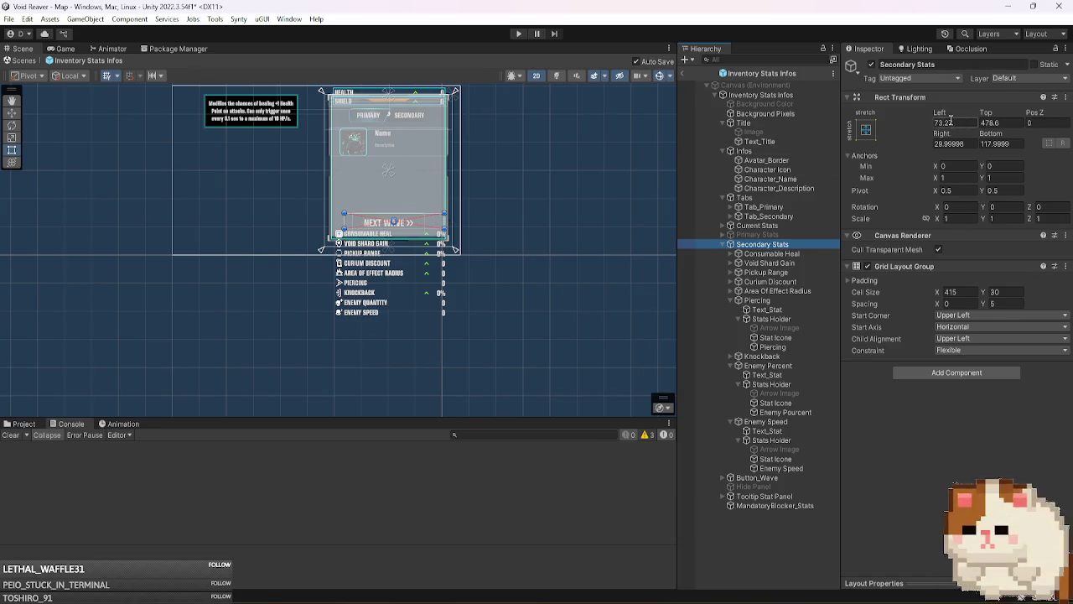
{"action": "left_click_drag", "start_coordinate": [408, 230], "coordinate": [427, 154]}
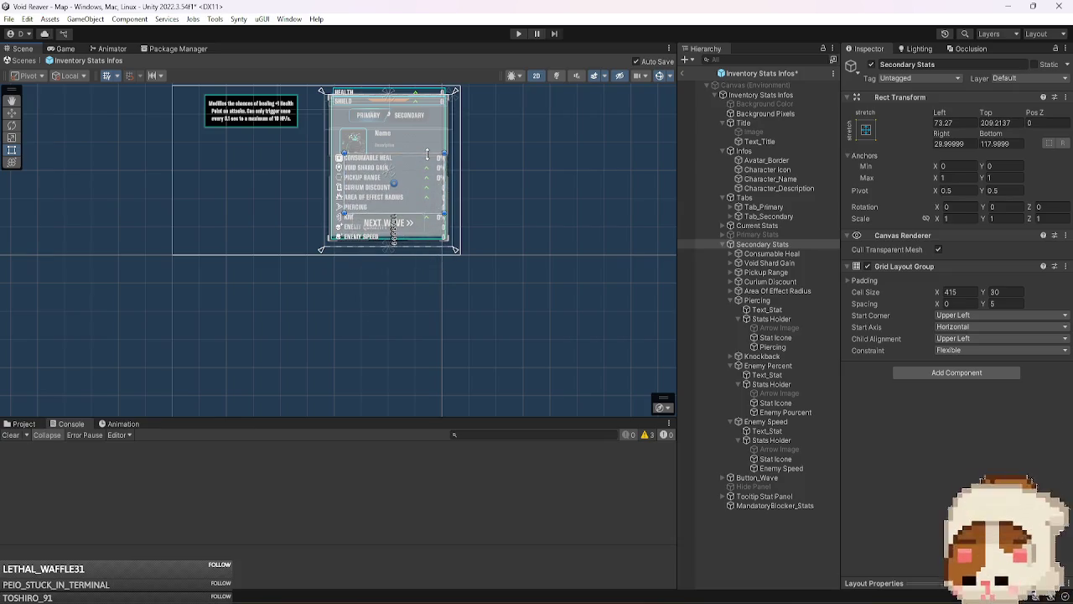
{"action": "left_click", "coordinate": [65, 49]}
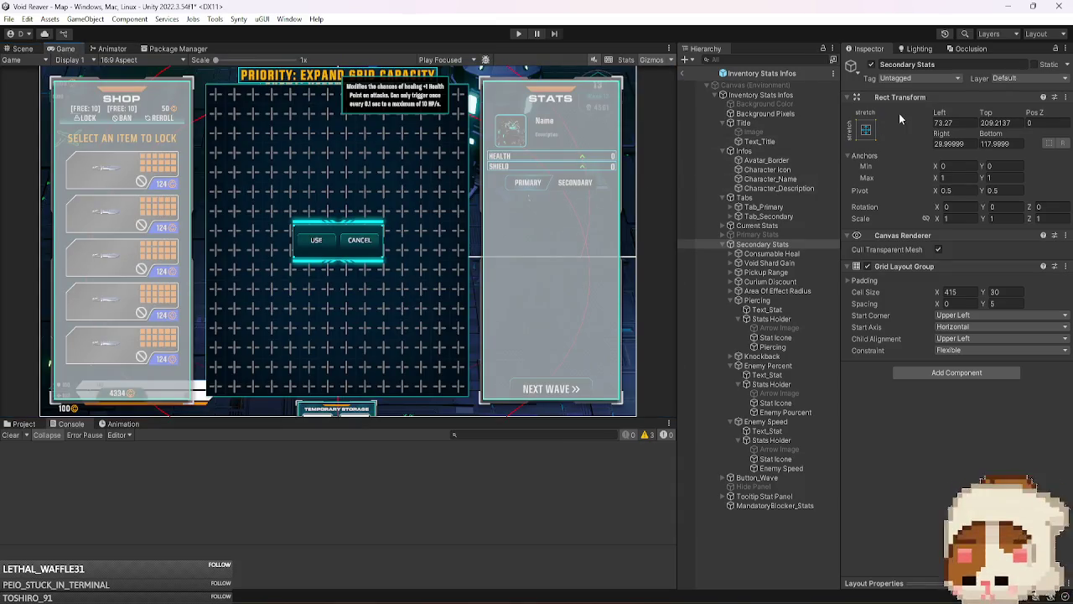
- Activate Secondary Stats under Inventory Canvas > Inventory Stats Infos in the Map scene
{"action": "left_click", "coordinate": [683, 73]}
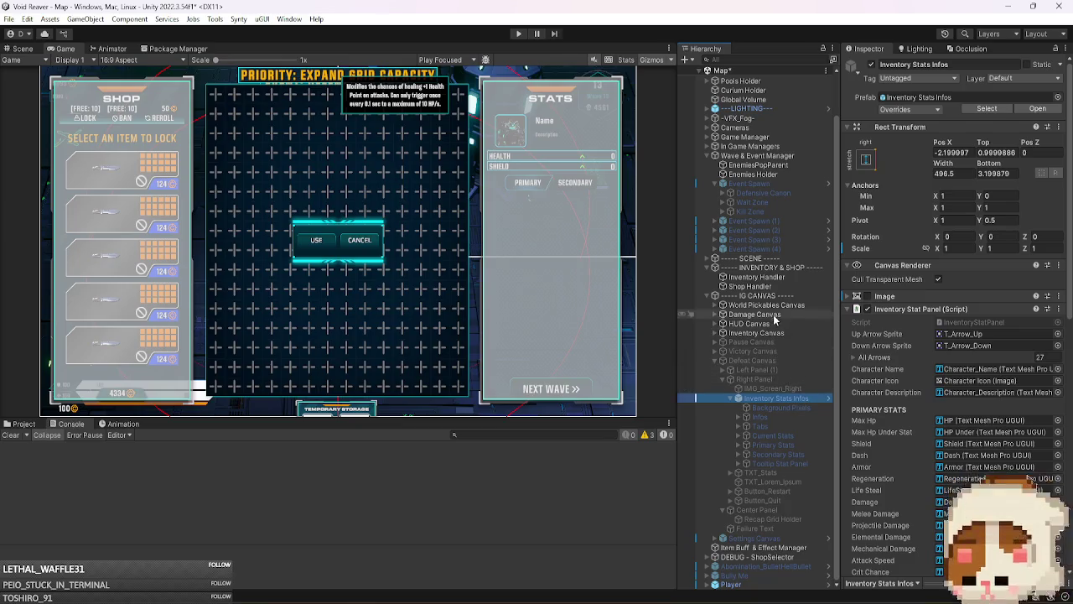
{"action": "left_click", "coordinate": [756, 333]}
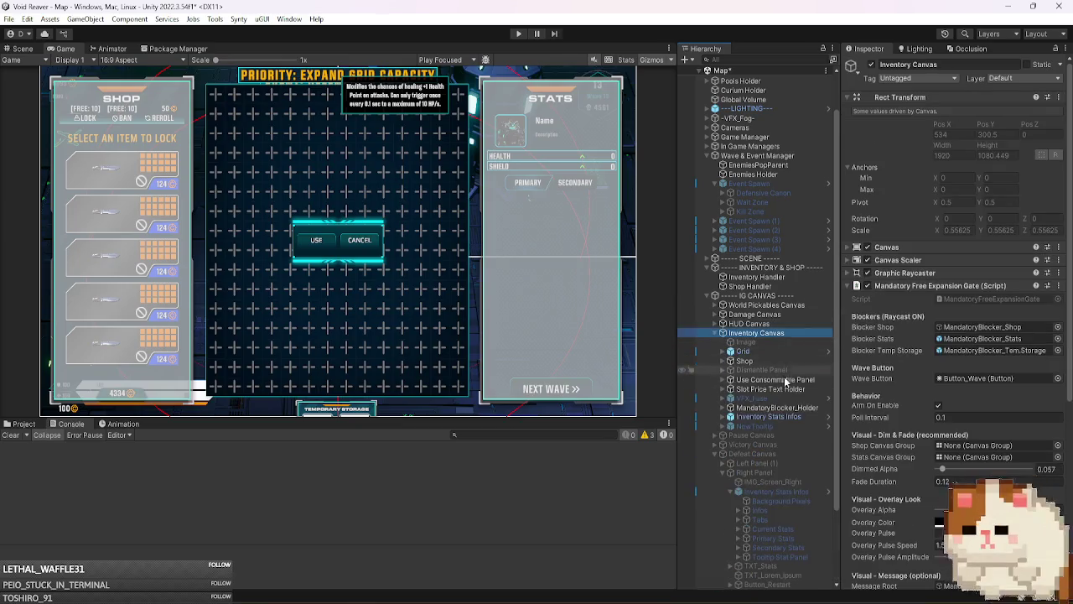
{"action": "left_click", "coordinate": [775, 416]}
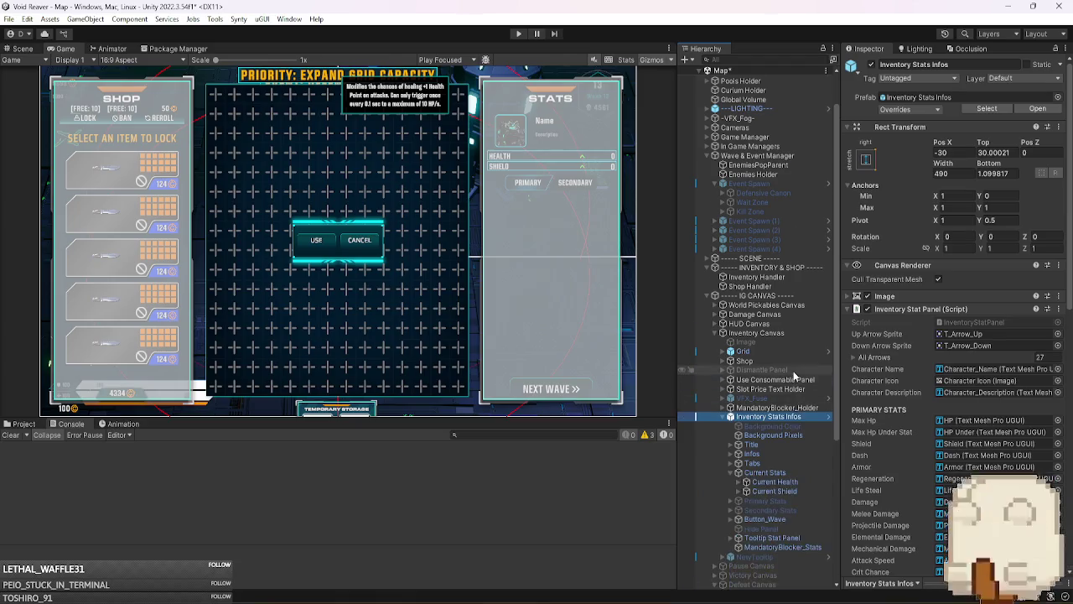
{"action": "scroll", "coordinate": [794, 377], "scroll_direction": "down", "scroll_amount": 3}
{"action": "left_click", "coordinate": [789, 363]}
{"action": "key", "text": "Left"}
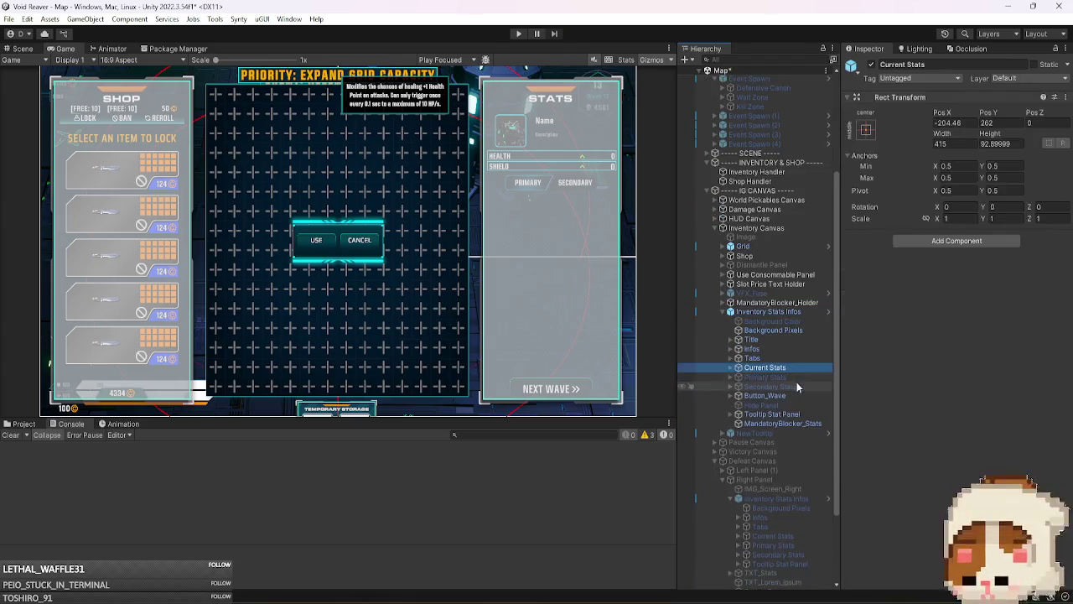
{"action": "left_click", "coordinate": [796, 385]}
{"action": "left_click", "coordinate": [871, 65]}
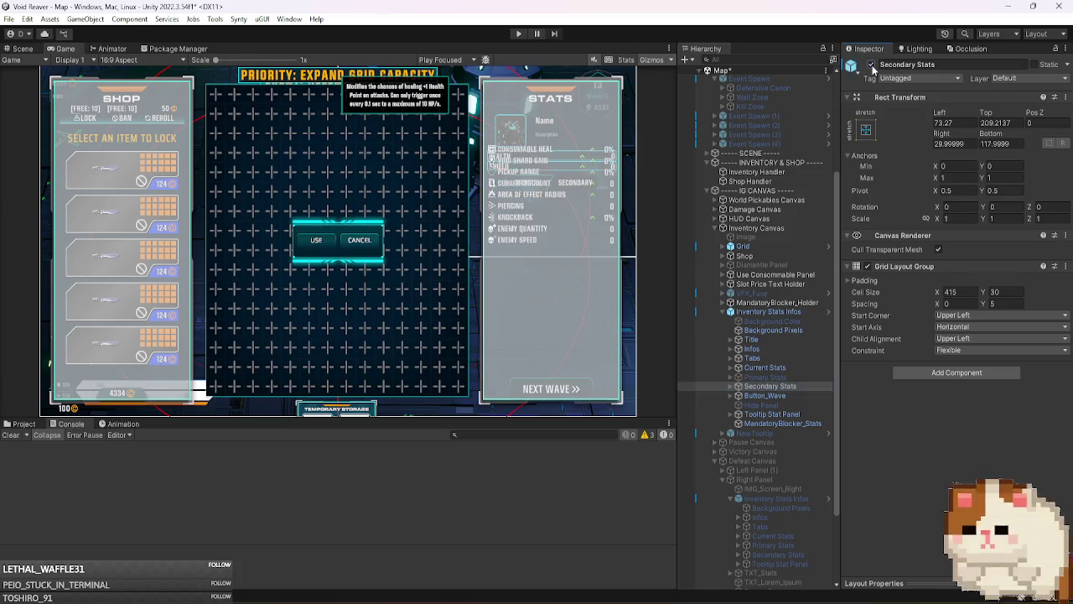
- Reopen the Inventory Stats Infos prefab and select Secondary Stats
{"action": "left_click", "coordinate": [780, 312]}
{"action": "left_click", "coordinate": [1037, 109]}
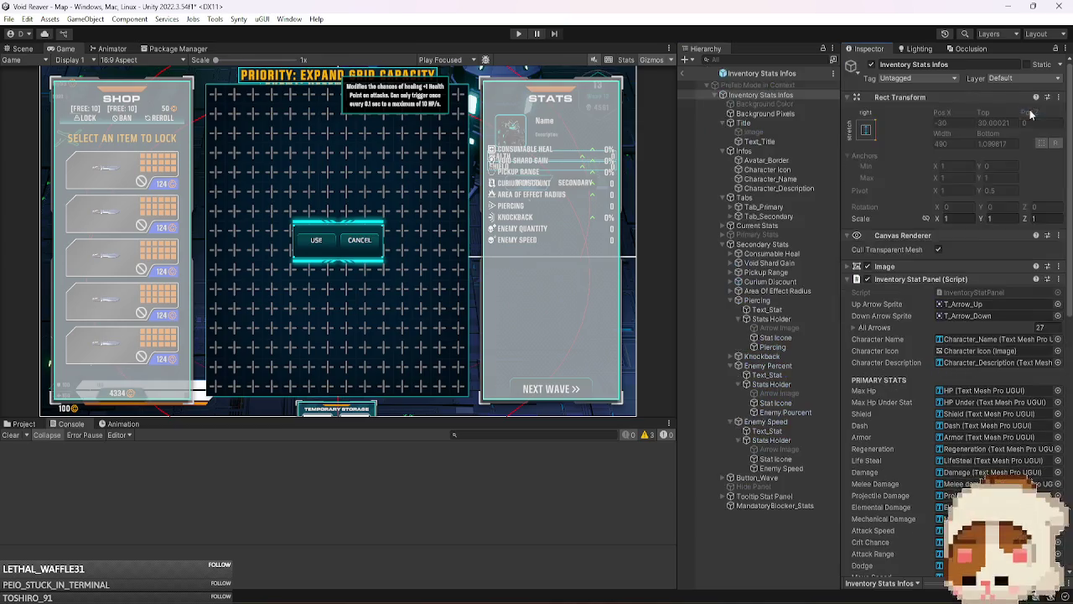
{"action": "left_click", "coordinate": [762, 244]}
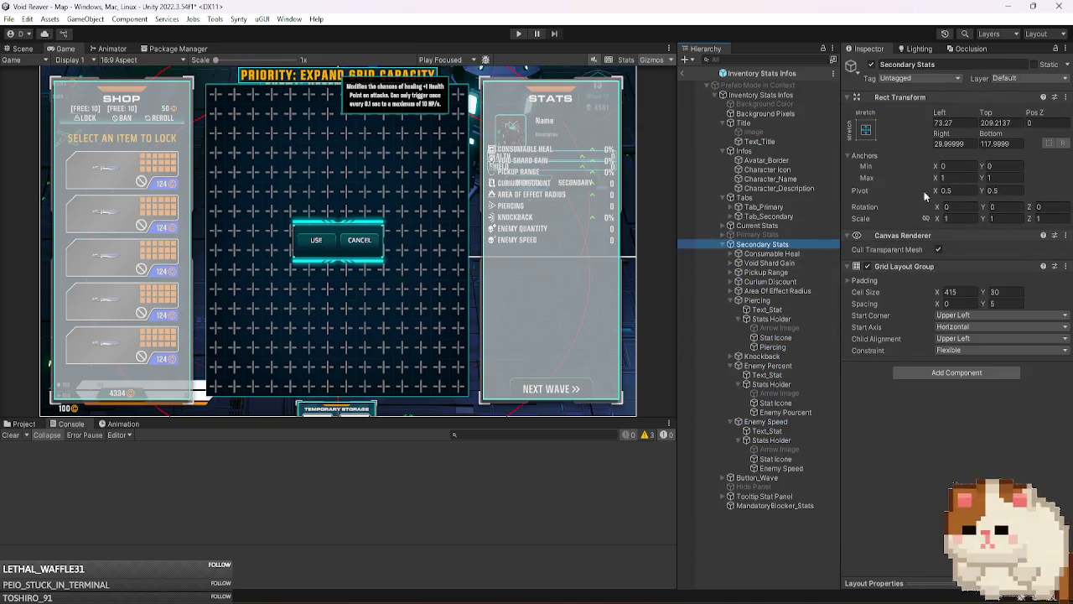
- Try Secondary Stats top offsets of 200, 400 and 450
{"action": "left_click_drag", "start_coordinate": [986, 112], "coordinate": [482, 210]}
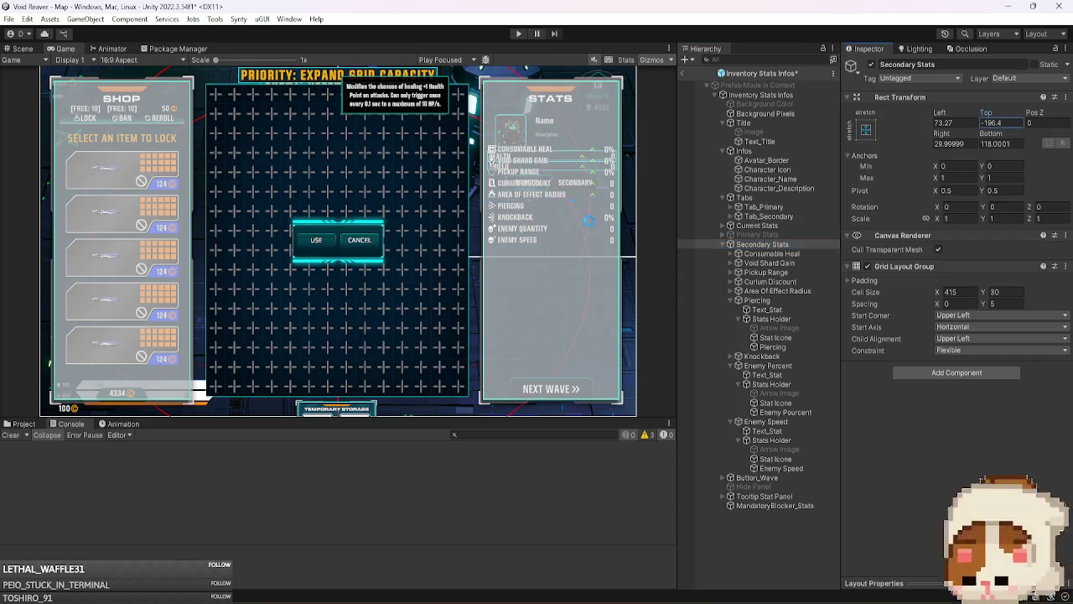
{"action": "left_click", "coordinate": [1011, 122]}
{"action": "type", "text": "200"}
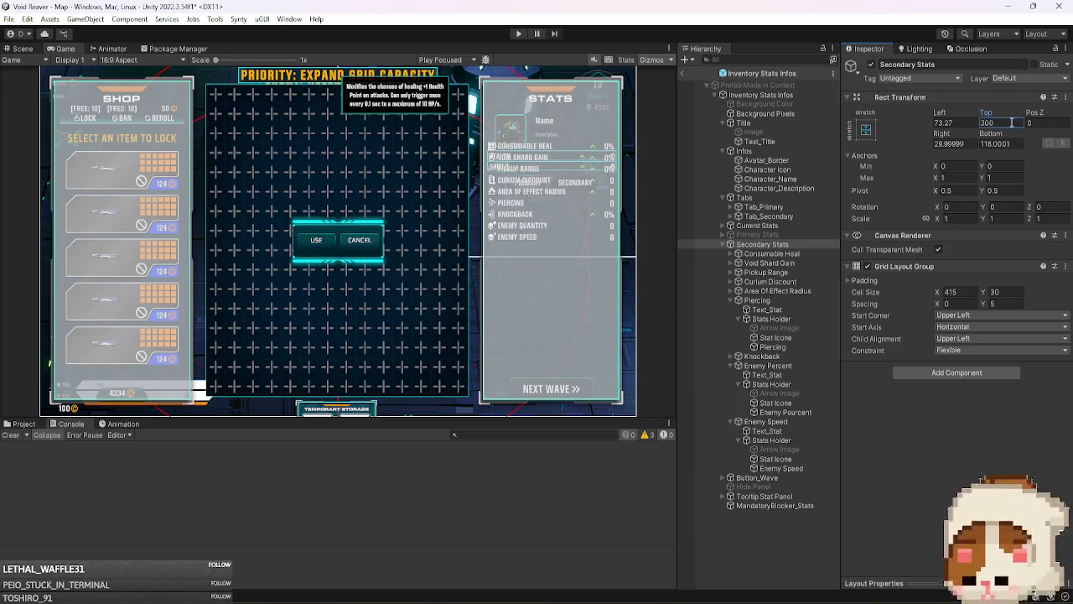
{"action": "double_click", "coordinate": [1001, 123]}
{"action": "type", "text": "400"}
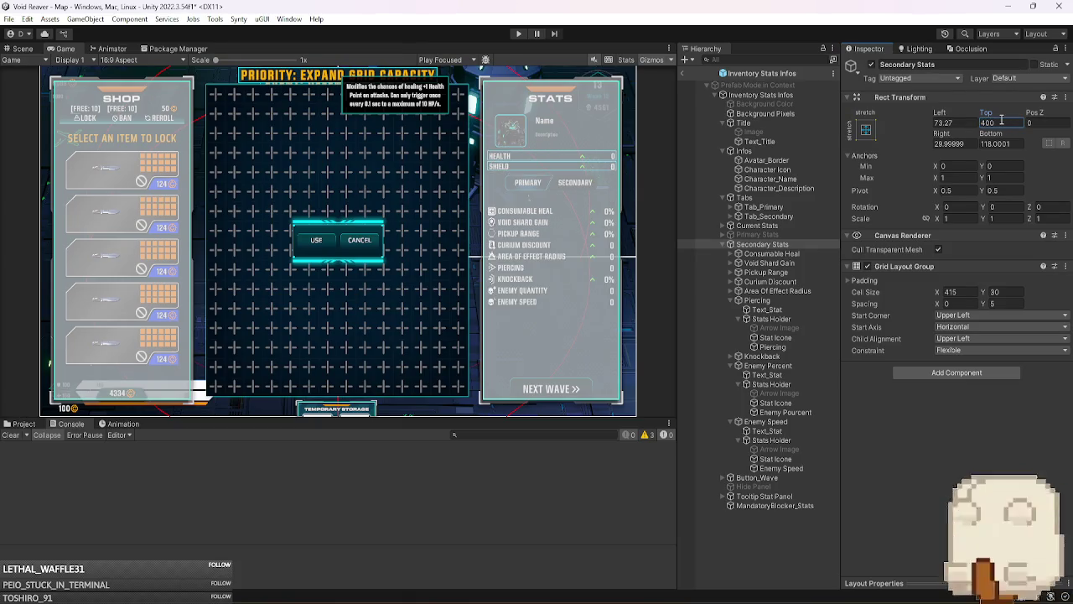
{"action": "double_click", "coordinate": [1001, 121]}
{"action": "type", "text": "450"}
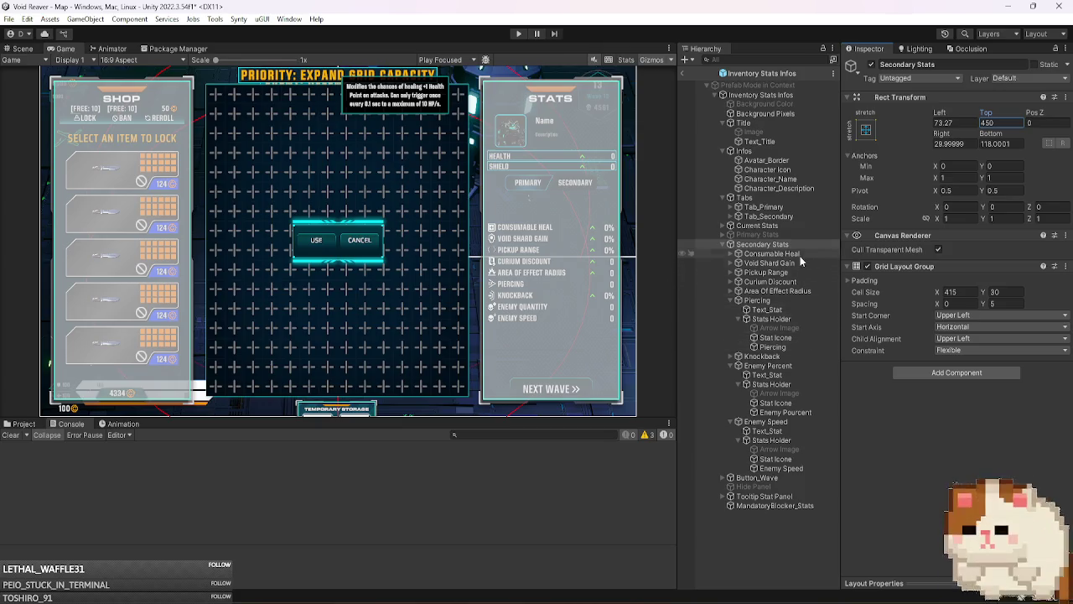
- Set the Secondary Stats cell width to 380, check the Piercing row, and exit to the Map scene
{"action": "left_click", "coordinate": [788, 300]}
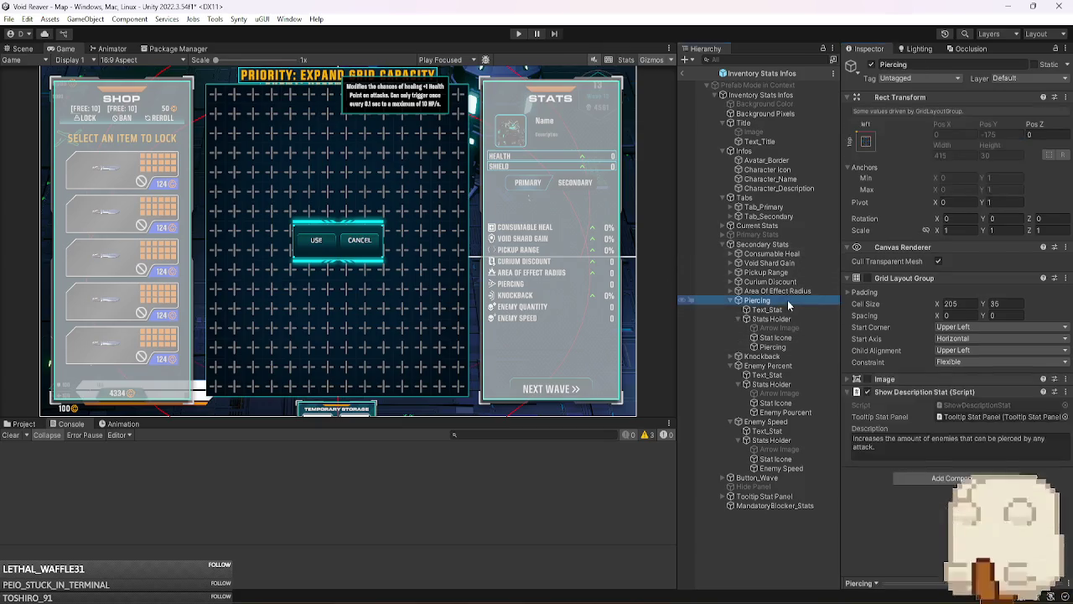
{"action": "left_click", "coordinate": [29, 49]}
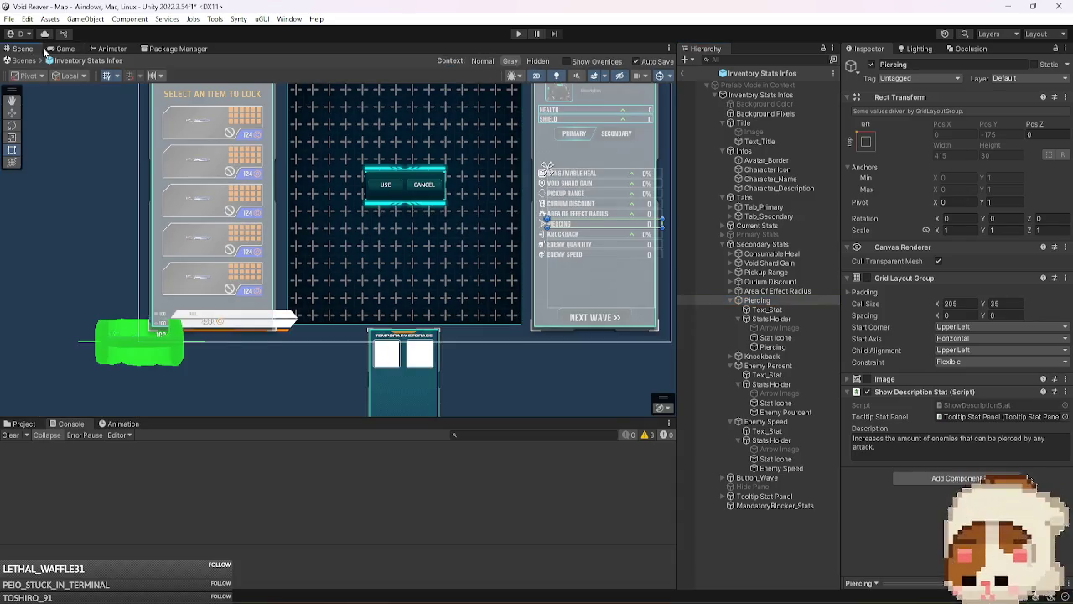
{"action": "scroll", "coordinate": [618, 235], "scroll_direction": "up", "scroll_amount": 3}
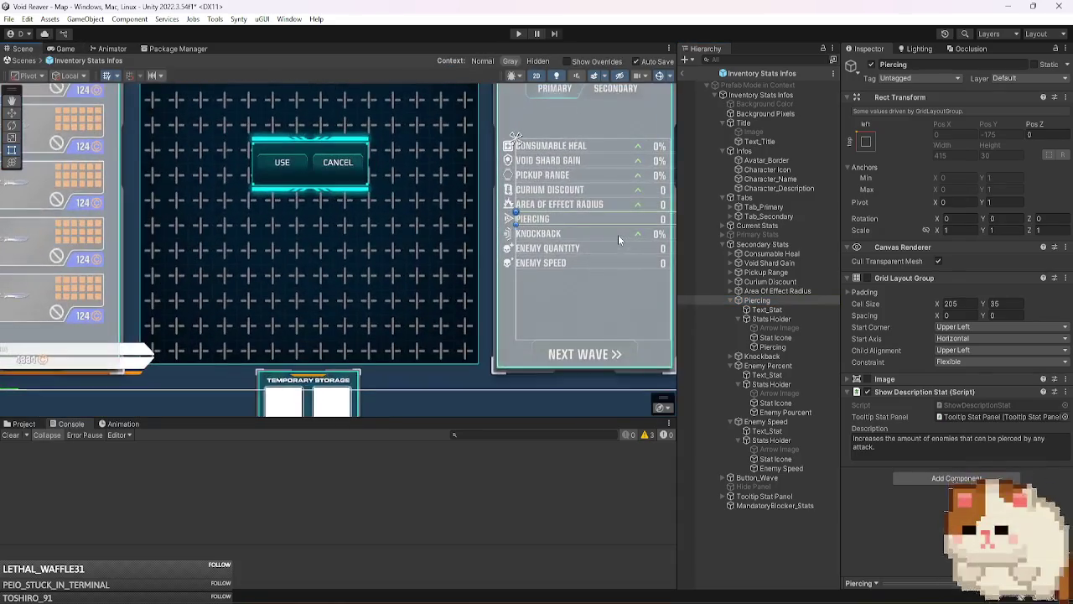
{"action": "left_click", "coordinate": [786, 246]}
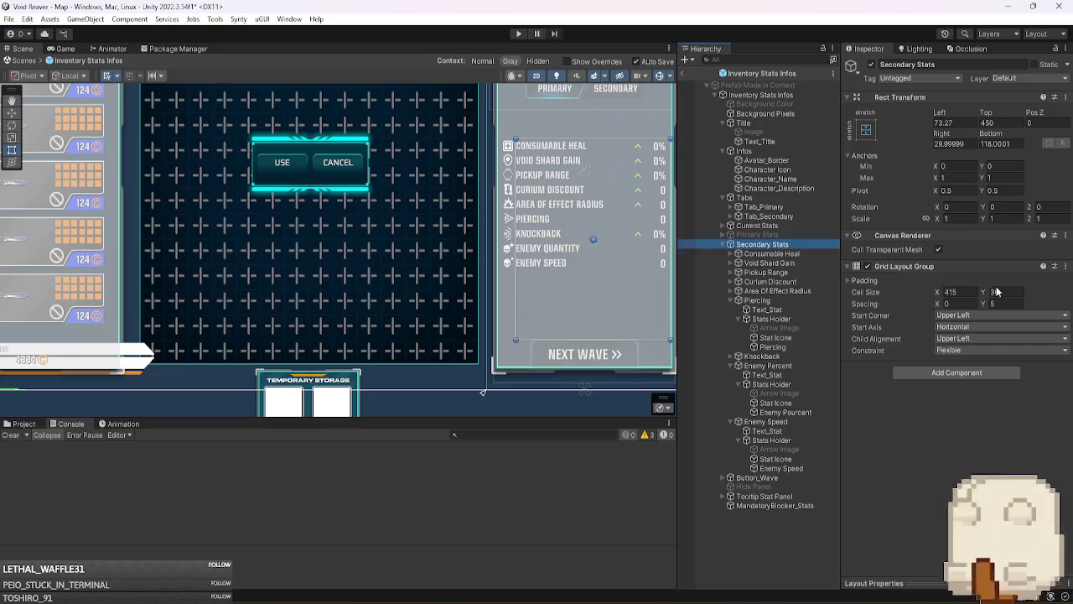
{"action": "left_click", "coordinate": [971, 294]}
{"action": "type", "text": "380"}
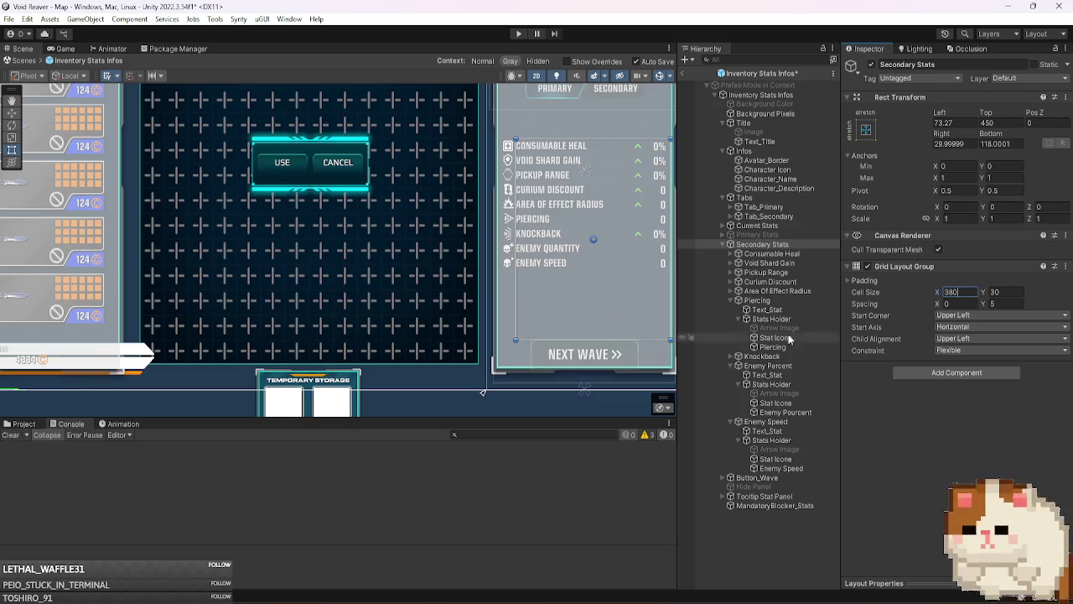
{"action": "left_click", "coordinate": [782, 300]}
{"action": "key", "text": "Down"}
{"action": "key", "text": "Down"}
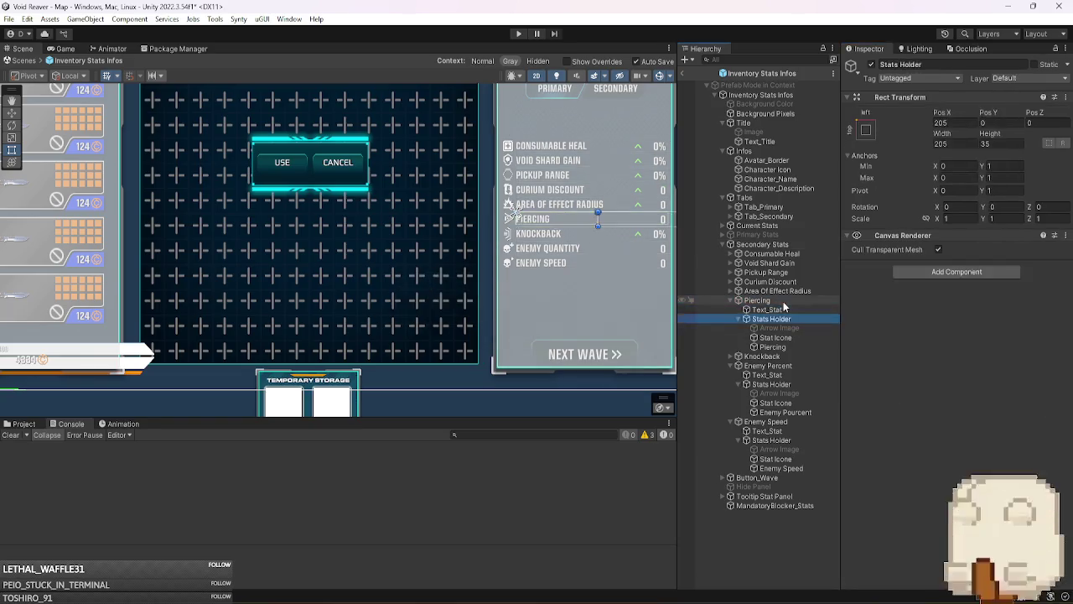
{"action": "left_click", "coordinate": [683, 73]}
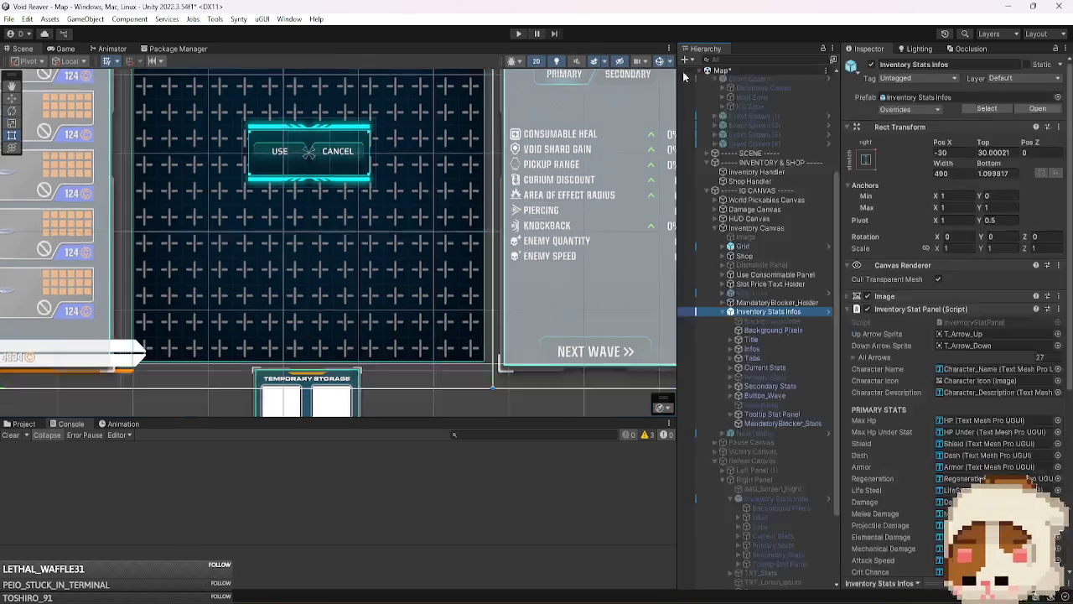
- Re-enable the Primary Stats list and pull its right edge inward to a 40.65 offset
{"action": "scroll", "coordinate": [515, 307], "scroll_direction": "down", "scroll_amount": 2}
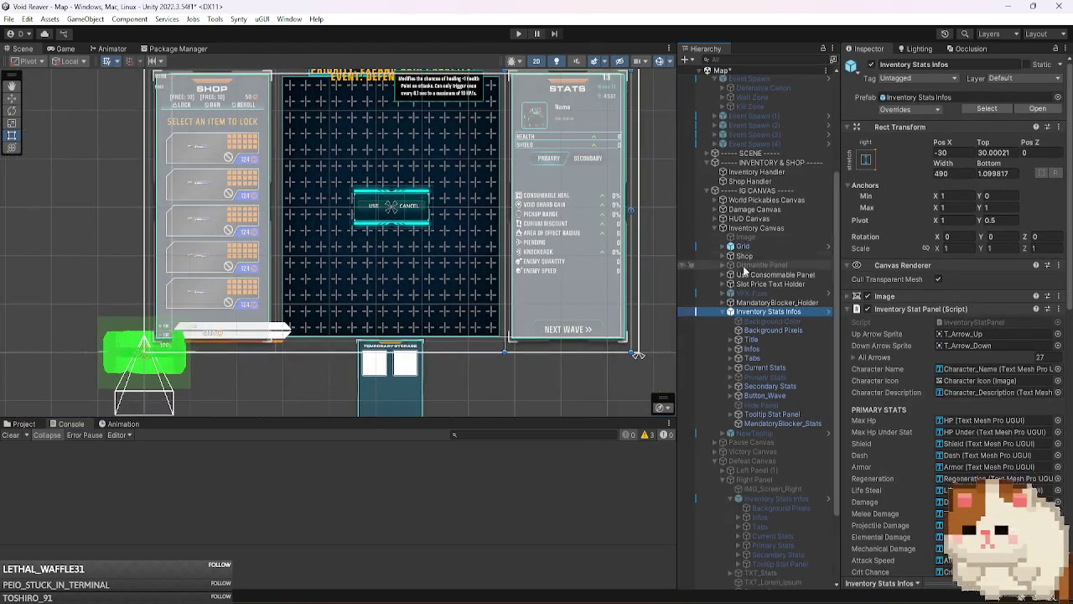
{"action": "left_click", "coordinate": [785, 387]}
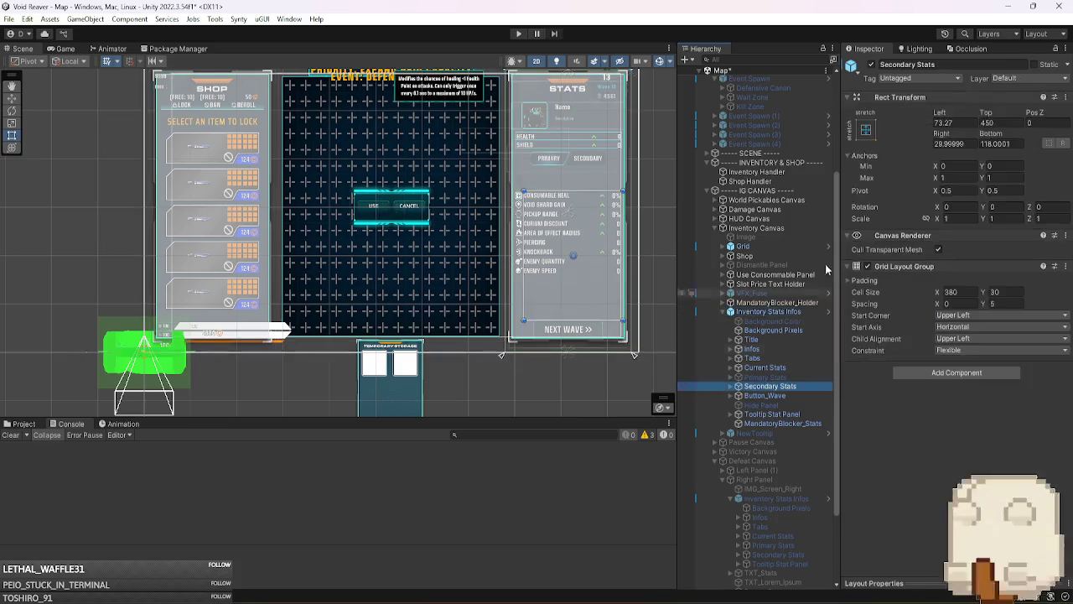
{"action": "left_click", "coordinate": [798, 377]}
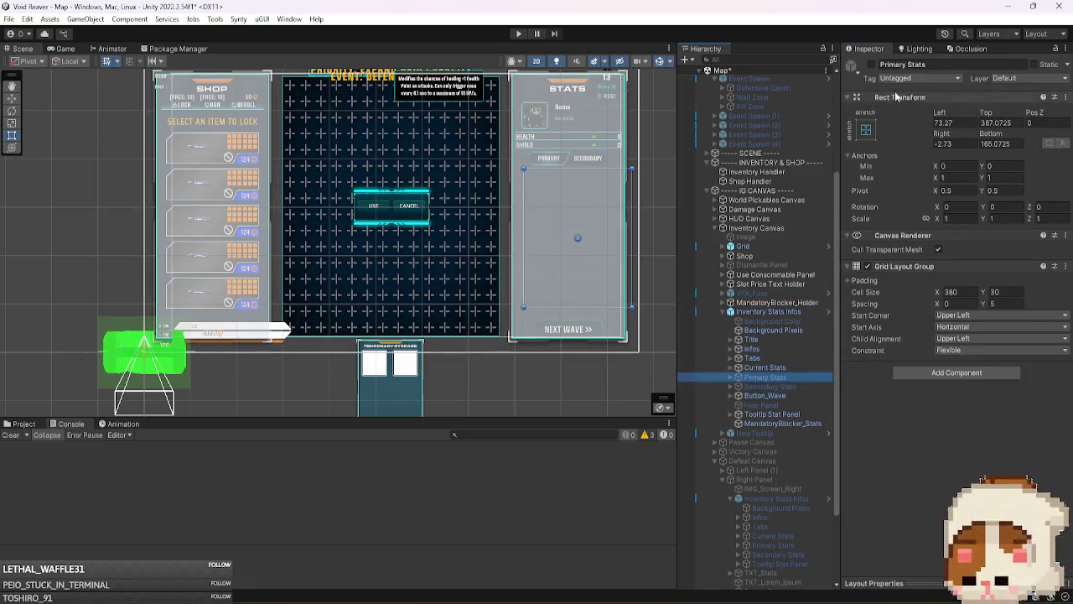
{"action": "left_click", "coordinate": [871, 65]}
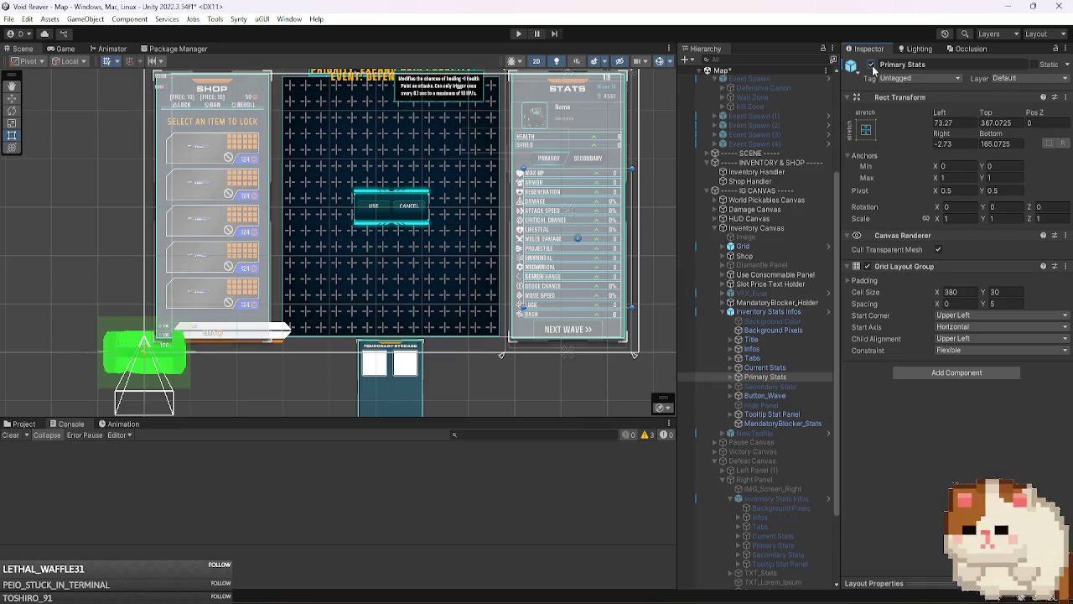
{"action": "left_click_drag", "start_coordinate": [634, 237], "coordinate": [626, 235]}
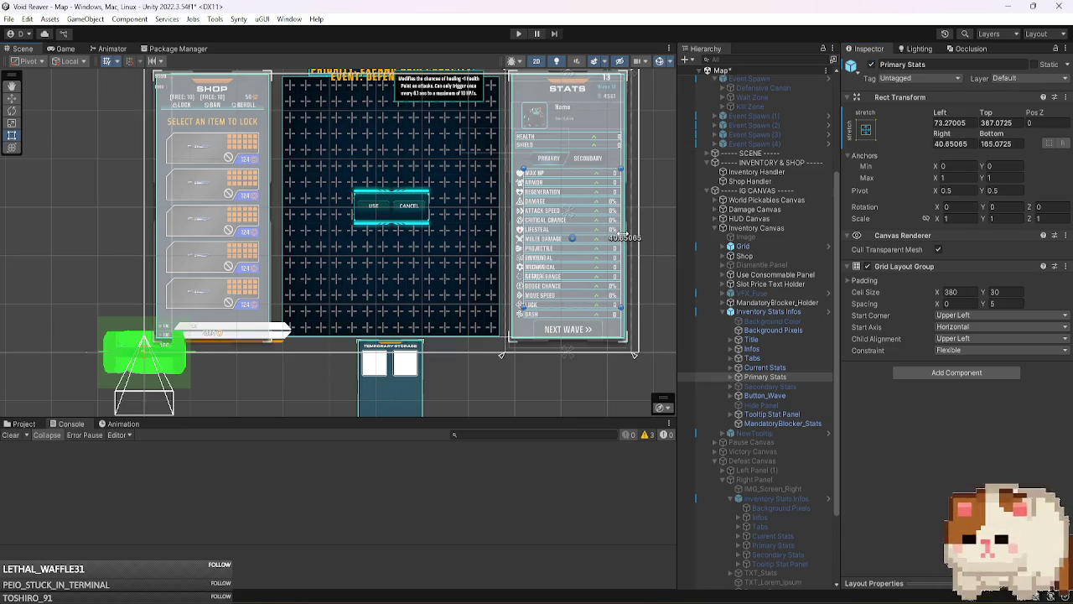
- Review the pending prefab overrides on Inventory Stats Infos, then collapse the panel
{"action": "left_click", "coordinate": [771, 387]}
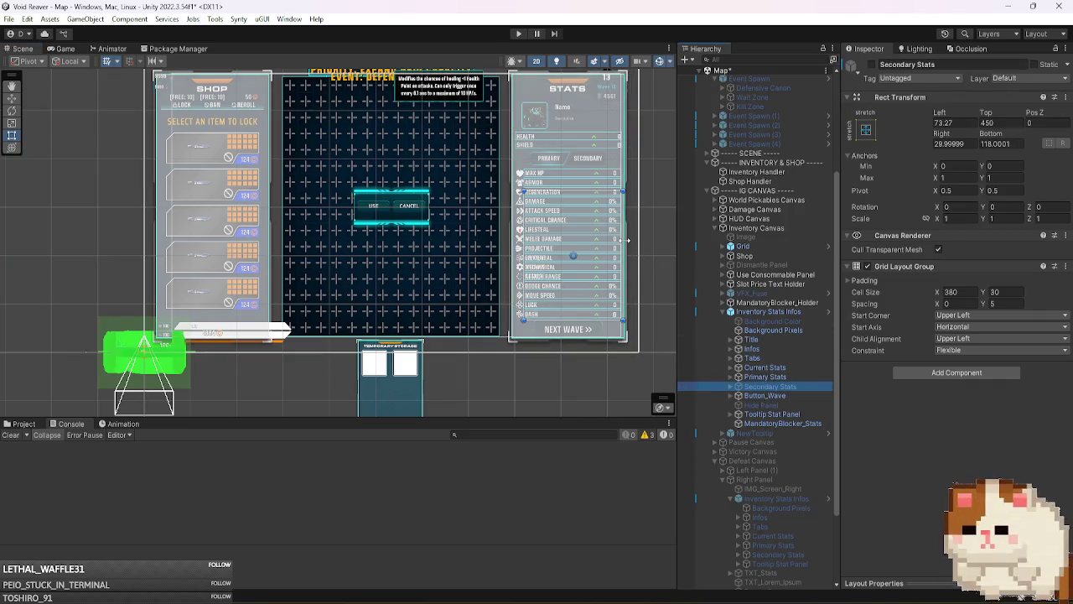
{"action": "left_click", "coordinate": [768, 312]}
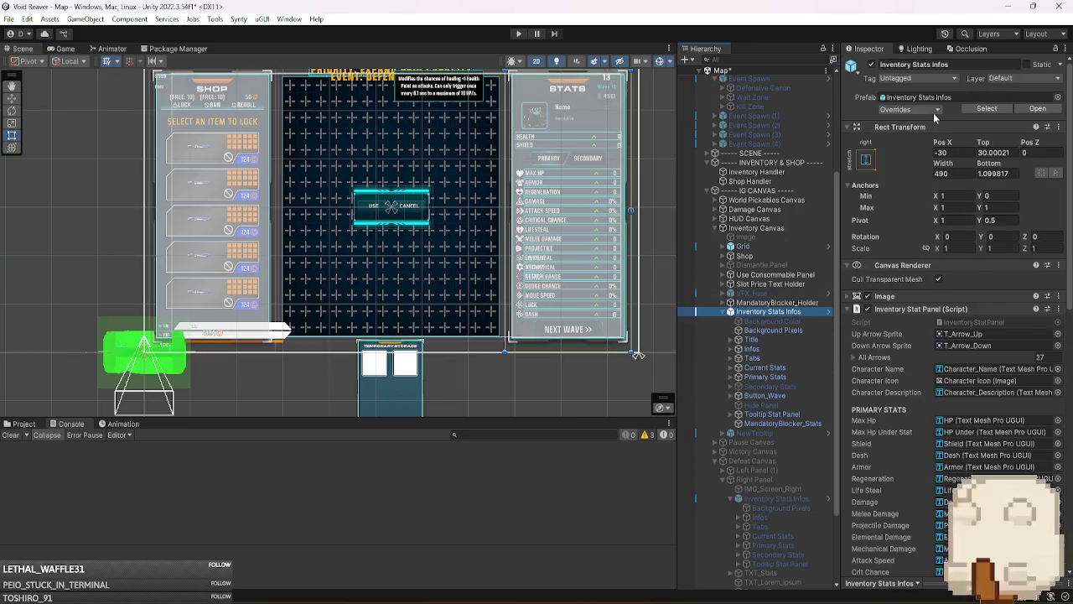
{"action": "left_click", "coordinate": [933, 113]}
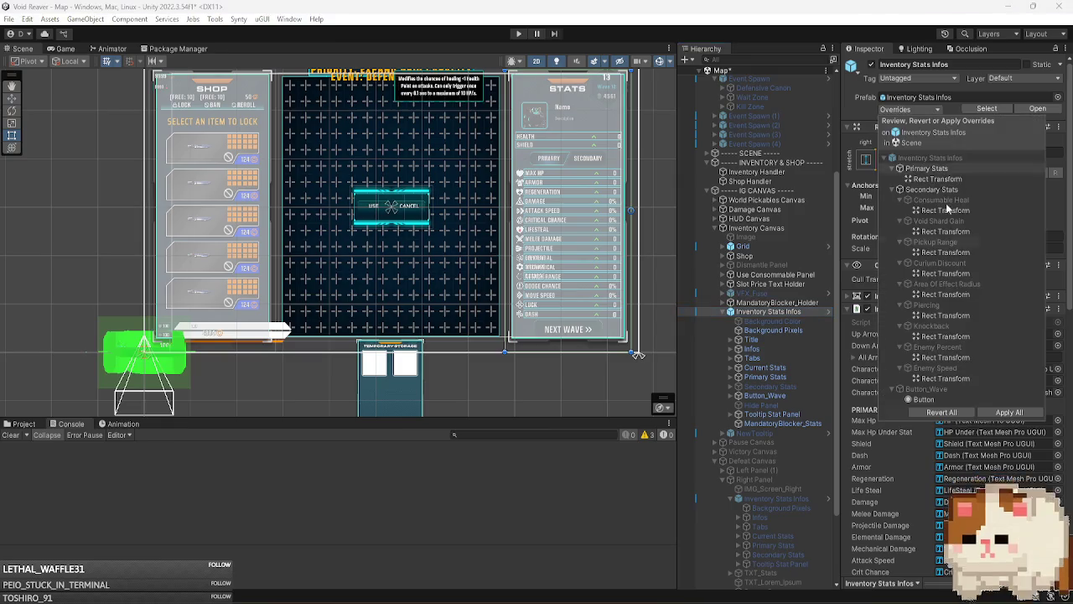
{"action": "left_click", "coordinate": [772, 311]}
{"action": "key", "text": "Left"}
{"action": "key", "text": "Left"}
{"action": "key", "text": "Left"}
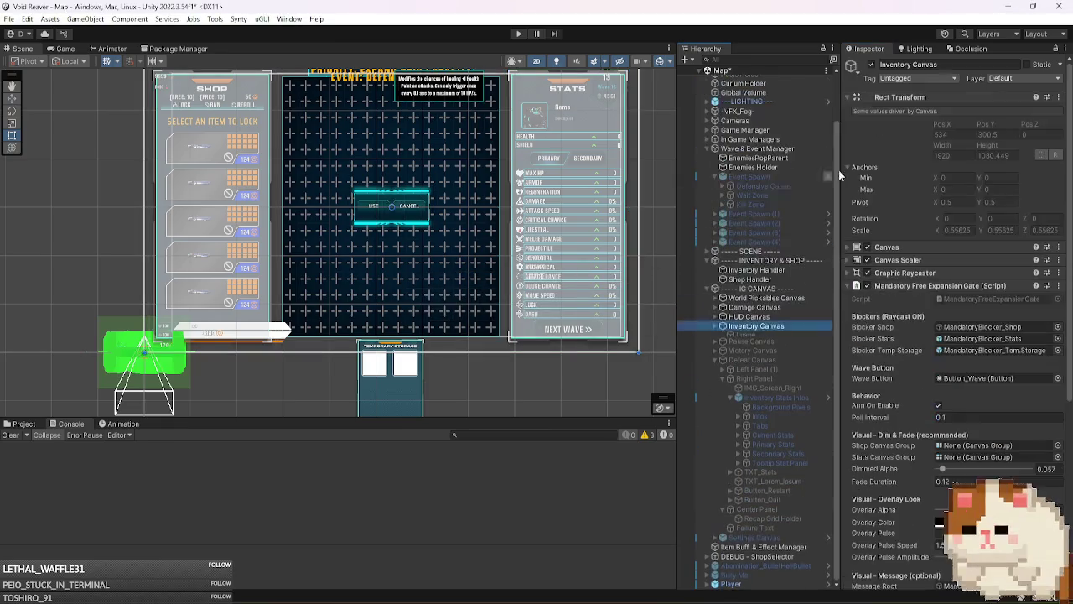
- Turn off the Inventory Canvas and turn on the Defeat Canvas
{"action": "left_click", "coordinate": [871, 63]}
{"action": "left_click", "coordinate": [755, 361]}
{"action": "left_click", "coordinate": [872, 64]}
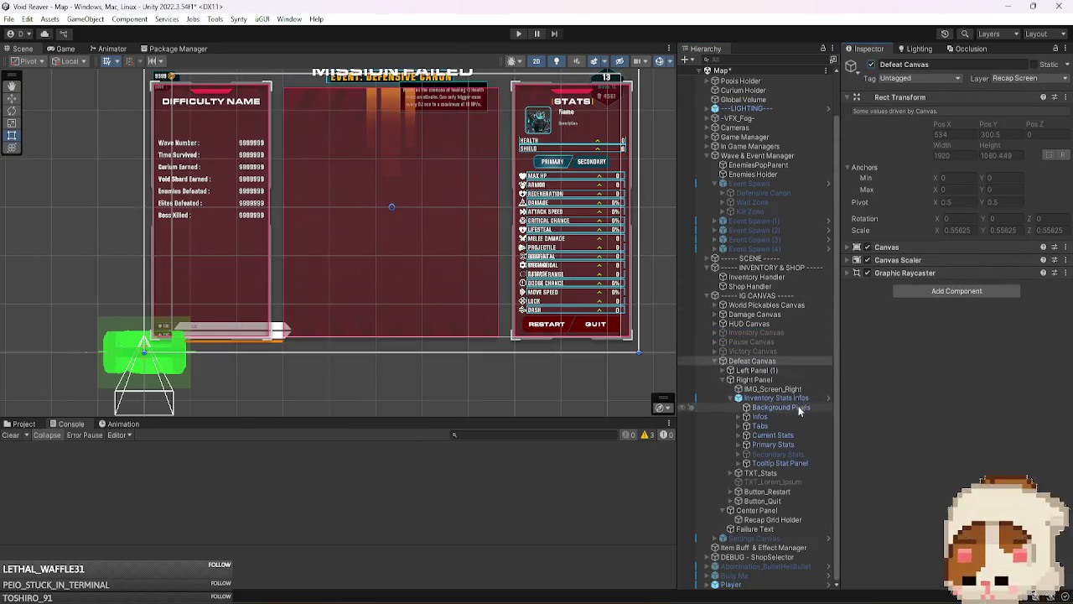
- Turn off the defeat screen's Secondary Stats list and select its Inventory Stats Infos with project assets shown
{"action": "left_click", "coordinate": [794, 452]}
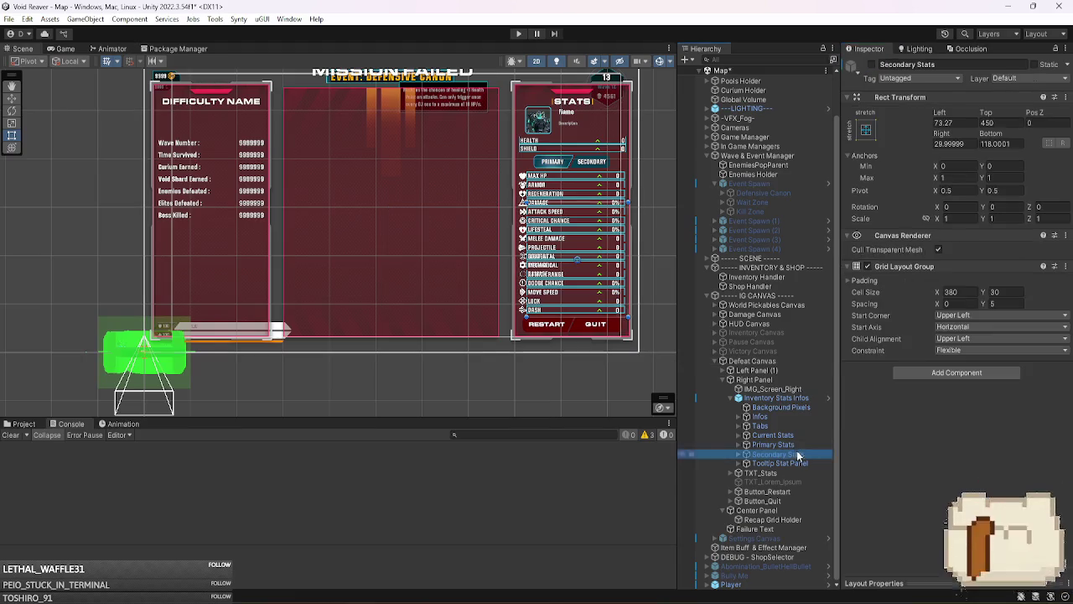
{"action": "left_click", "coordinate": [872, 64]}
{"action": "left_click", "coordinate": [872, 64]}
{"action": "left_click", "coordinate": [872, 64]}
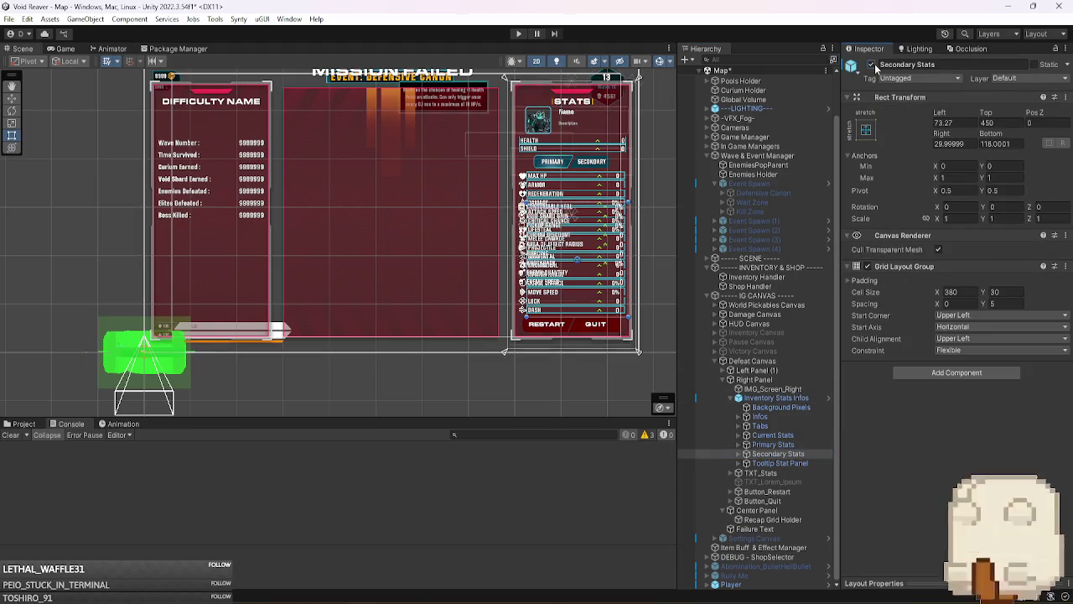
{"action": "left_click", "coordinate": [872, 65]}
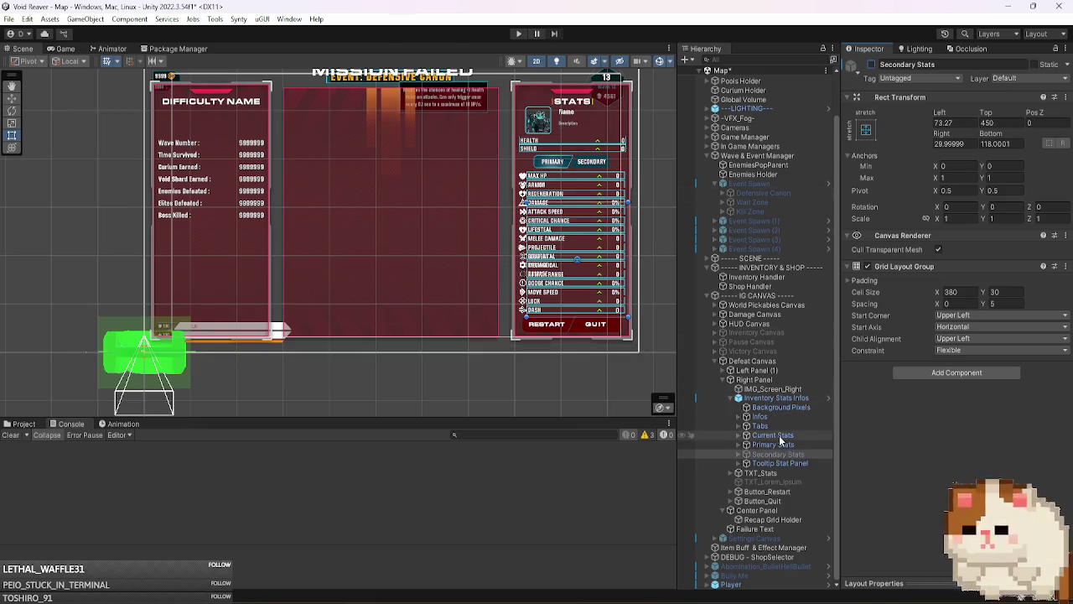
{"action": "left_click", "coordinate": [777, 398]}
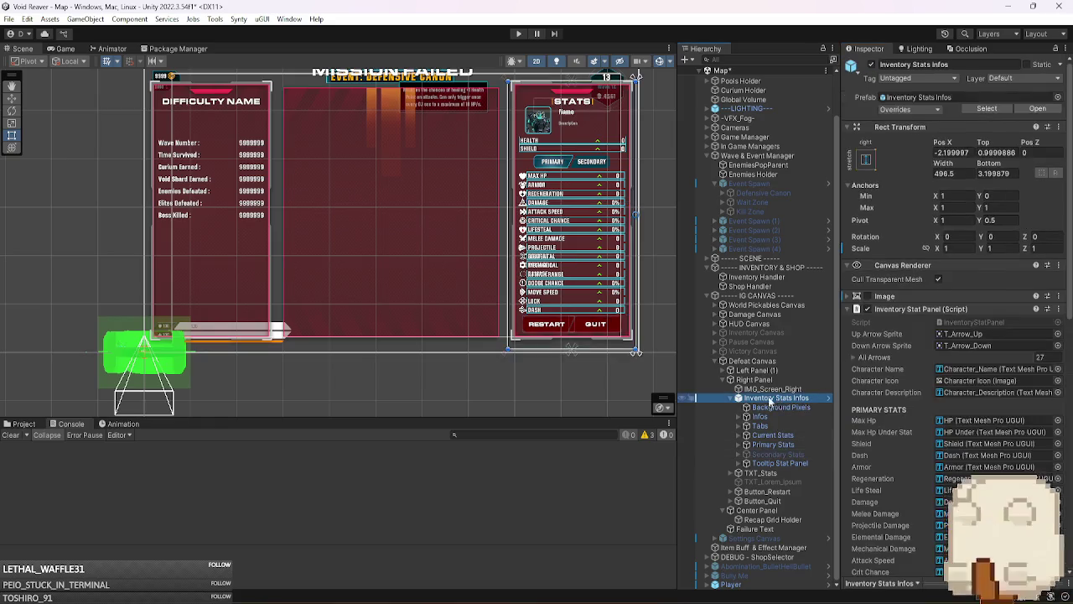
{"action": "left_click", "coordinate": [17, 425]}
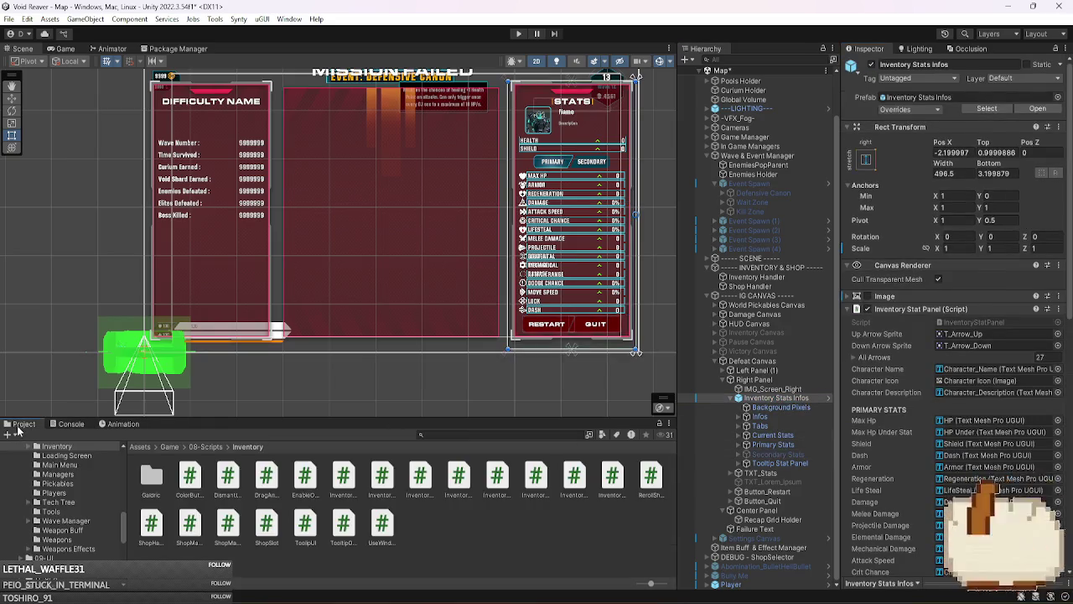
- Duplicate the Inventory Stats Infos prefab asset and name the copy 'Inventory Stats Infos Victory Canvas'
{"action": "left_click", "coordinate": [990, 108]}
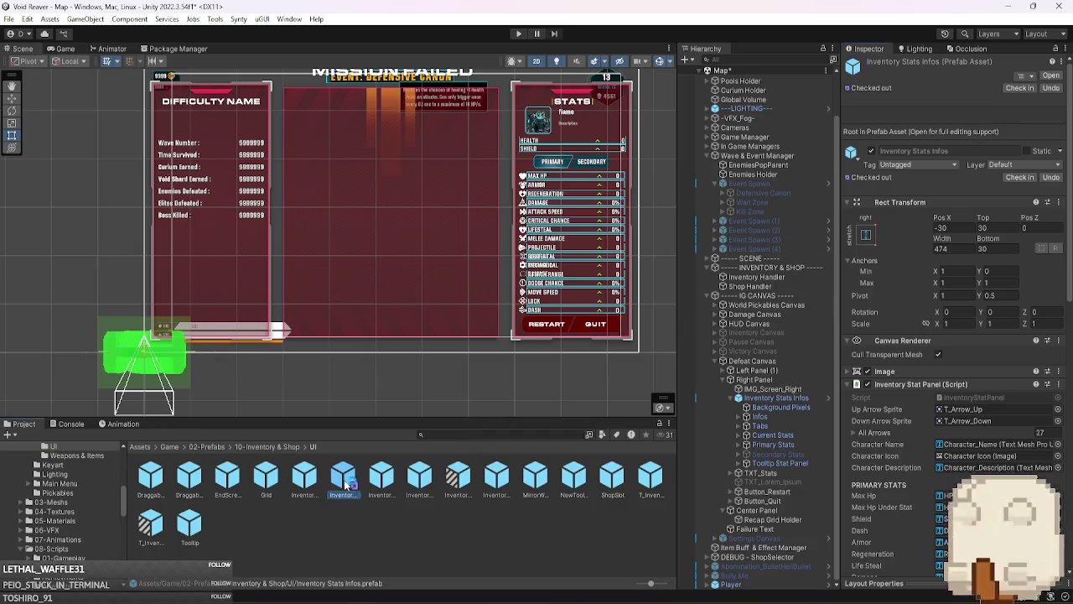
{"action": "scroll", "coordinate": [419, 507], "scroll_direction": "up", "scroll_amount": 2, "text": "ctrl"}
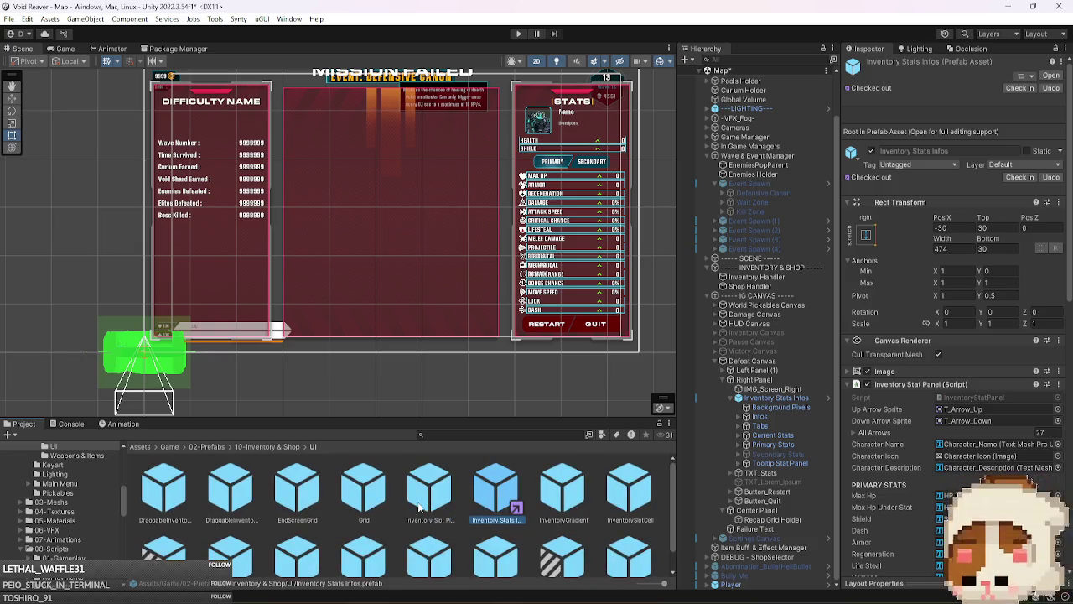
{"action": "scroll", "coordinate": [421, 507], "scroll_direction": "down", "scroll_amount": 4, "text": "ctrl"}
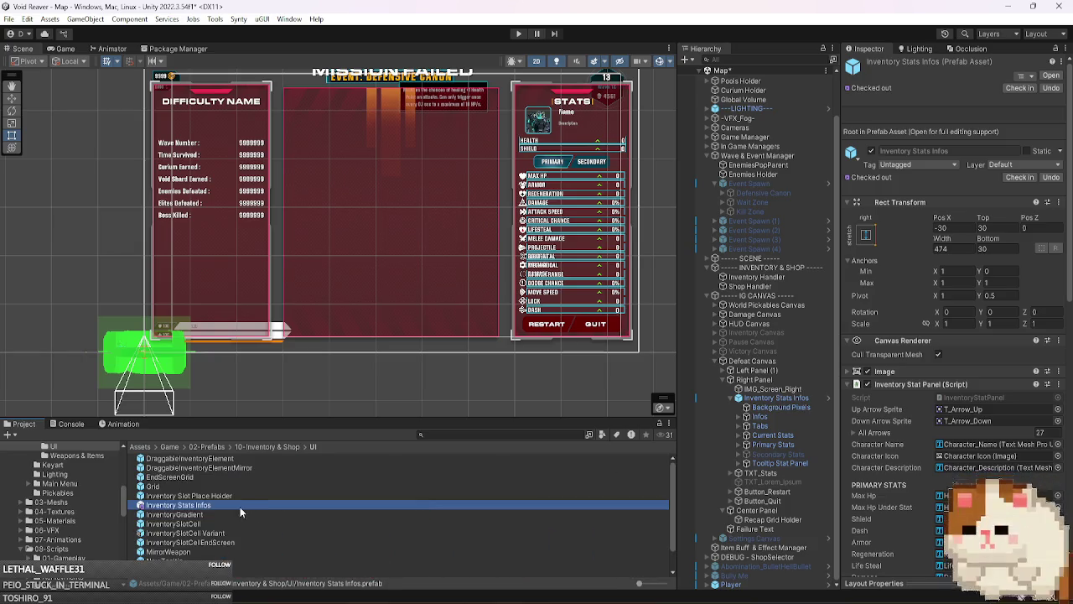
{"action": "key", "text": "ctrl+d"}
{"action": "key", "text": "F2"}
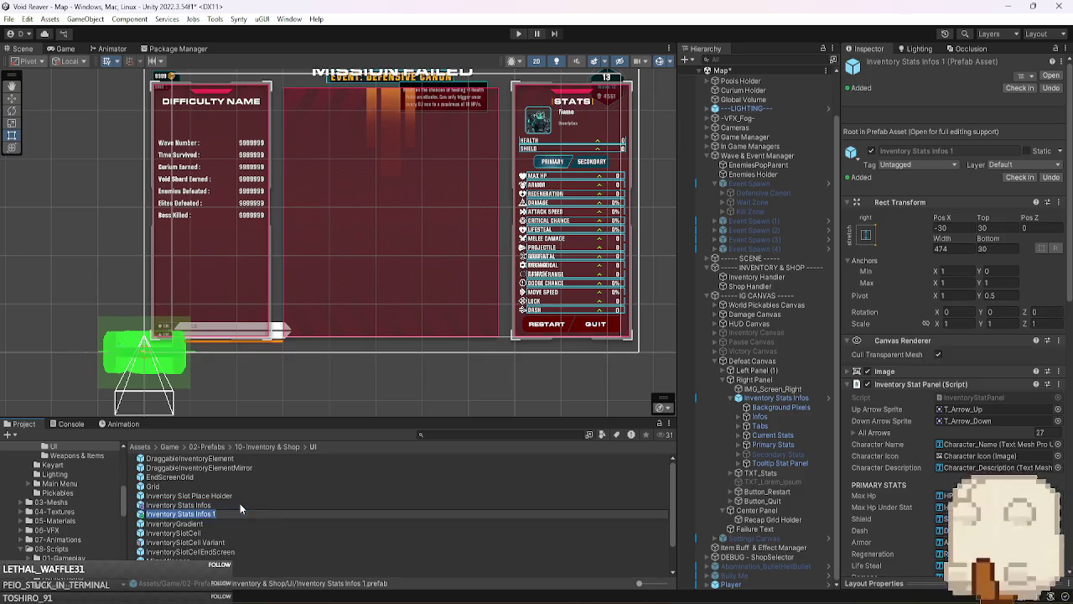
{"action": "key", "text": "BackSpace"}
{"action": "key", "text": "BackSpace"}
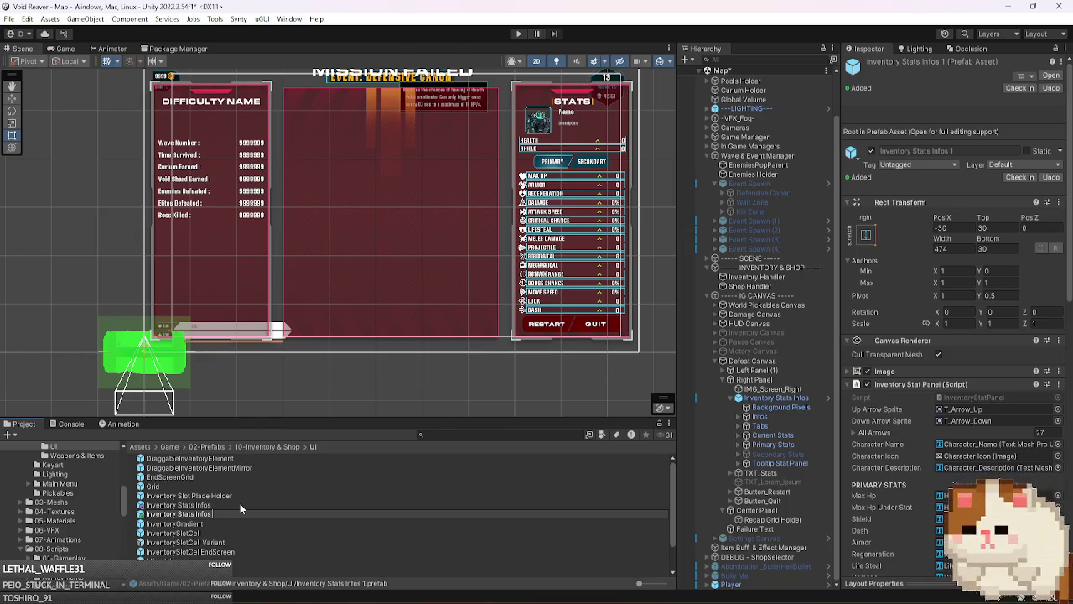
{"action": "type", "text": "Victory"}
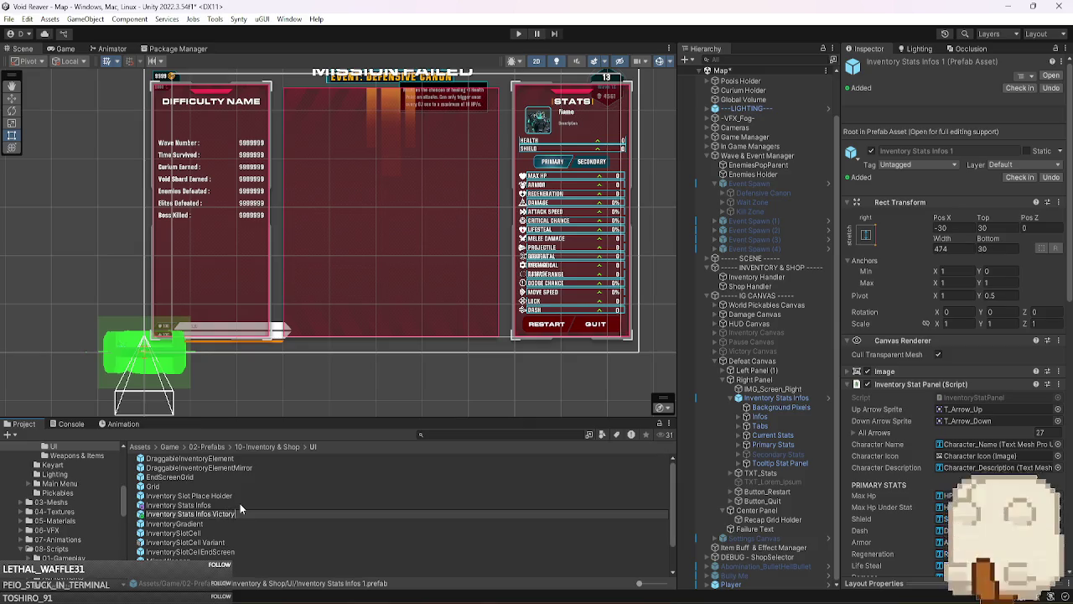
{"action": "type", "text": " Canav"}
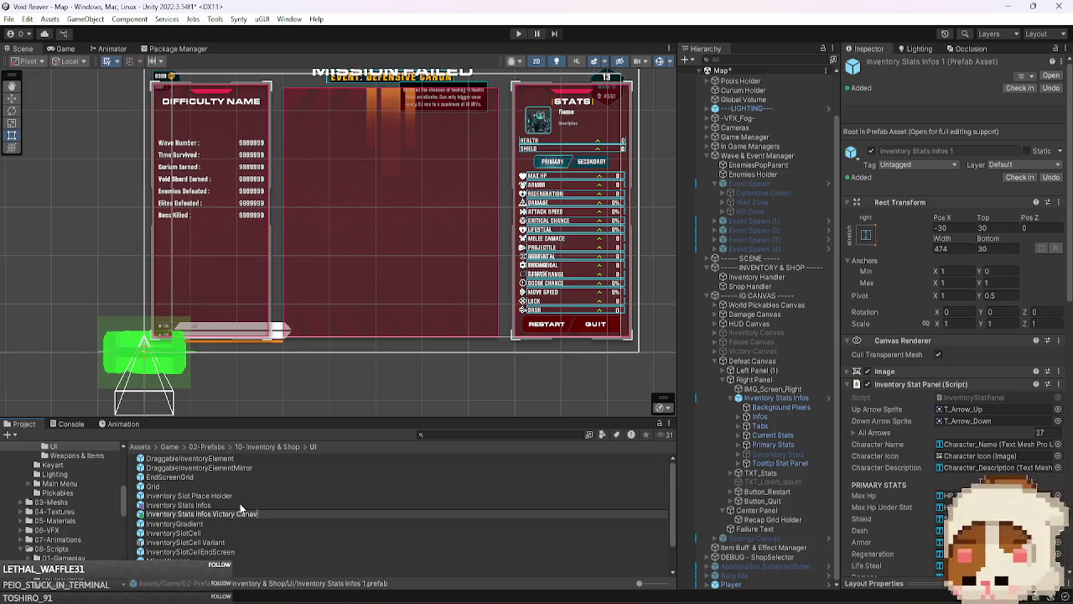
{"action": "type", "text": "vas"}
{"action": "key", "text": "Return"}
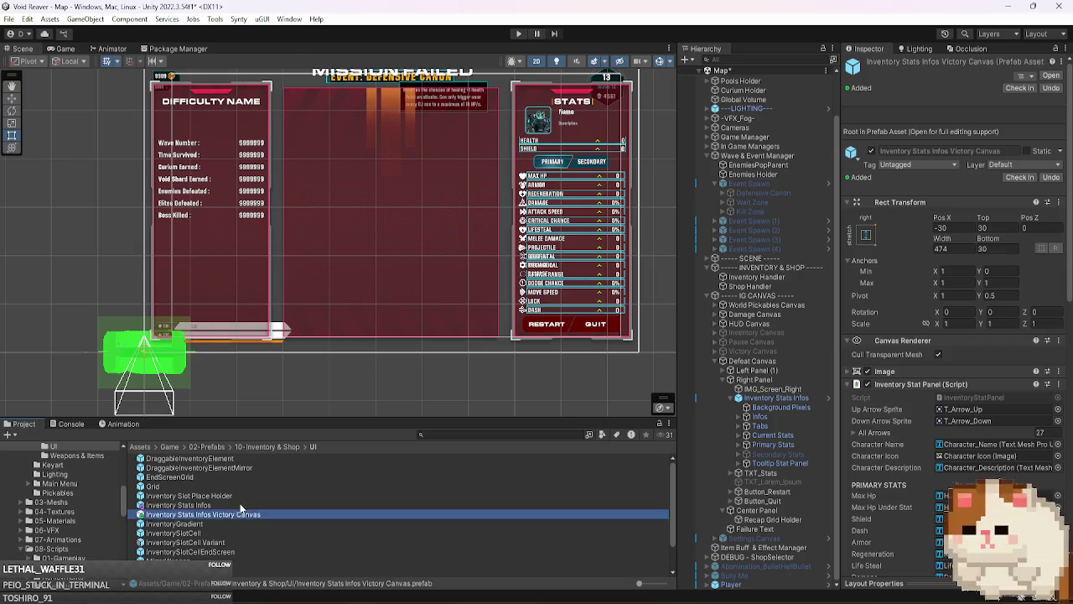
{"action": "left_click", "coordinate": [795, 399]}
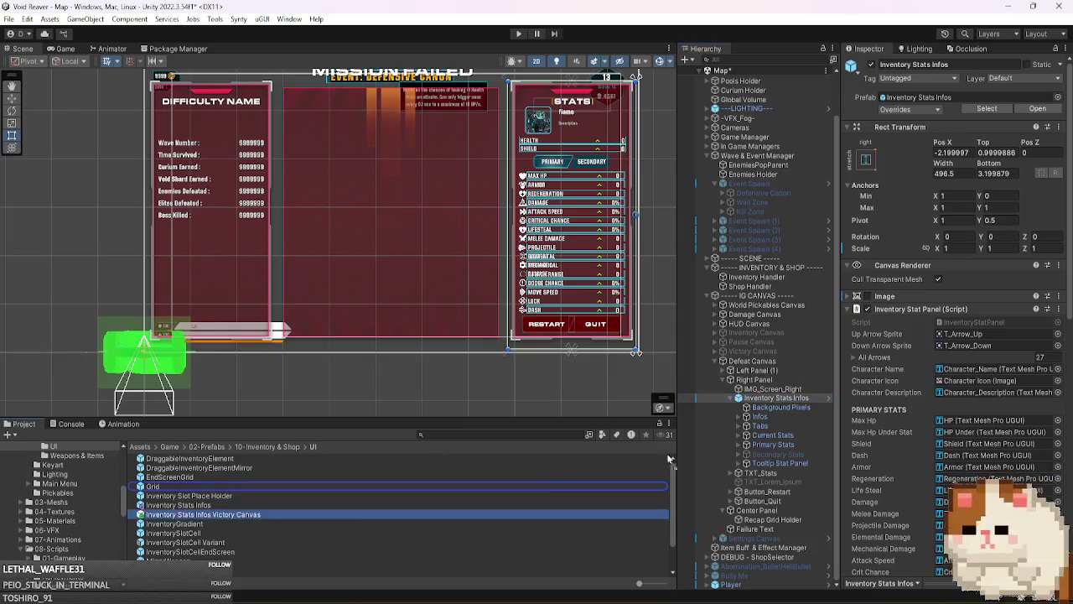
- Place the Victory Canvas stats prefab in the Right Panel and open the old panel's Rect Transform options
{"action": "left_click_drag", "start_coordinate": [770, 400], "coordinate": [772, 396]}
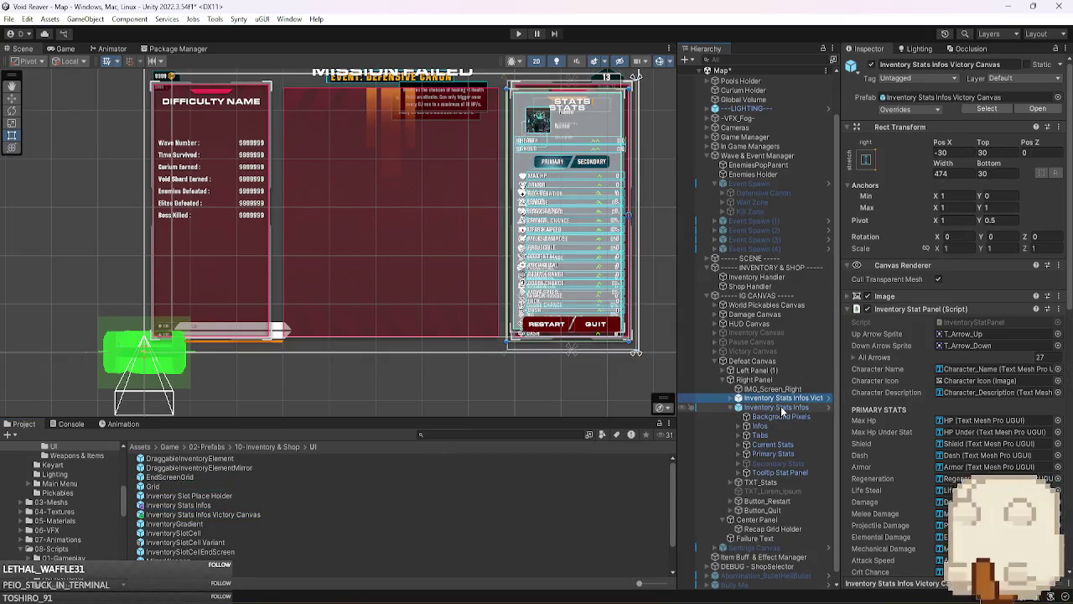
{"action": "left_click", "coordinate": [782, 408]}
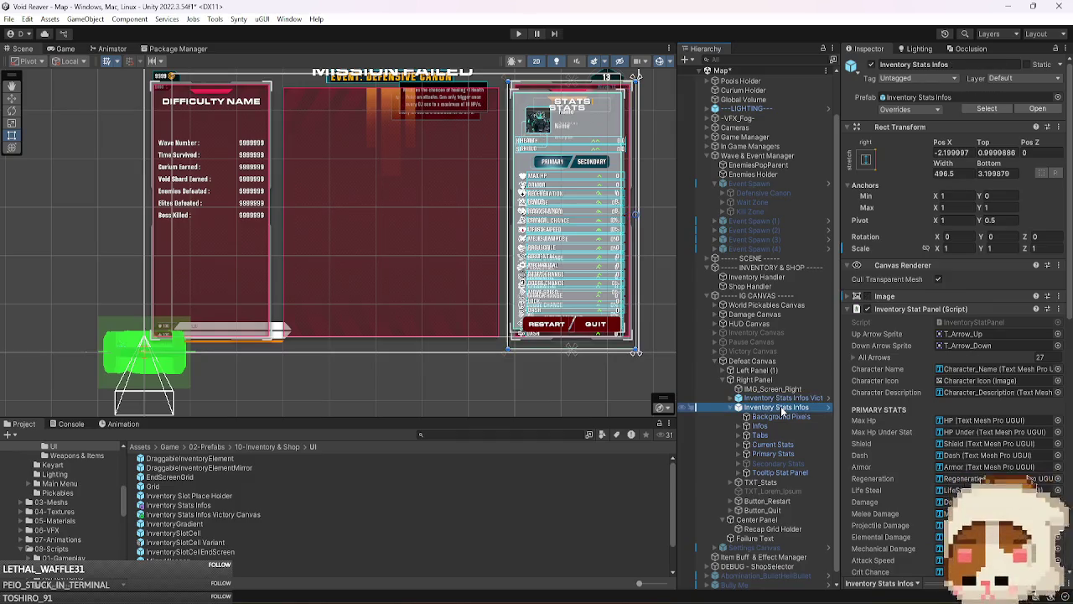
{"action": "left_click", "coordinate": [783, 399]}
{"action": "key", "text": "Right"}
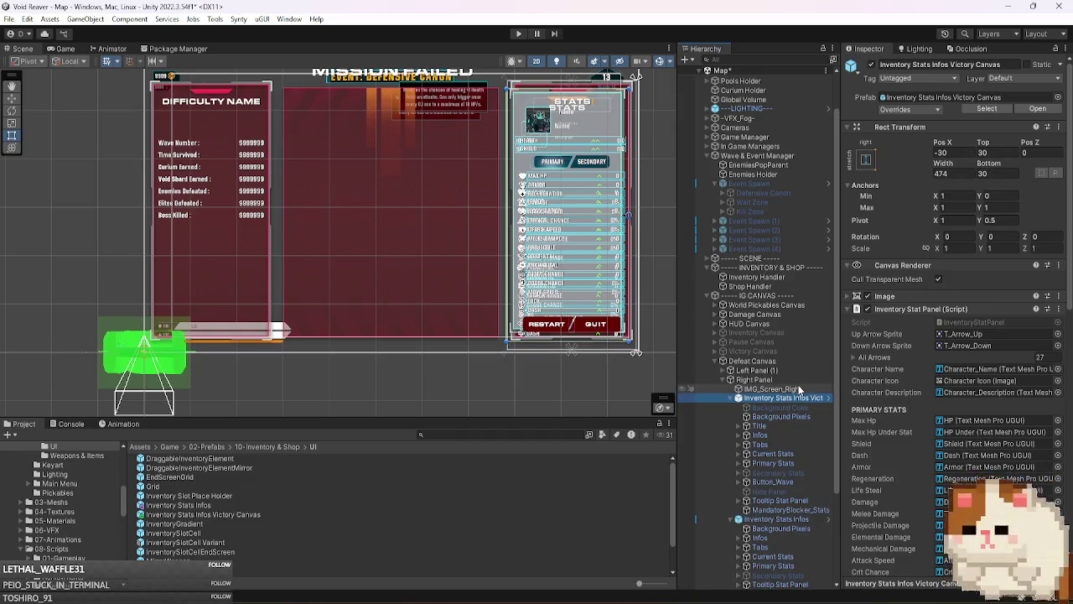
{"action": "scroll", "coordinate": [798, 386], "scroll_direction": "down", "scroll_amount": 2}
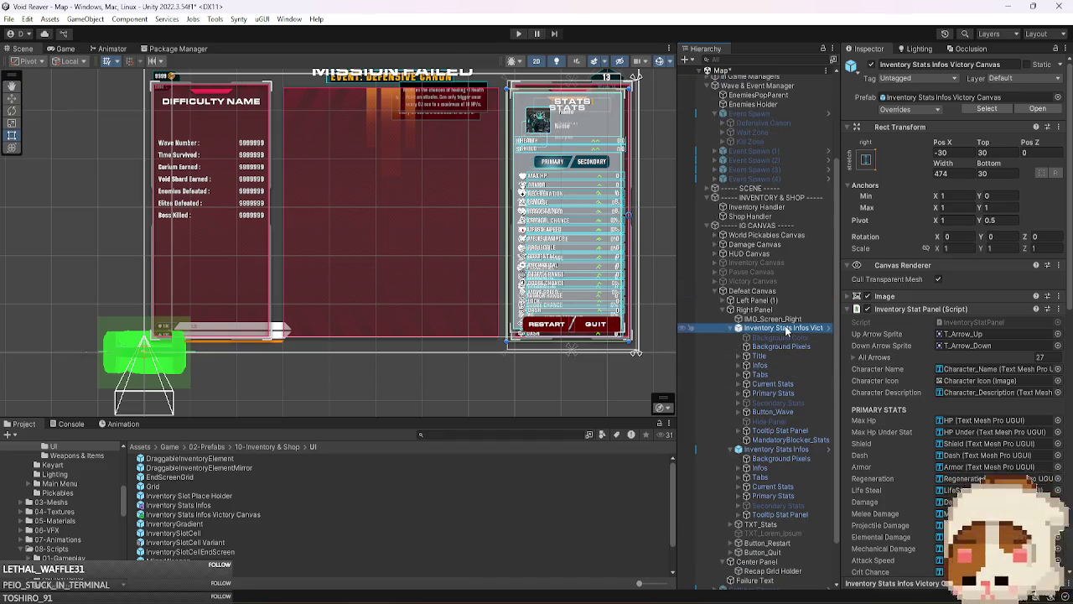
{"action": "left_click", "coordinate": [796, 448]}
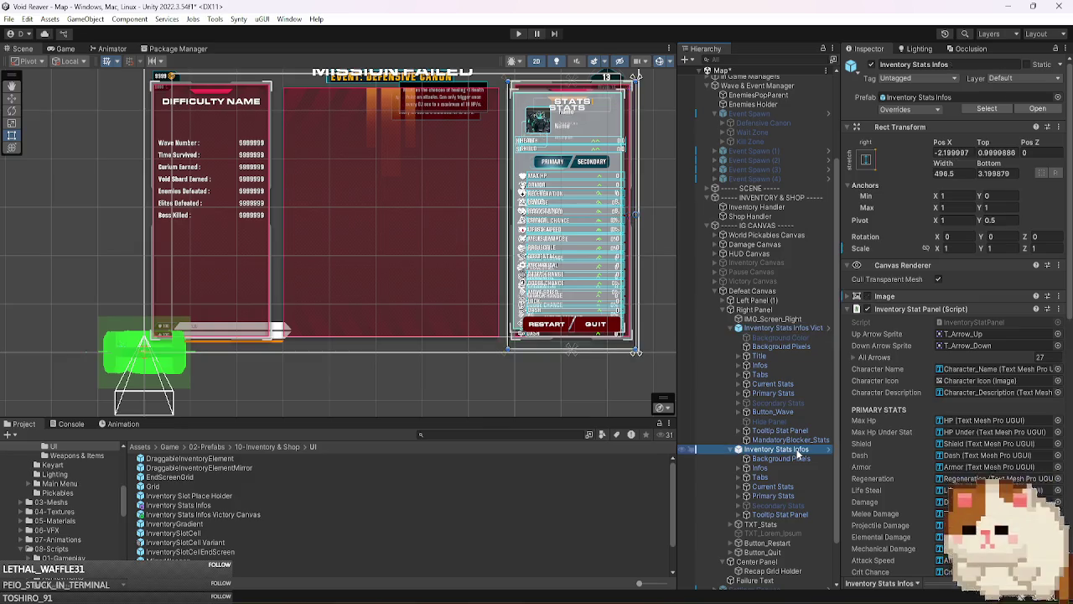
{"action": "right_click", "coordinate": [923, 127]}
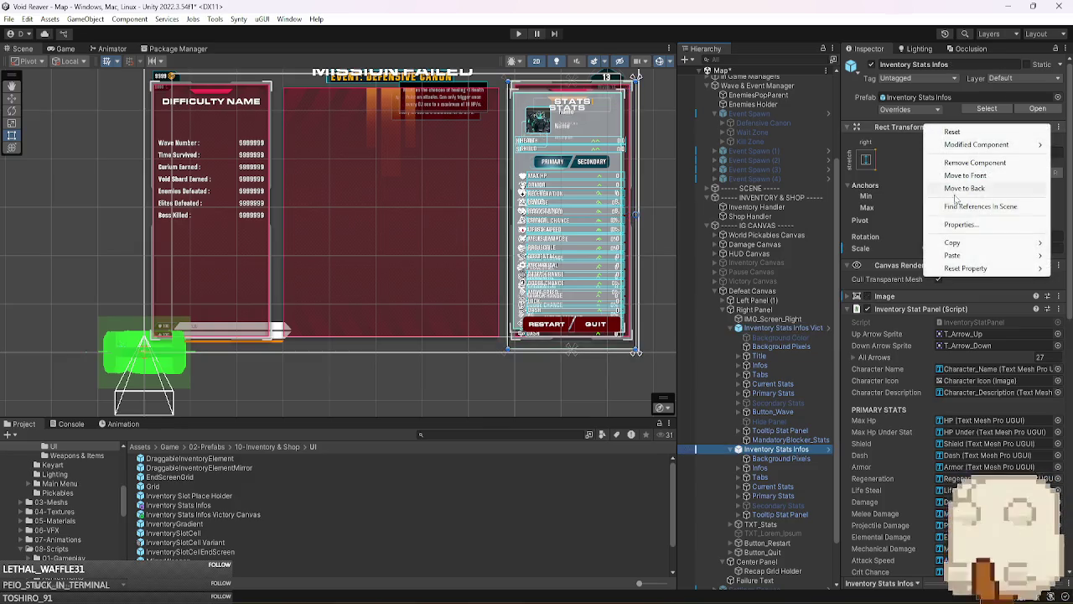
- Copy the old panel's Rect Transform and paste its values onto the Victory Canvas stats panel
{"action": "mouse_move", "coordinate": [969, 242]}
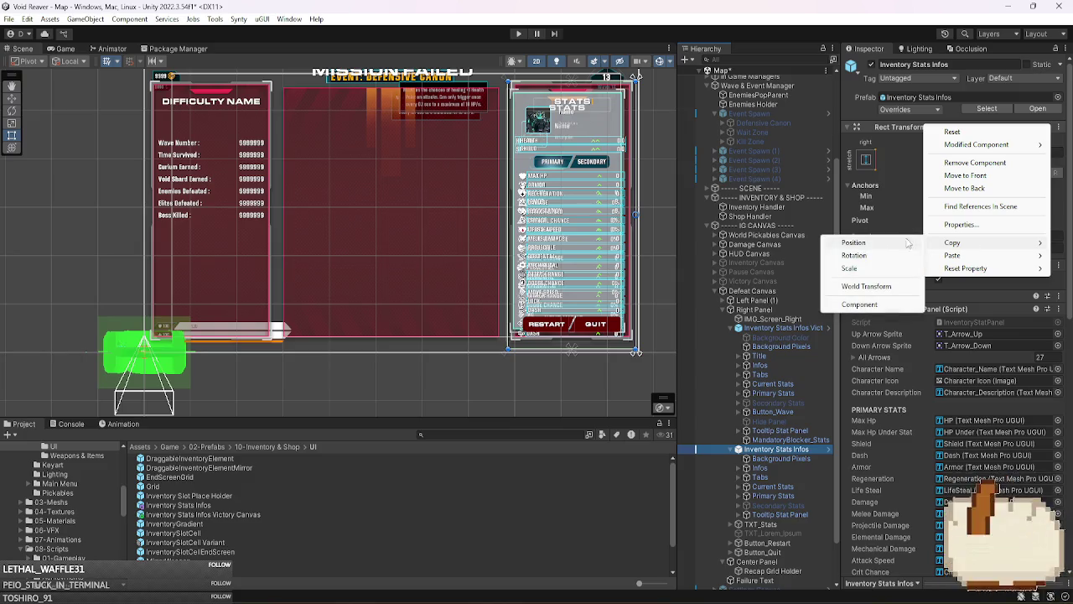
{"action": "left_click", "coordinate": [885, 305]}
{"action": "left_click", "coordinate": [781, 327]}
{"action": "right_click", "coordinate": [916, 128]}
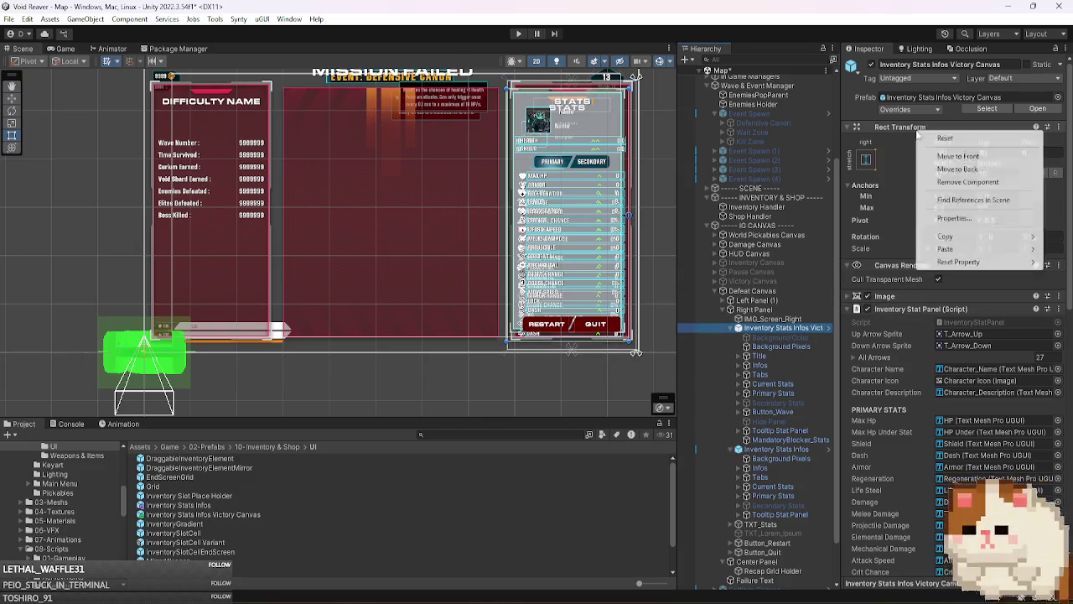
{"action": "mouse_move", "coordinate": [948, 248]}
{"action": "left_click", "coordinate": [858, 324]}
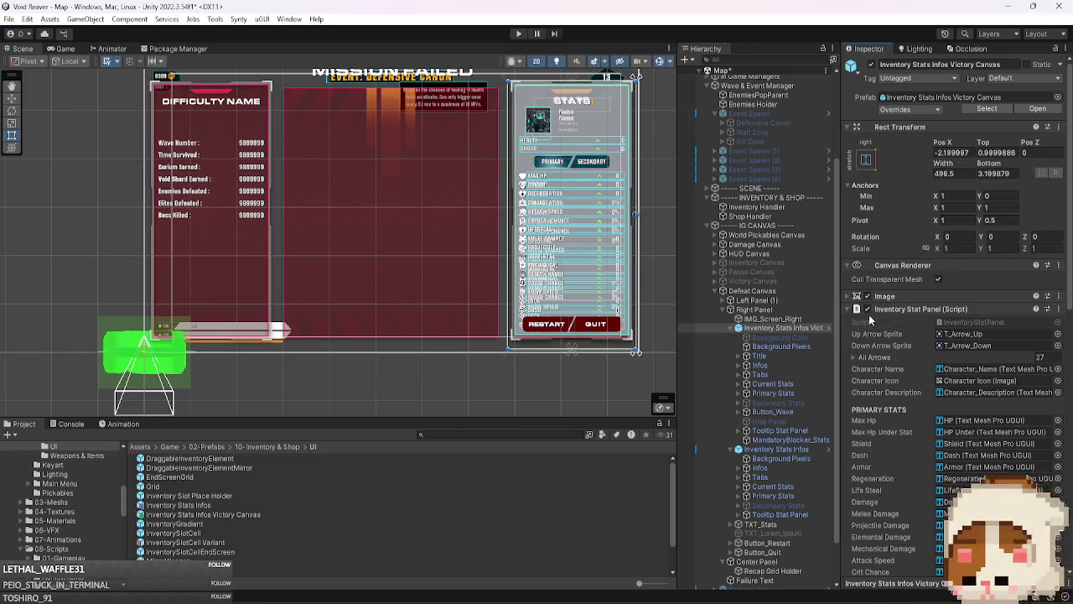
- Delete the old Inventory Stats Infos plus the MandatoryBlocker_Stats, Hide Panel, background and Title children
{"action": "left_click", "coordinate": [776, 448]}
{"action": "key", "text": "Delete"}
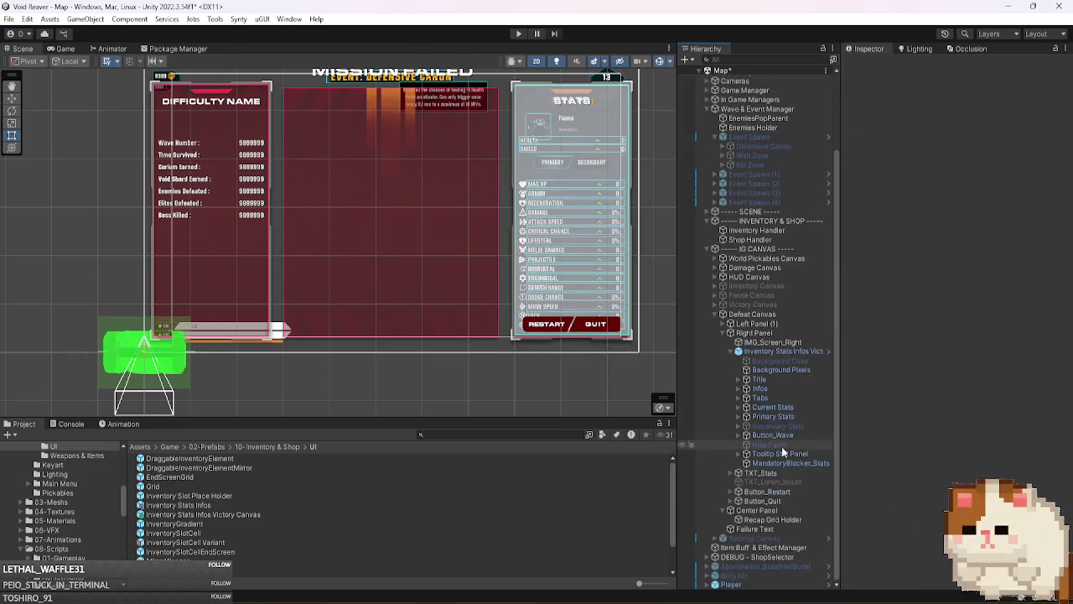
{"action": "left_click", "coordinate": [793, 461]}
{"action": "left_click", "coordinate": [797, 446], "text": "ctrl"}
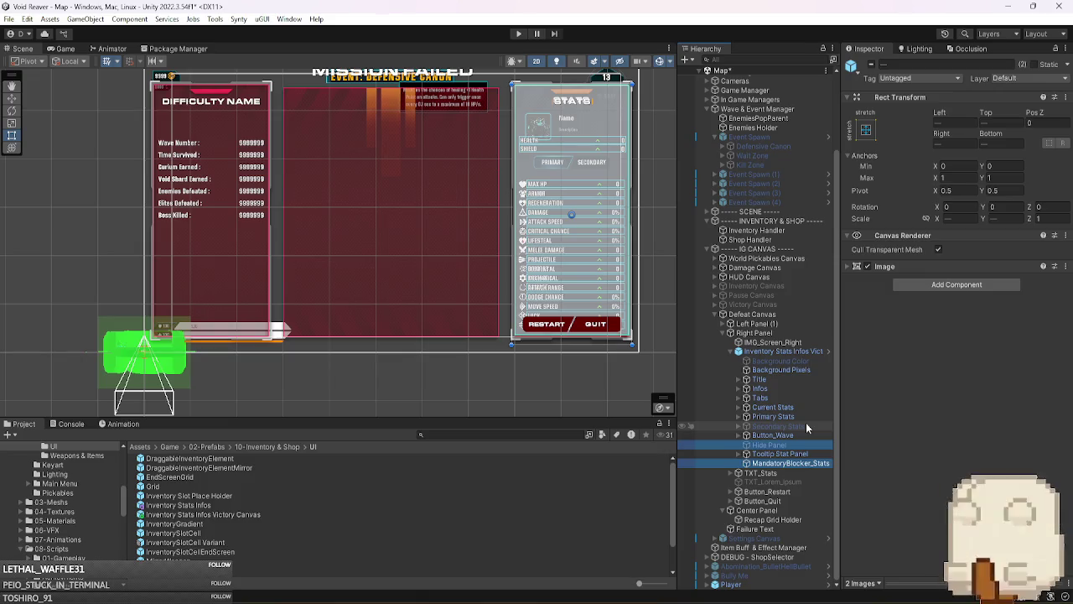
{"action": "left_click", "coordinate": [796, 361], "text": "ctrl"}
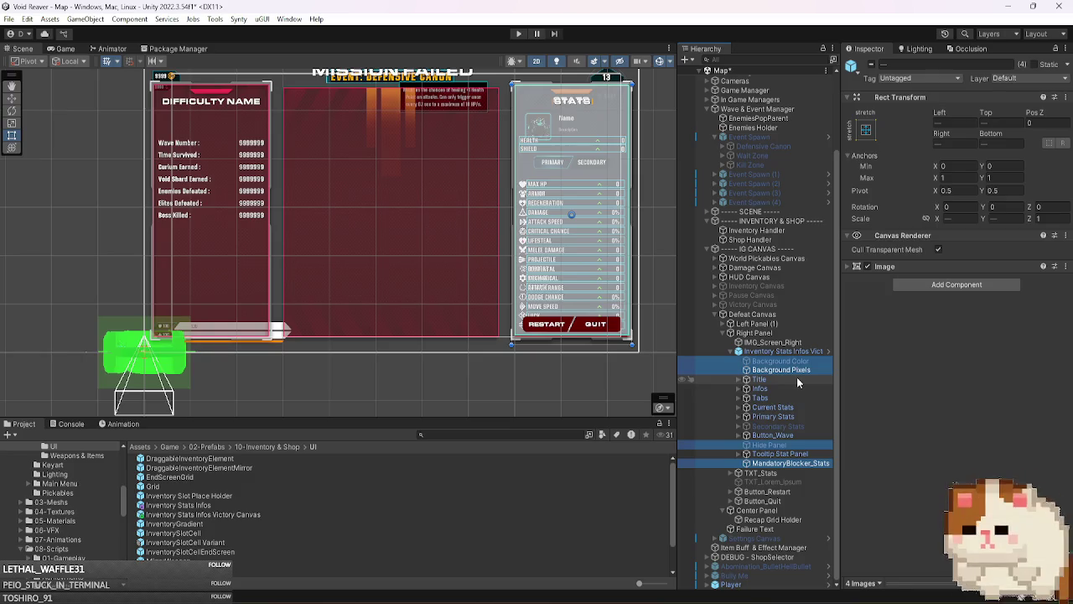
{"action": "left_click", "coordinate": [797, 376], "text": "ctrl"}
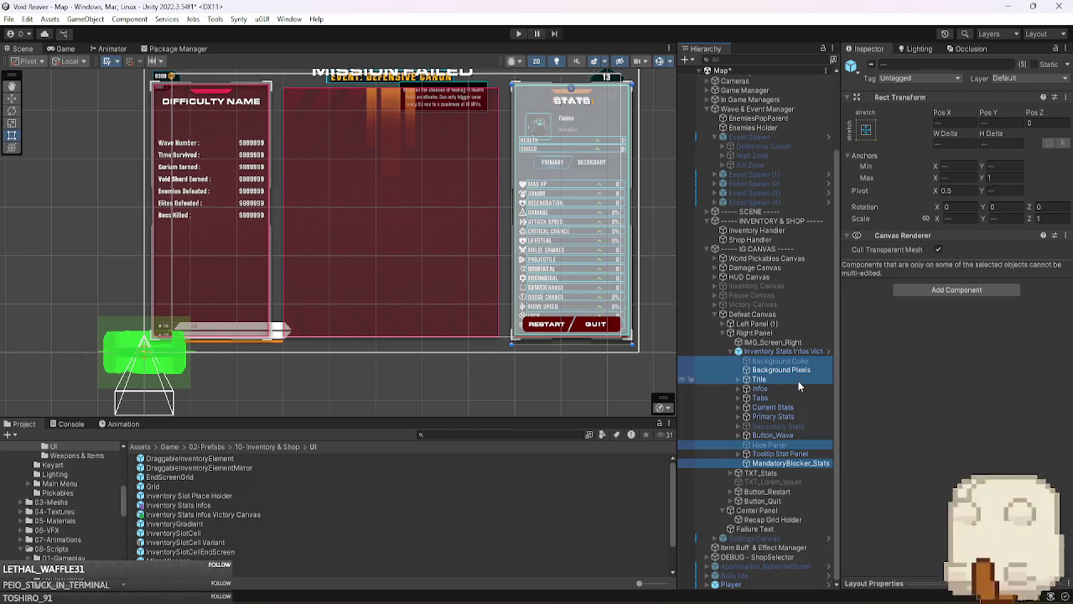
{"action": "key", "text": "Delete"}
- Raise Infos, move Primary Stats up, and set Current and Primary Stats' Y scale to 0.95
{"action": "left_click", "coordinate": [782, 407]}
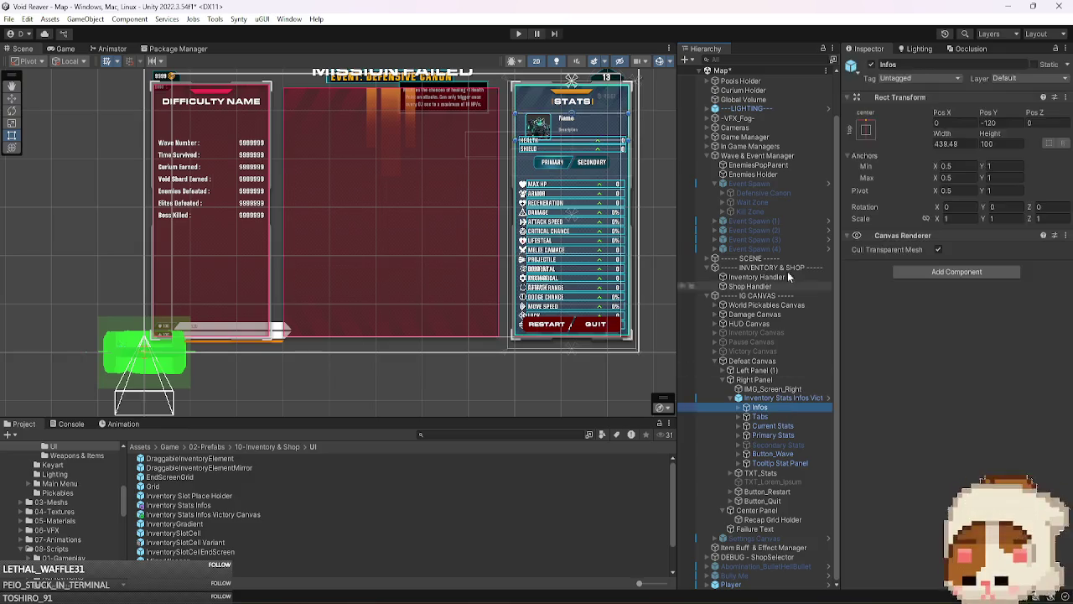
{"action": "left_click_drag", "start_coordinate": [988, 112], "coordinate": [1021, 115]}
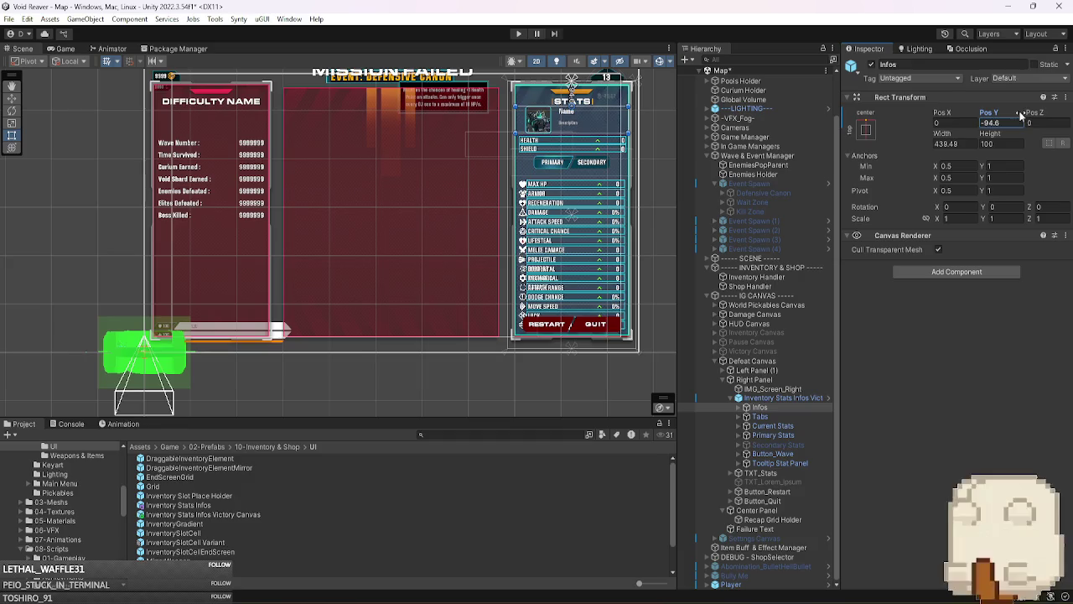
{"action": "left_click", "coordinate": [771, 435]}
{"action": "mouse_move", "coordinate": [987, 113]}
{"action": "left_mouse_down"}
{"action": "mouse_move", "coordinate": [998, 114]}
{"action": "mouse_move", "coordinate": [937, 115]}
{"action": "left_mouse_up"}
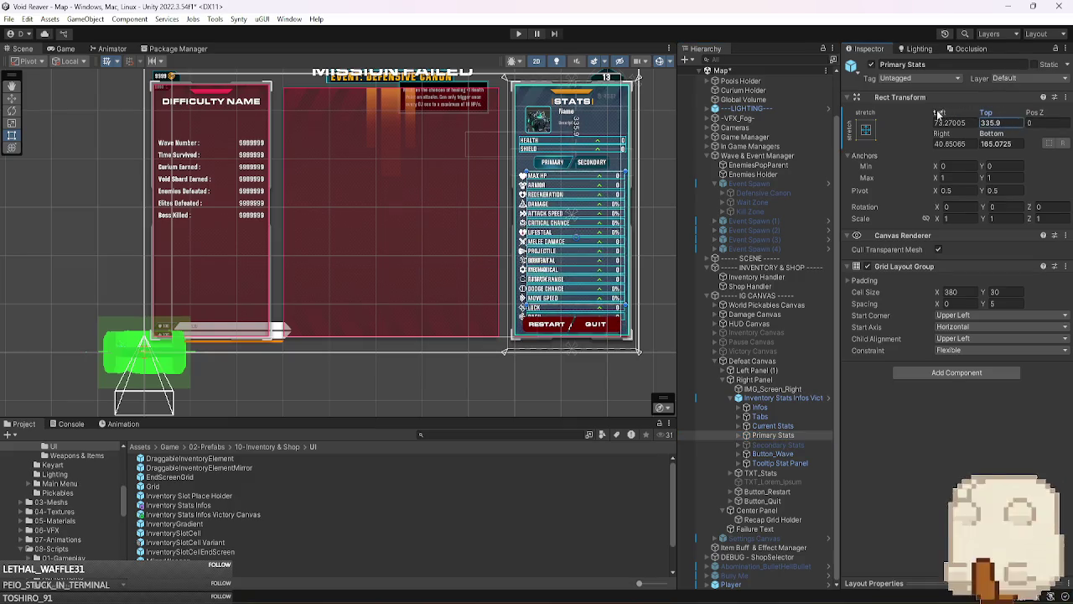
{"action": "left_click", "coordinate": [772, 426], "text": "ctrl"}
{"action": "left_click", "coordinate": [1012, 218]}
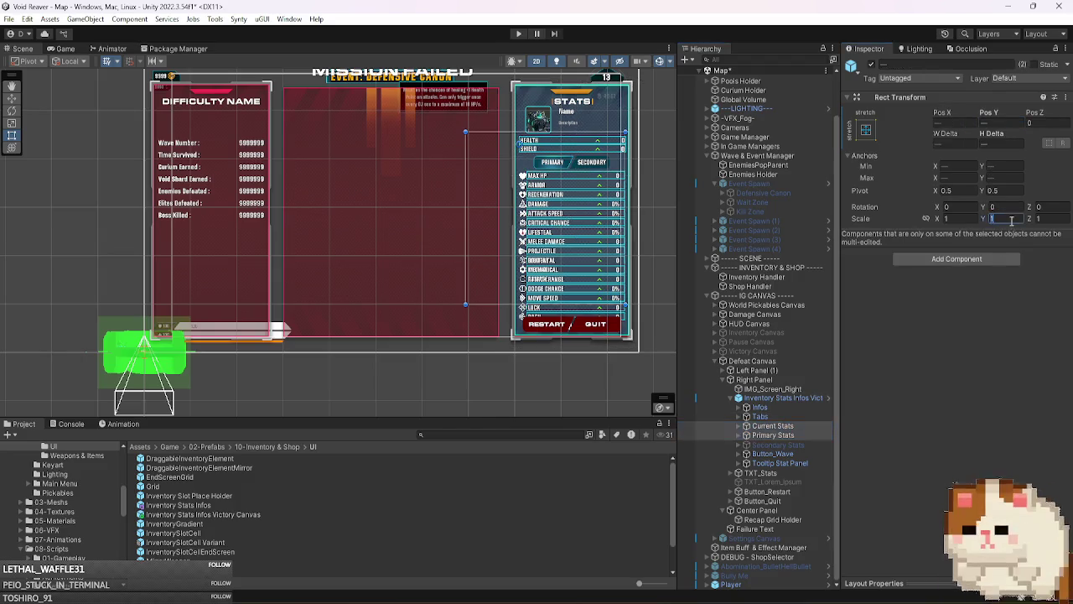
{"action": "type", "text": ".95"}
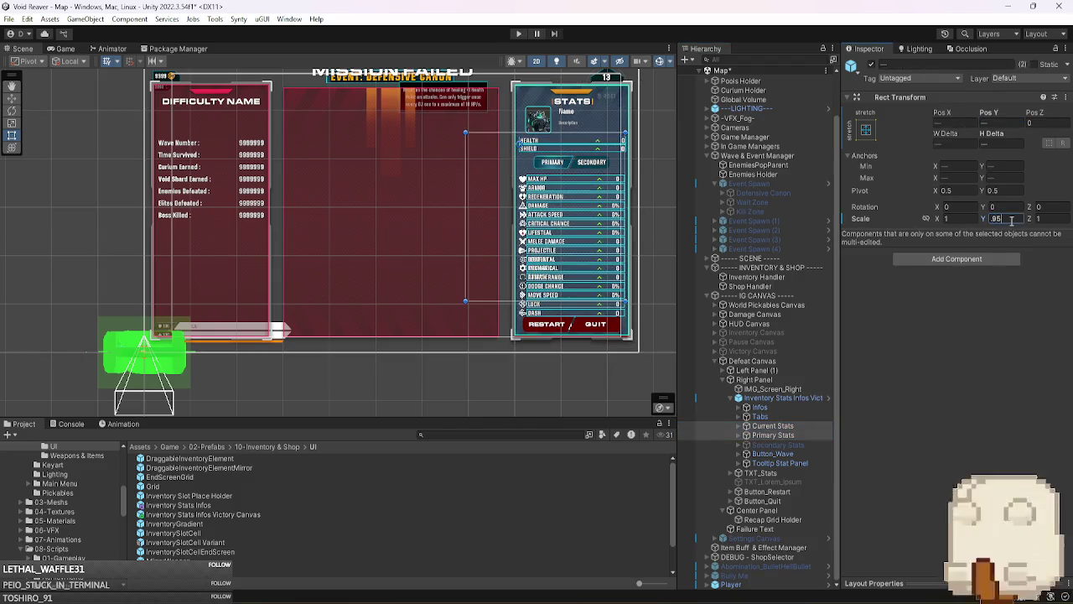
{"action": "left_click", "coordinate": [780, 427]}
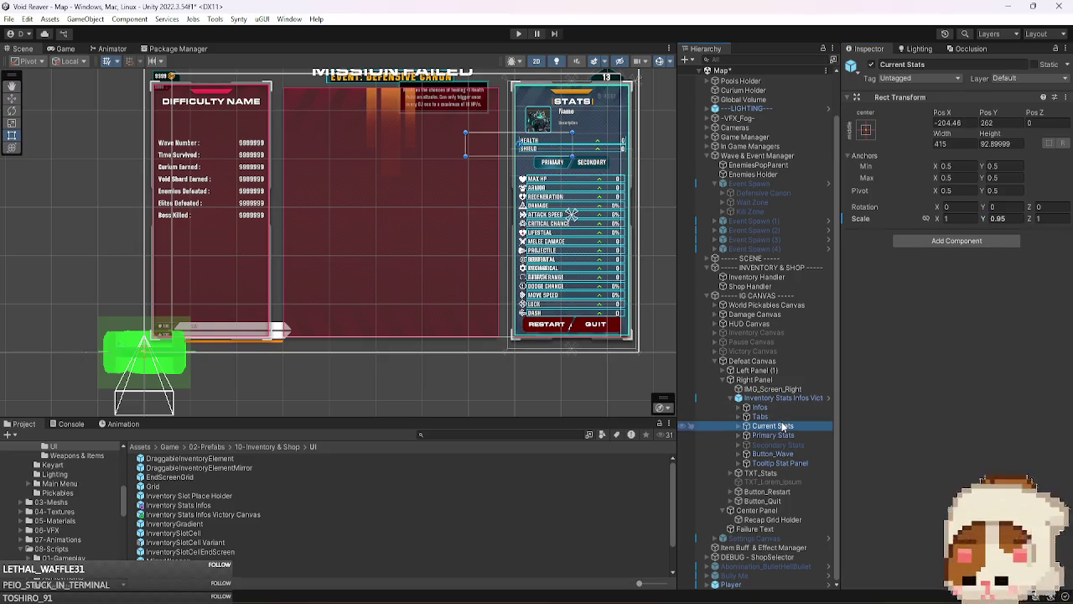
- Set Primary Stats' Top to 330 and nudge Infos to Pos Y -100.1
{"action": "left_click", "coordinate": [773, 435]}
{"action": "left_click", "coordinate": [996, 116]}
{"action": "left_click_drag", "start_coordinate": [996, 117], "coordinate": [992, 113]}
{"action": "double_click", "coordinate": [1009, 123]}
{"action": "type", "text": "330"}
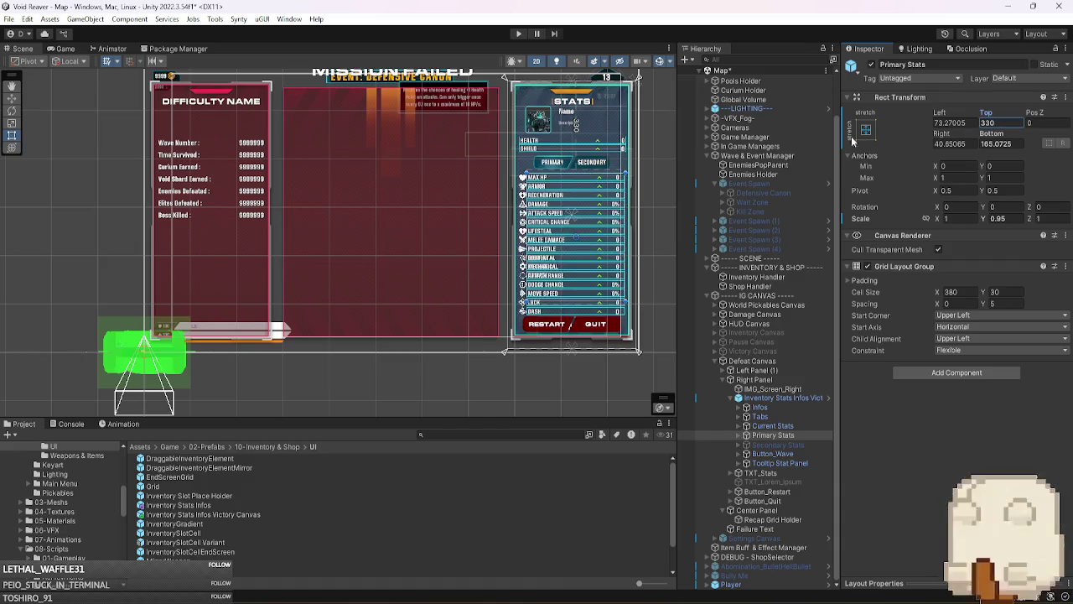
{"action": "left_click", "coordinate": [760, 407]}
{"action": "left_click_drag", "start_coordinate": [988, 113], "coordinate": [982, 113]}
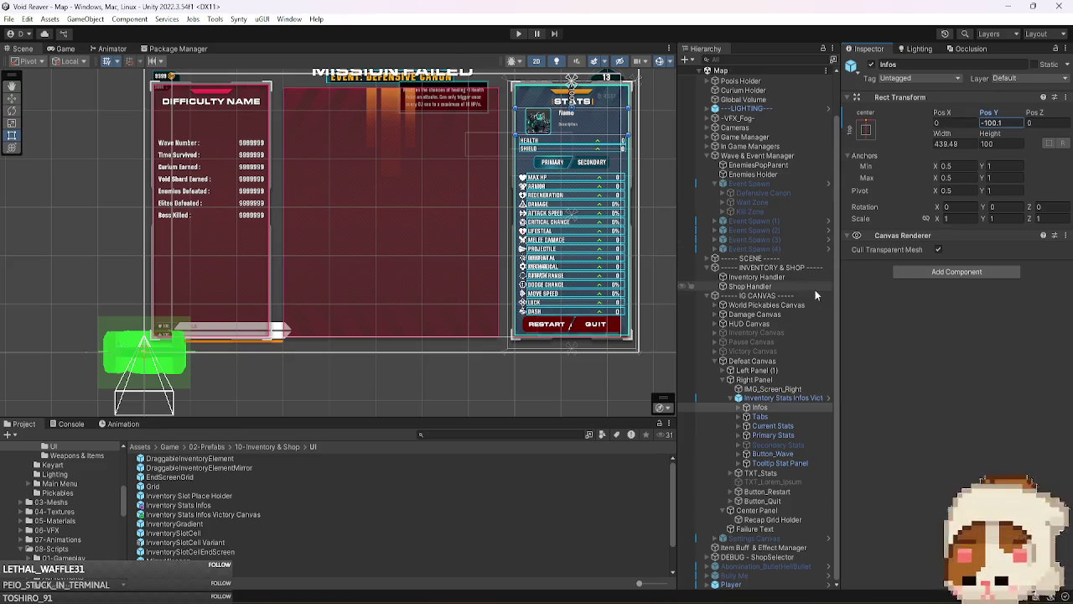
{"action": "left_click", "coordinate": [779, 398]}
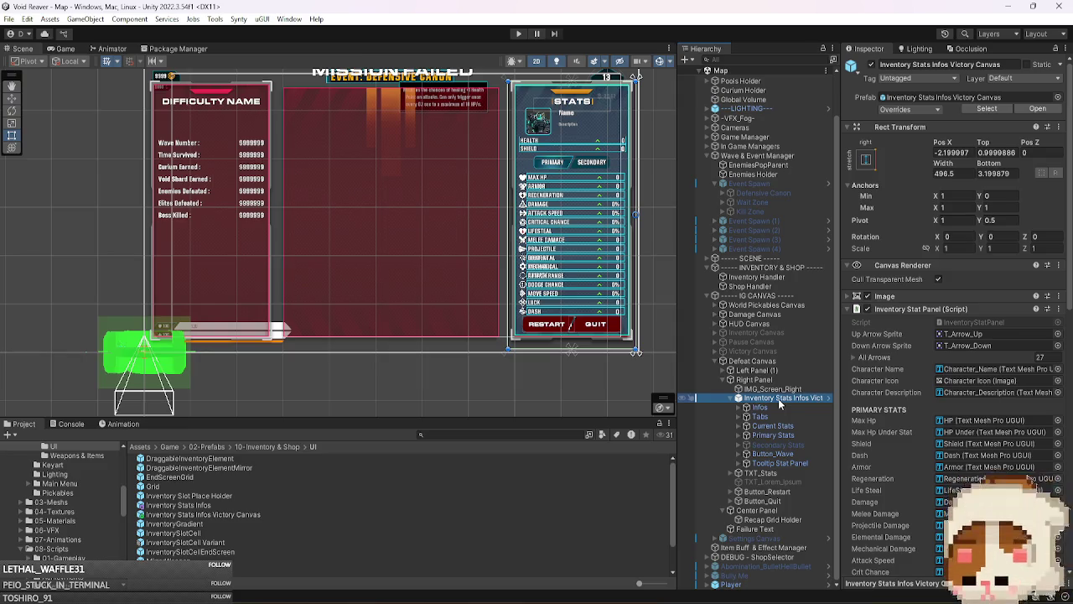
{"action": "key", "text": "Left"}
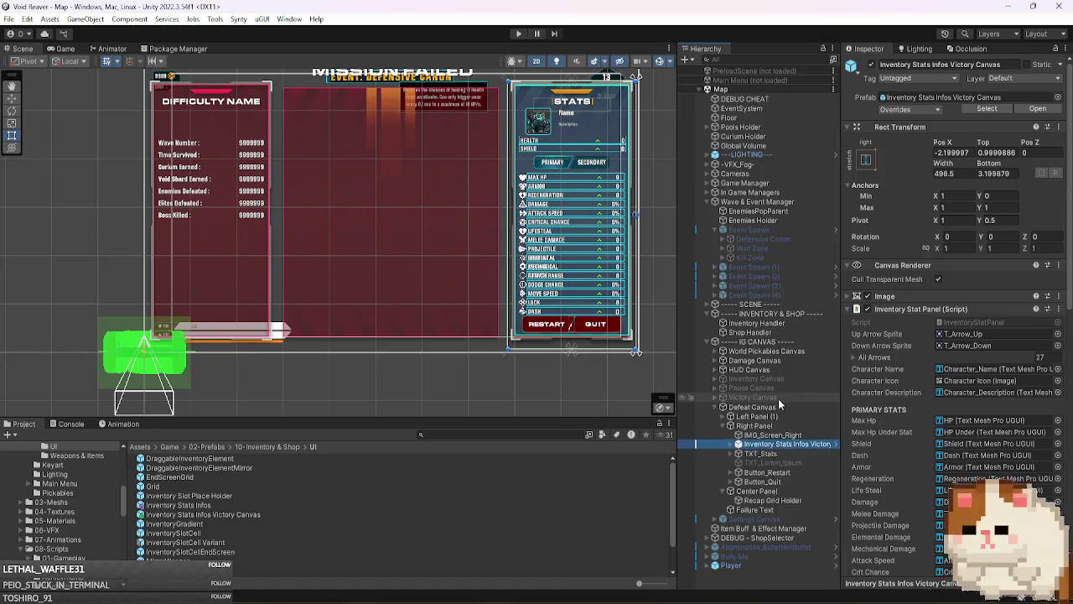
- Hide the Defeat Canvas and turn on the Victory Canvas
{"action": "left_click", "coordinate": [776, 407]}
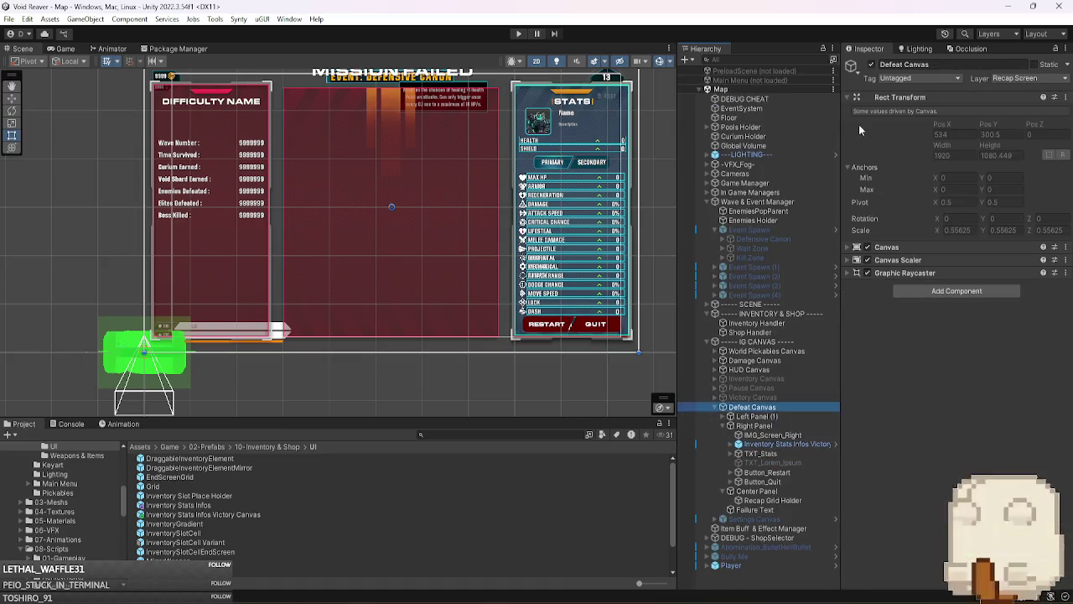
{"action": "left_click", "coordinate": [872, 66]}
{"action": "left_click", "coordinate": [767, 399]}
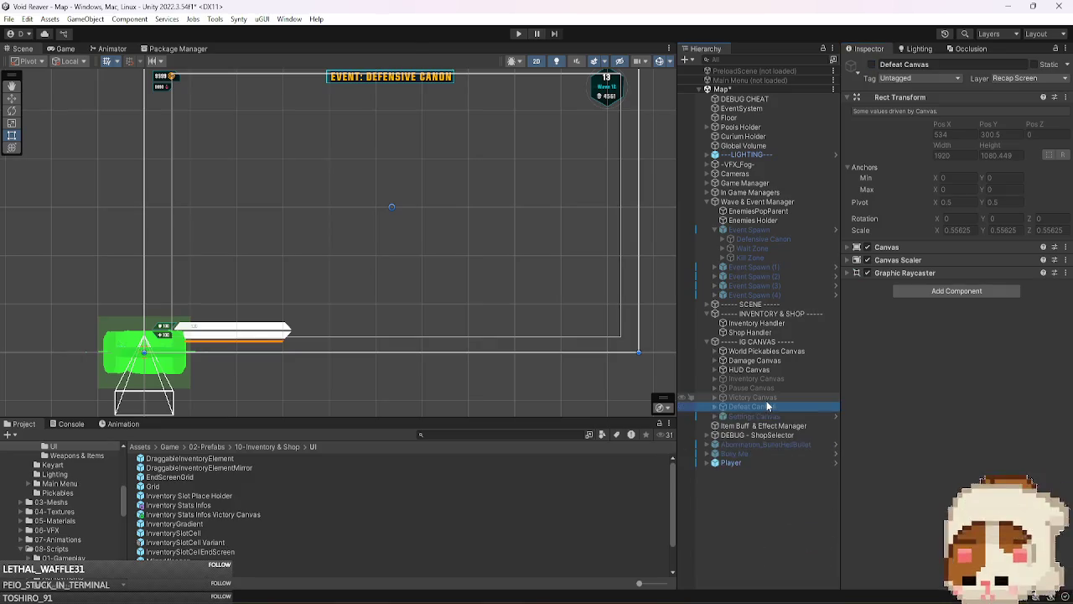
{"action": "left_click", "coordinate": [872, 64]}
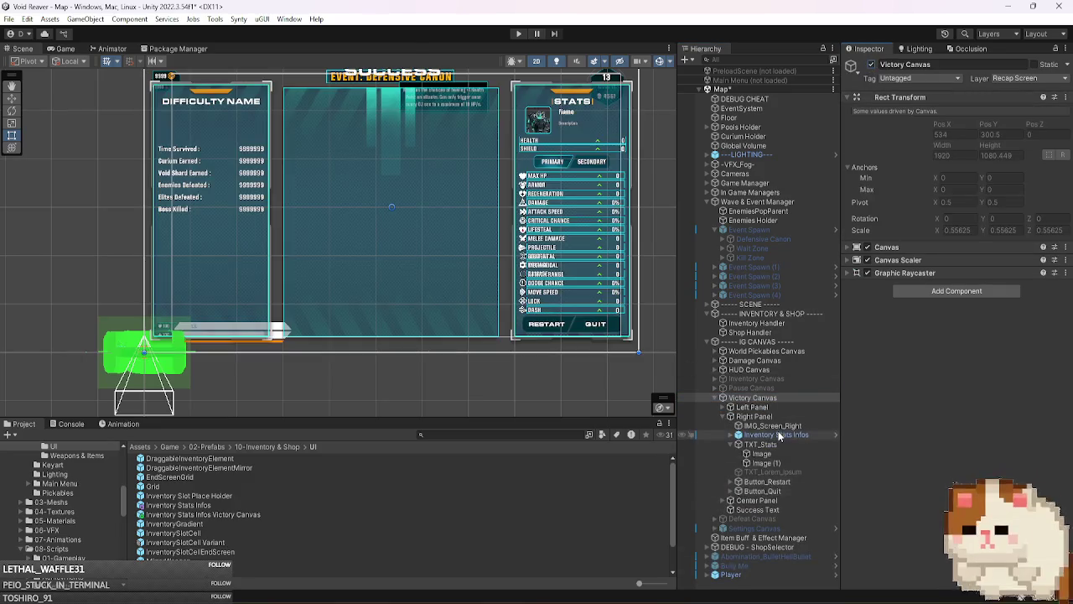
- Paste the reworked stats panel into Victory Canvas and delete its old Inventory Stats Infos
{"action": "left_click", "coordinate": [778, 434]}
{"action": "key", "text": "ctrl+v"}
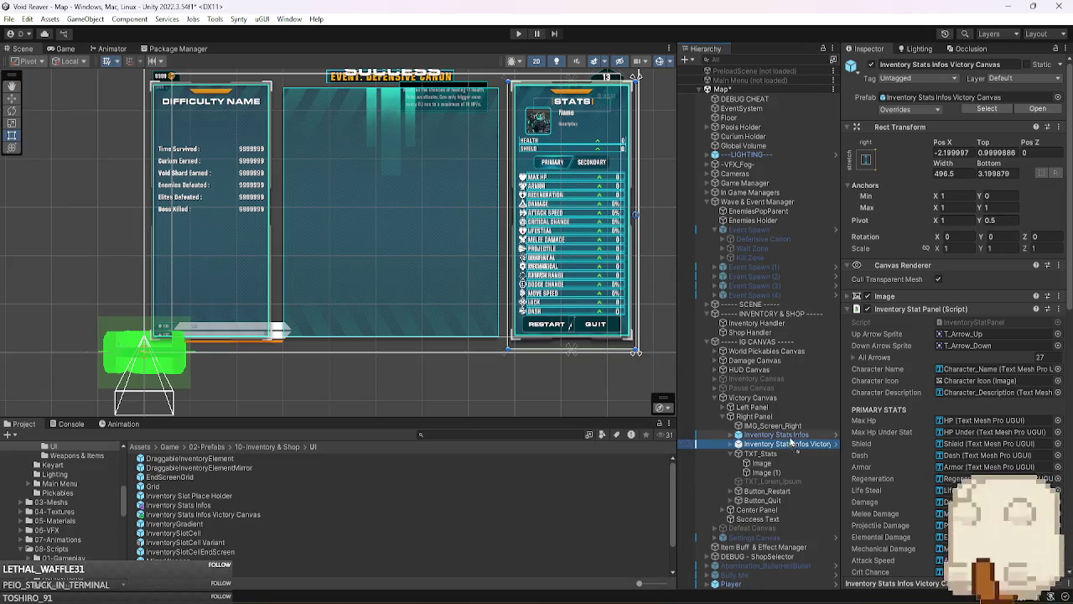
{"action": "left_click", "coordinate": [794, 436]}
{"action": "key", "text": "Delete"}
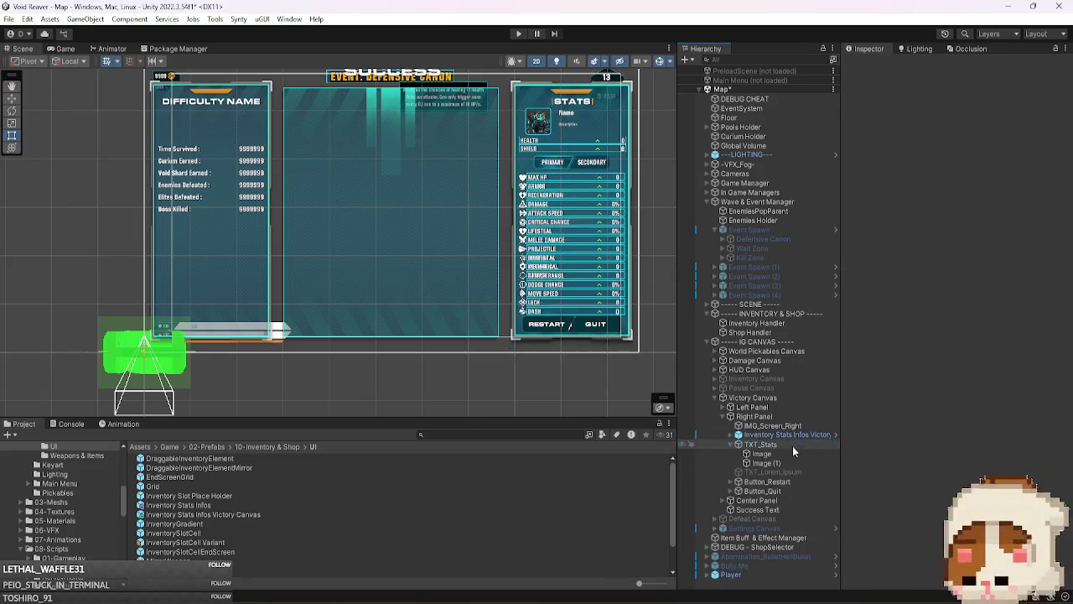
{"action": "left_click", "coordinate": [792, 436]}
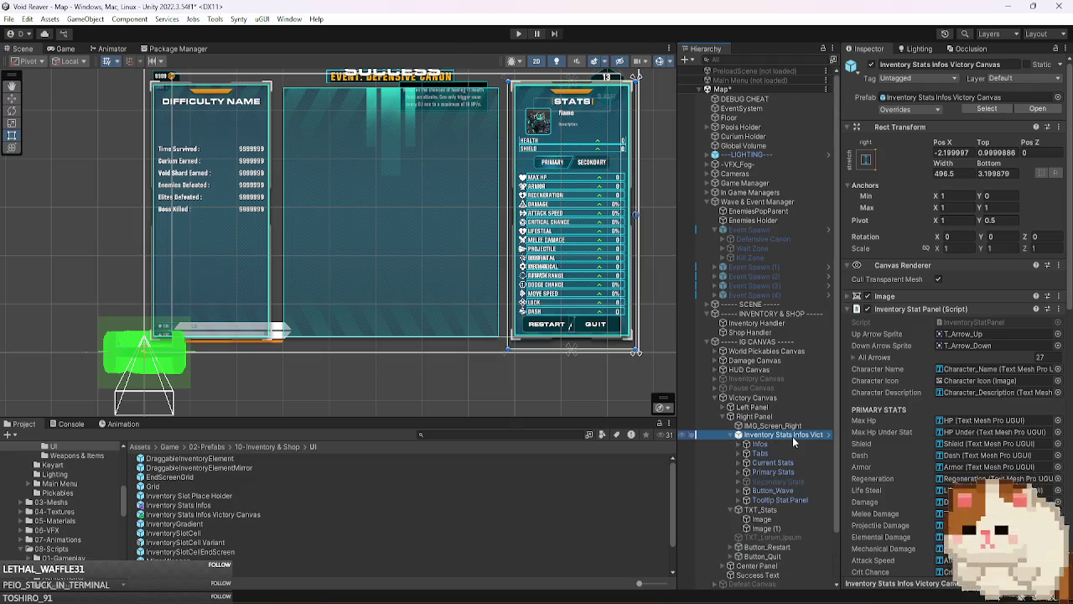
- Try dragging Tooltip Stat Panel out of the stats panel, then dismiss the prefab restructure warning
{"action": "key", "text": "Right"}
{"action": "scroll", "coordinate": [792, 436], "scroll_direction": "down", "scroll_amount": 2}
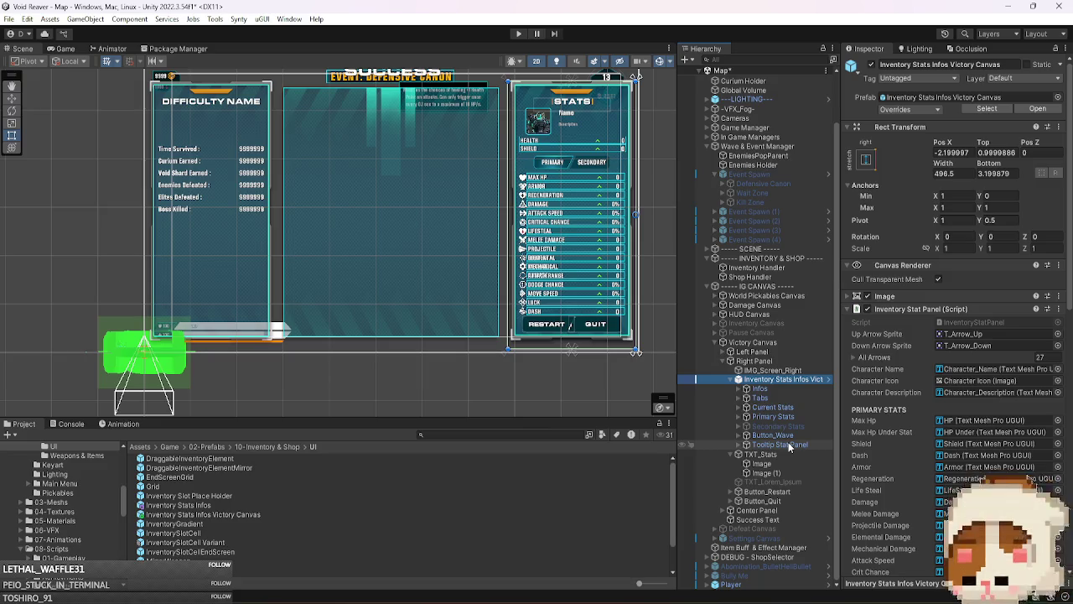
{"action": "scroll", "coordinate": [730, 454], "scroll_direction": "up", "scroll_amount": 1}
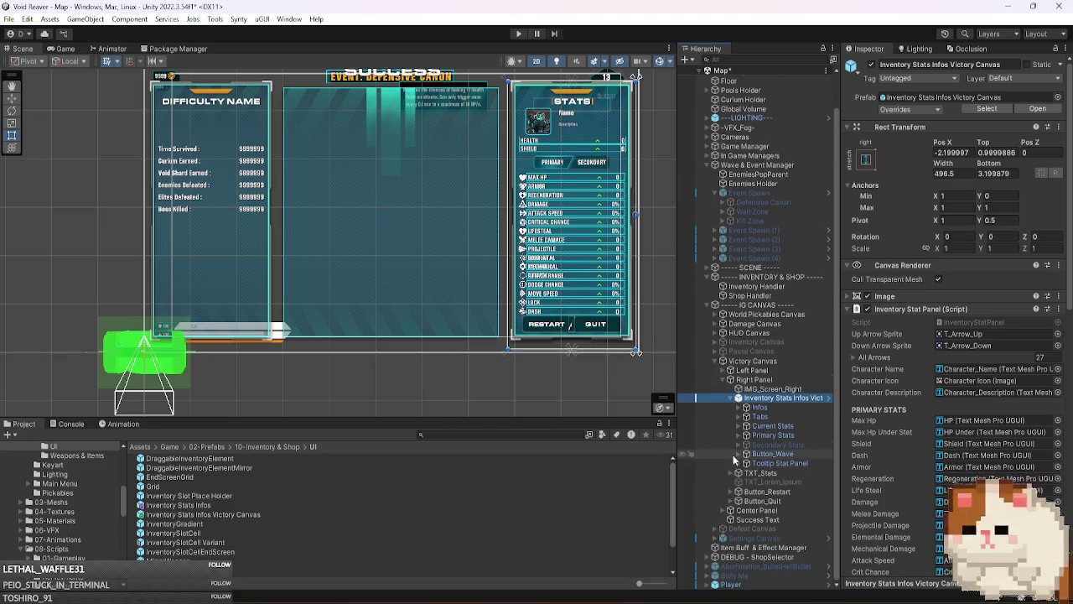
{"action": "left_click", "coordinate": [738, 397]}
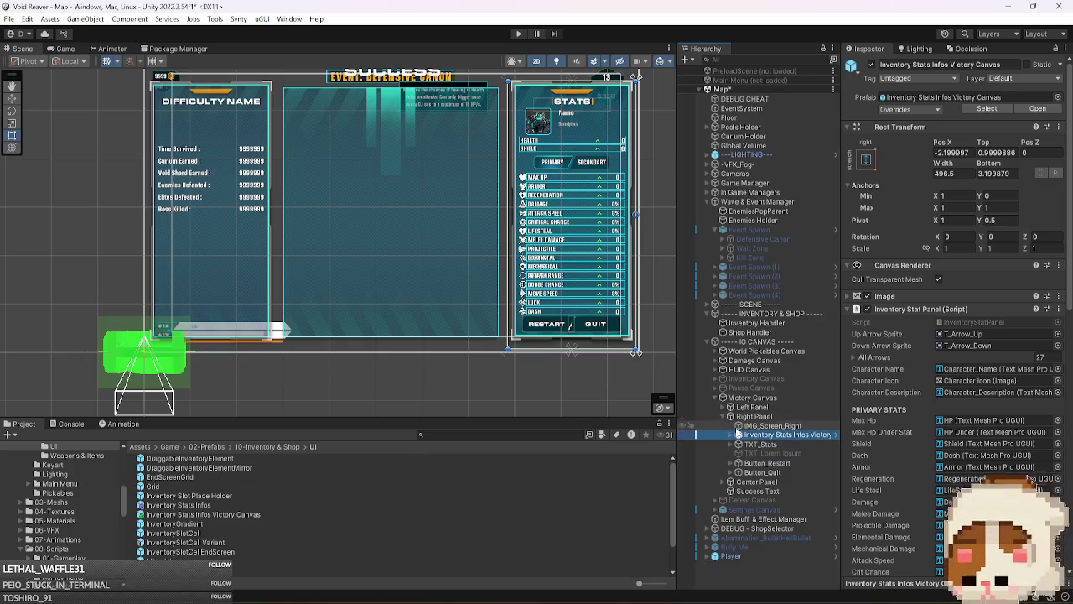
{"action": "left_click", "coordinate": [737, 435]}
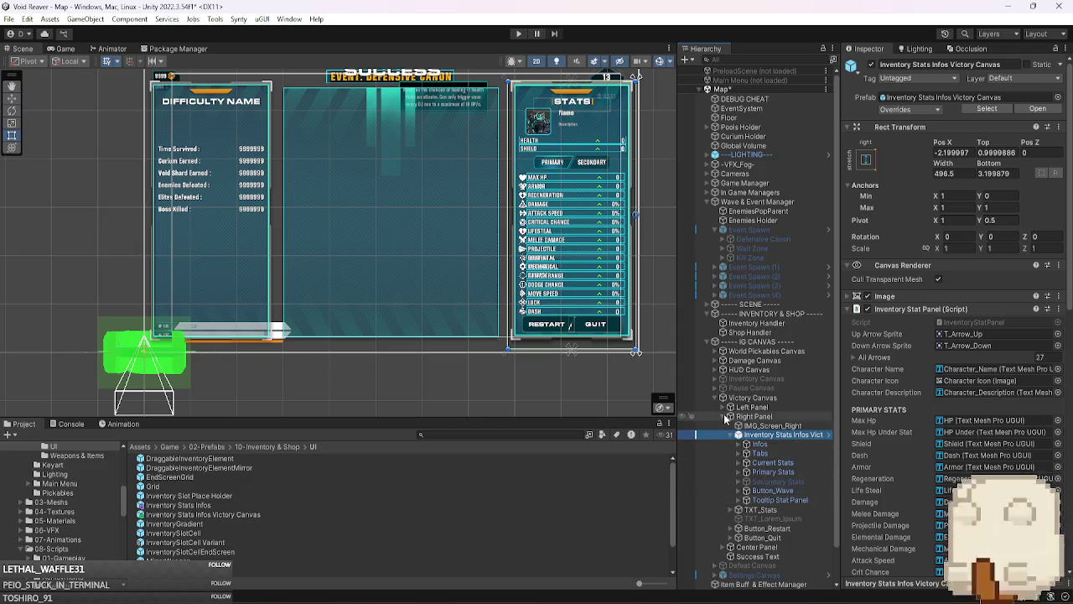
{"action": "left_click", "coordinate": [725, 416]}
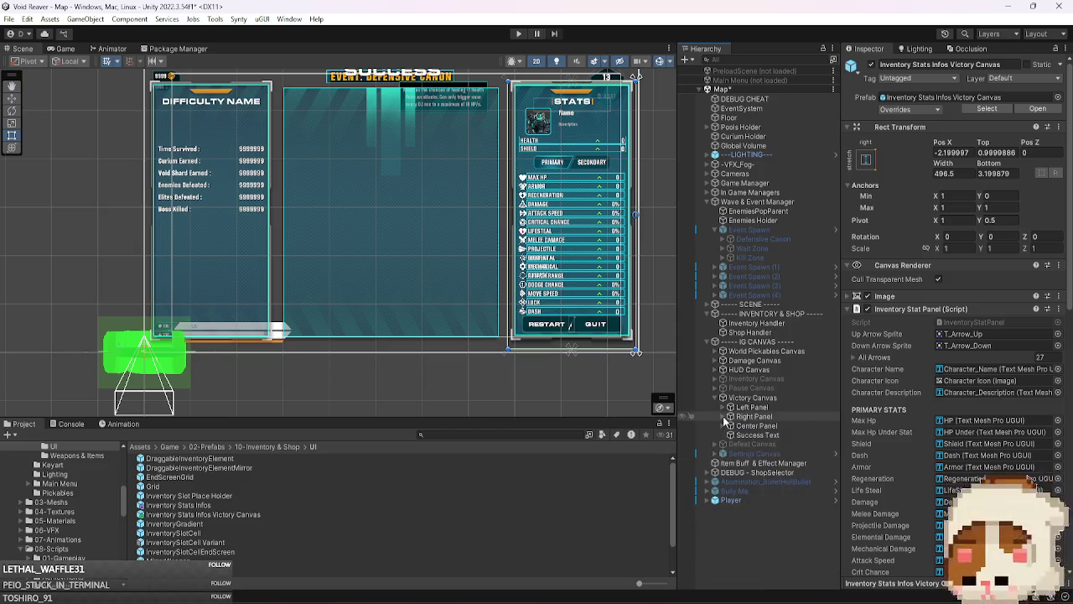
{"action": "left_click", "coordinate": [725, 415]}
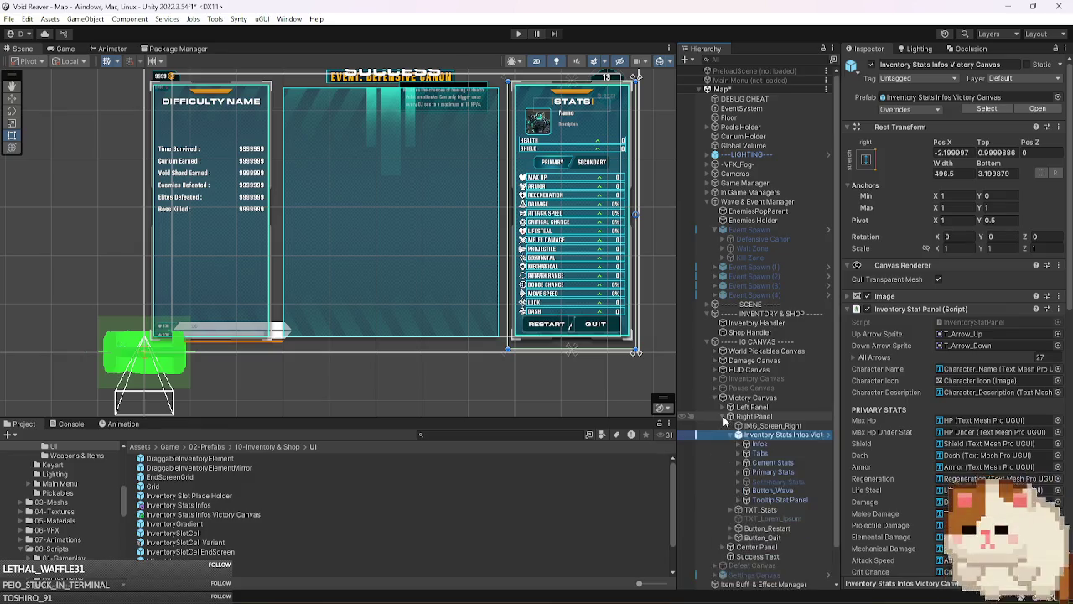
{"action": "key", "text": "Right"}
{"action": "scroll", "coordinate": [798, 494], "scroll_direction": "down", "scroll_amount": 1}
{"action": "left_click_drag", "start_coordinate": [792, 463], "coordinate": [790, 522]}
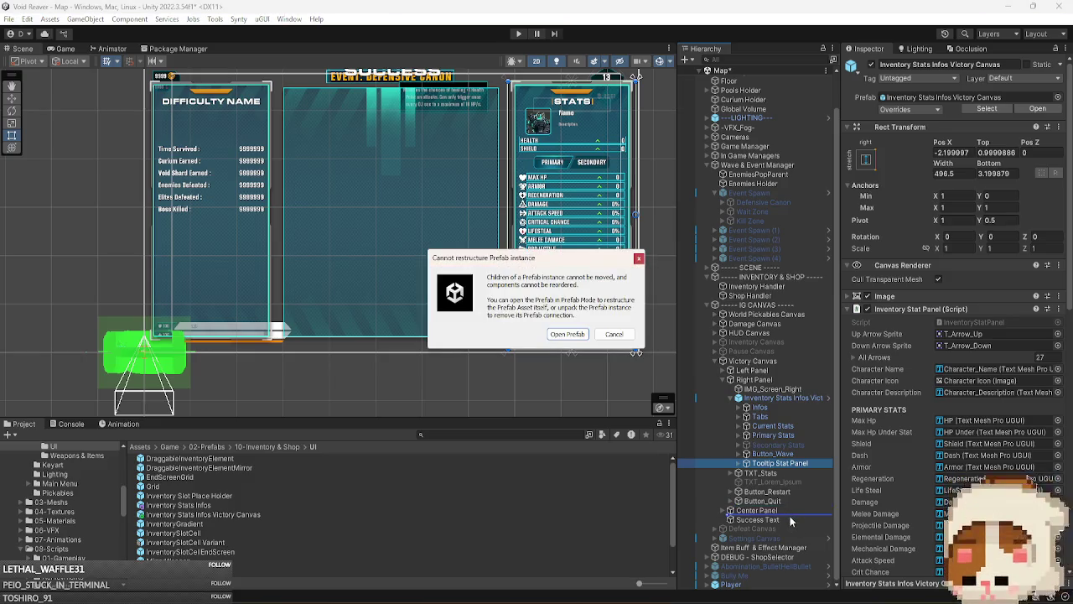
{"action": "key", "text": "Escape"}
- Check the stats panel's Prefab options without choosing anything
{"action": "left_click", "coordinate": [794, 399]}
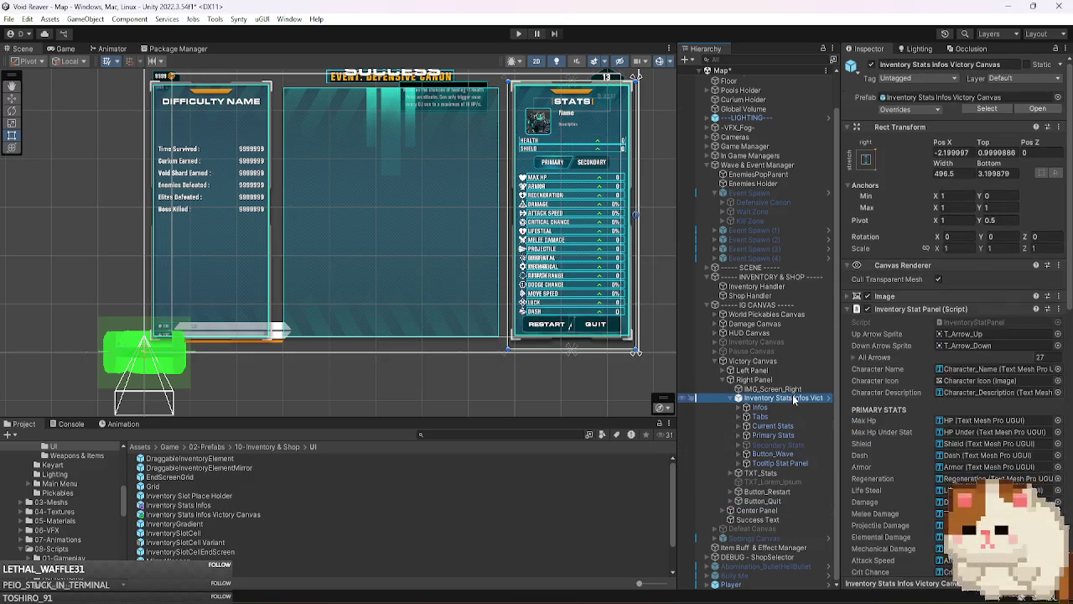
{"action": "right_click", "coordinate": [794, 398]}
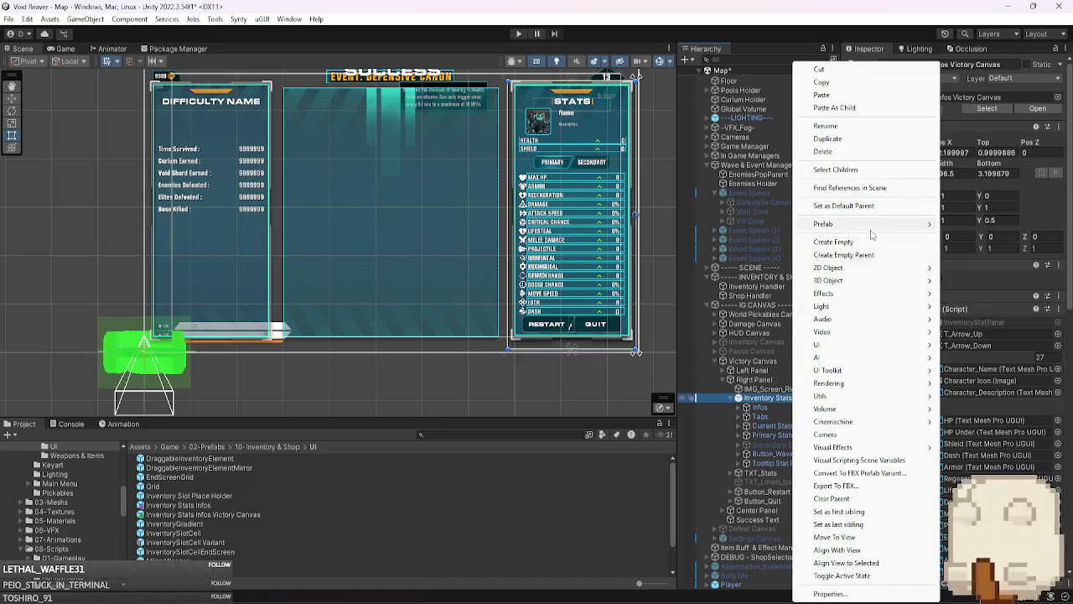
{"action": "mouse_move", "coordinate": [871, 233]}
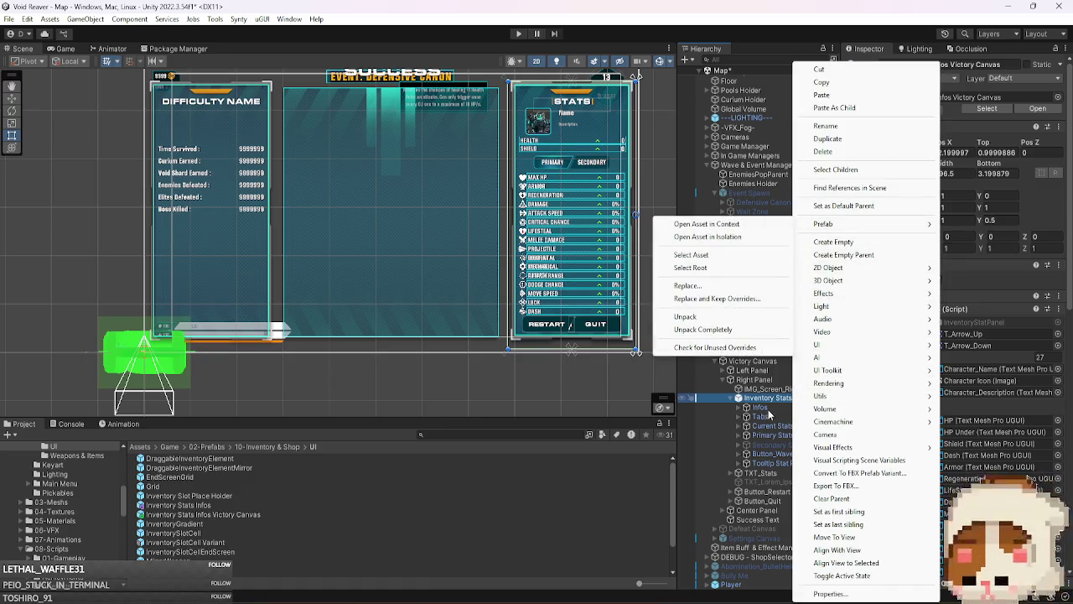
{"action": "key", "text": "Escape"}
{"action": "key", "text": "Escape"}
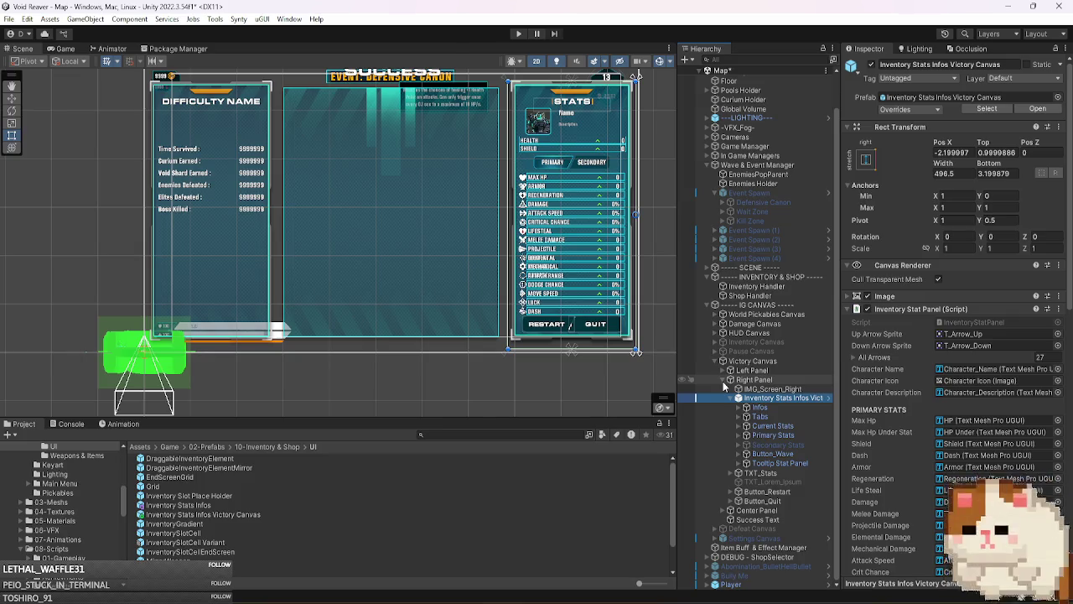
- Enlarge the Project panel and save Victory Canvas as a prefab in the UI folder
{"action": "left_click_drag", "start_coordinate": [495, 418], "coordinate": [529, 309]}
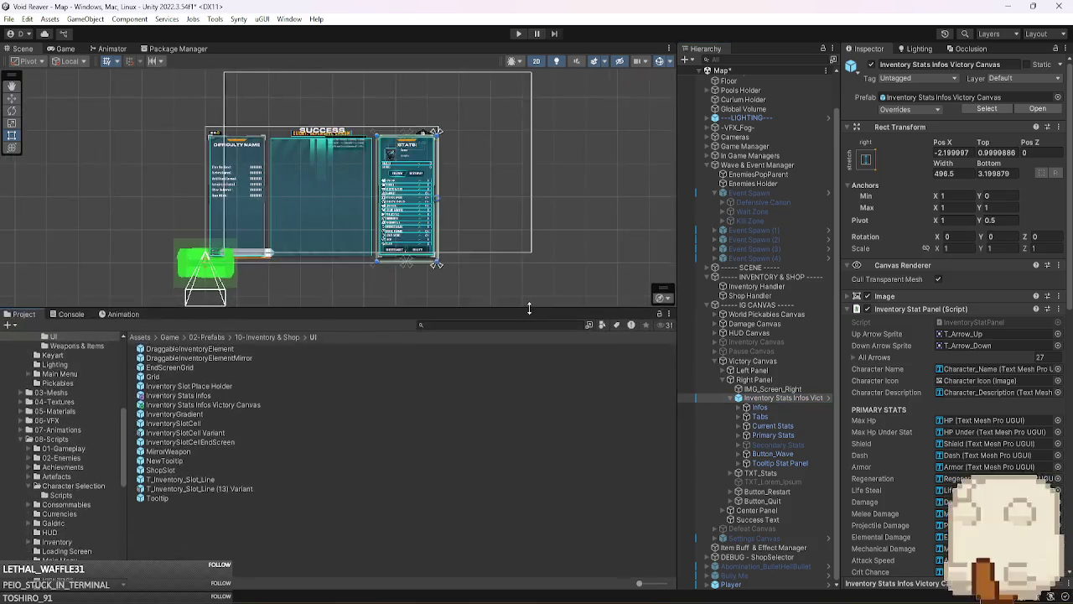
{"action": "left_click", "coordinate": [746, 361]}
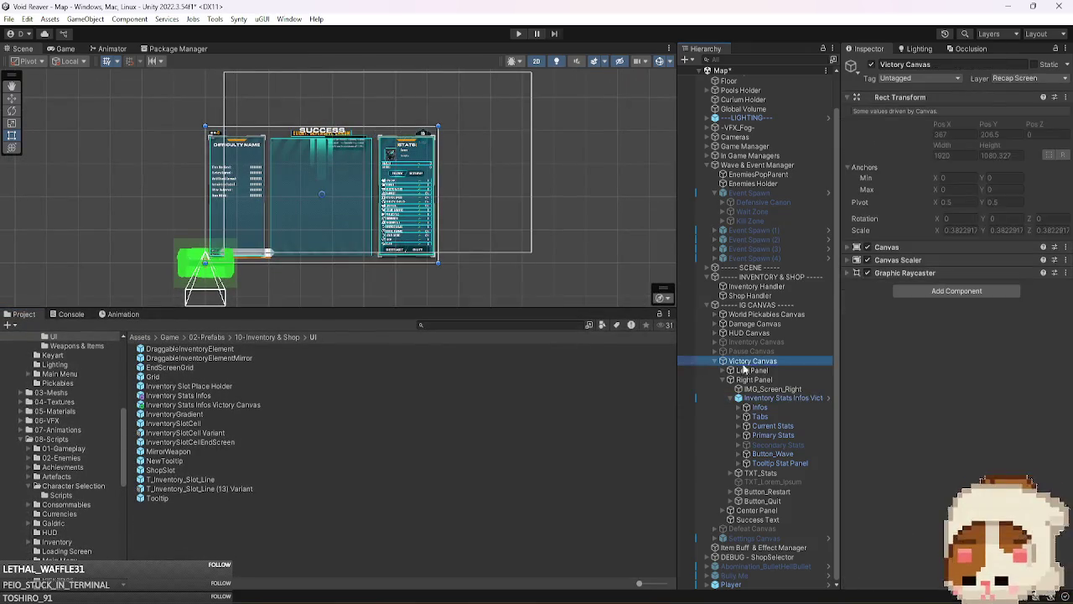
{"action": "left_click_drag", "start_coordinate": [280, 533], "coordinate": [280, 533]}
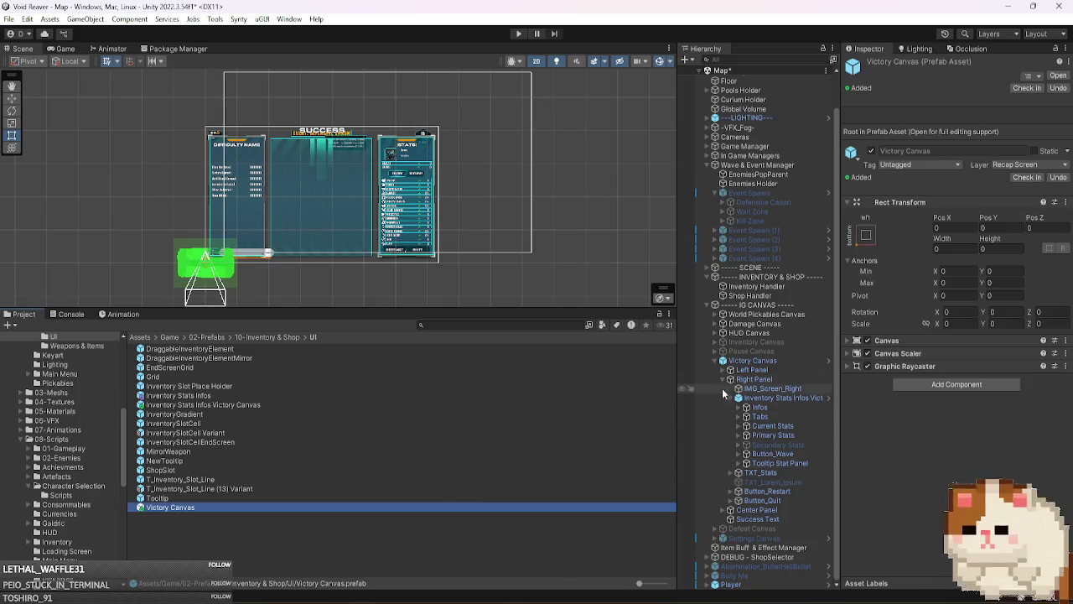
{"action": "left_click", "coordinate": [722, 380]}
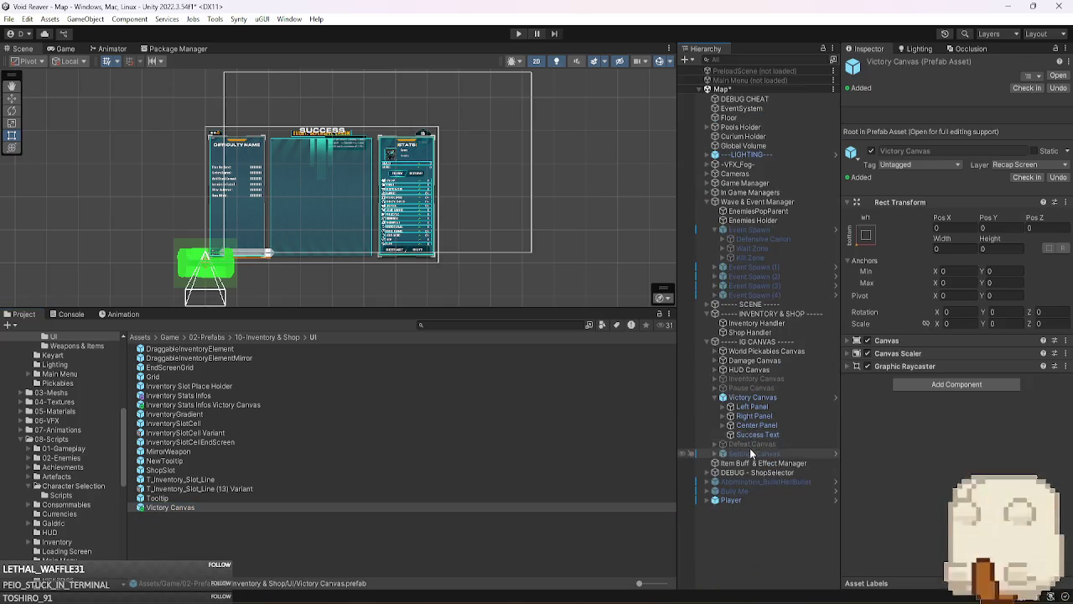
- Save Defeat Canvas as a prefab in the UI folder and select both canvases' stats panels
{"action": "left_click_drag", "start_coordinate": [289, 550], "coordinate": [289, 550]}
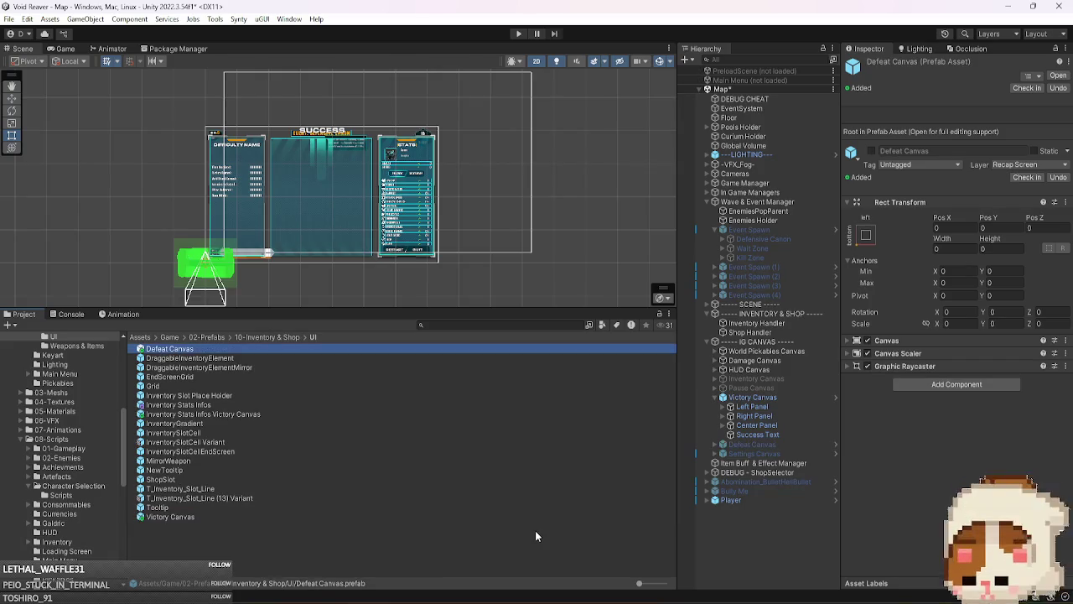
{"action": "left_click", "coordinate": [726, 416]}
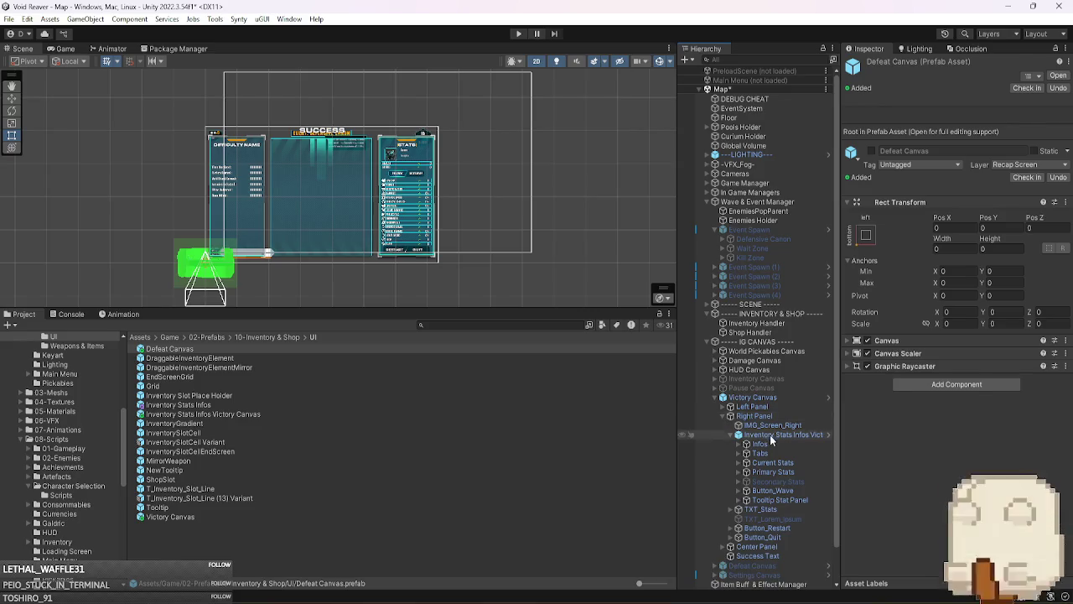
{"action": "left_click", "coordinate": [769, 434]}
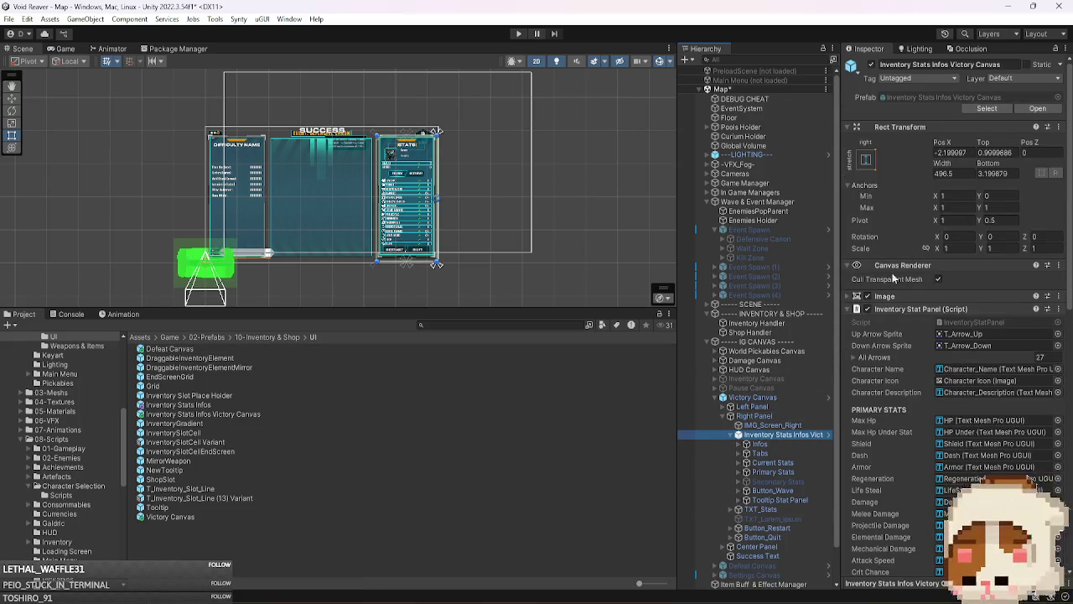
{"action": "scroll", "coordinate": [800, 409], "scroll_direction": "down", "scroll_amount": 2}
{"action": "left_click", "coordinate": [715, 529]}
{"action": "scroll", "coordinate": [791, 485], "scroll_direction": "down", "scroll_amount": 3}
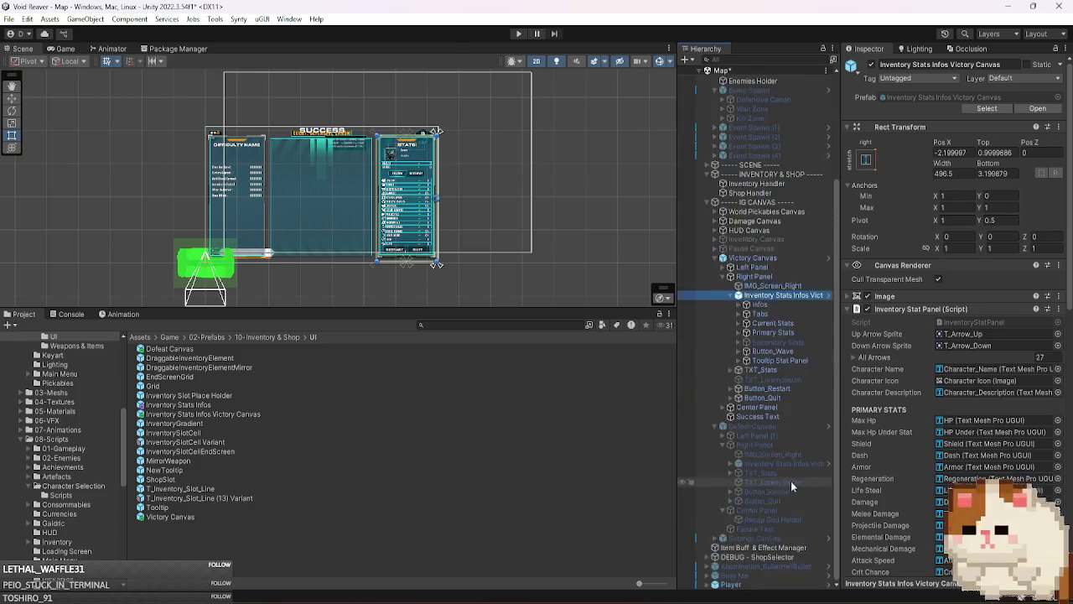
{"action": "left_click", "coordinate": [793, 463], "text": "ctrl"}
- Unpack the nested stats panel inside the Victory Canvas prefab and return to the Map scene
{"action": "right_click", "coordinate": [790, 295]}
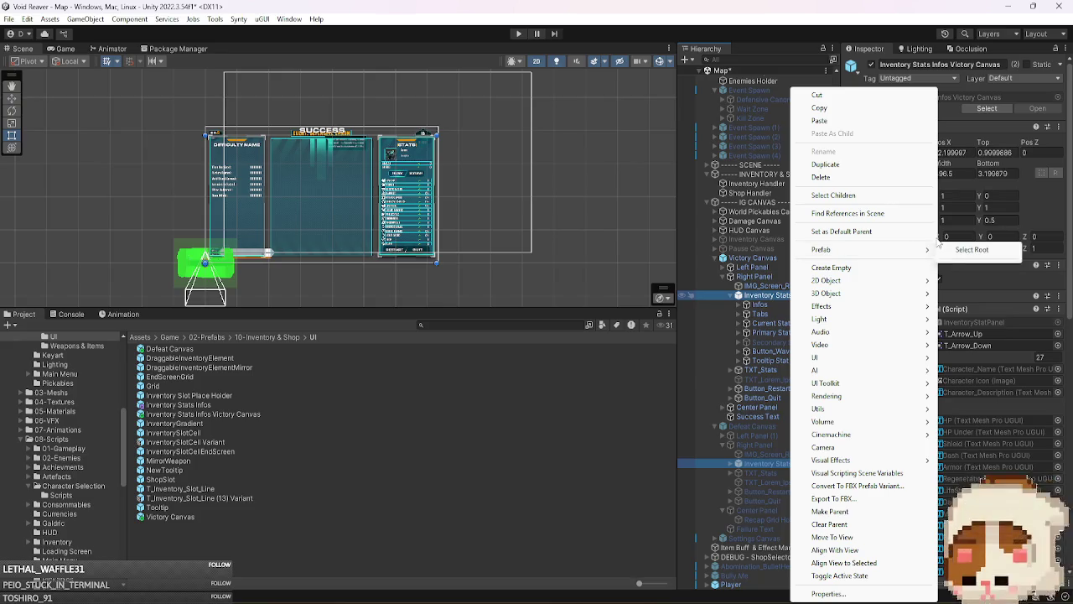
{"action": "left_click", "coordinate": [772, 295]}
{"action": "right_click", "coordinate": [772, 295]}
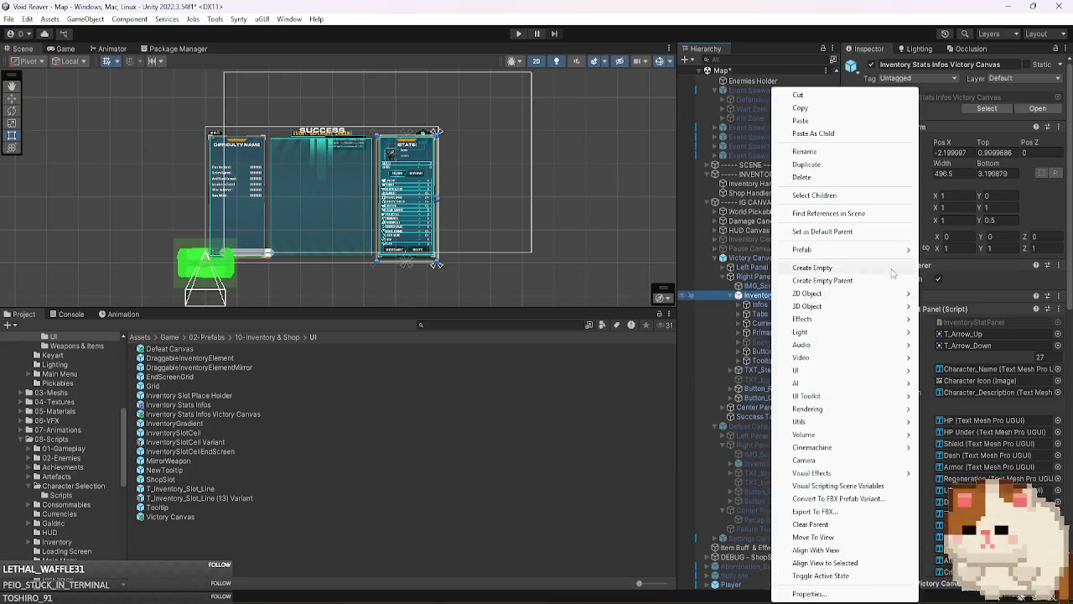
{"action": "mouse_move", "coordinate": [894, 254]}
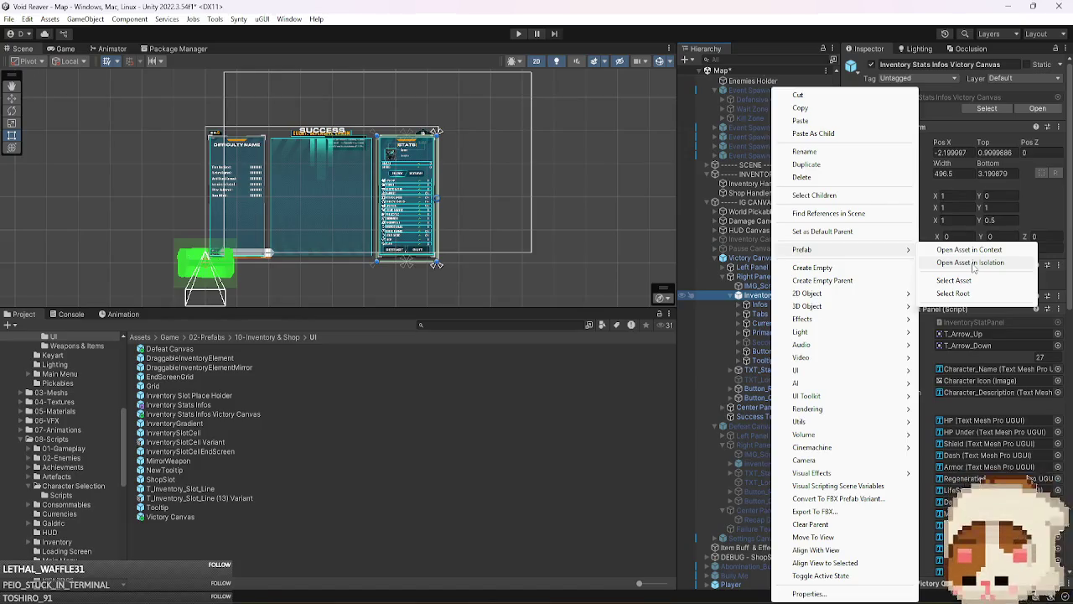
{"action": "left_click", "coordinate": [953, 293]}
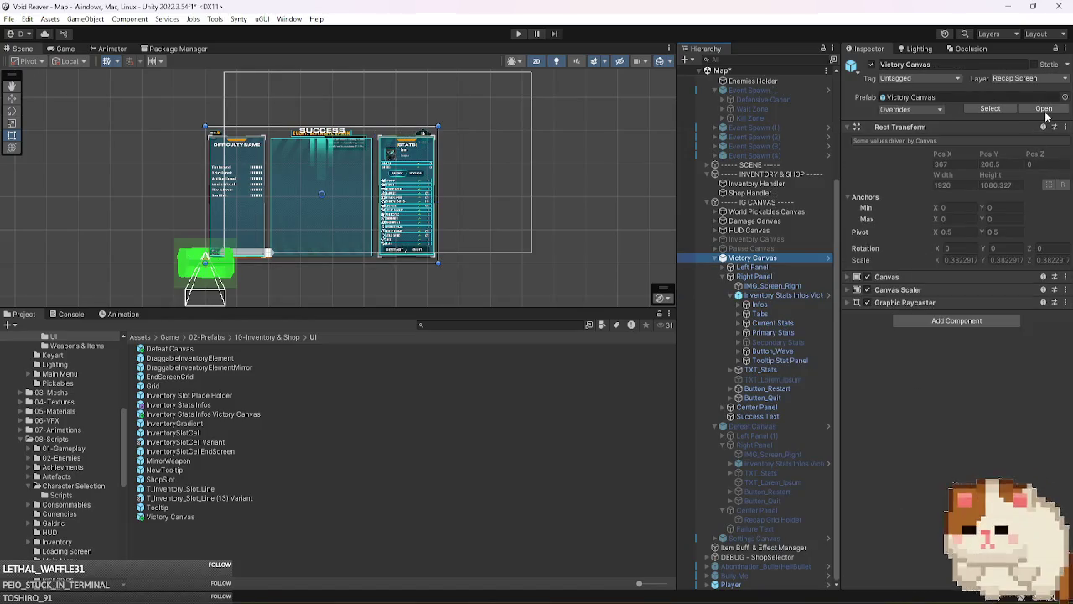
{"action": "left_click", "coordinate": [1043, 109]}
{"action": "left_click", "coordinate": [767, 374]}
{"action": "right_click", "coordinate": [767, 374]}
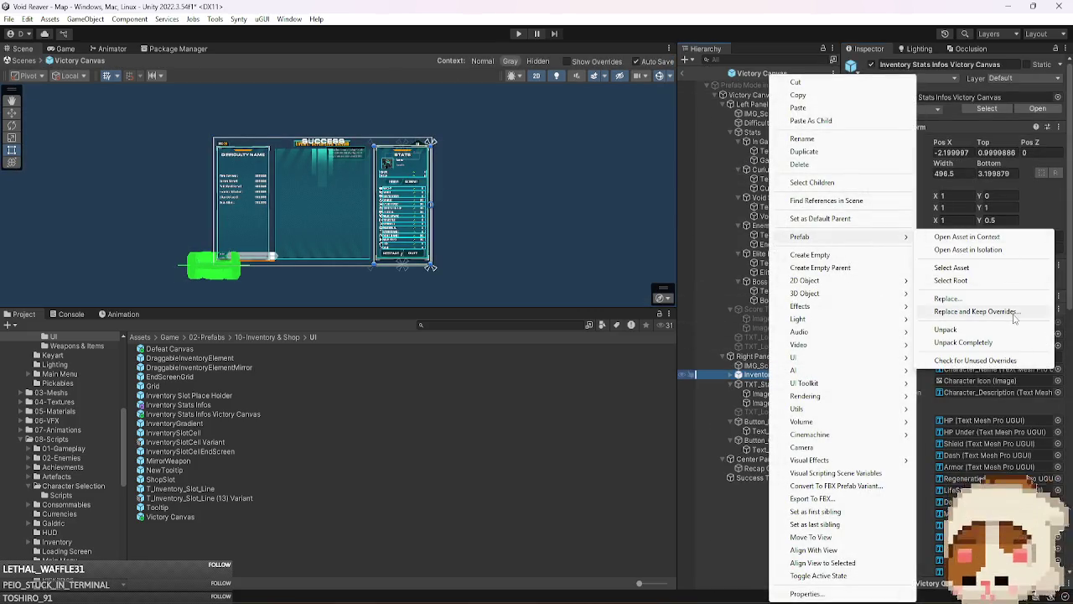
{"action": "left_click", "coordinate": [1004, 342]}
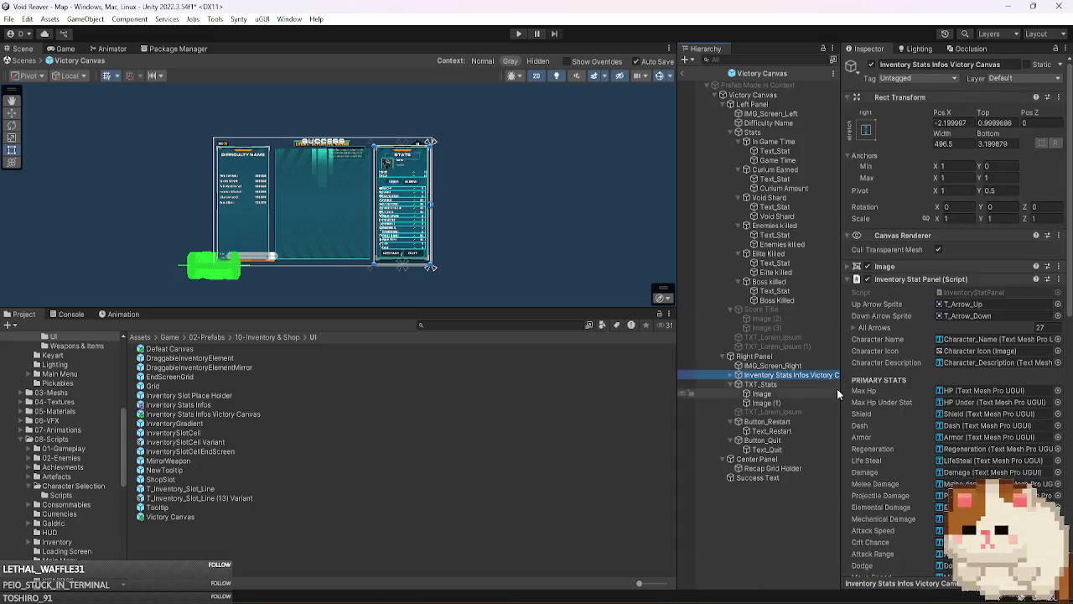
{"action": "left_click", "coordinate": [685, 74]}
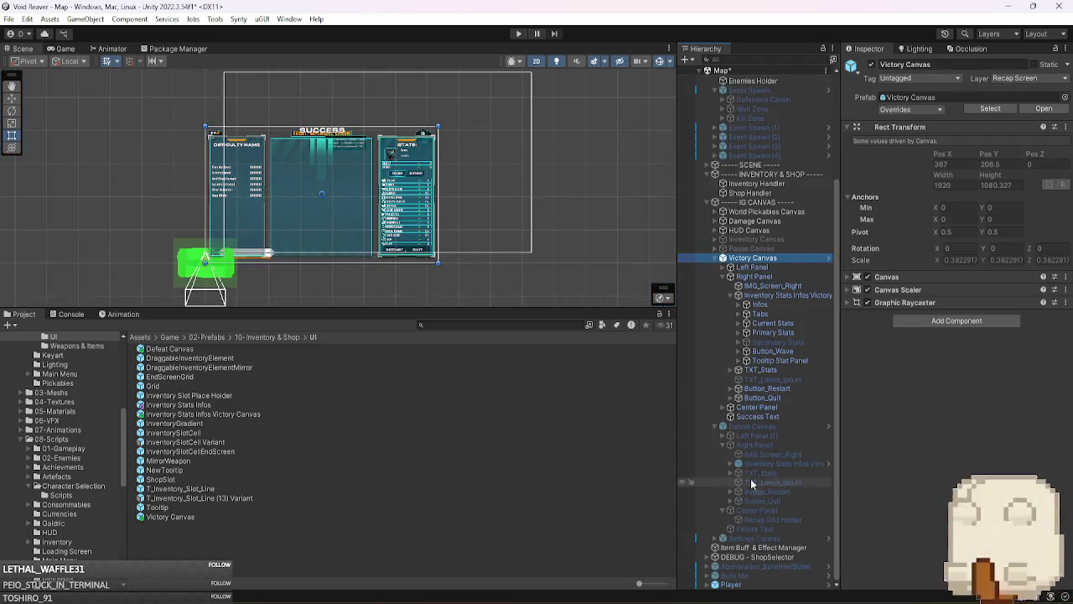
- Fully unpack the nested stats panel inside the Defeat Canvas prefab and return to Map
{"action": "left_click", "coordinate": [769, 463]}
{"action": "left_click", "coordinate": [759, 426]}
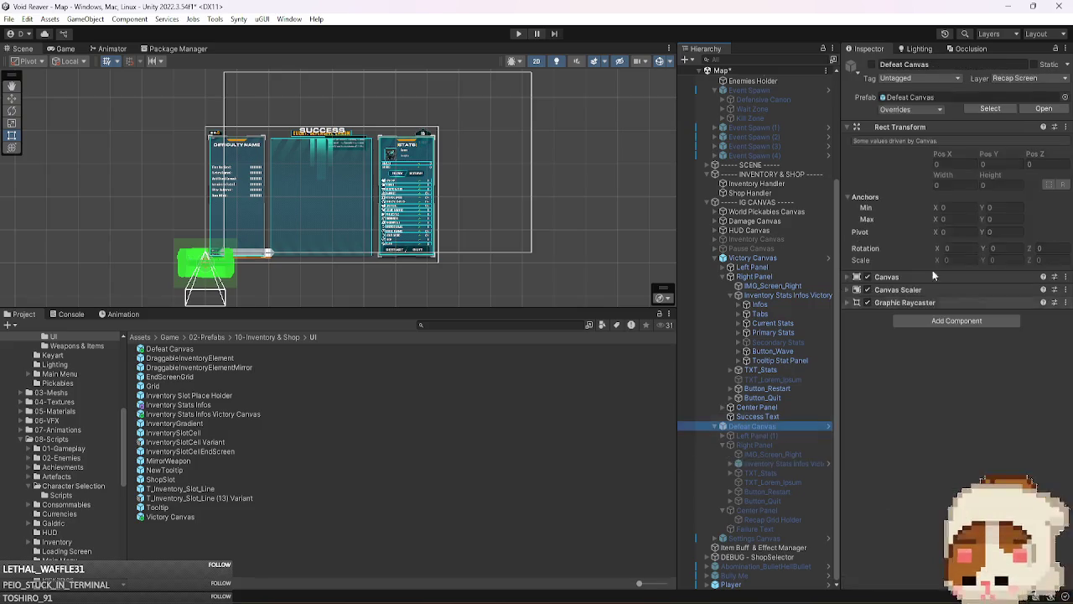
{"action": "left_click", "coordinate": [1044, 108]}
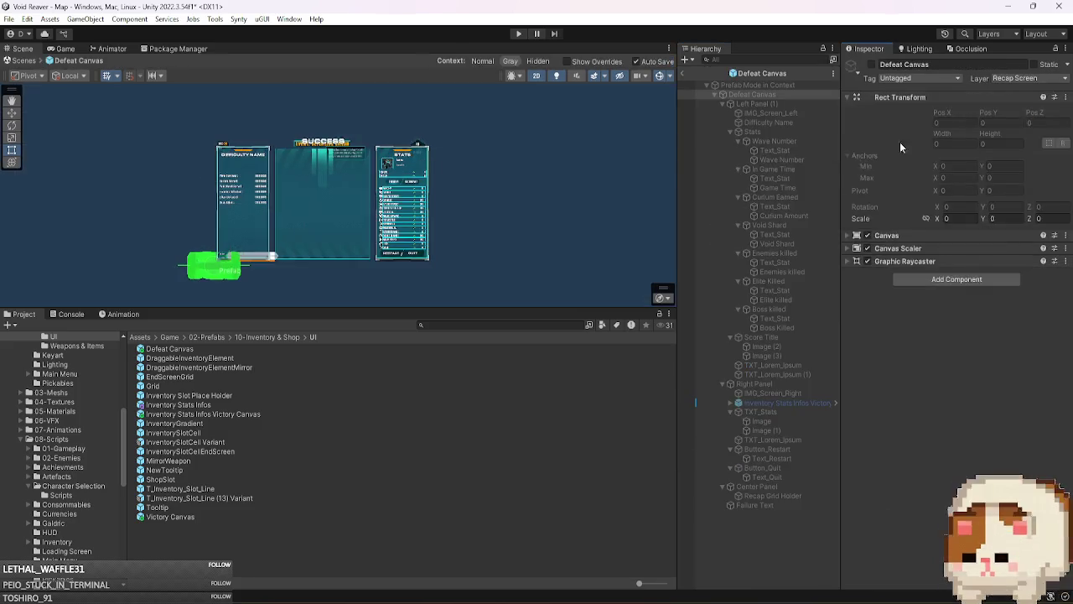
{"action": "right_click", "coordinate": [781, 404]}
{"action": "mouse_move", "coordinate": [891, 237]}
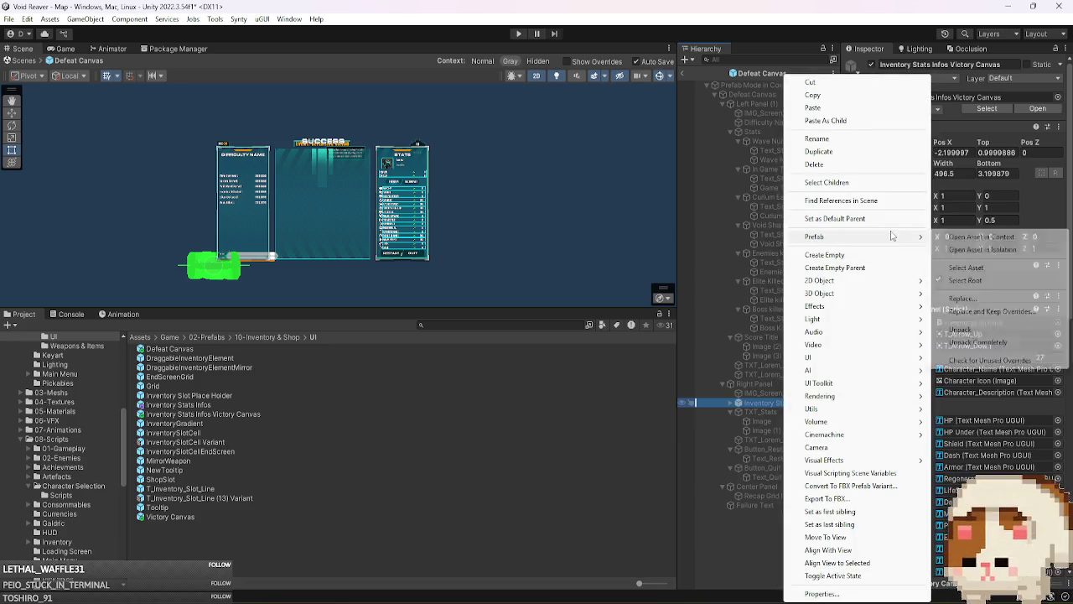
{"action": "left_click", "coordinate": [990, 340]}
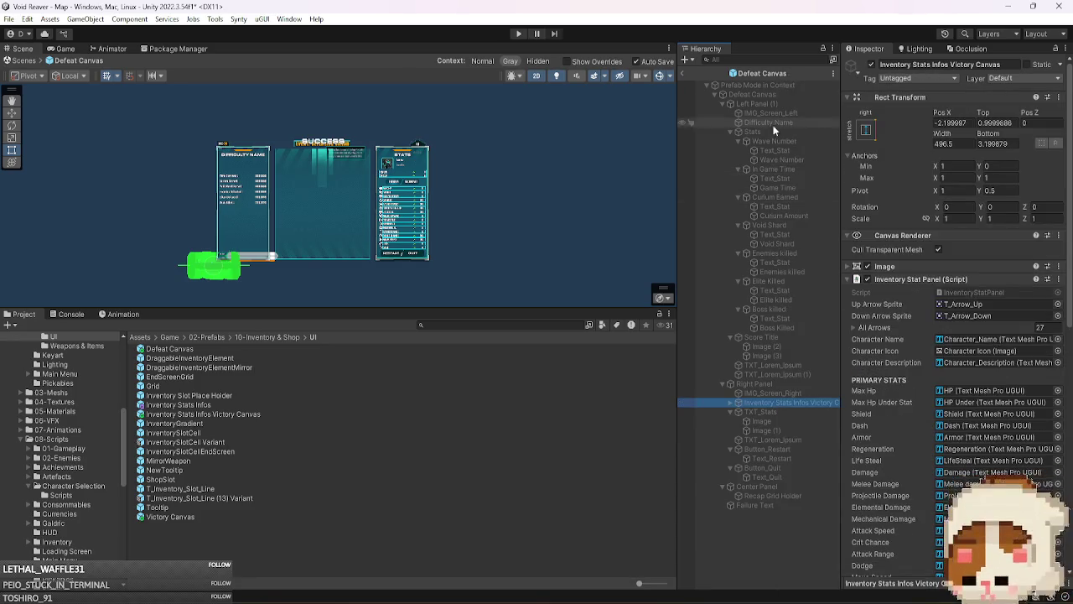
{"action": "left_click", "coordinate": [681, 74]}
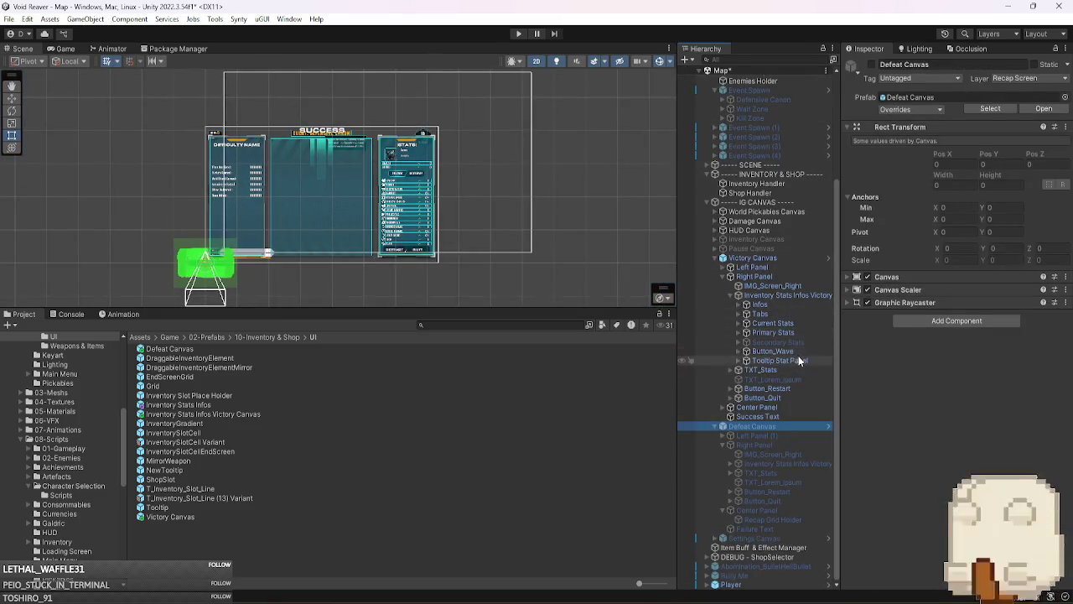
- In the Victory Canvas prefab, drag Tooltip Stat Panel below TXT_Stats under Right Panel, then return to Map
{"action": "left_click_drag", "start_coordinate": [788, 358], "coordinate": [778, 412]}
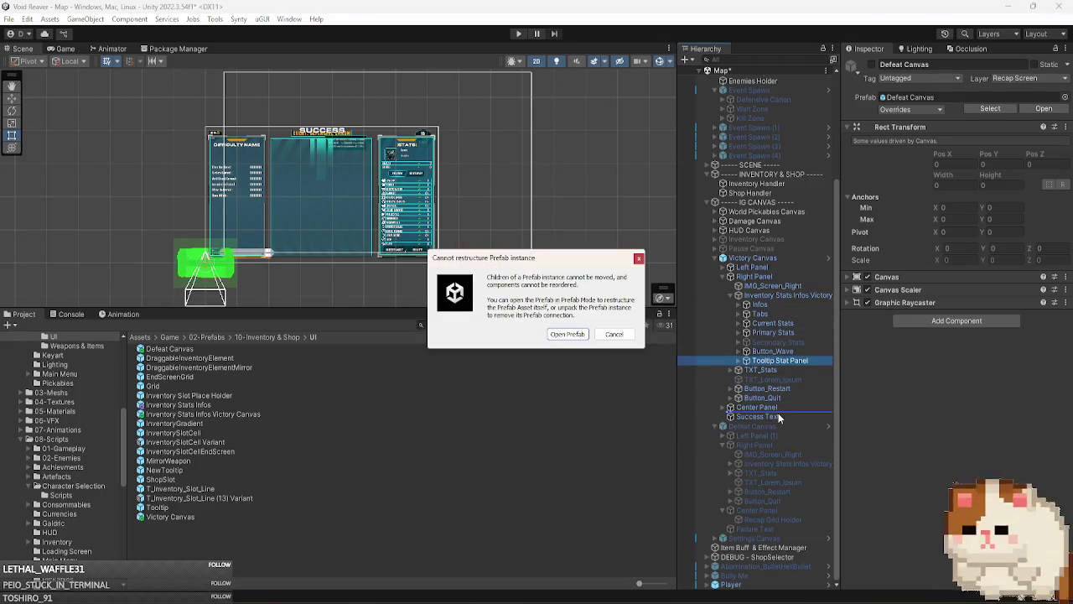
{"action": "key", "text": "Return"}
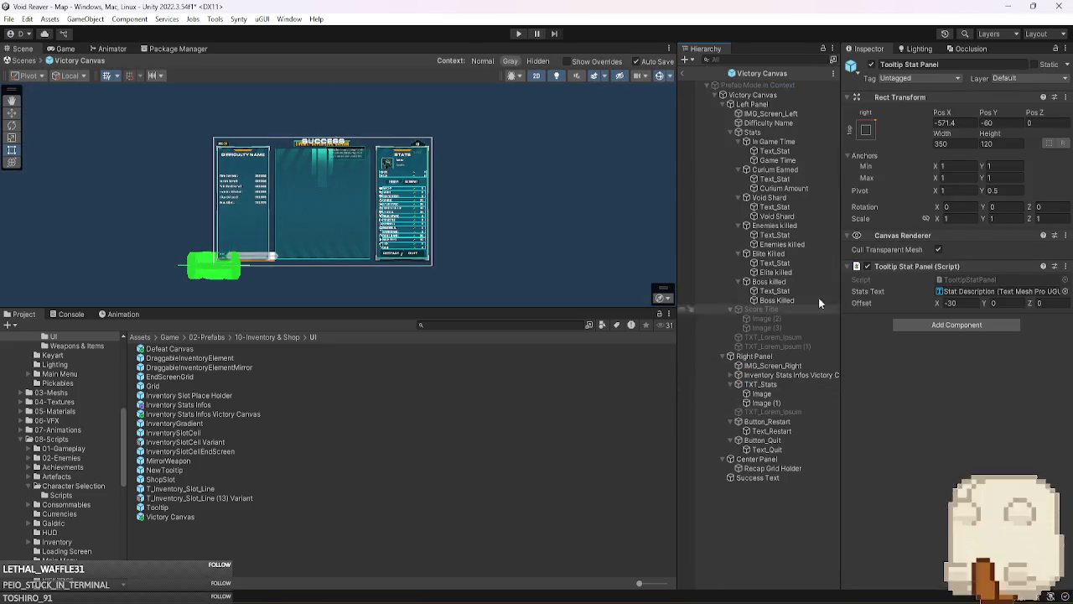
{"action": "left_click", "coordinate": [759, 104]}
{"action": "key", "text": "Left"}
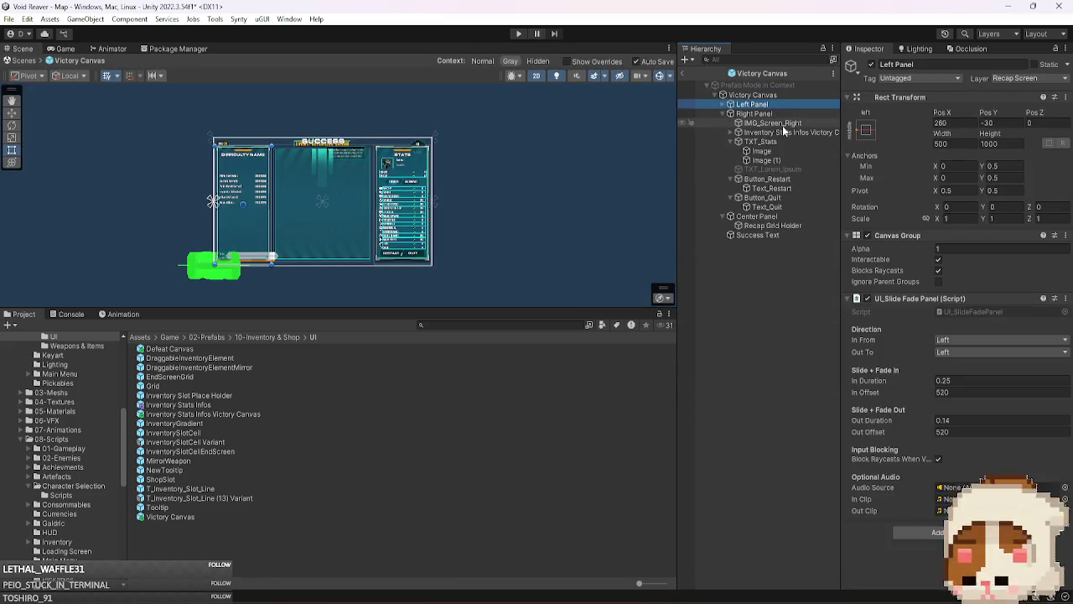
{"action": "left_click", "coordinate": [791, 167]}
{"action": "key", "text": "Down"}
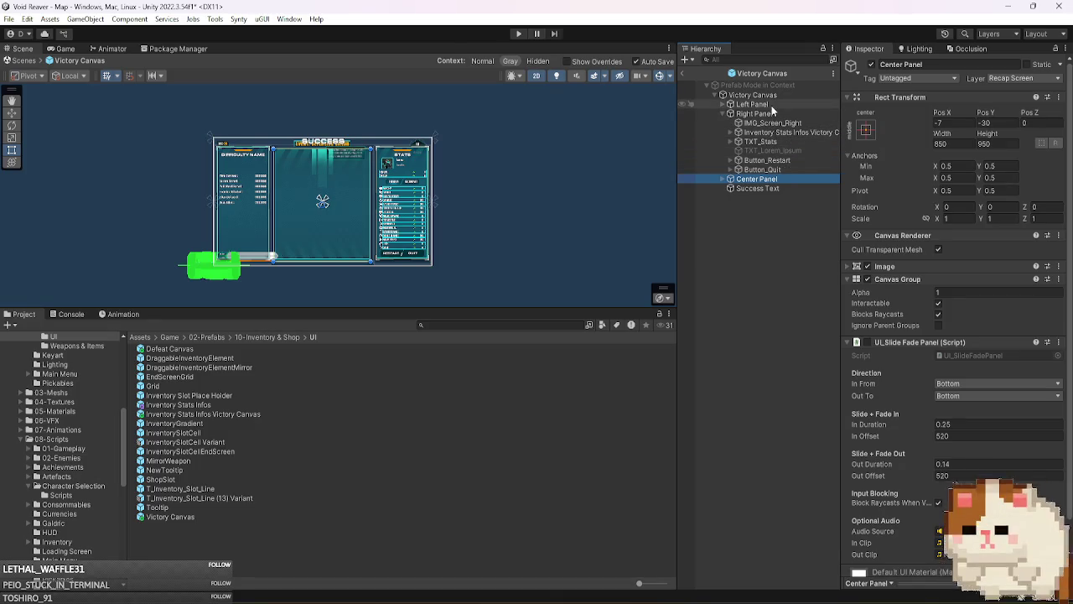
{"action": "left_click", "coordinate": [801, 132]}
{"action": "key", "text": "Right"}
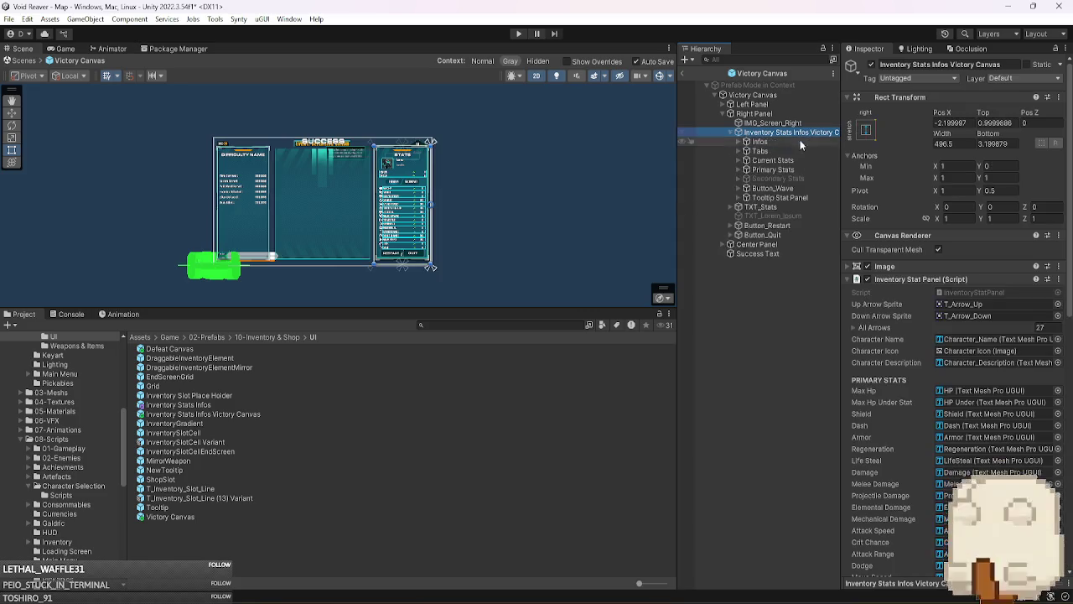
{"action": "mouse_move", "coordinate": [790, 199]}
{"action": "left_mouse_down"}
{"action": "mouse_move", "coordinate": [782, 235]}
{"action": "mouse_move", "coordinate": [788, 219]}
{"action": "left_mouse_up"}
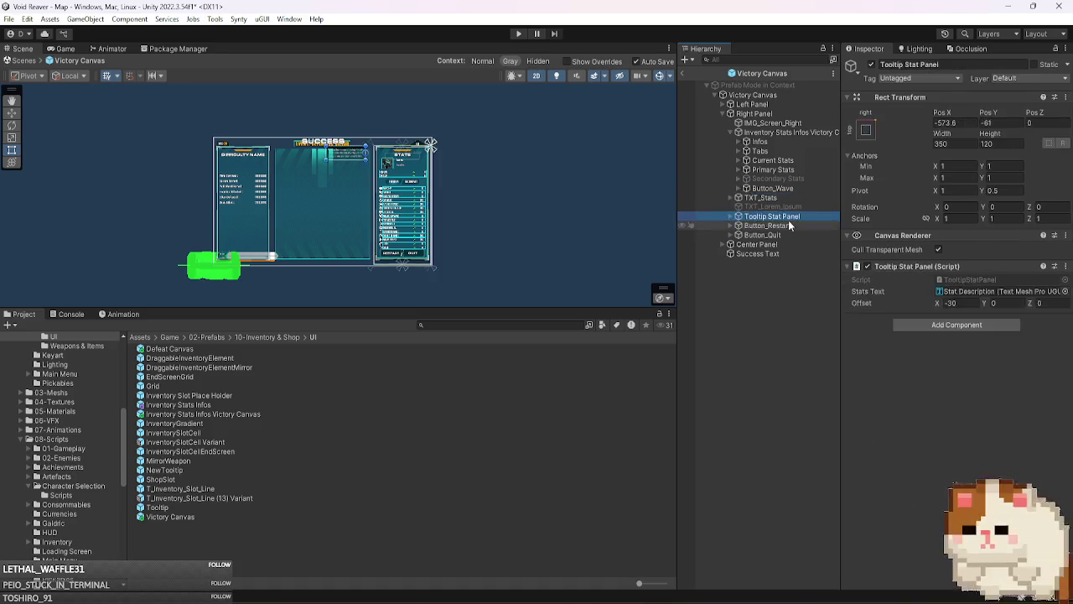
{"action": "left_click", "coordinate": [683, 72]}
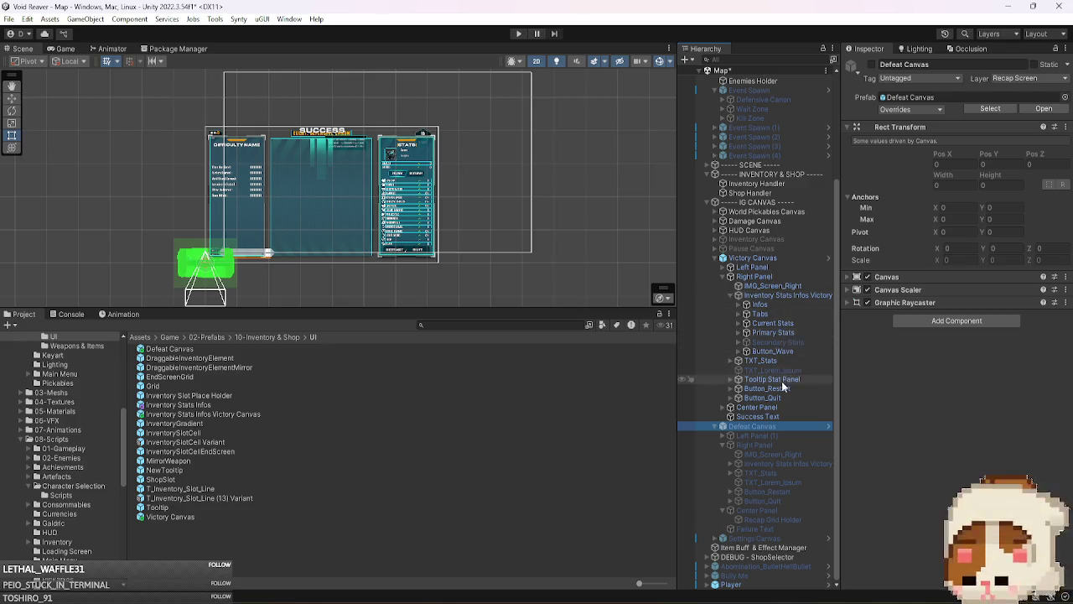
- Collapse the Victory Canvas hierarchy and deactivate the Victory Canvas
{"action": "left_click", "coordinate": [754, 267]}
{"action": "key", "text": "Left"}
{"action": "key", "text": "Left"}
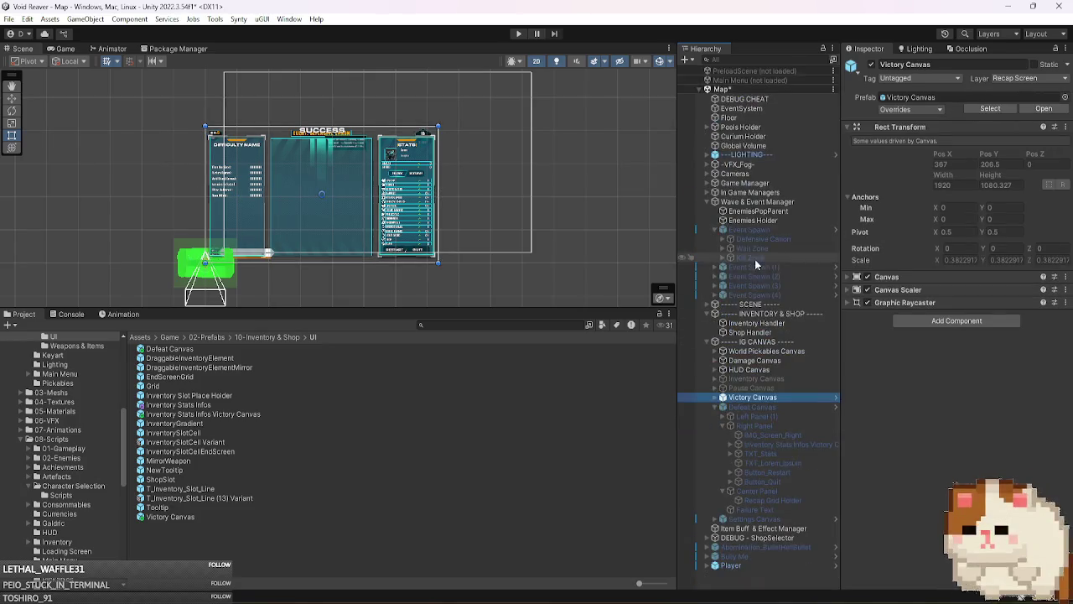
{"action": "left_click", "coordinate": [871, 65]}
- Open the Defeat Canvas prefab in Prefab Mode and collapse its Stats and Score Title entries
{"action": "left_click", "coordinate": [786, 406]}
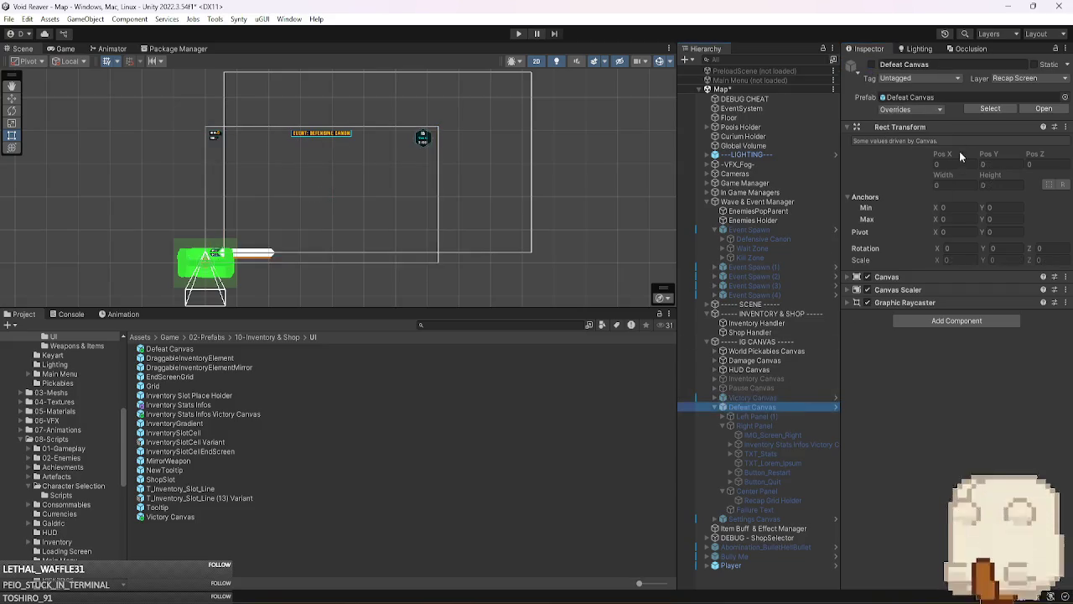
{"action": "left_click", "coordinate": [1044, 108]}
{"action": "left_click", "coordinate": [787, 131]}
{"action": "key", "text": "Left"}
{"action": "key", "text": "Down"}
{"action": "key", "text": "Left"}
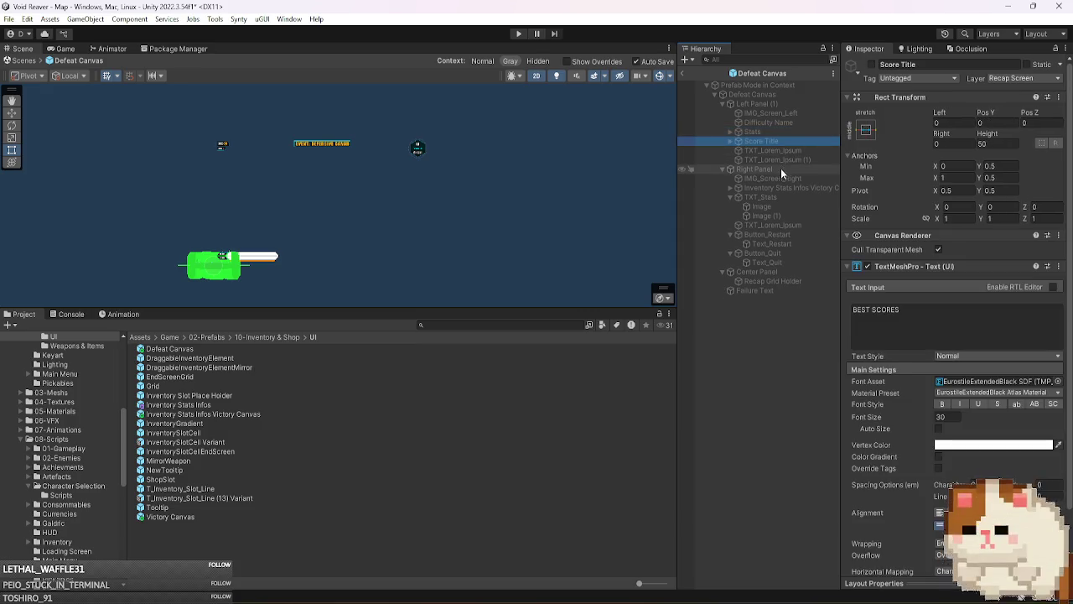
- Review the Left Panel (1), TXT_Stats, Button_Restart, Button_Quit and Center Panel entries, then exit the prefab
{"action": "left_click", "coordinate": [771, 103]}
{"action": "key", "text": "Left"}
{"action": "left_click", "coordinate": [781, 141]}
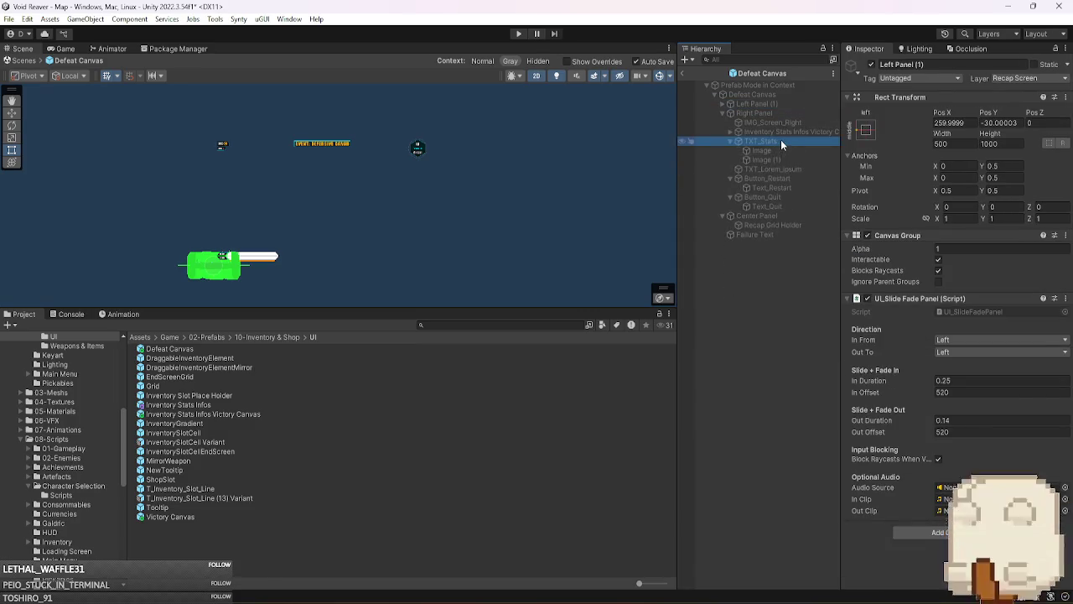
{"action": "key", "text": "Left"}
{"action": "left_click", "coordinate": [783, 159]}
{"action": "key", "text": "Left"}
{"action": "left_click", "coordinate": [783, 168]}
{"action": "key", "text": "Left"}
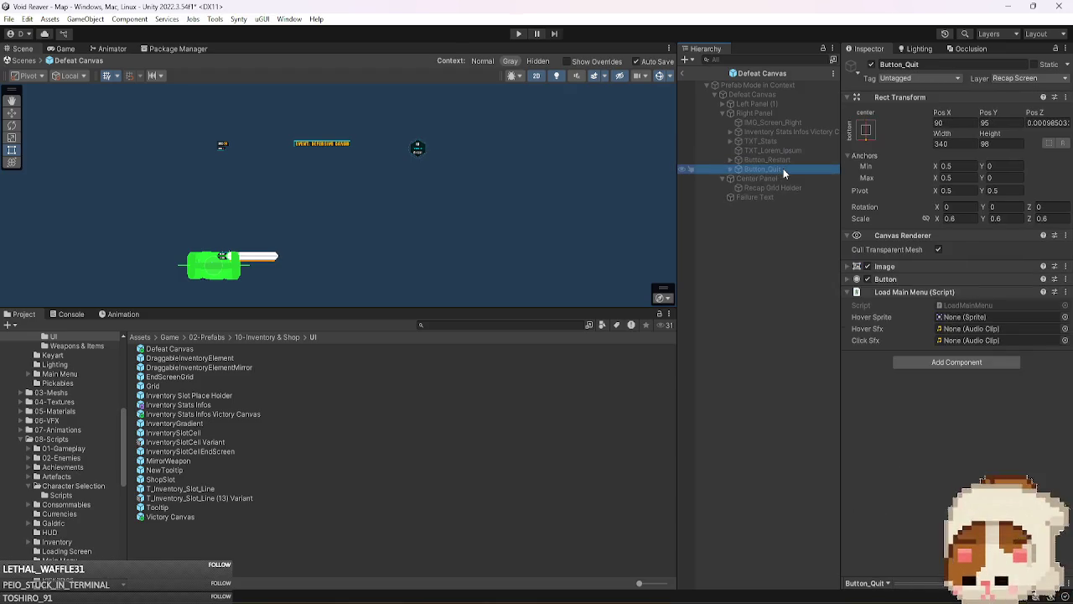
{"action": "key", "text": "Down"}
{"action": "key", "text": "Left"}
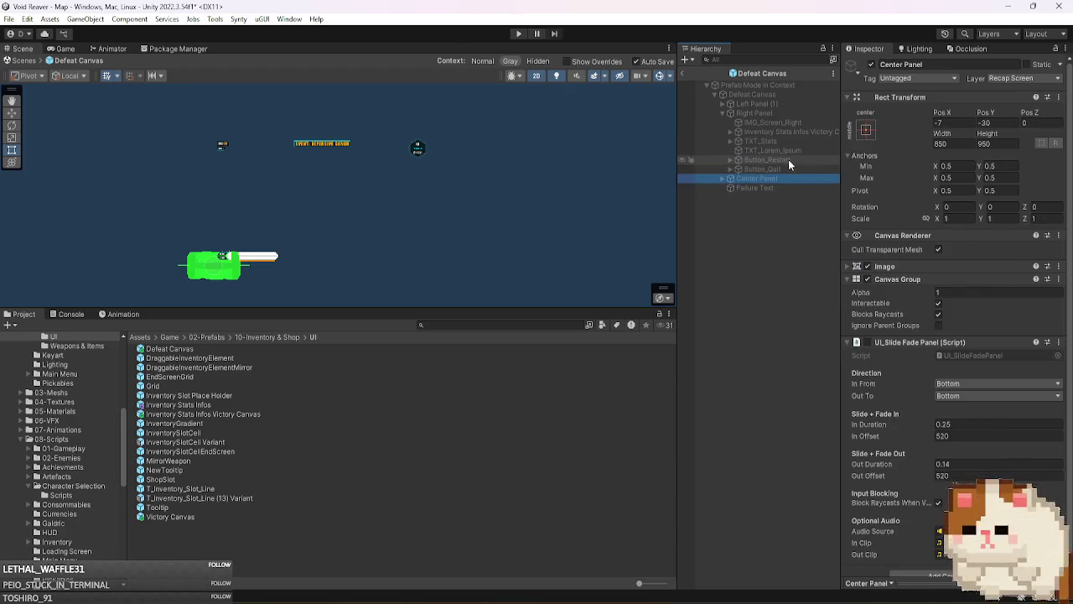
{"action": "left_click", "coordinate": [785, 132]}
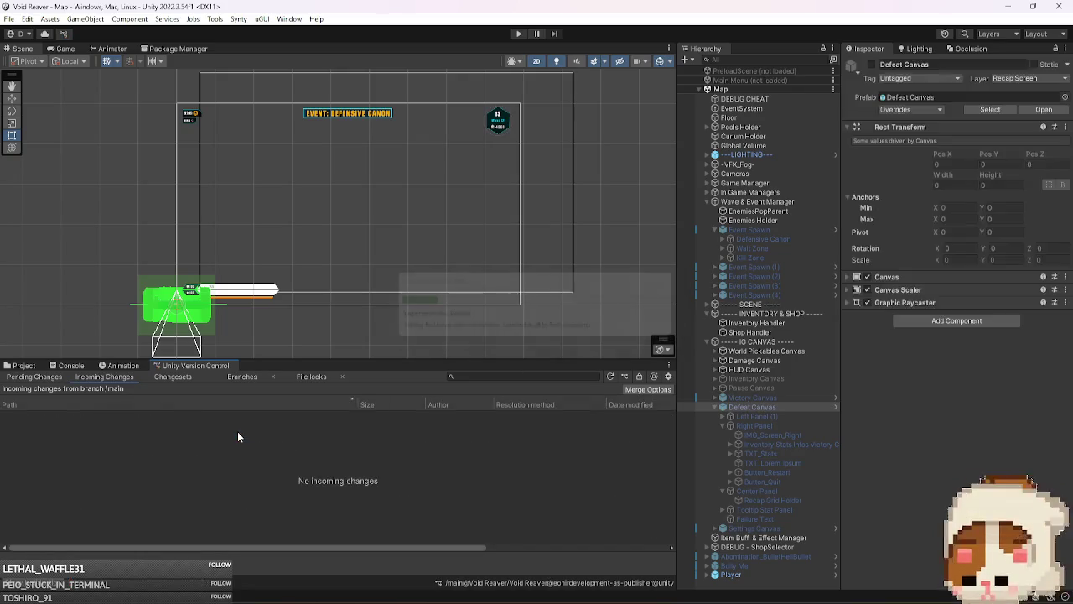
- Check in all 27 changes from the Pending Changes view, then go to Visual Studio
{"action": "left_click", "coordinate": [42, 377]}
{"action": "left_click", "coordinate": [399, 553]}
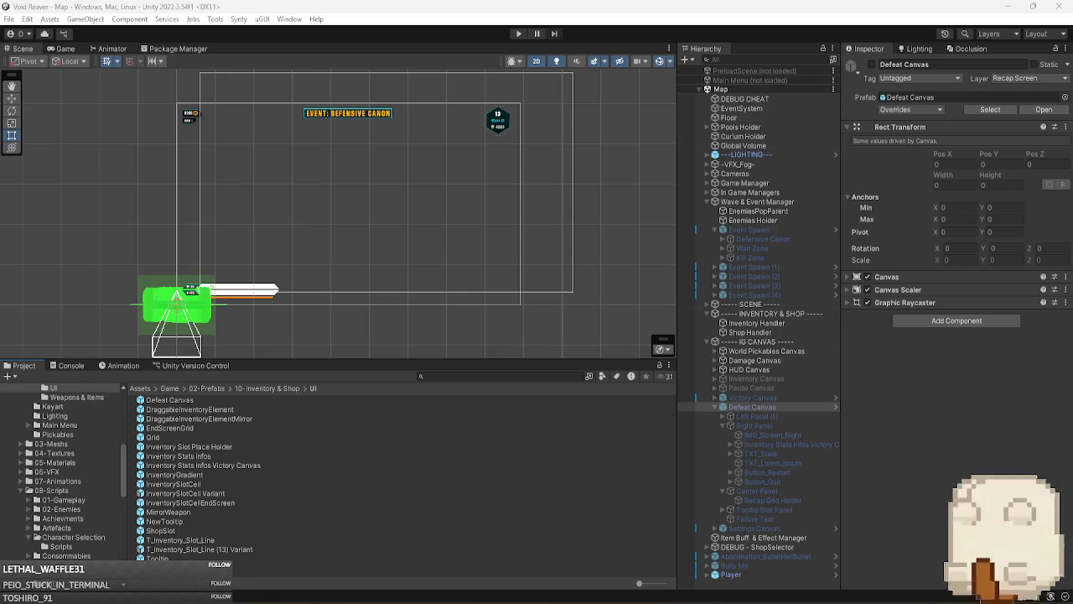
{"action": "left_click", "coordinate": [813, 554]}
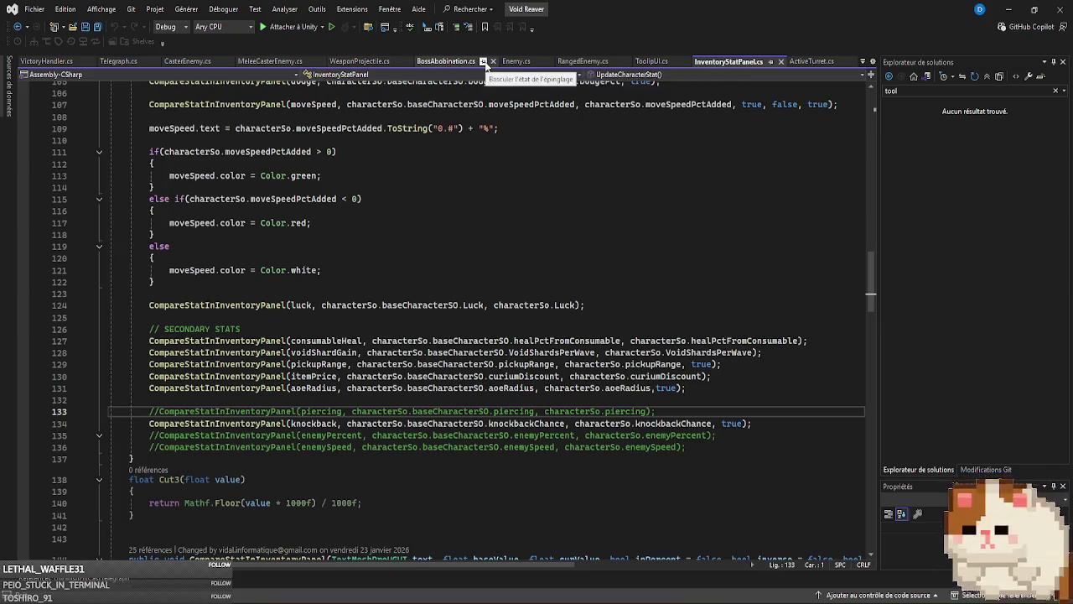
- Declare 'public bool isDemoBuild;' on line 15 of GameManager.cs, below the instance line, and return to Unity
{"action": "left_click", "coordinate": [483, 61]}
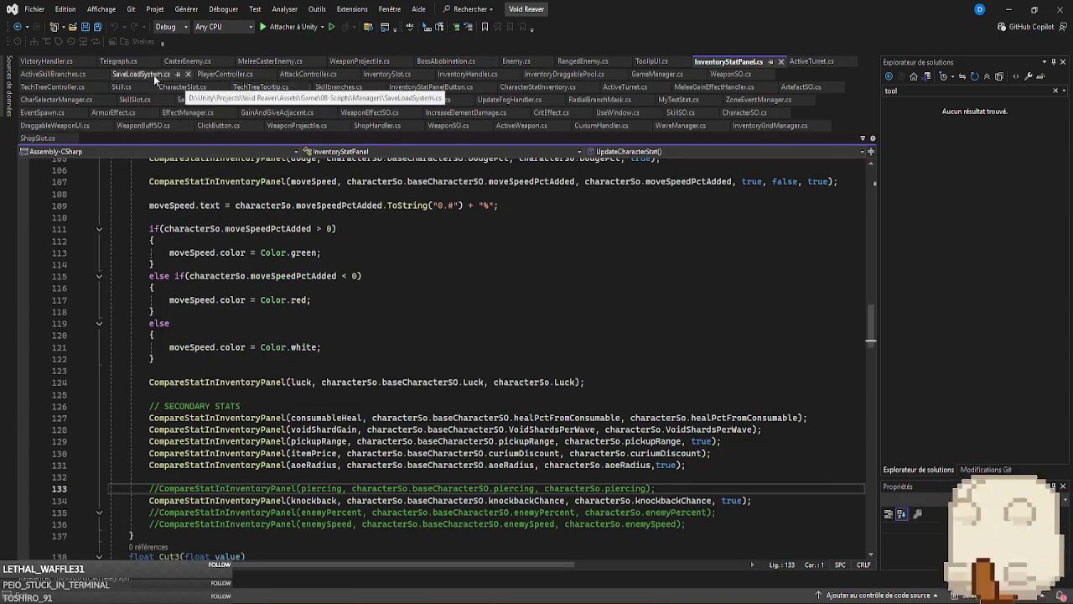
{"action": "left_click", "coordinate": [656, 74]}
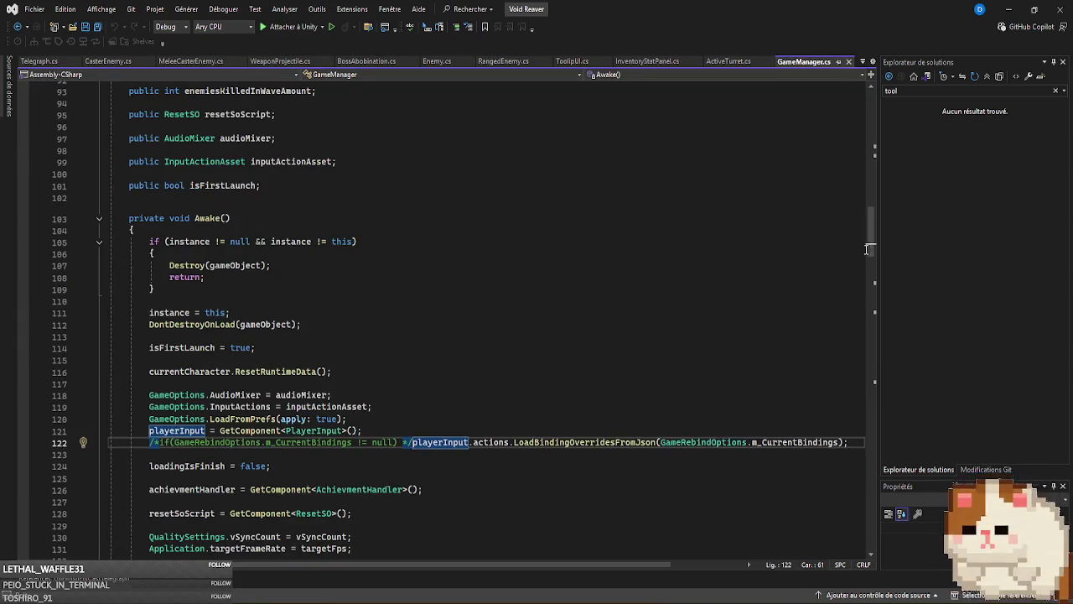
{"action": "scroll", "coordinate": [354, 221], "scroll_direction": "up", "scroll_amount": 20}
{"action": "left_click", "coordinate": [337, 238]}
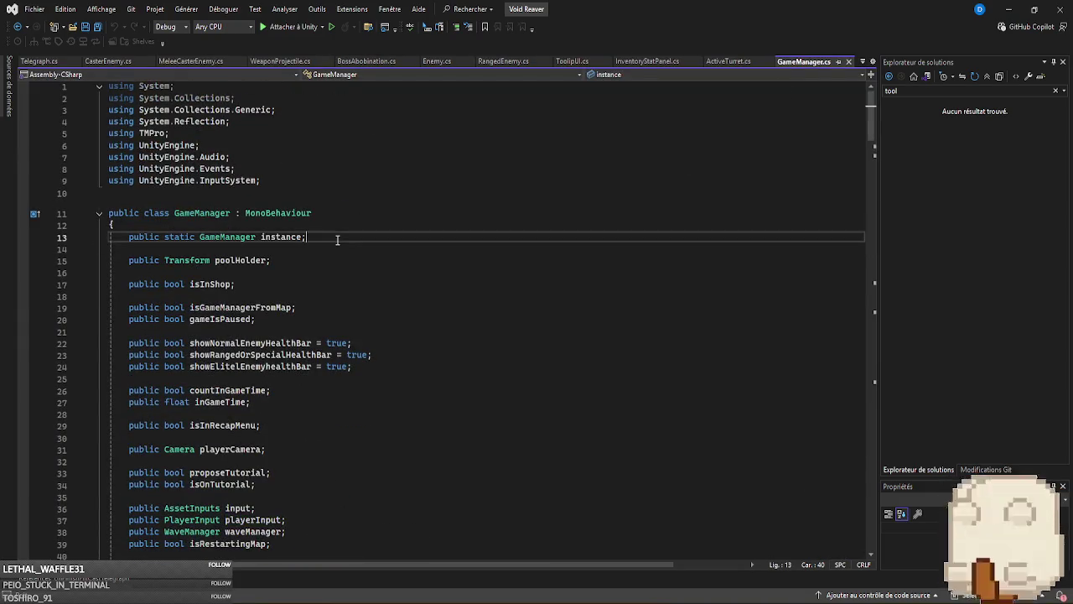
{"action": "key", "text": "Return"}
{"action": "key", "text": "Return"}
{"action": "type", "text": "public "}
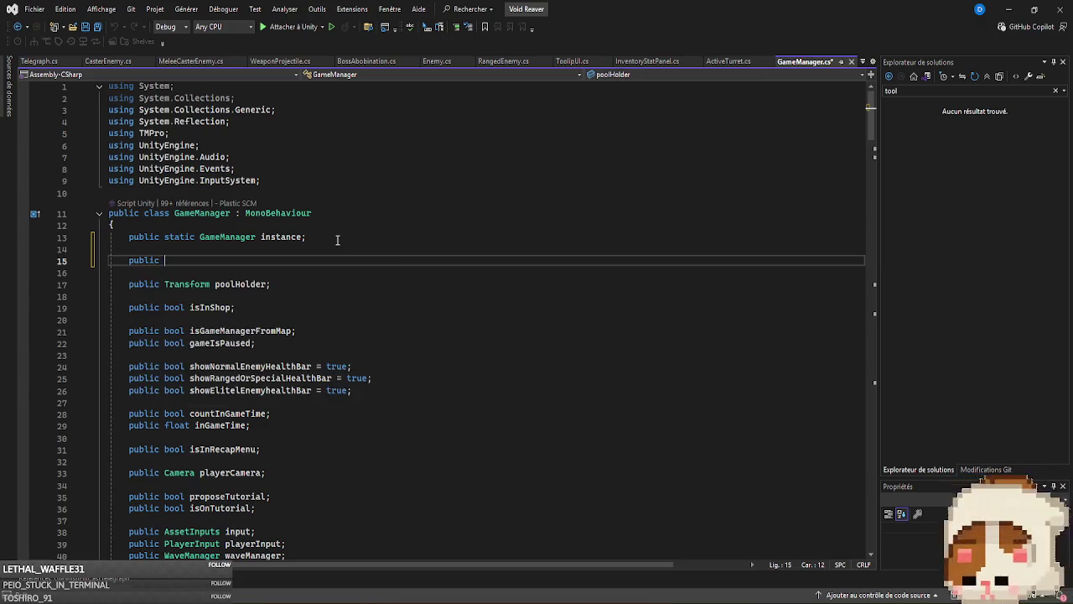
{"action": "type", "text": "bool is"}
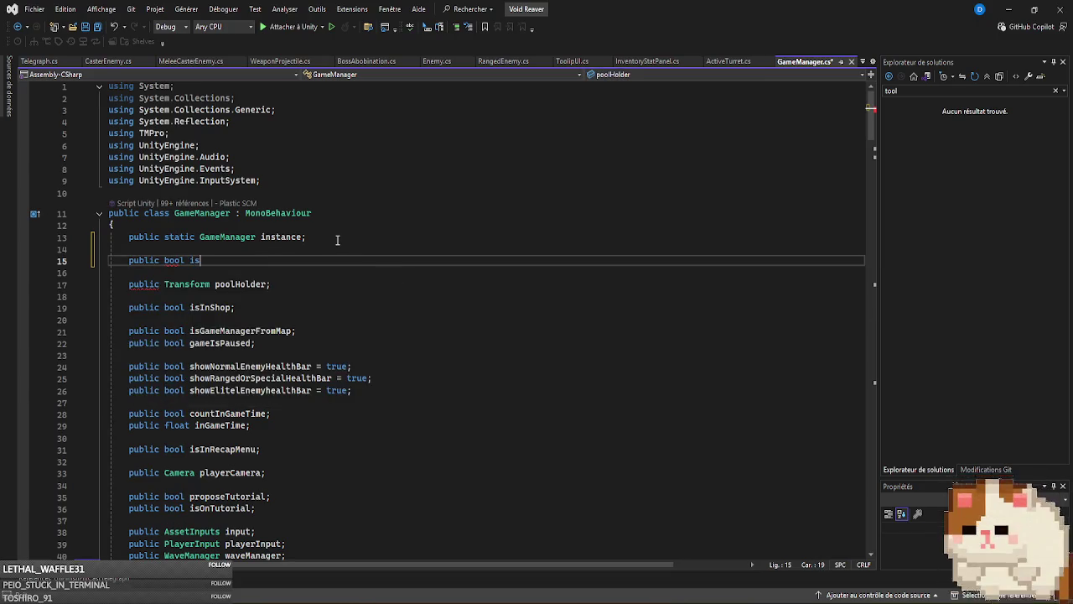
{"action": "type", "text": "DemoBuild;"}
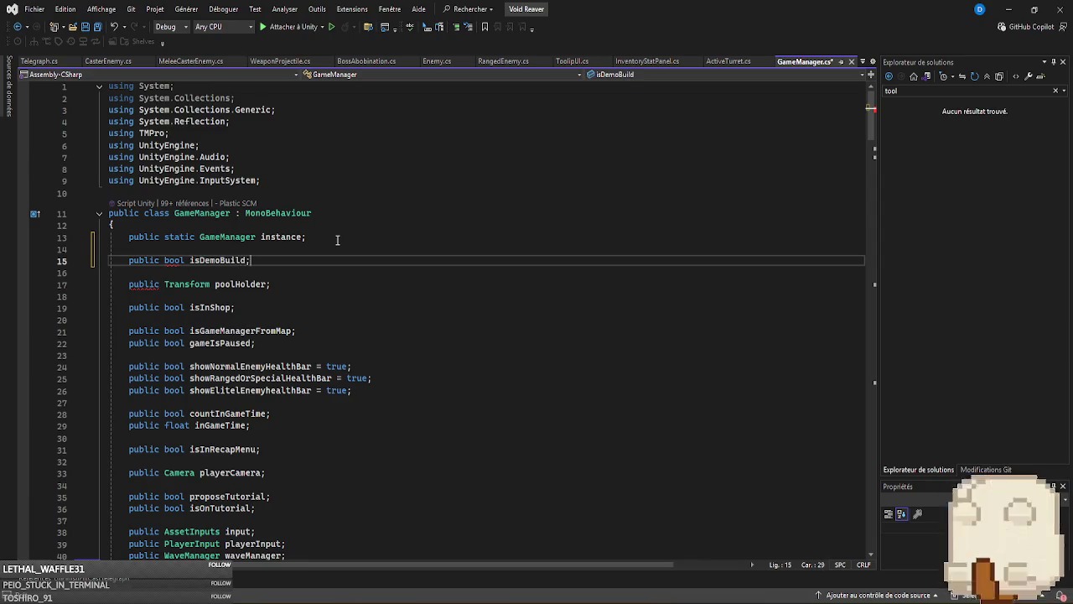
{"action": "double_click", "coordinate": [220, 261]}
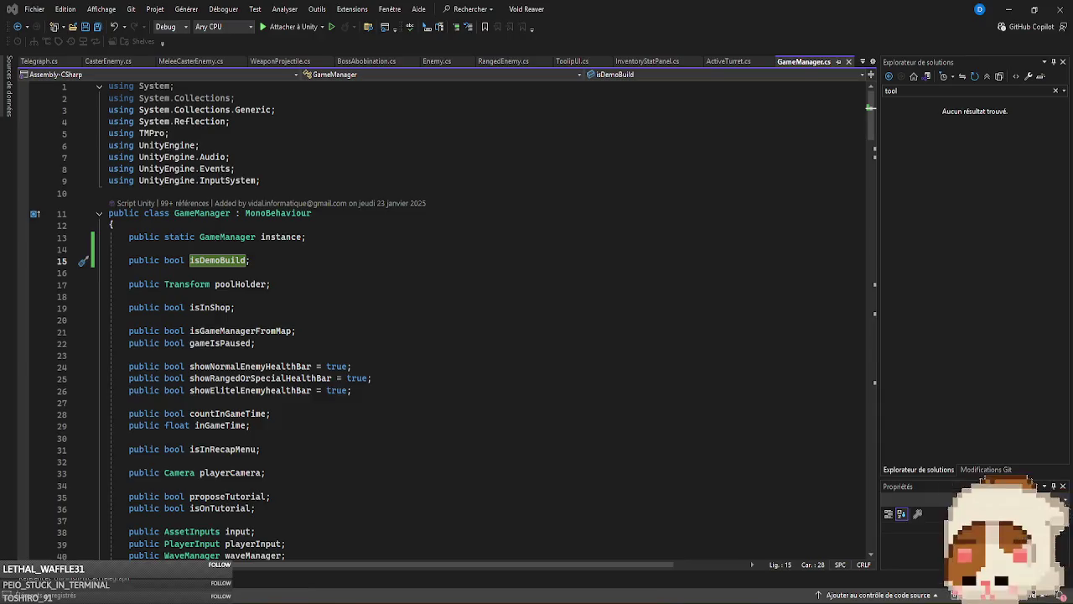
{"action": "key", "text": "alt+Tab"}
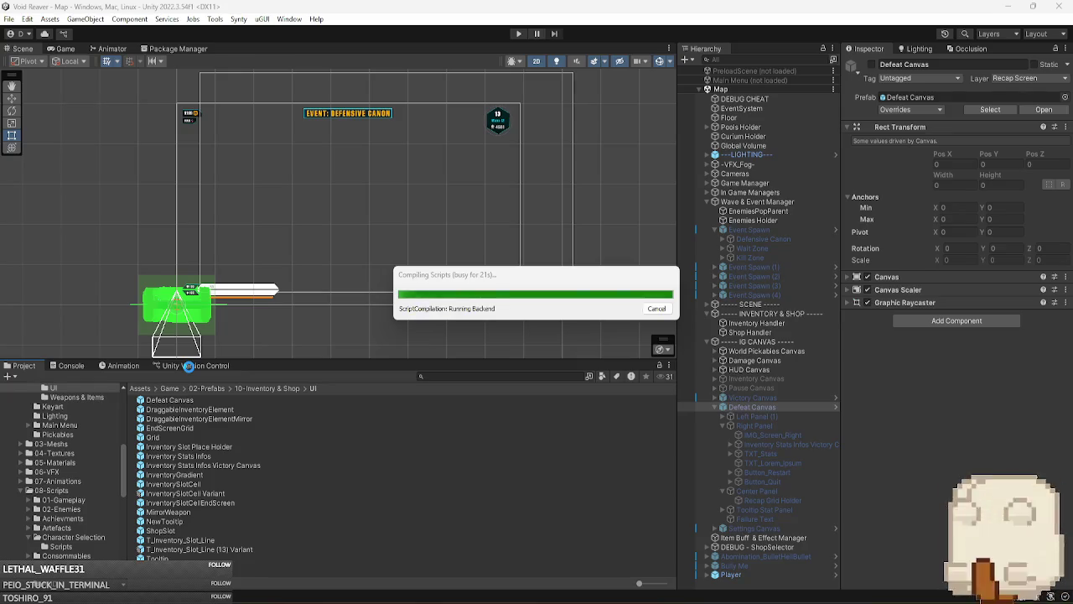
- Check in GameManager.cs, update the workspace with main's three incoming changes, and reload the Map scene
{"action": "left_click", "coordinate": [190, 366]}
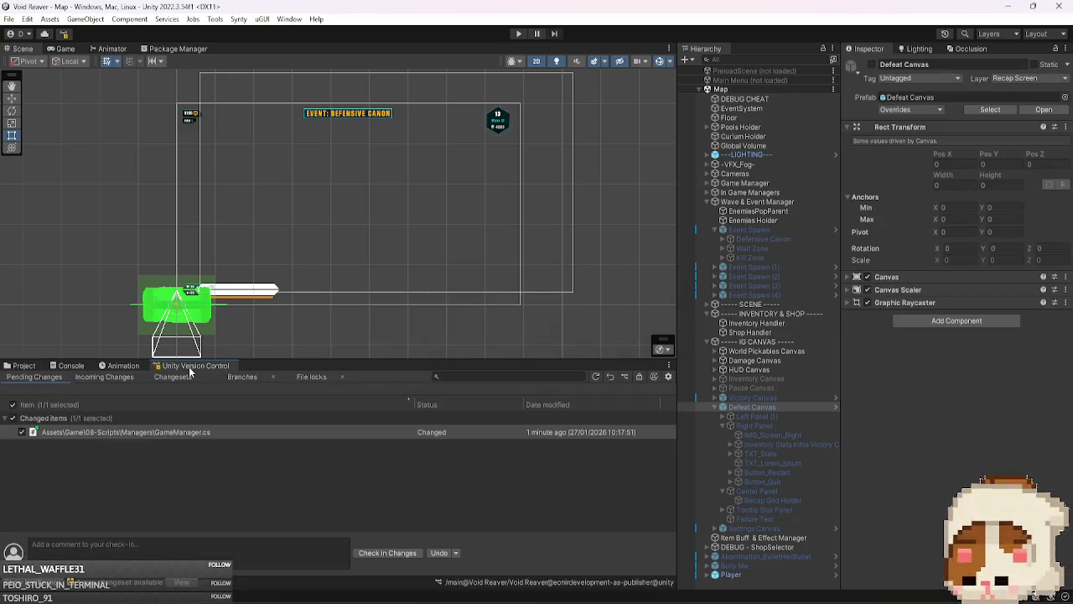
{"action": "left_click", "coordinate": [376, 553]}
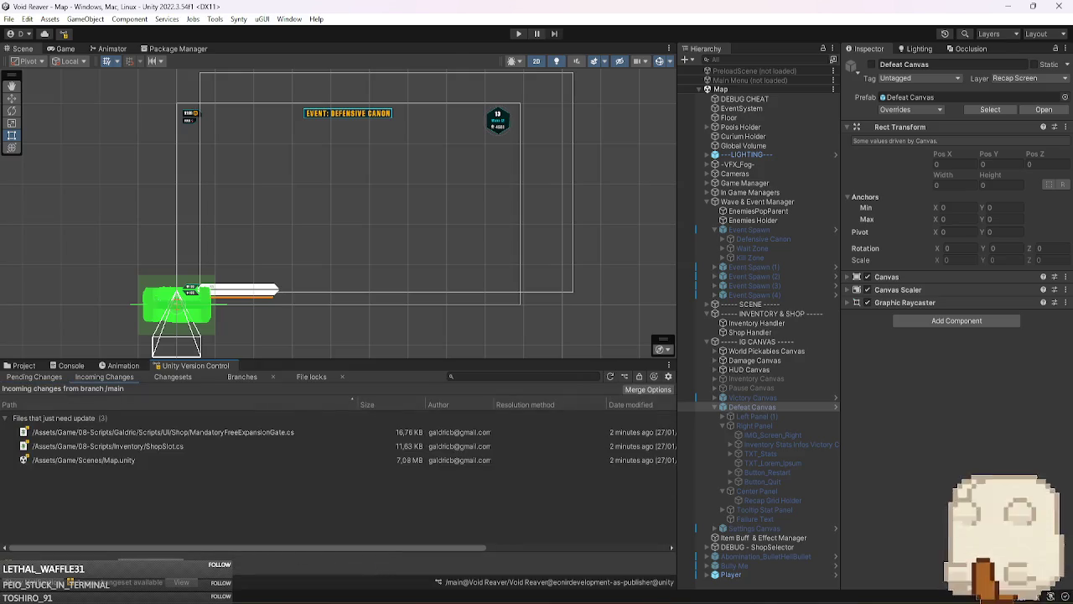
{"action": "left_click", "coordinate": [167, 558]}
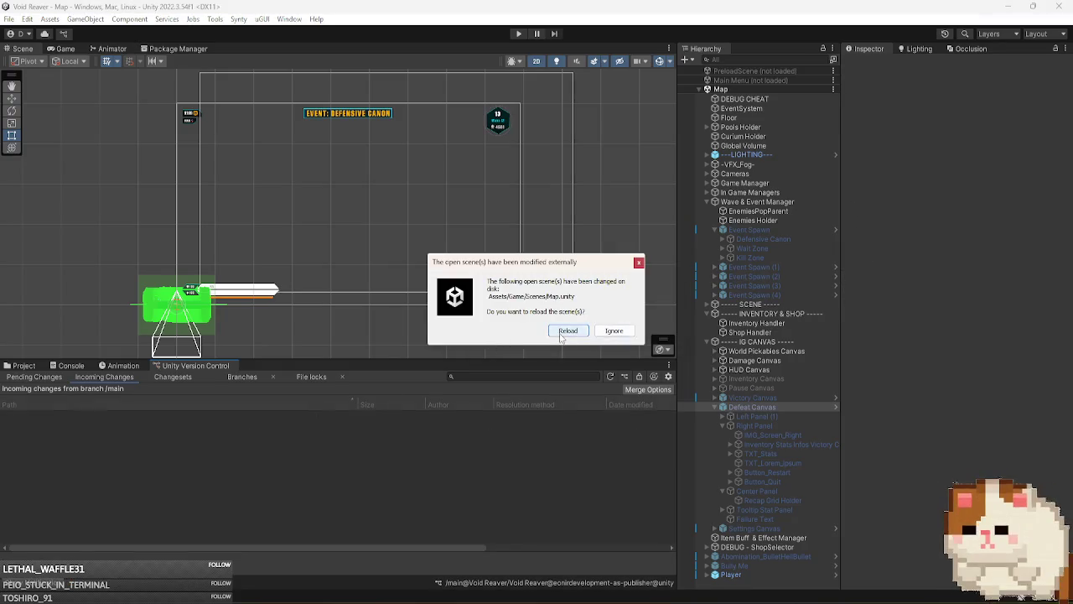
{"action": "left_click", "coordinate": [562, 332]}
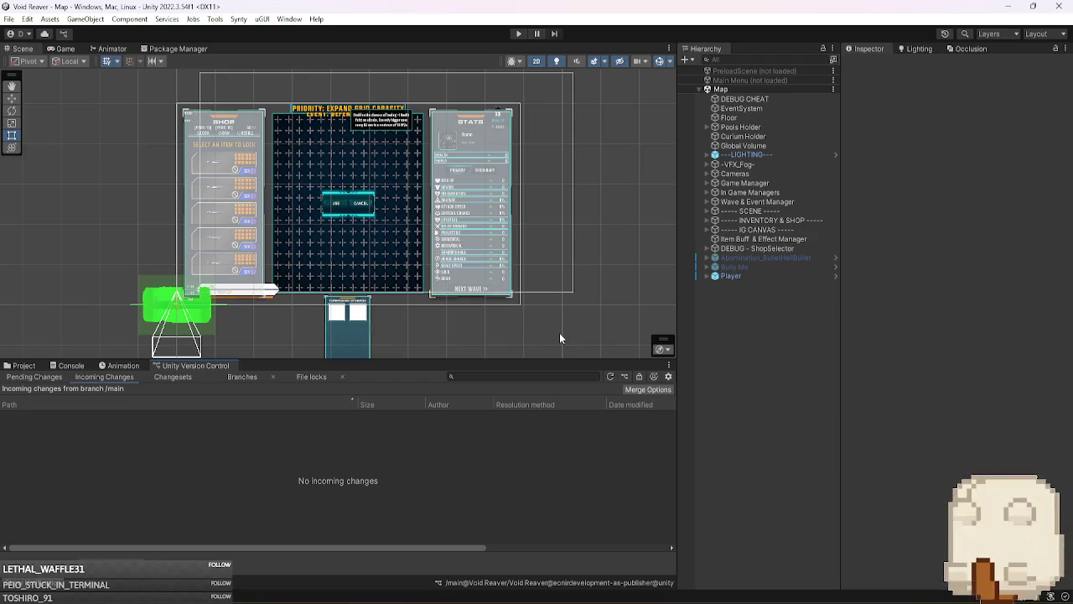
{"action": "left_click", "coordinate": [25, 367]}
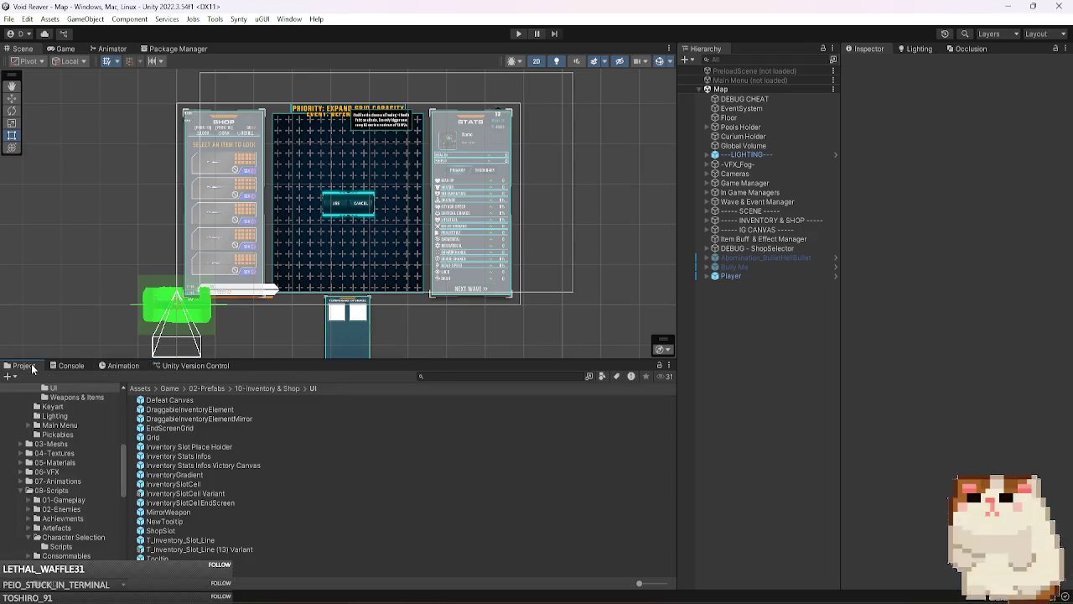
{"action": "left_click", "coordinate": [62, 50]}
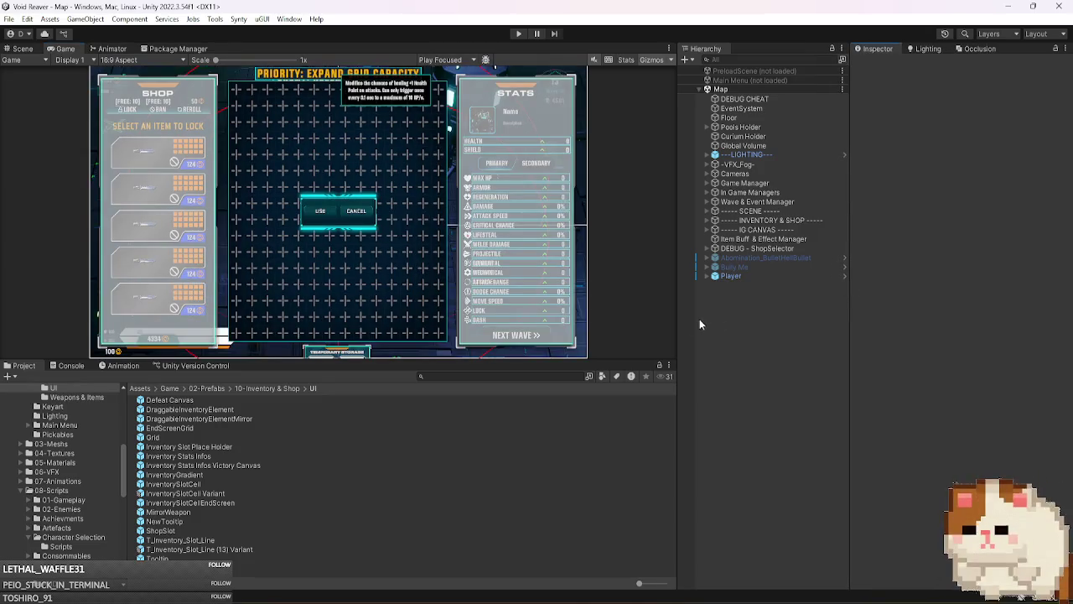
- Drag the panel dividers right and down so the Game view shows the shop screen larger
{"action": "left_click_drag", "start_coordinate": [676, 320], "coordinate": [689, 319]}
{"action": "left_click_drag", "start_coordinate": [652, 361], "coordinate": [652, 377]}
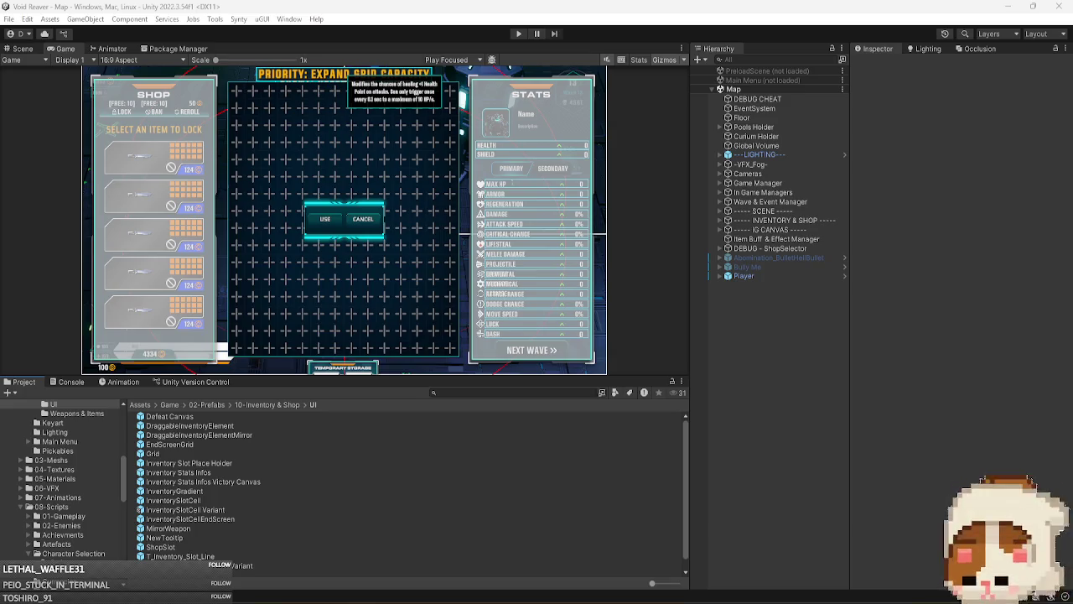
- Load PreloadScene alongside Map and open its PreloadSceneManager script in Visual Studio
{"action": "right_click", "coordinate": [779, 71]}
{"action": "left_click", "coordinate": [802, 79]}
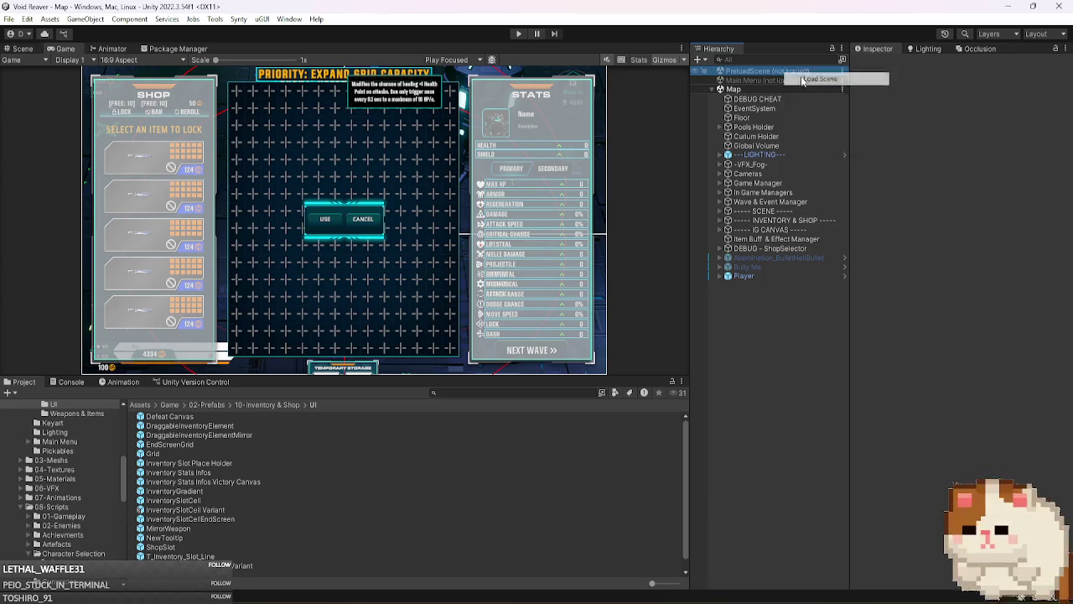
{"action": "left_click", "coordinate": [799, 81]}
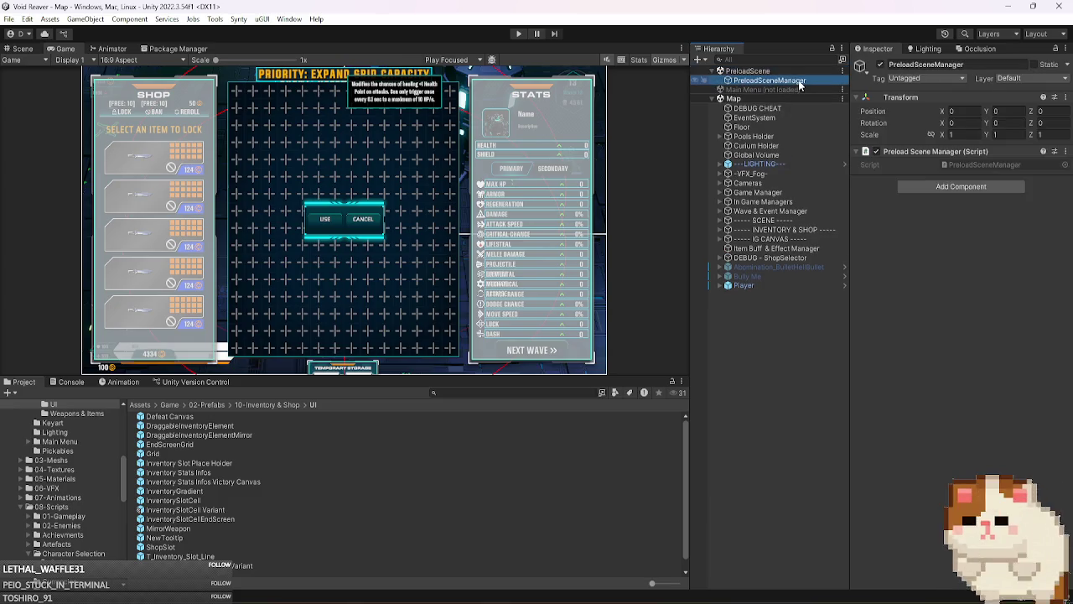
{"action": "double_click", "coordinate": [980, 165]}
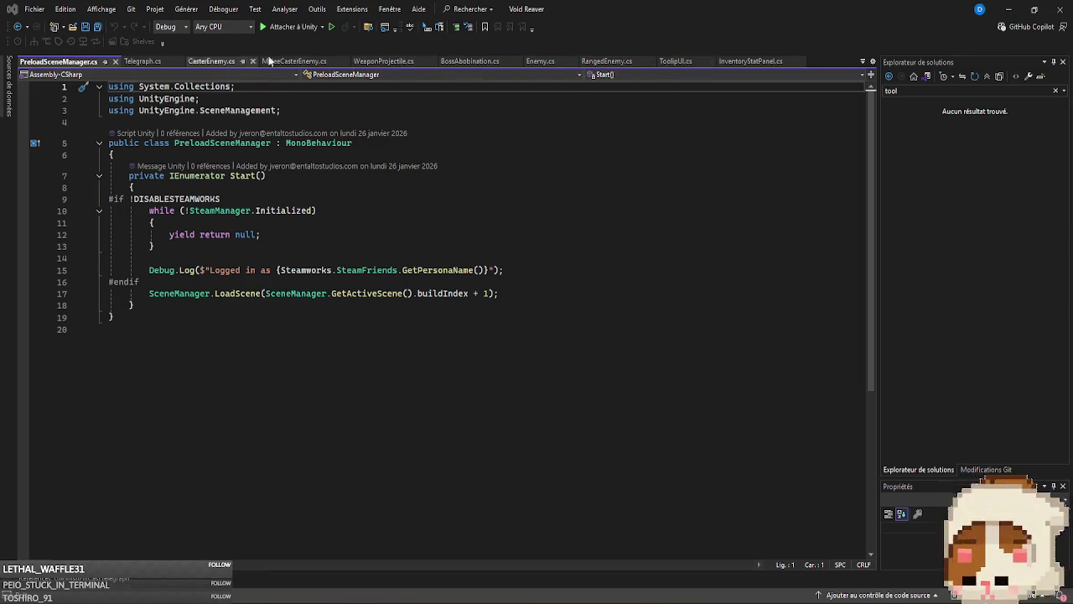
- Find GameManager.cs with a 'game' Solution Explorer search and delete its isDemoBuild field line
{"action": "left_click", "coordinate": [919, 88]}
{"action": "type", "text": "game"}
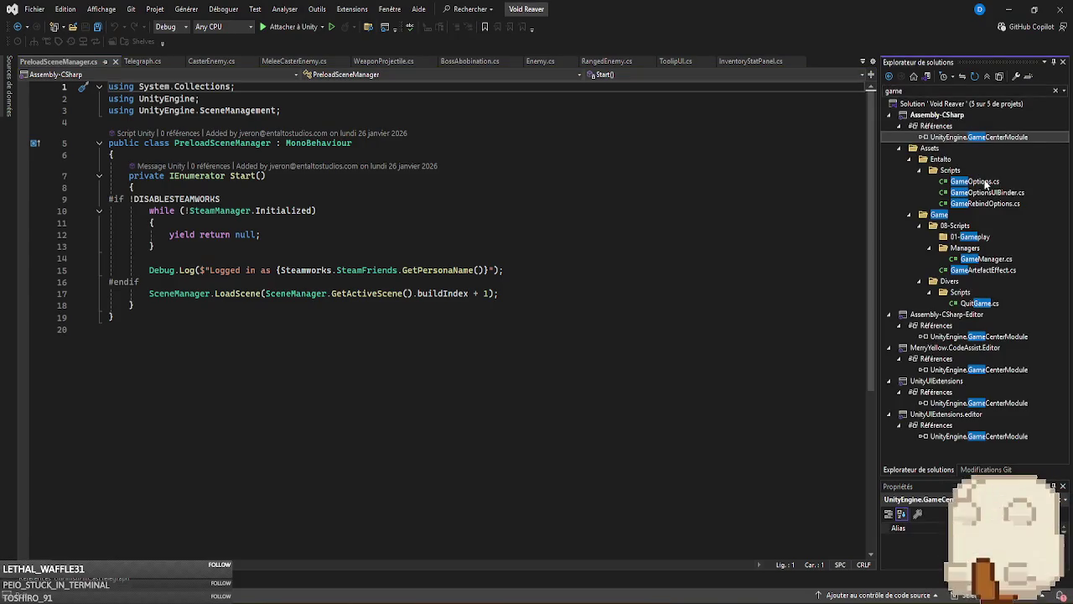
{"action": "double_click", "coordinate": [988, 259]}
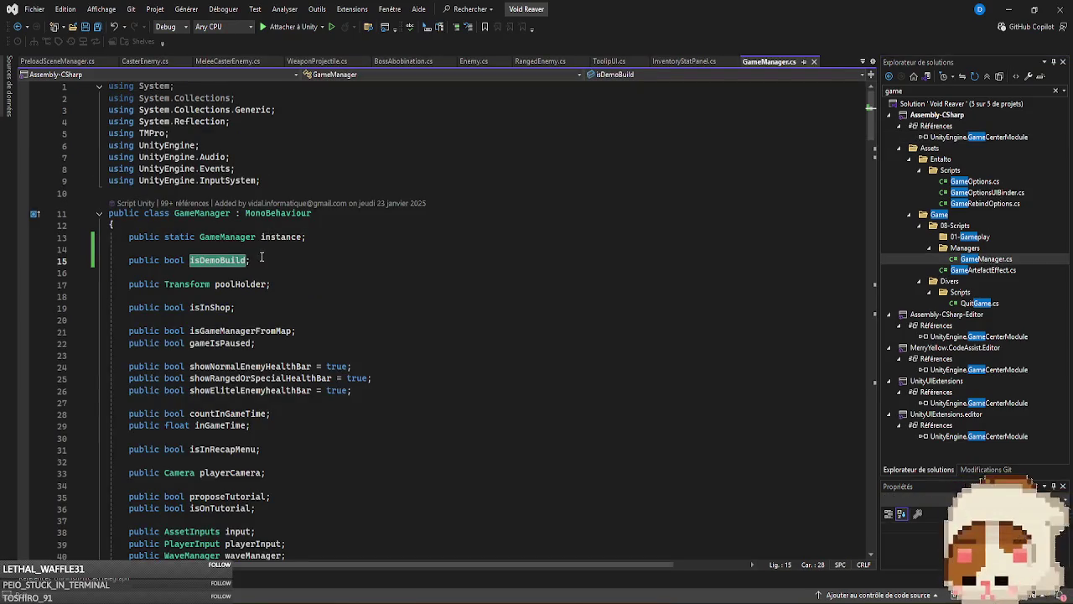
{"action": "key", "text": "End"}
{"action": "key", "text": "shift+Home"}
{"action": "key", "text": "BackSpace"}
{"action": "key", "text": "BackSpace"}
{"action": "key", "text": "BackSpace"}
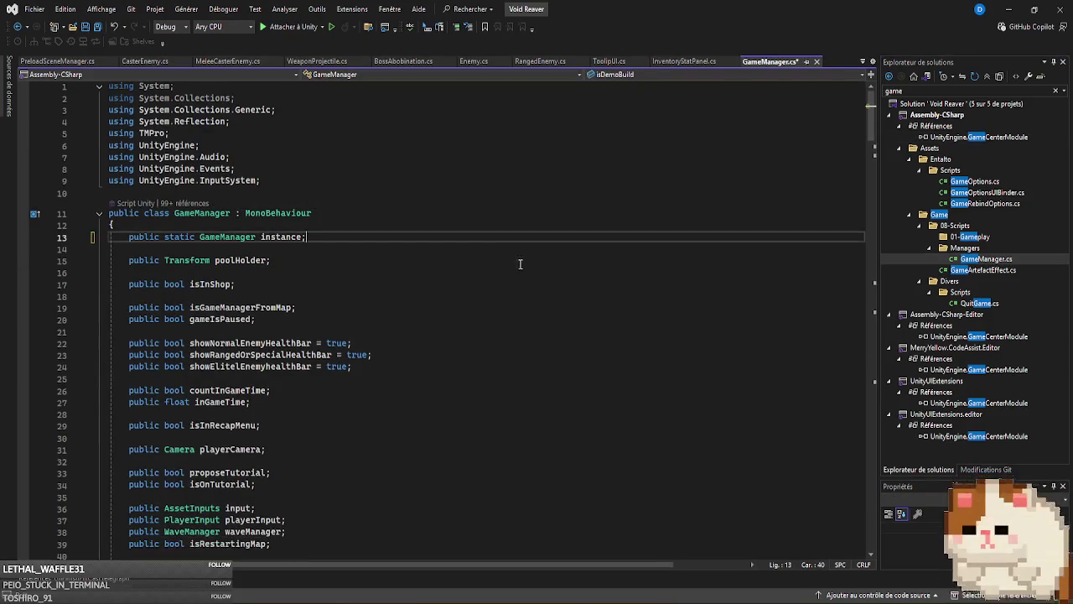
{"action": "key", "text": "alt+Tab"}
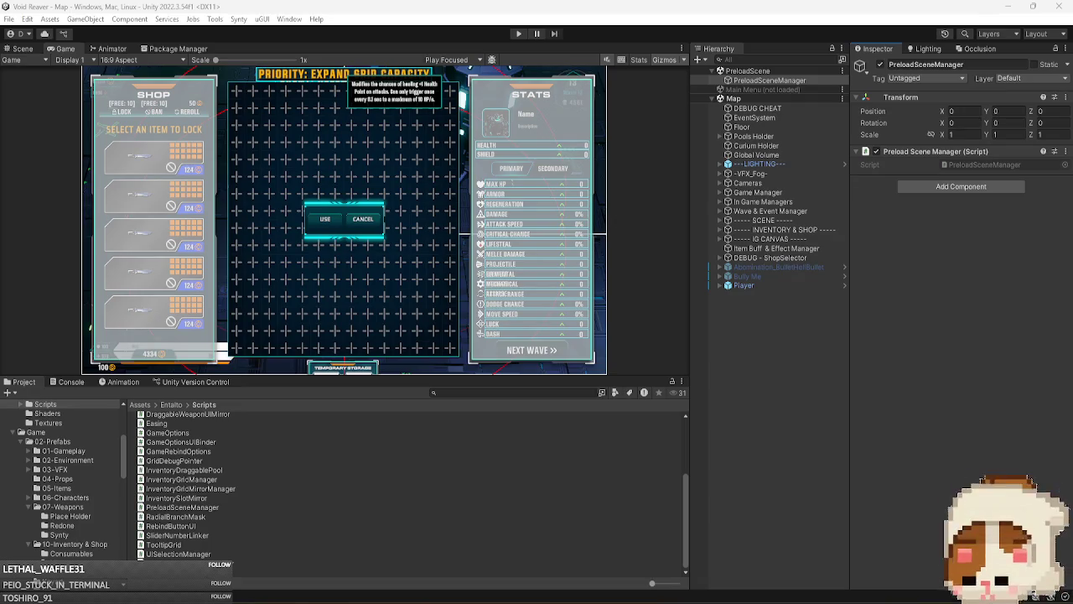
{"action": "left_click", "coordinate": [783, 595]}
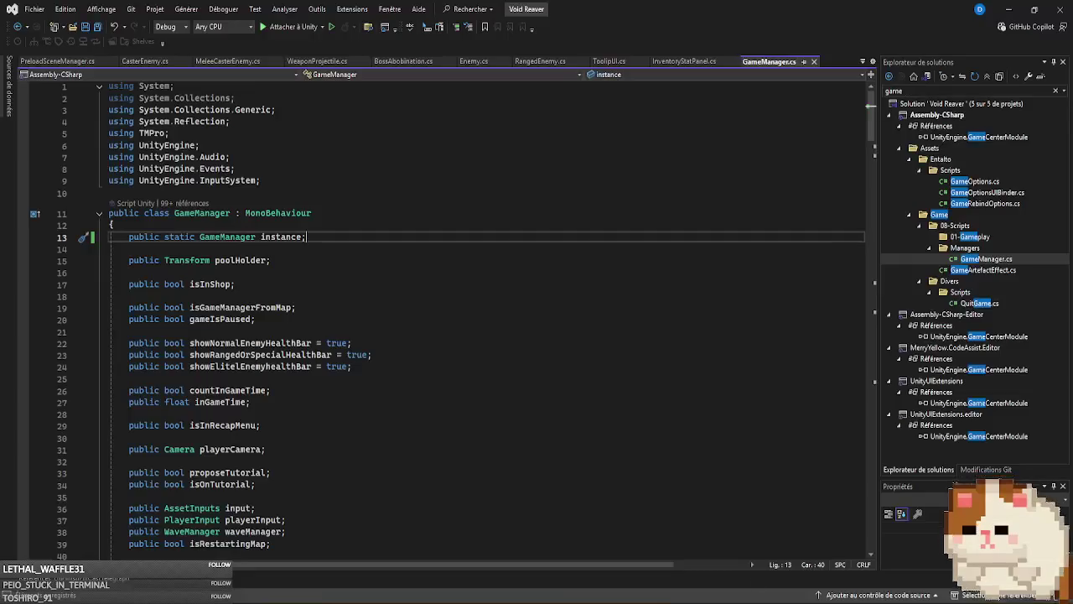
{"action": "left_click", "coordinate": [25, 63]}
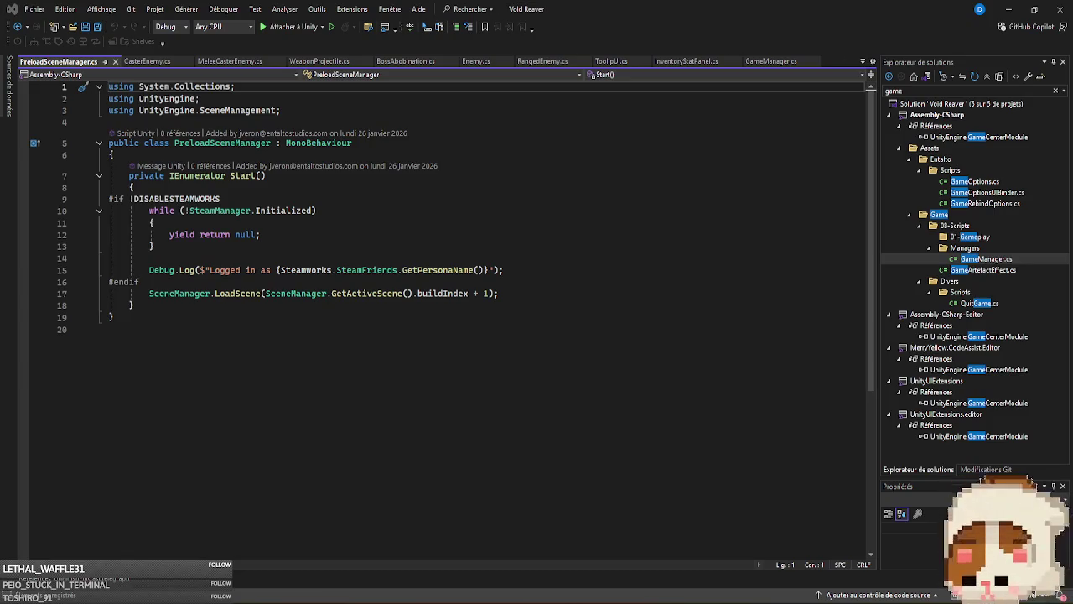
{"action": "key", "text": "alt+Tab"}
{"action": "left_click", "coordinate": [9, 18]}
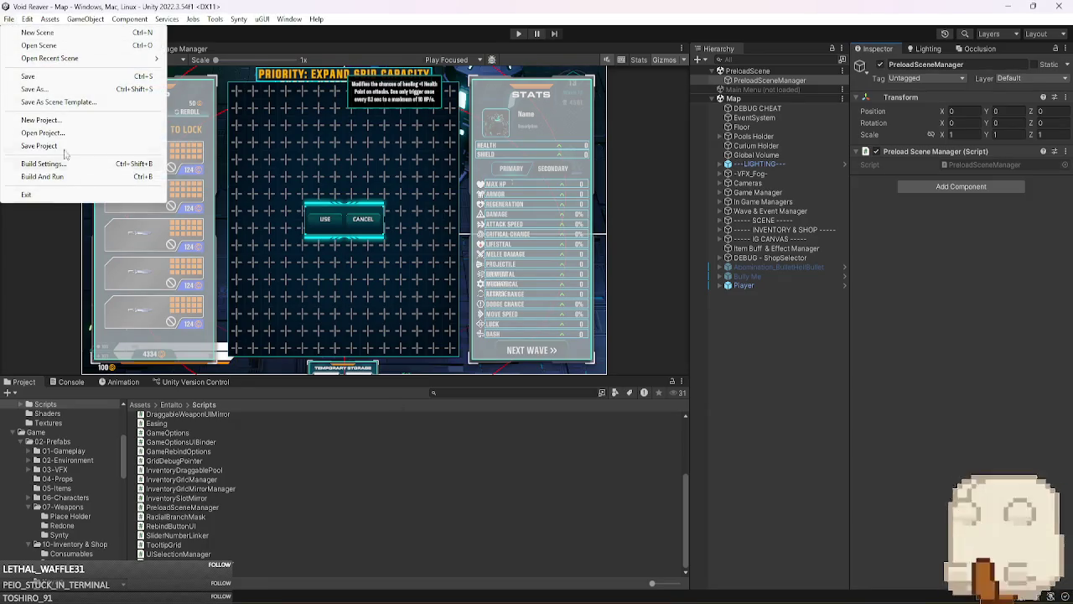
- In Project Settings > Player, add an IS_DEMO scripting define symbol, apply it, and close the window
{"action": "mouse_move", "coordinate": [28, 19]}
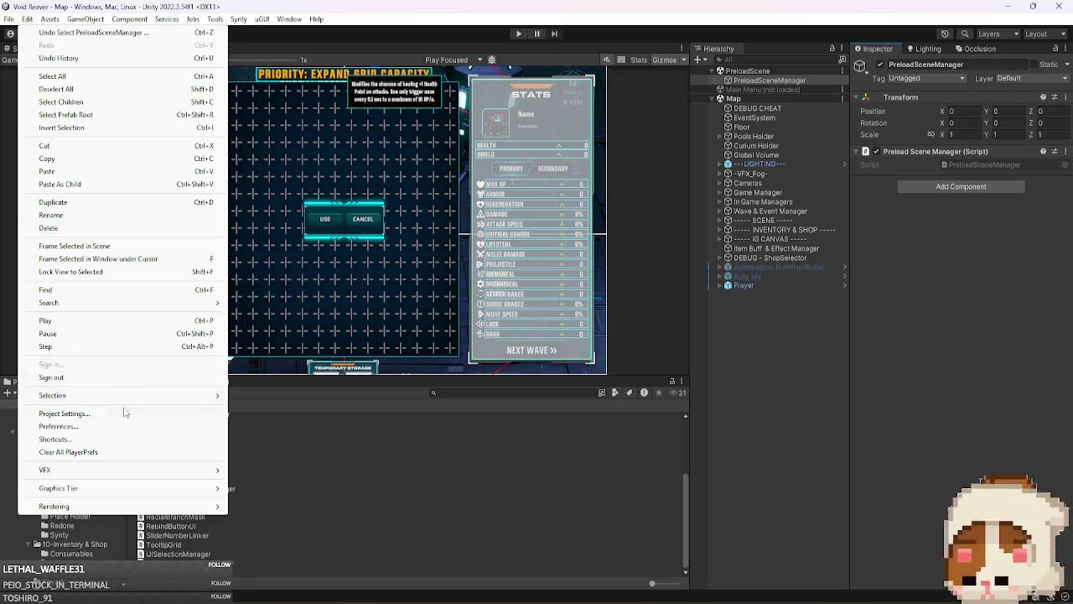
{"action": "left_click", "coordinate": [125, 413]}
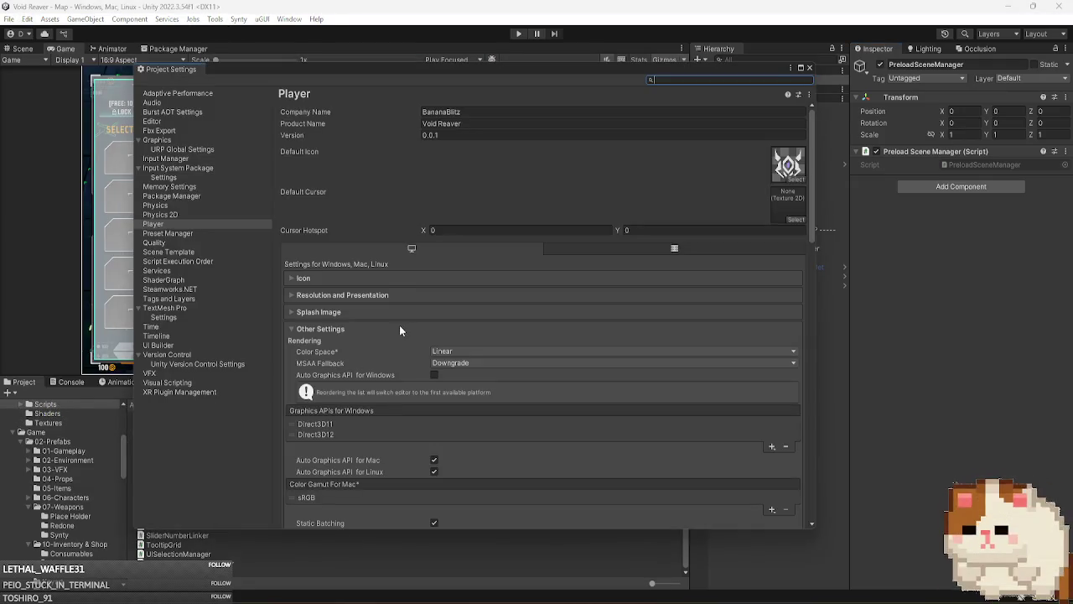
{"action": "scroll", "coordinate": [399, 331], "scroll_direction": "down", "scroll_amount": 10}
{"action": "scroll", "coordinate": [379, 349], "scroll_direction": "down", "scroll_amount": 10}
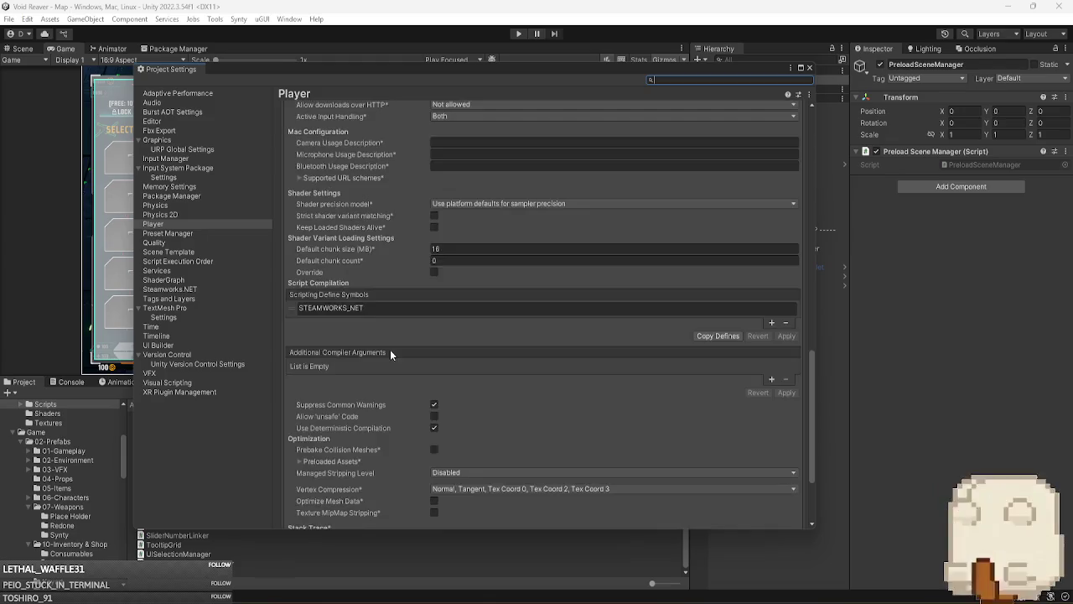
{"action": "scroll", "coordinate": [390, 349], "scroll_direction": "up", "scroll_amount": 2}
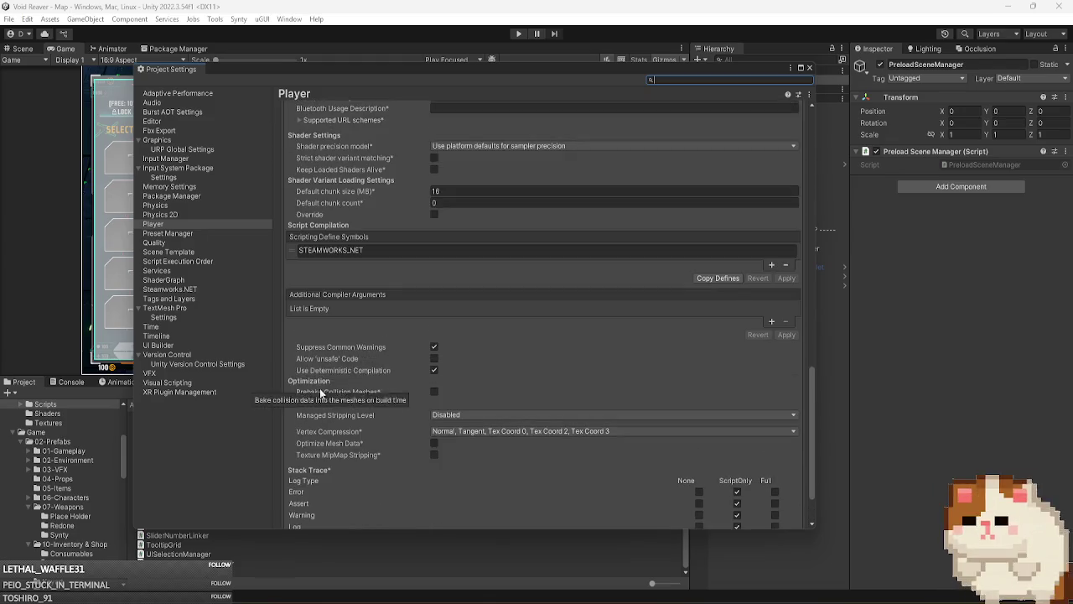
{"action": "left_click", "coordinate": [769, 265]}
{"action": "left_click", "coordinate": [421, 262]}
{"action": "type", "text": "IS_DEMO"}
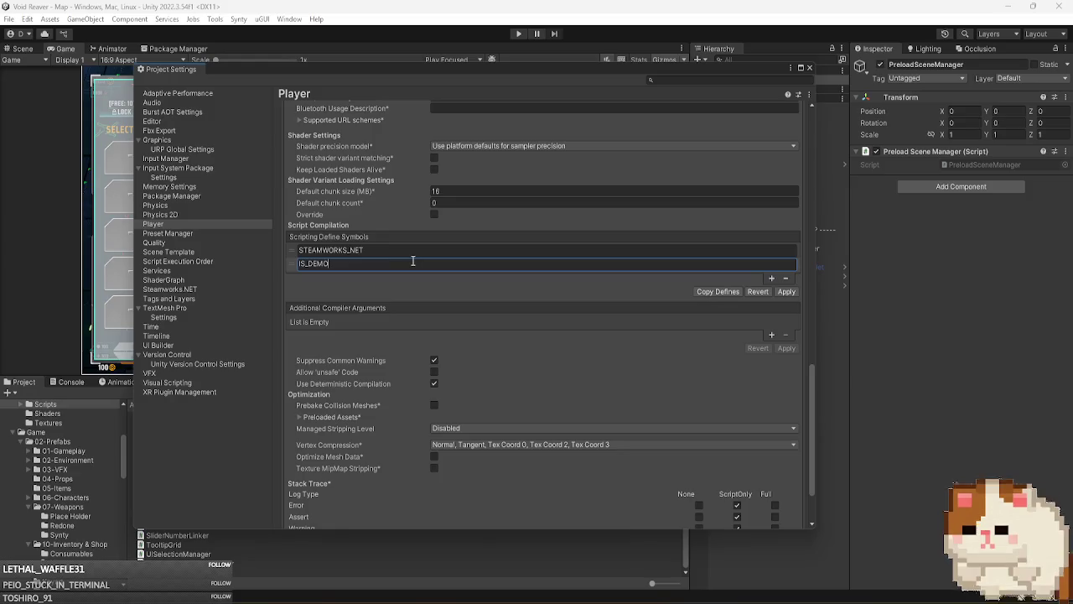
{"action": "left_click", "coordinate": [784, 293]}
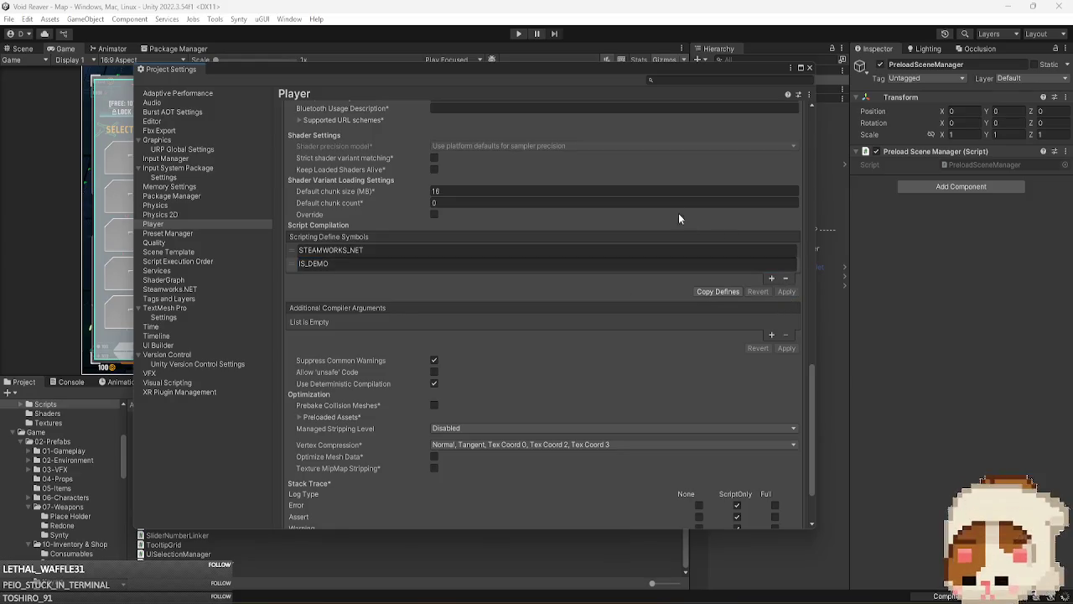
{"action": "left_click", "coordinate": [809, 68]}
- Check PreloadSceneManager.cs in Visual Studio, then return to Unity so scripts recompile
{"action": "key", "text": "alt+Tab"}
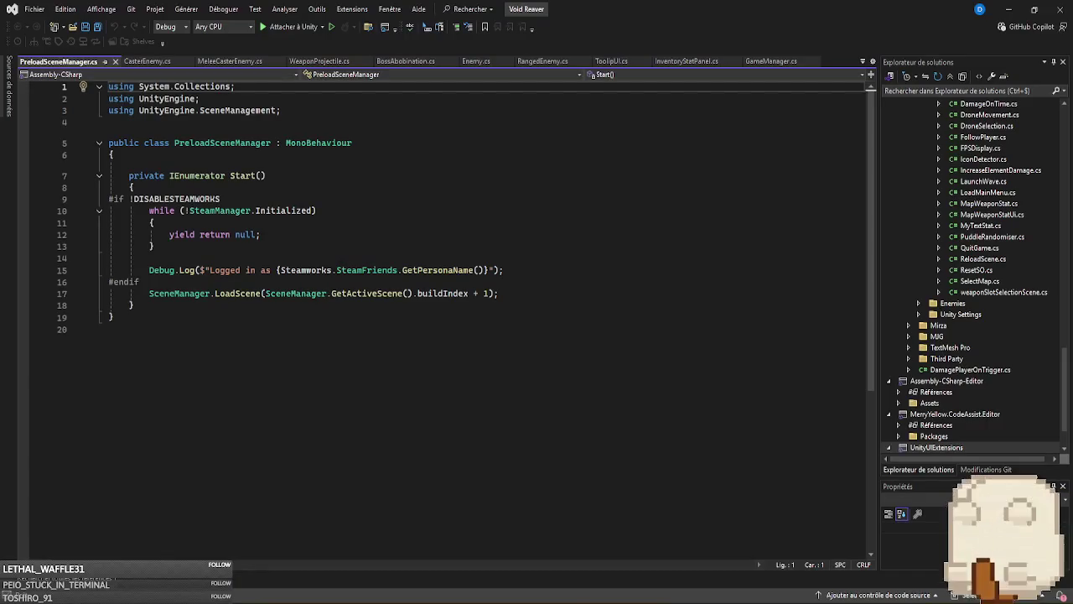
{"action": "mouse_move", "coordinate": [733, 602]}
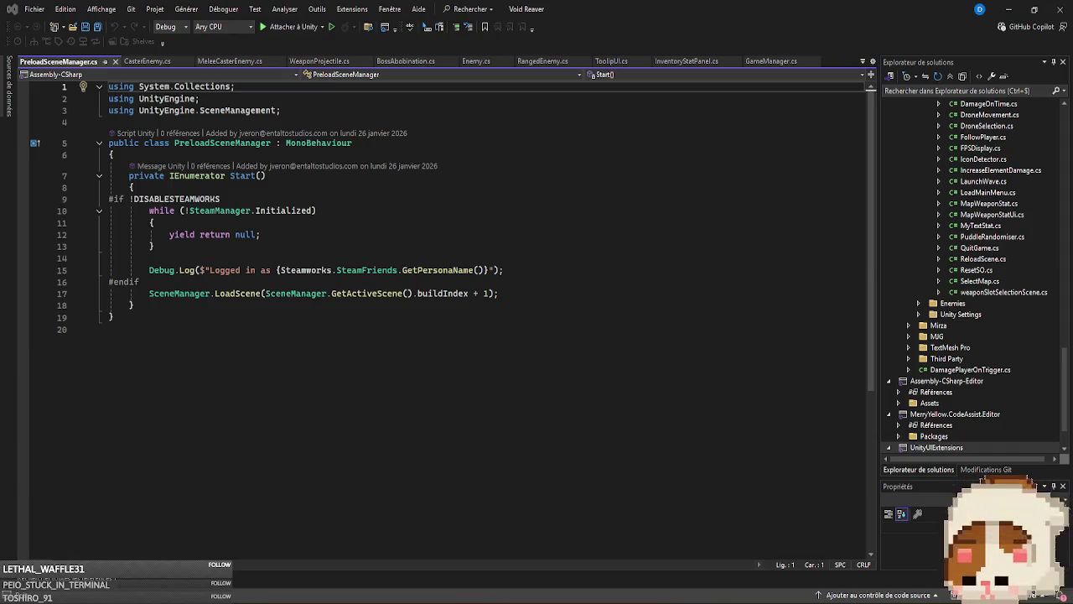
{"action": "key", "text": "alt+Tab"}
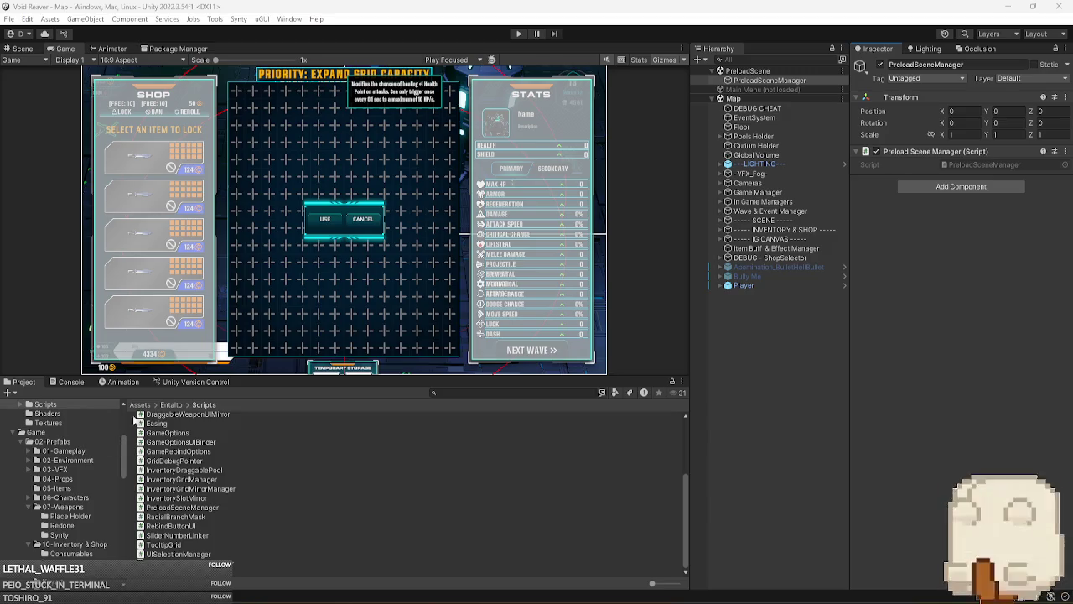
- Check in GameManager.cs from the Unity Version Control Pending Changes list
{"action": "left_click", "coordinate": [199, 383]}
{"action": "left_click", "coordinate": [35, 394]}
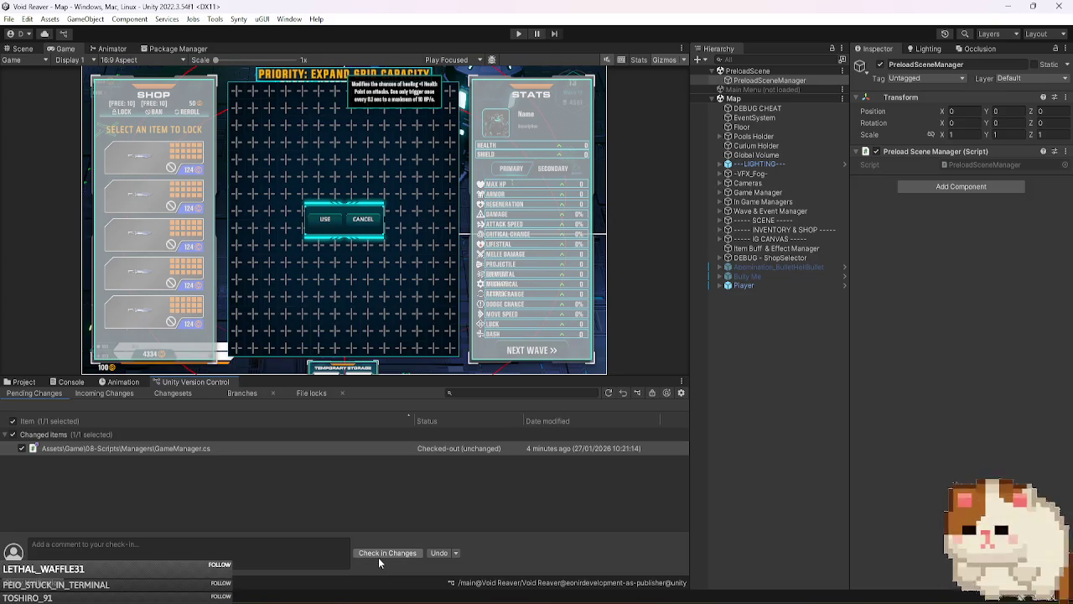
{"action": "left_click", "coordinate": [378, 557]}
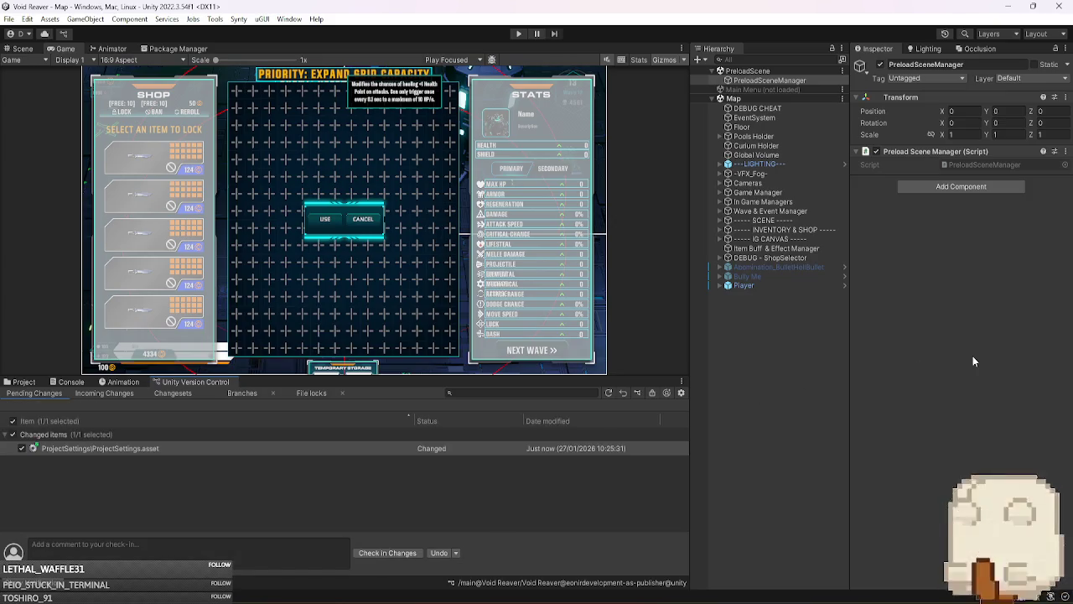